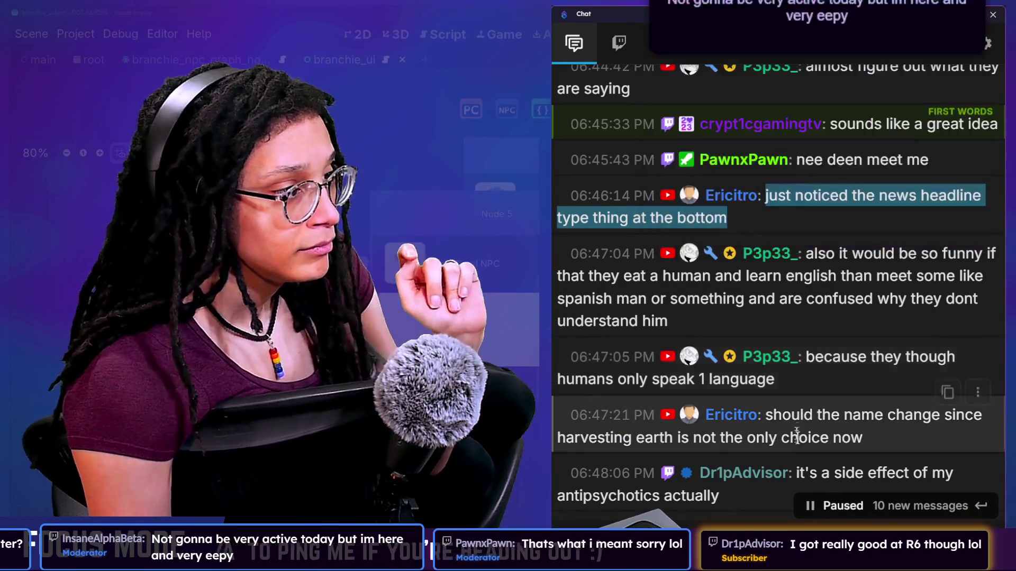
Read through the chat, highlighting the messages about languages and the suggested name change
left_click_drag(602, 276, 757, 323)
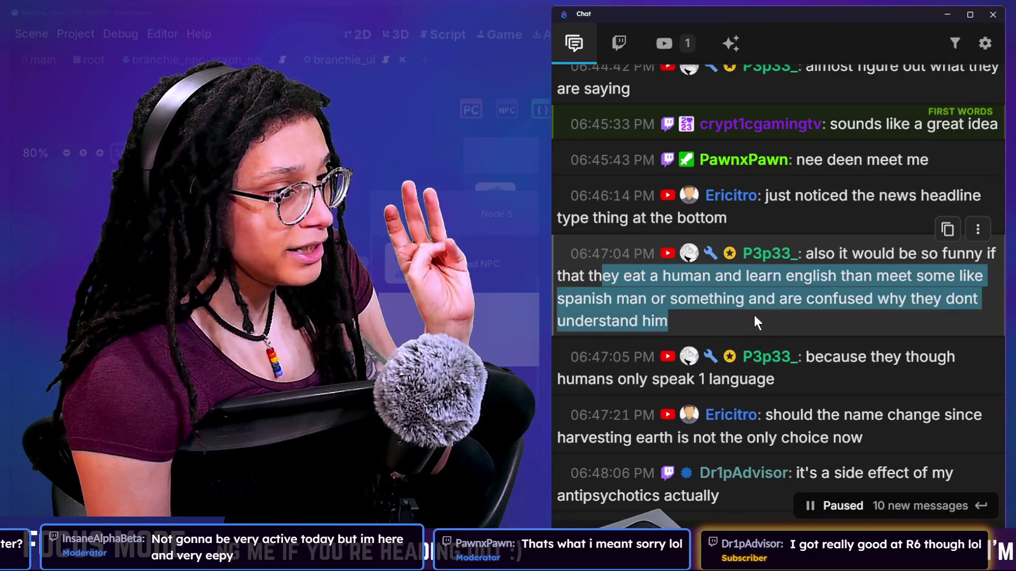
left_click(677, 279)
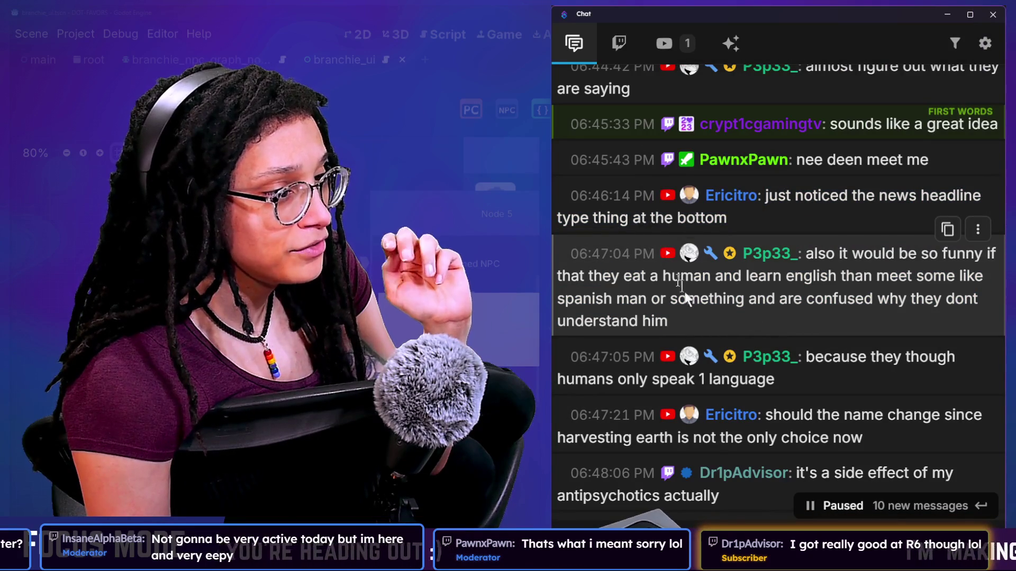
left_click_drag(596, 298, 655, 322)
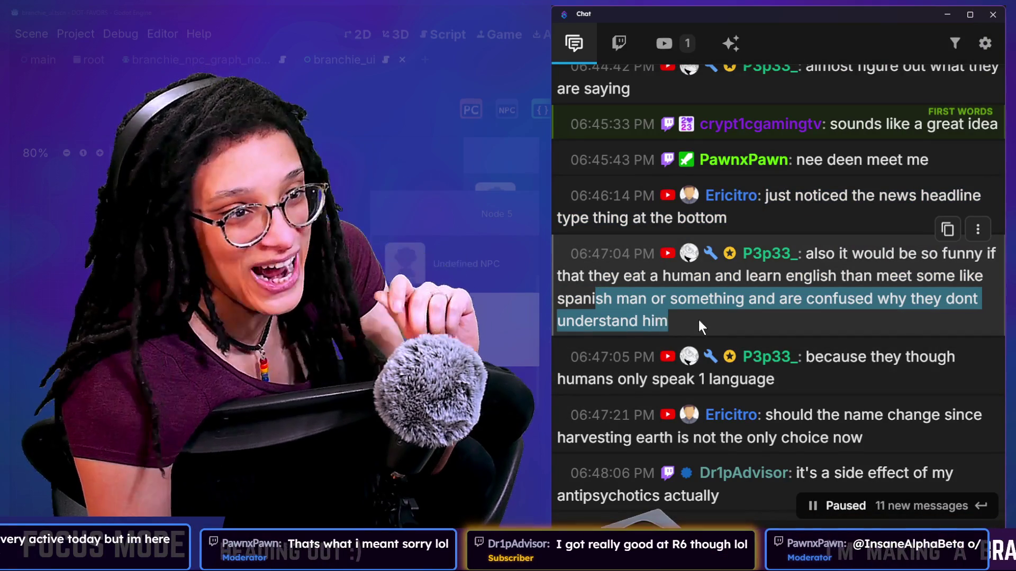
scroll(699, 319, "down", 2)
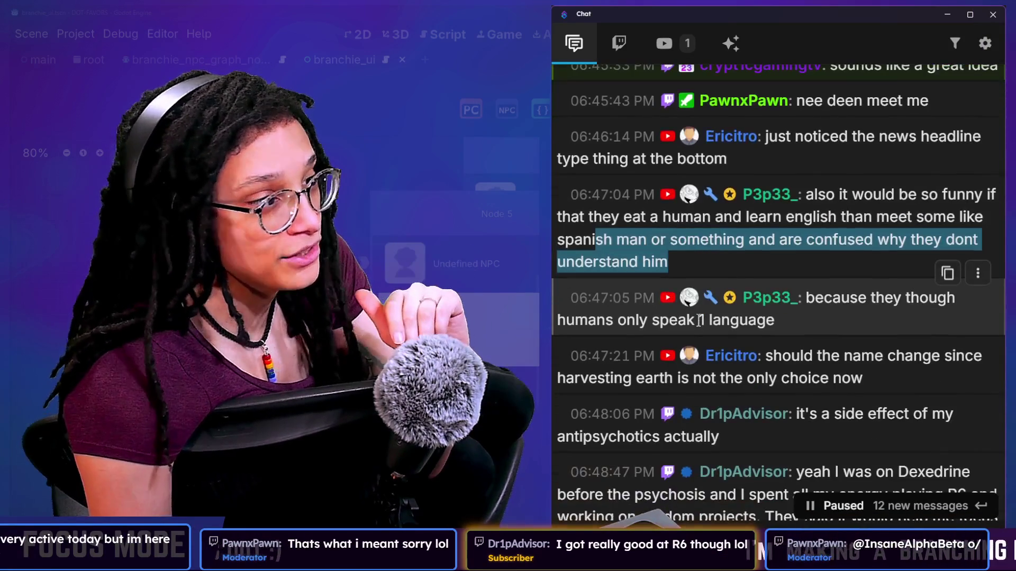
scroll(833, 260, "down", 1)
left_click_drag(815, 268, 831, 286)
left_click_drag(806, 166, 789, 290)
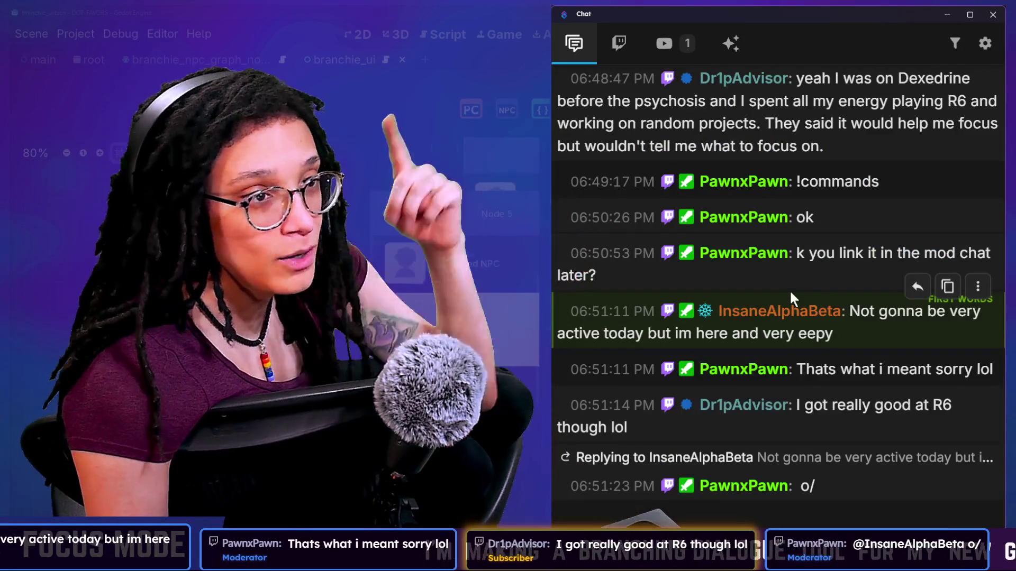
scroll(789, 290, "up", 5)
scroll(790, 294, "up", 5)
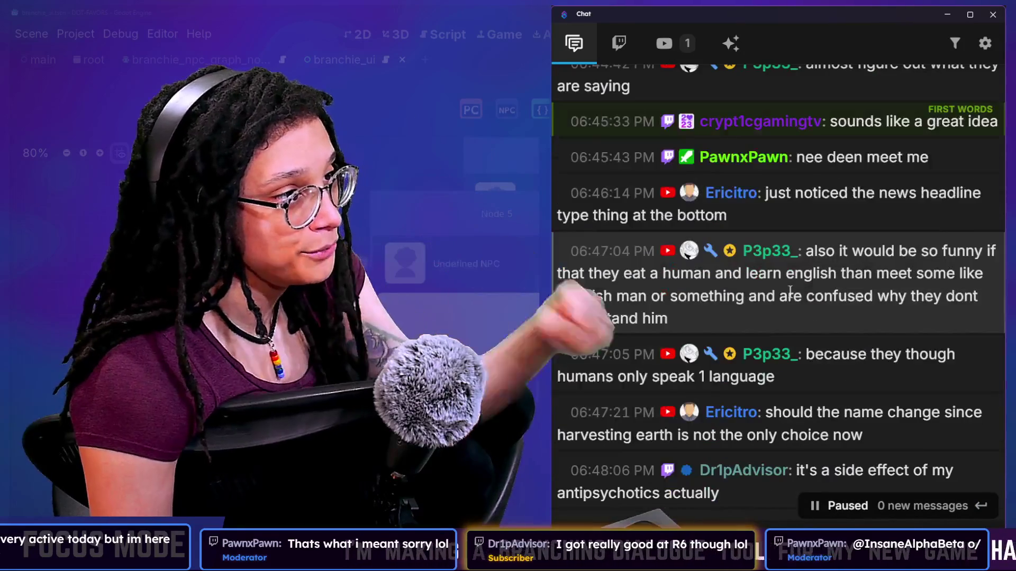
scroll(790, 295, "down", 4)
scroll(790, 292, "down", 1)
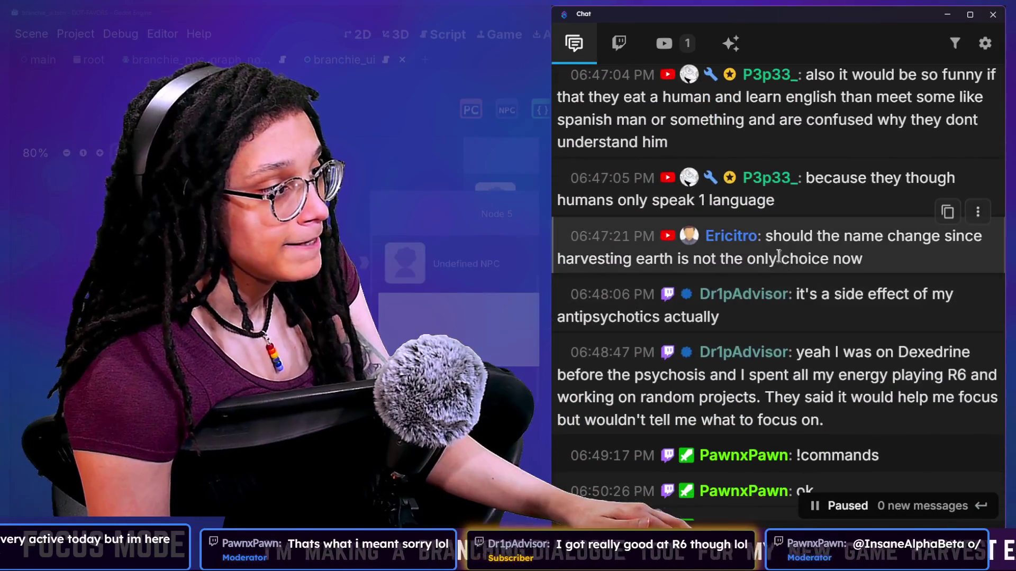
left_click_drag(766, 232, 912, 260)
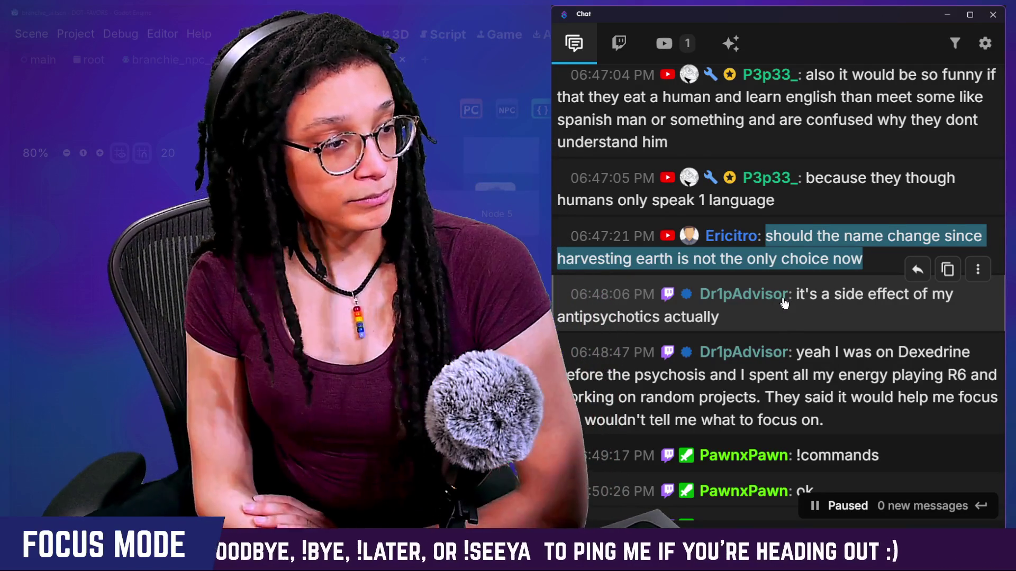
Finish the chat, return to Godot, and sort the conversation list by name
scroll(786, 306, "down", 1)
scroll(818, 349, "down", 2)
left_click_drag(764, 243, 821, 265)
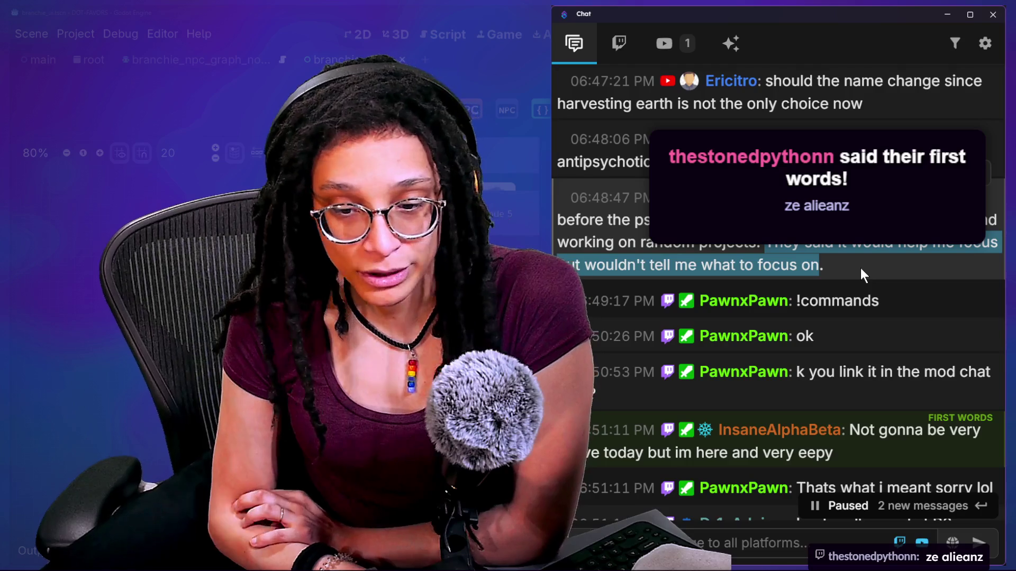
scroll(860, 267, "down", 1)
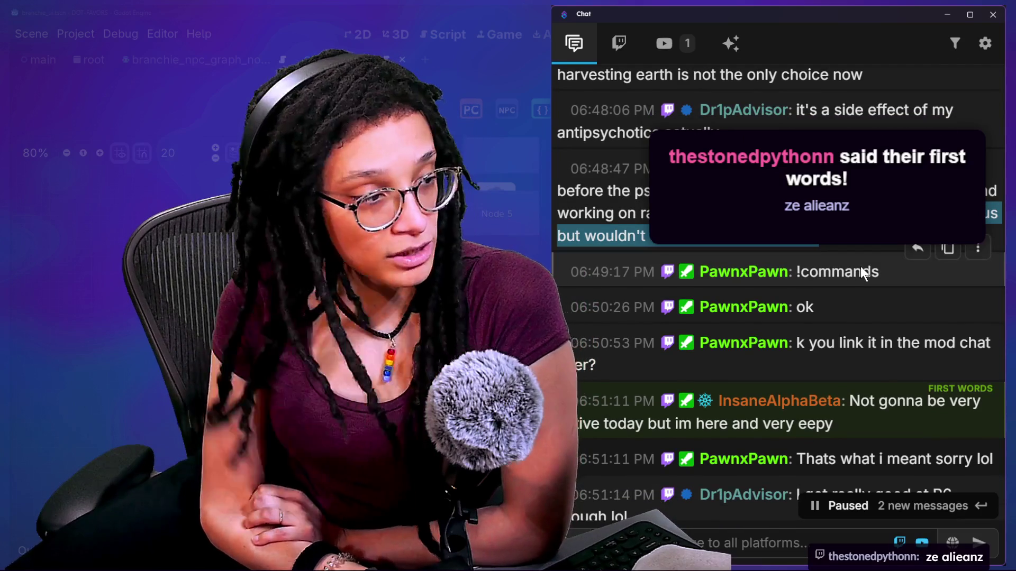
scroll(860, 266, "down", 4)
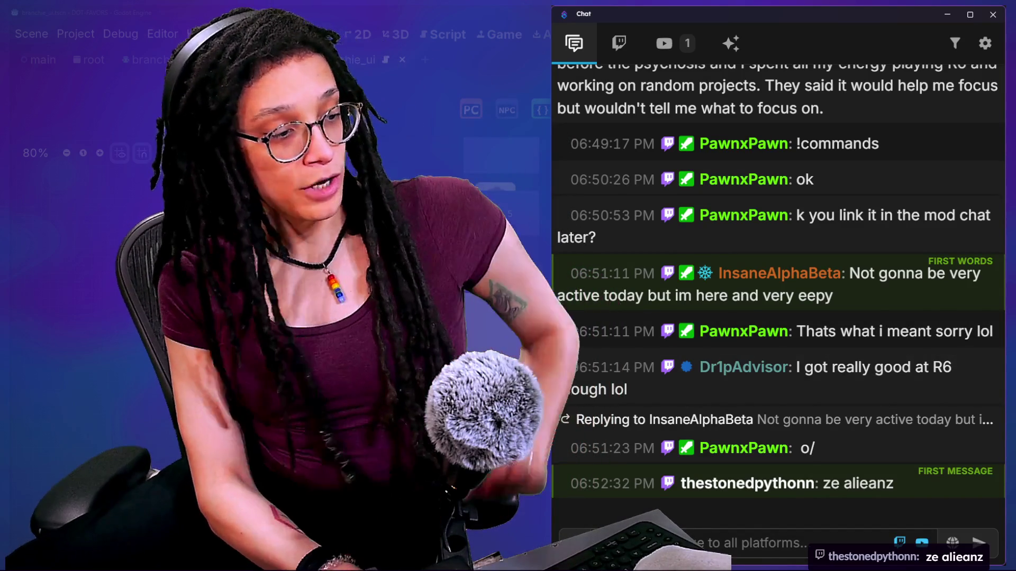
left_click(389, 438)
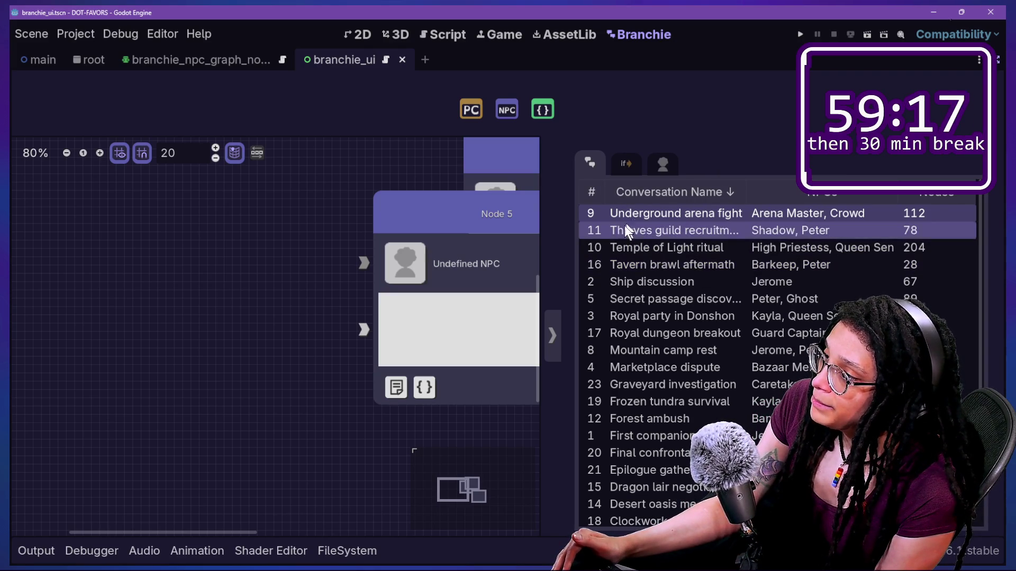
left_click(655, 196)
Re-sort the conversation table by number and switch to the Script workspace
left_click(656, 195)
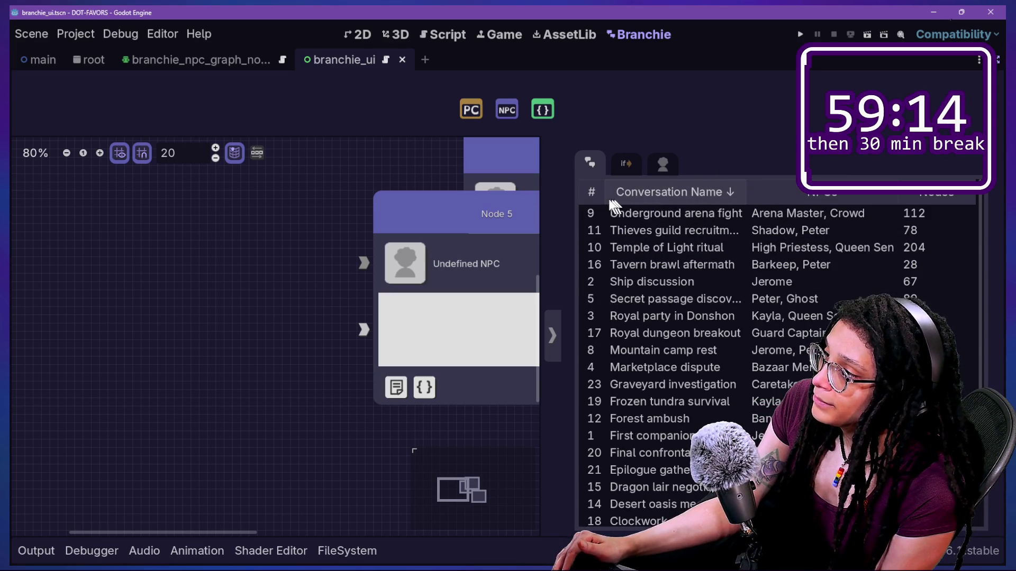
left_click(678, 196)
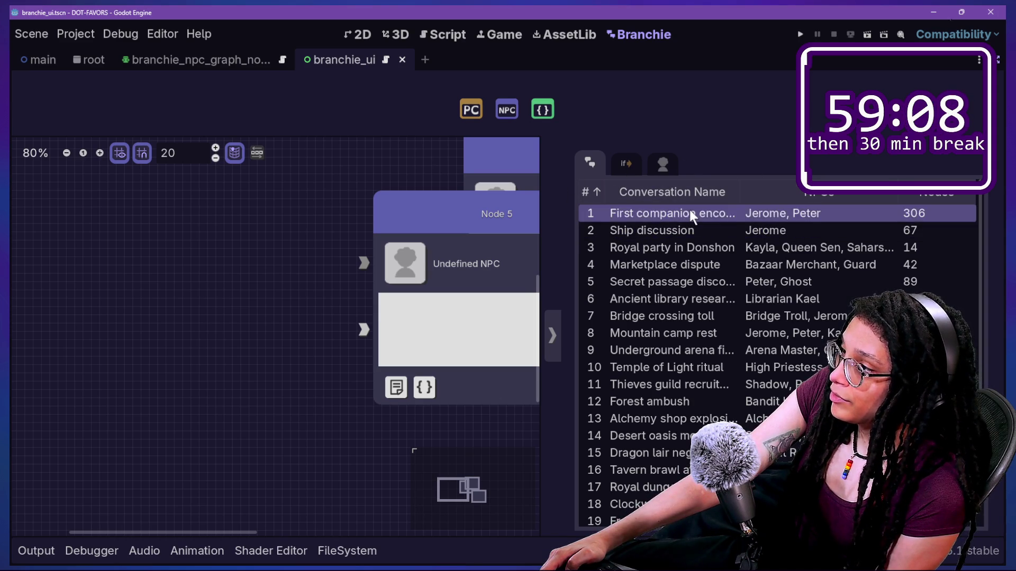
left_click(430, 36)
left_click(533, 123)
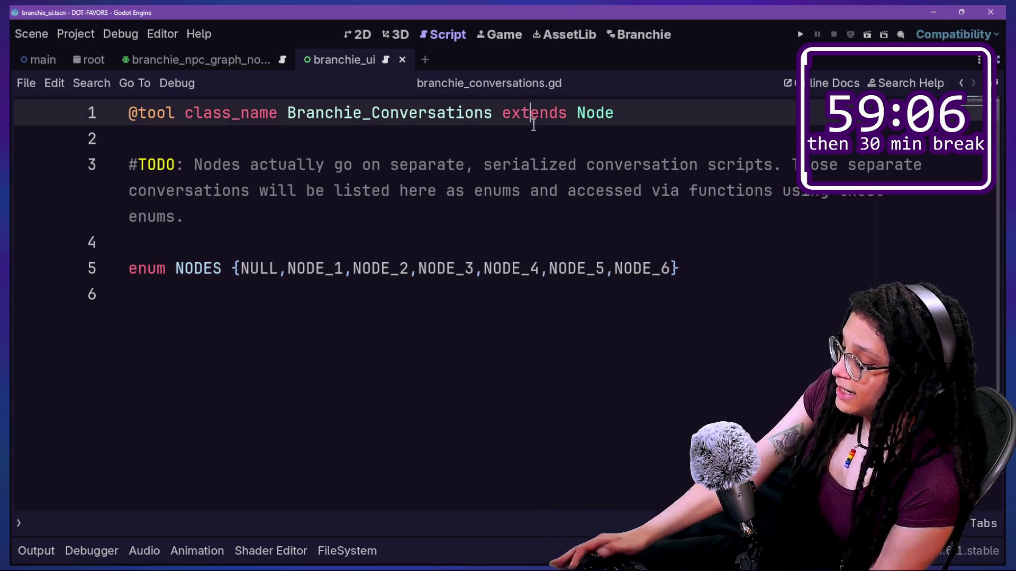
Find and open branchie_conversations-table.gd through the quick file search using 'conver'
key("shift+alt+o")
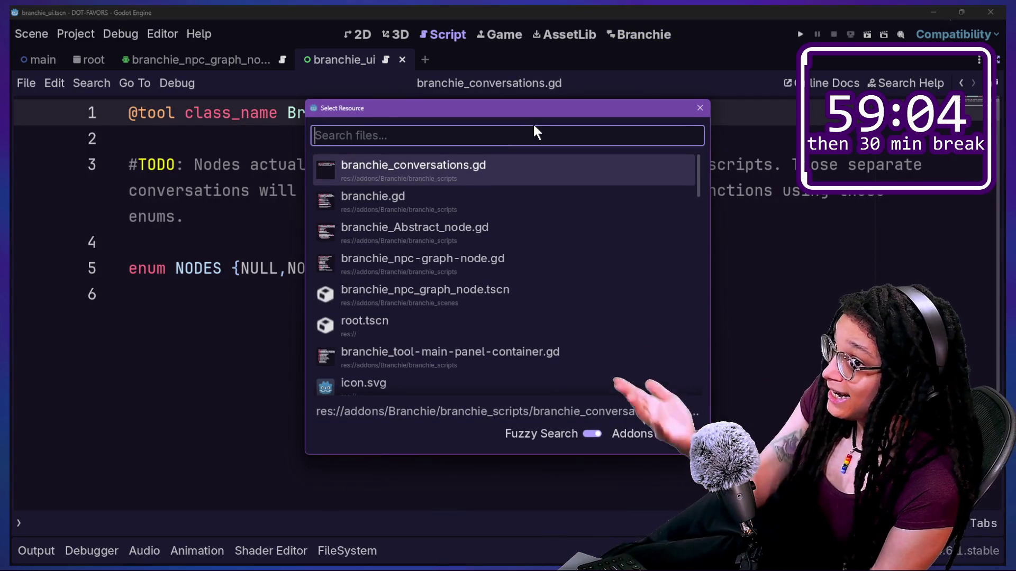
type("x")
type("conv")
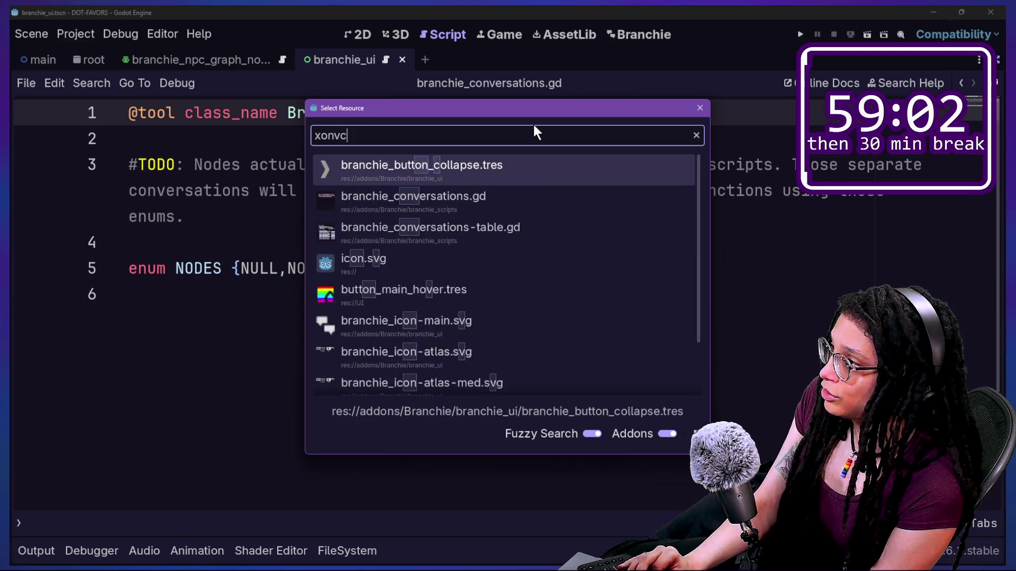
key("BackSpace")
key("BackSpace")
key("BackSpace")
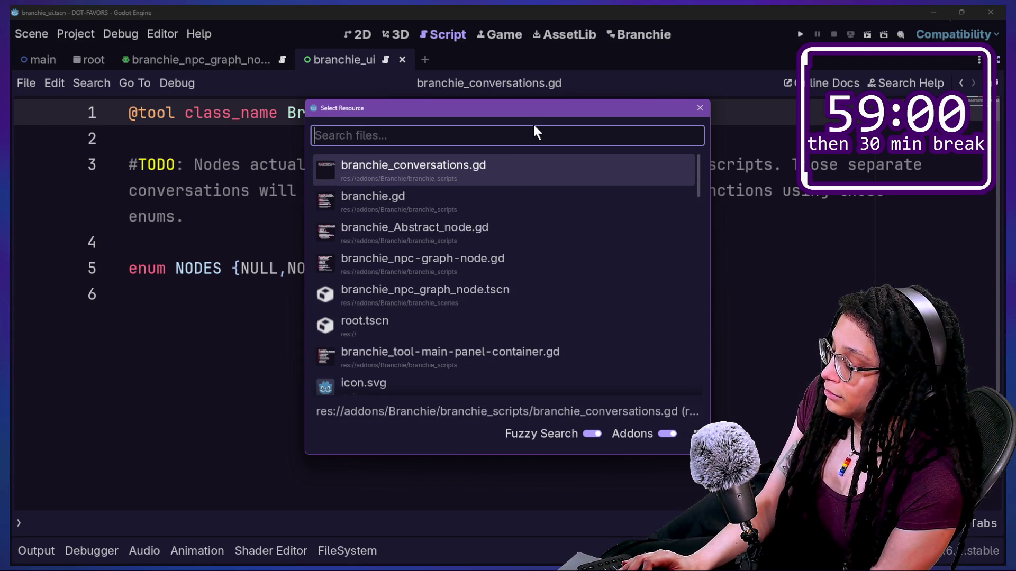
type("conver")
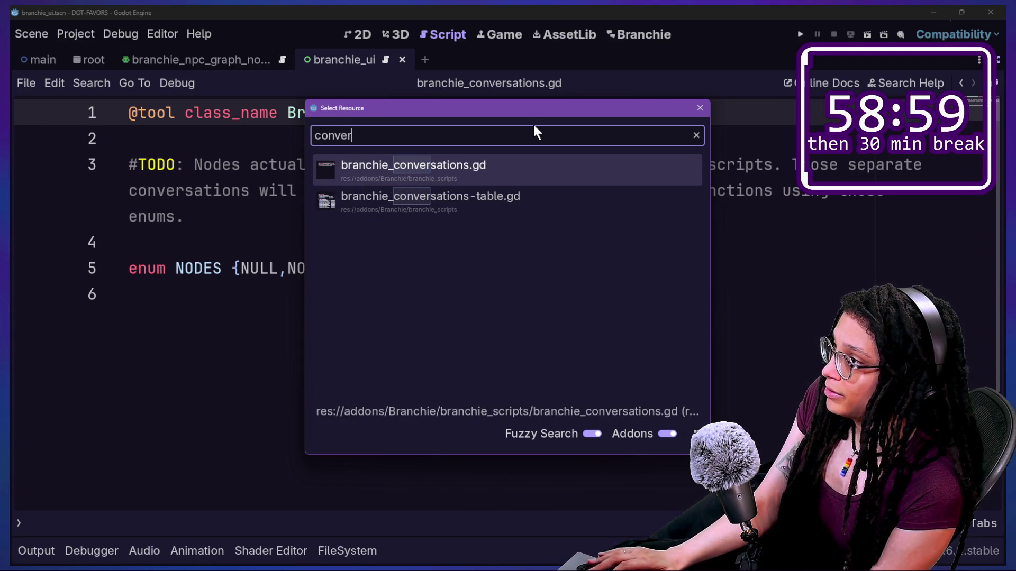
key("Down")
key("Return")
Change the first column title on line 4 from '#' to 'HELLO'
scroll(315, 175, "down", 20)
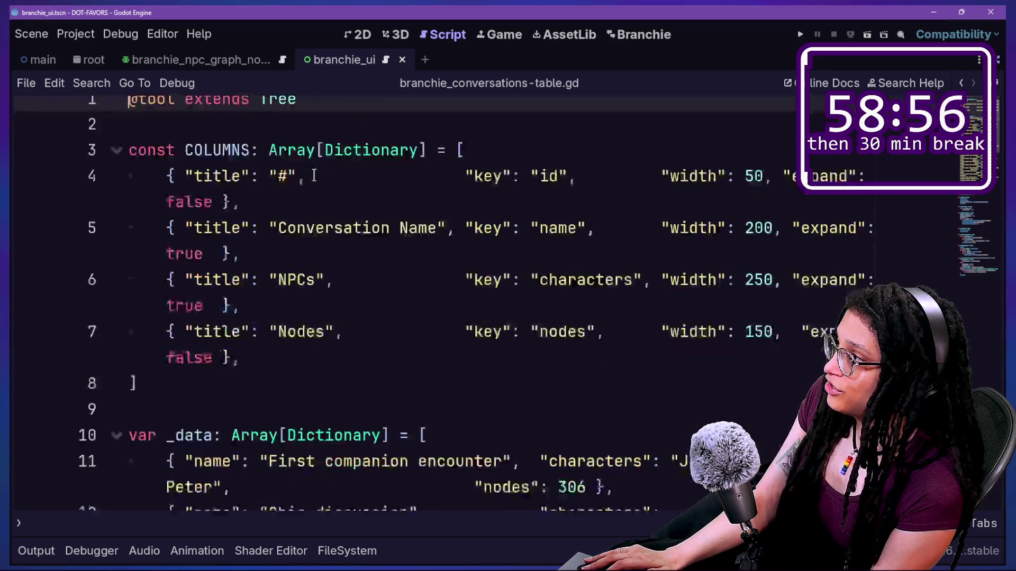
scroll(715, 173, "up", 8)
scroll(715, 173, "up", 20)
left_click(321, 189)
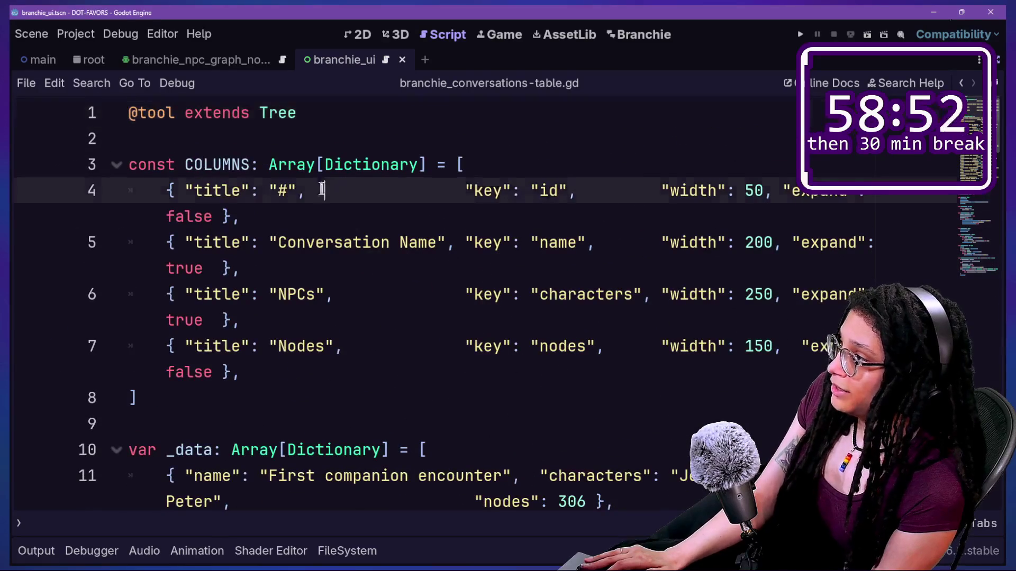
left_click(550, 231)
key("Down")
scroll(288, 227, "down", 1)
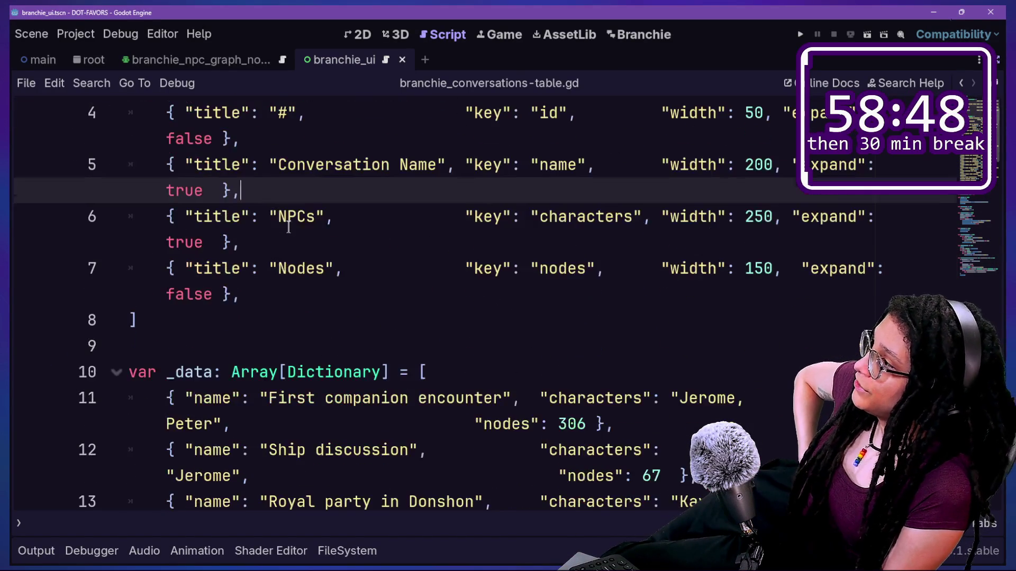
scroll(304, 229, "up", 1)
mouse_move(203, 191)
left_mouse_down()
mouse_move(227, 217)
mouse_move(323, 232)
left_mouse_up()
left_click(320, 236)
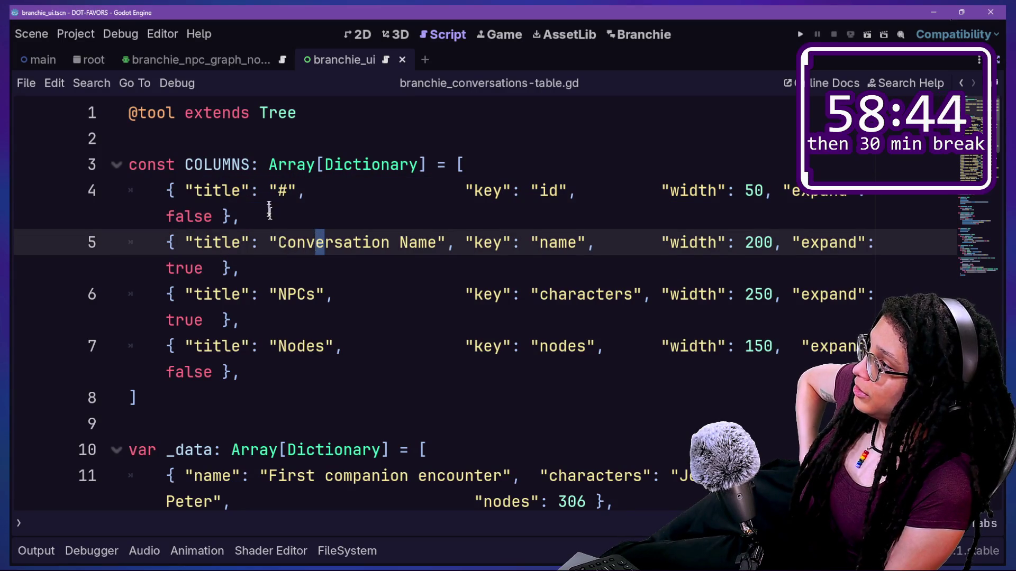
left_click_drag(269, 190, 291, 192)
left_click(248, 269)
left_click(260, 326)
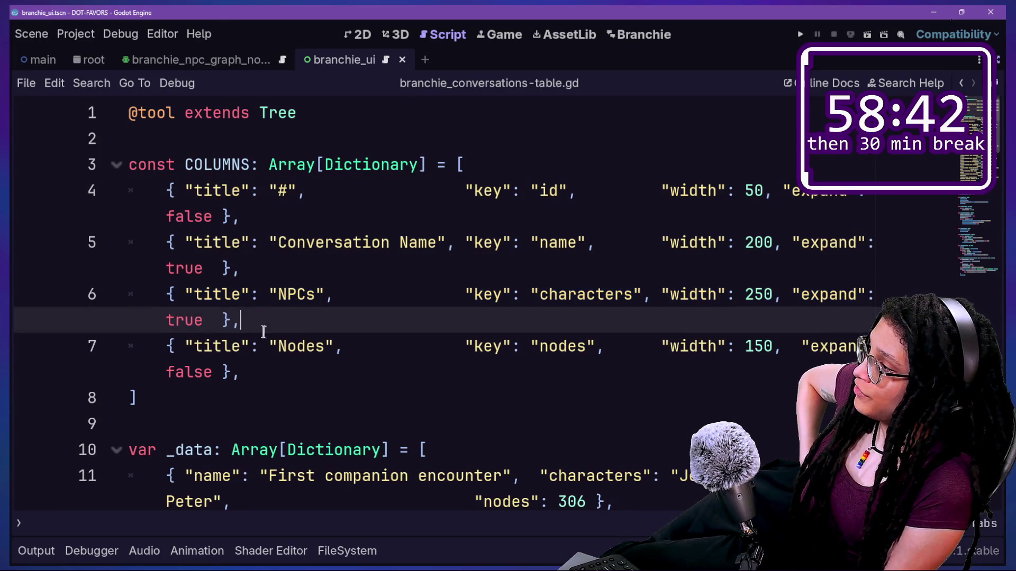
left_click_drag(275, 194, 286, 192)
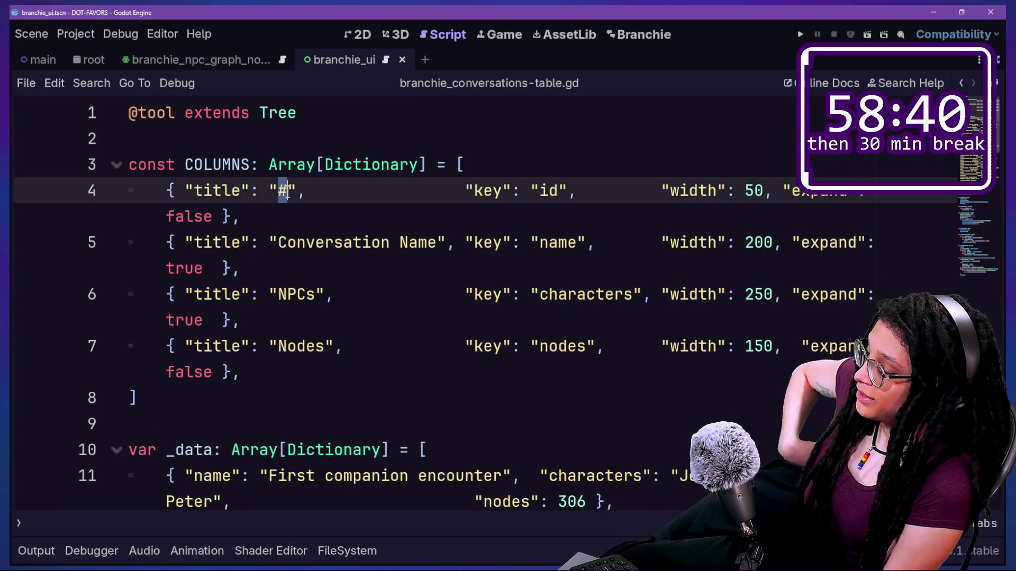
type("HELLO")
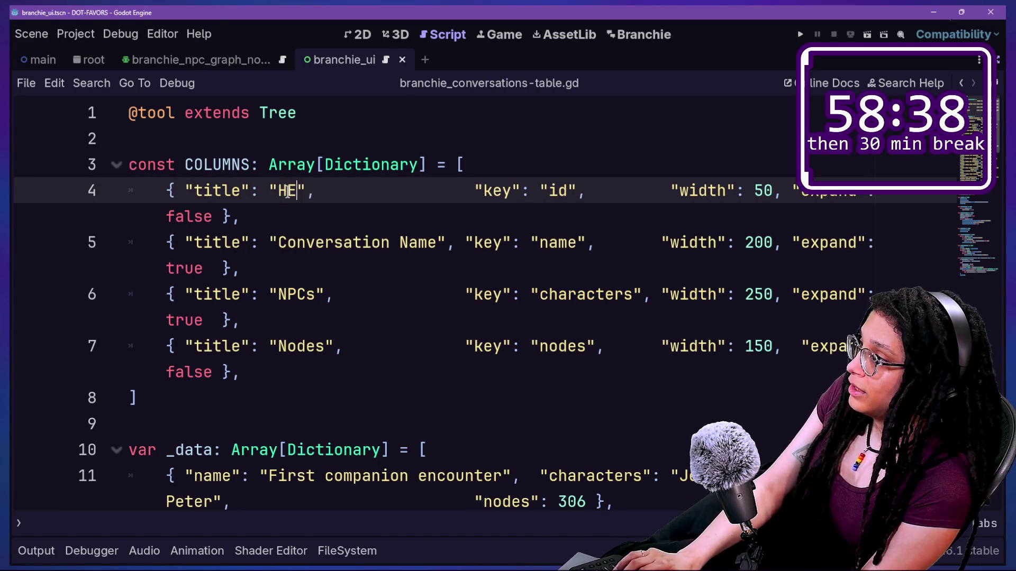
Reload Branchie by toggling it in Project Settings > Plugins, then undo the title back to '#'
left_click(650, 36)
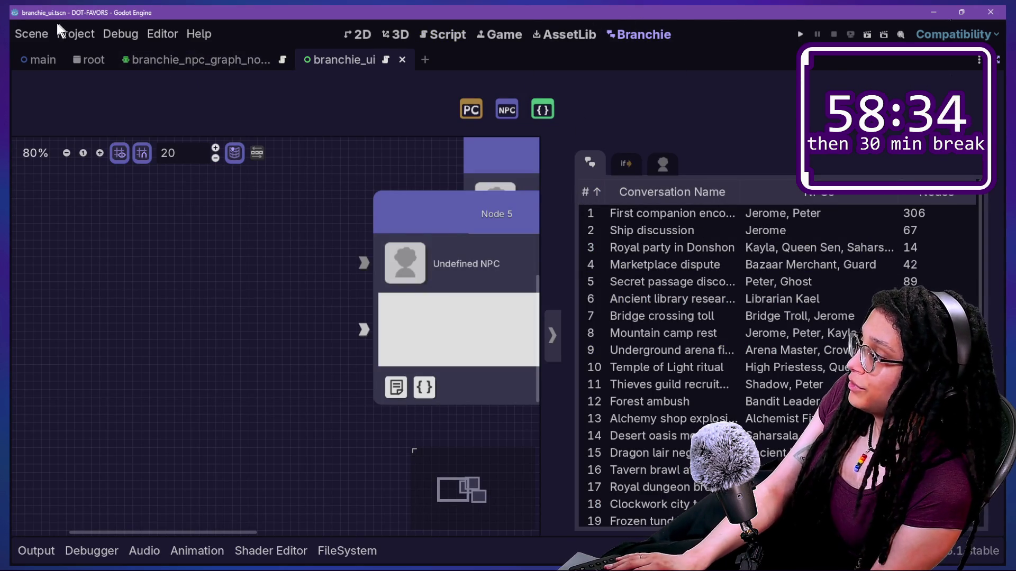
left_click(74, 34)
left_click(92, 54)
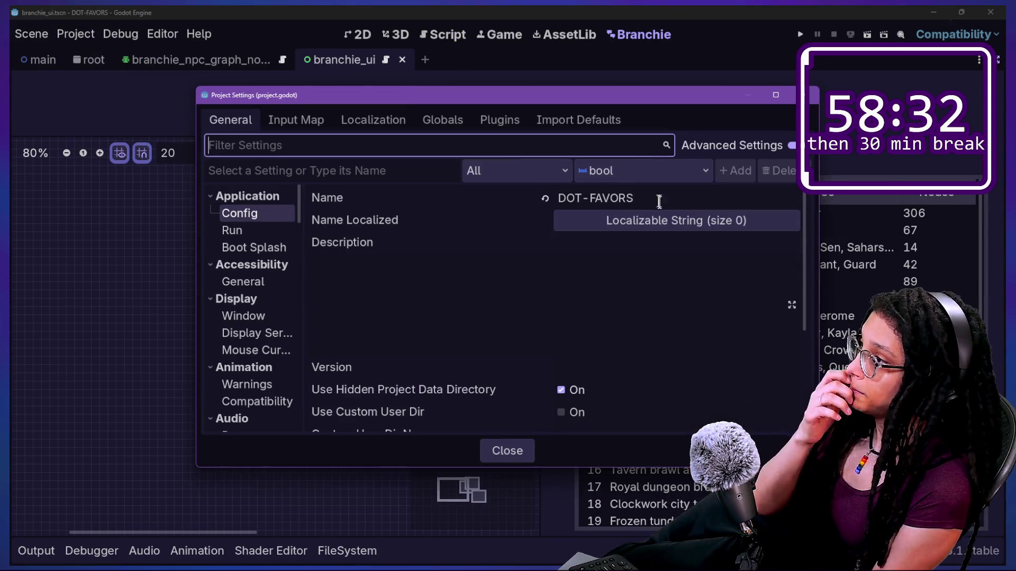
left_click(479, 119)
left_click(235, 190)
left_click(235, 190)
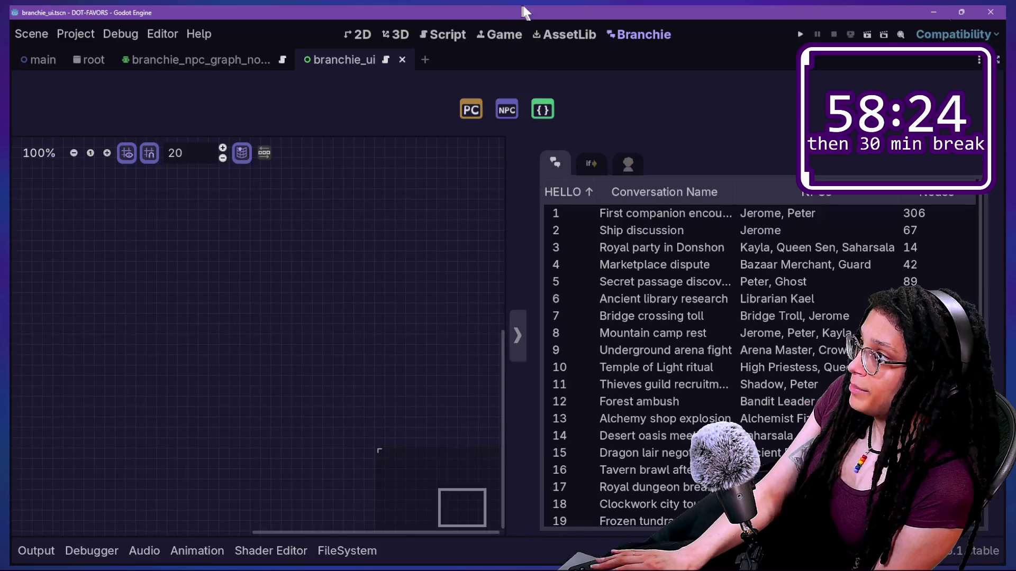
left_click(447, 35)
key("ctrl+z")
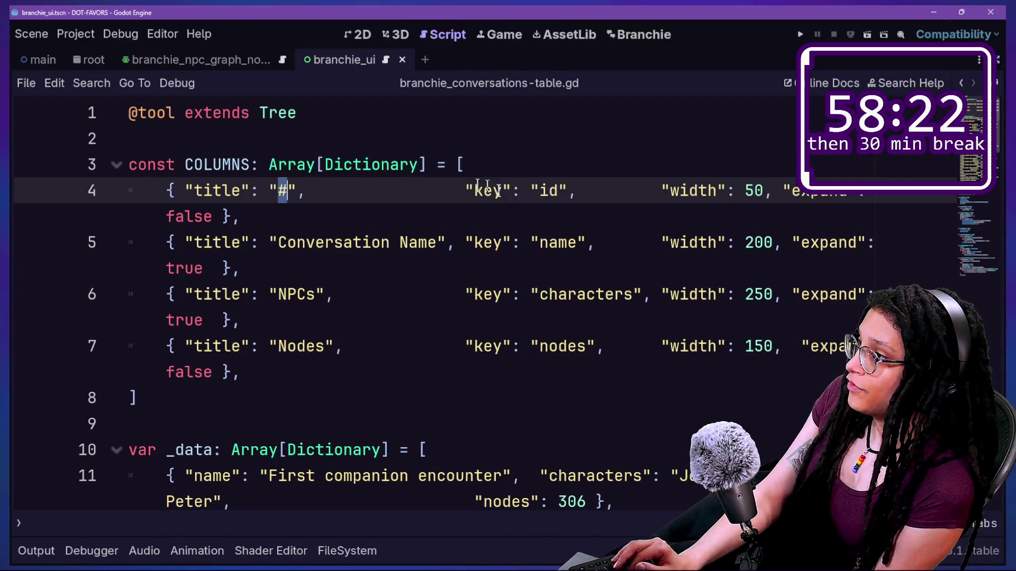
left_click(406, 218)
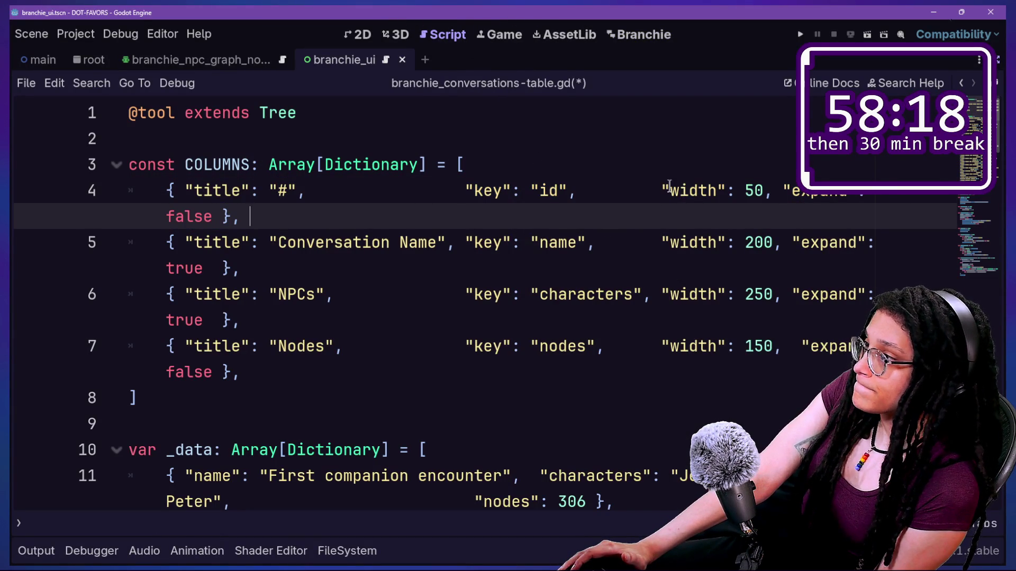
scroll(669, 185, "down", 3)
left_click_drag(233, 236, 404, 291)
left_click(416, 299)
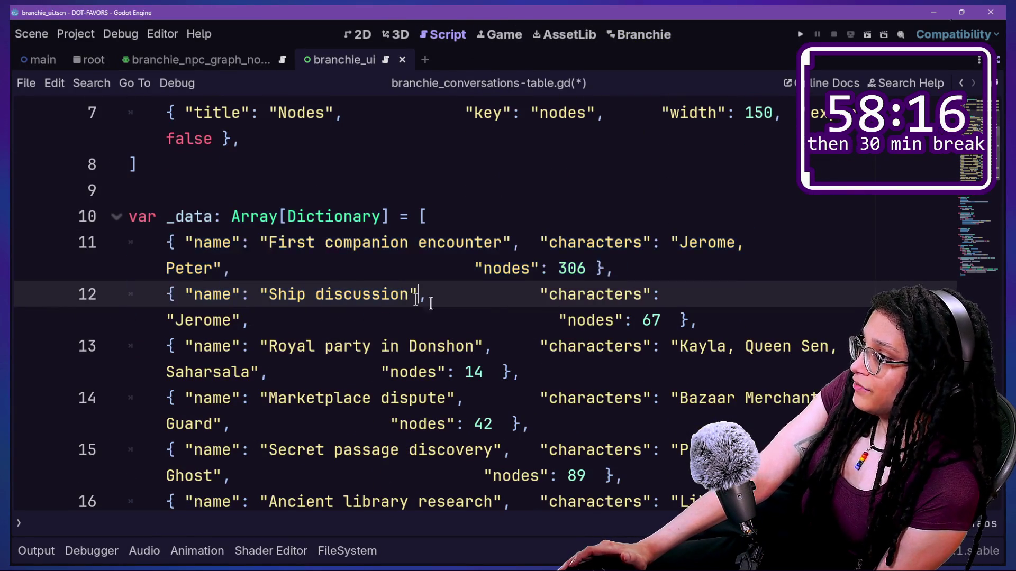
scroll(491, 311, "down", 1)
scroll(405, 325, "down", 2)
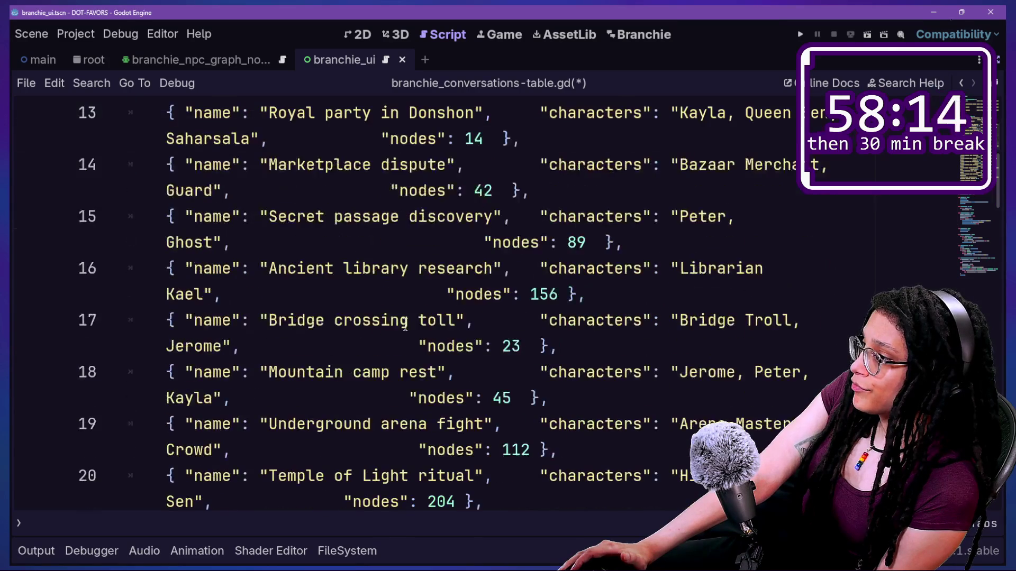
left_click(603, 300)
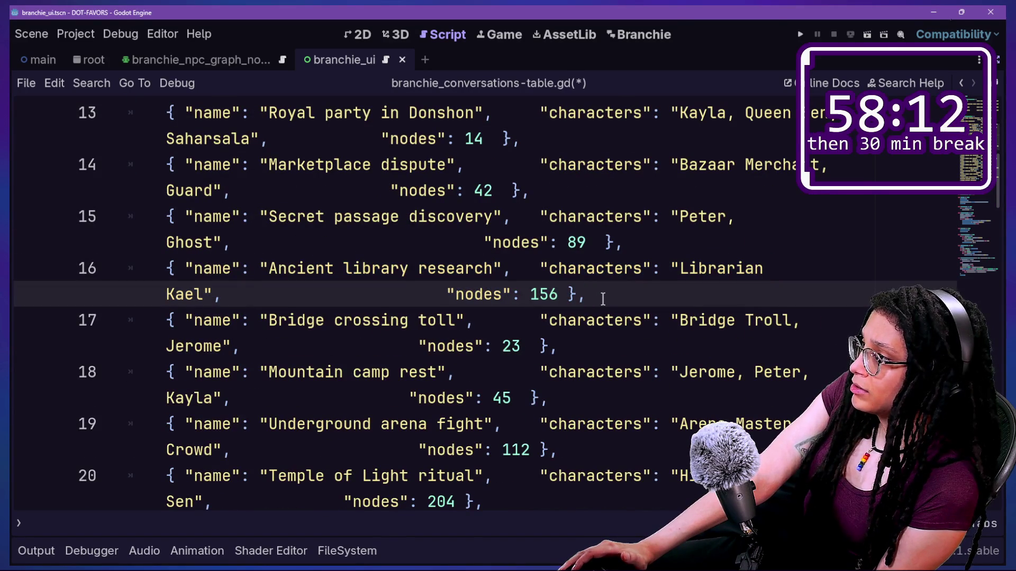
scroll(602, 299, "down", 4)
mouse_move(318, 268)
left_mouse_down()
mouse_move(653, 245)
mouse_move(318, 267)
mouse_move(658, 290)
left_mouse_up()
left_click_drag(531, 217, 560, 479)
left_click(559, 479)
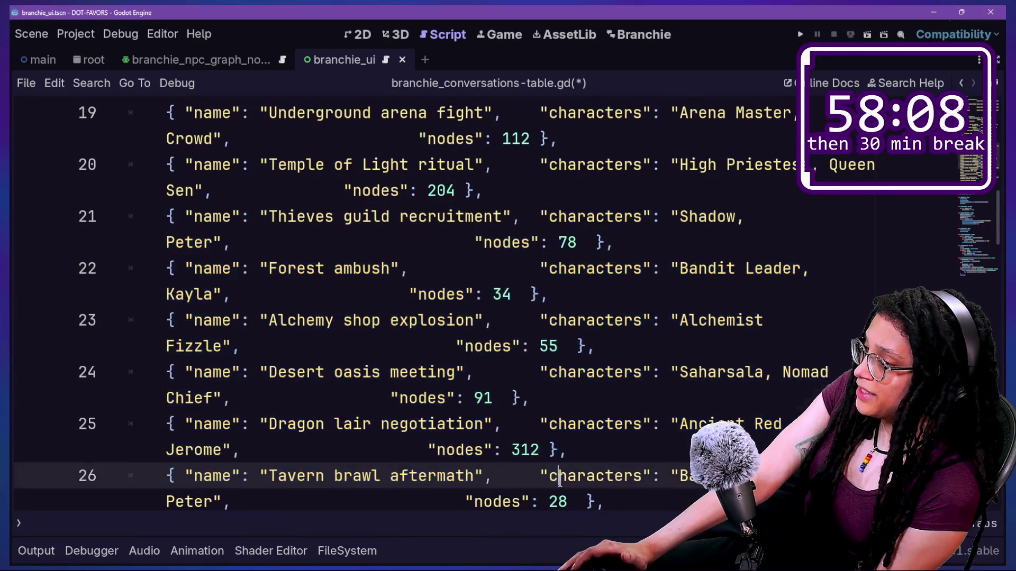
scroll(528, 276, "down", 2)
left_click_drag(418, 217, 438, 269)
left_click(460, 341)
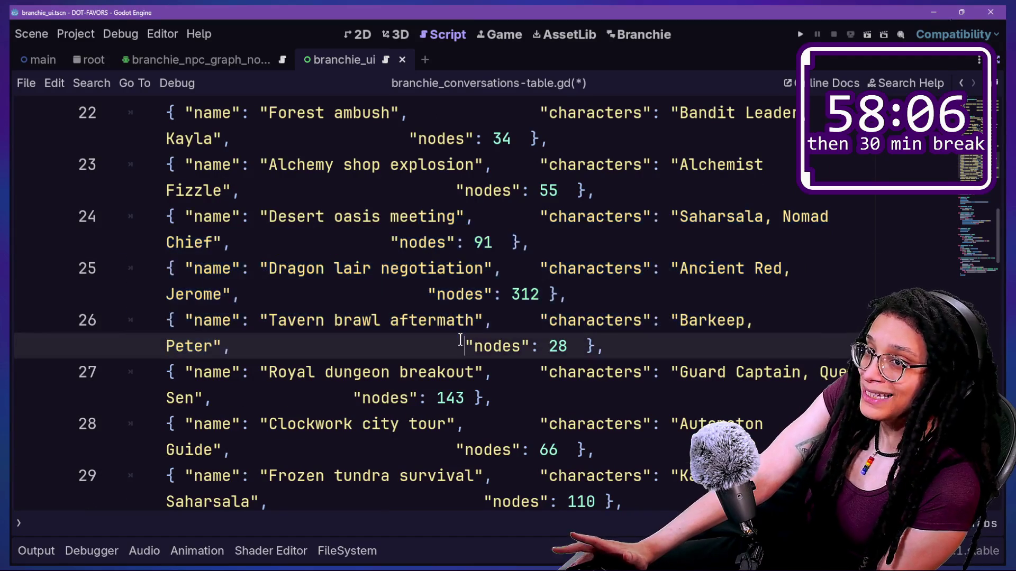
scroll(458, 344, "down", 5)
left_click(491, 369)
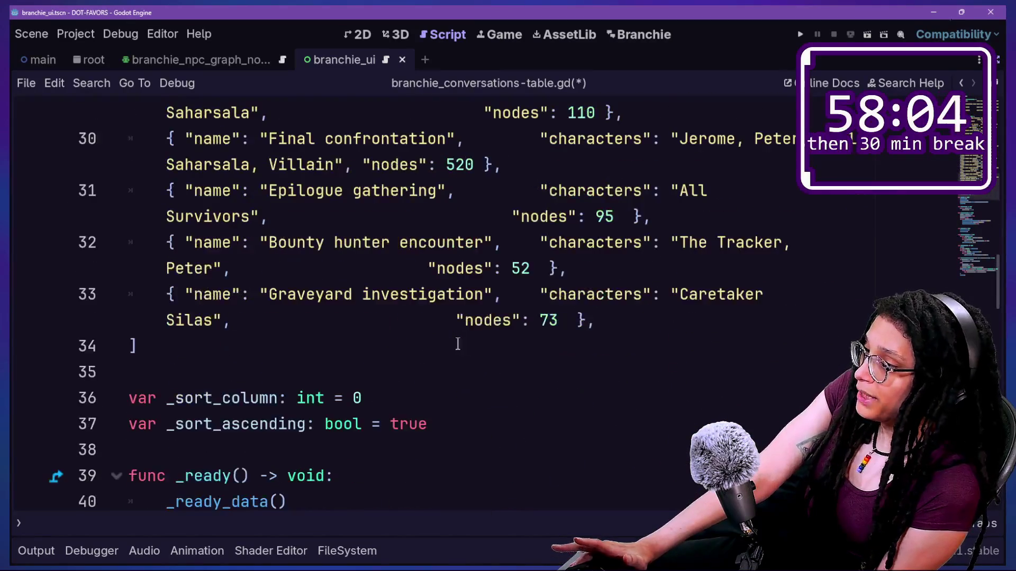
mouse_move(490, 368)
left_mouse_down()
mouse_move(653, 216)
mouse_move(465, 268)
left_mouse_up()
left_click(465, 295)
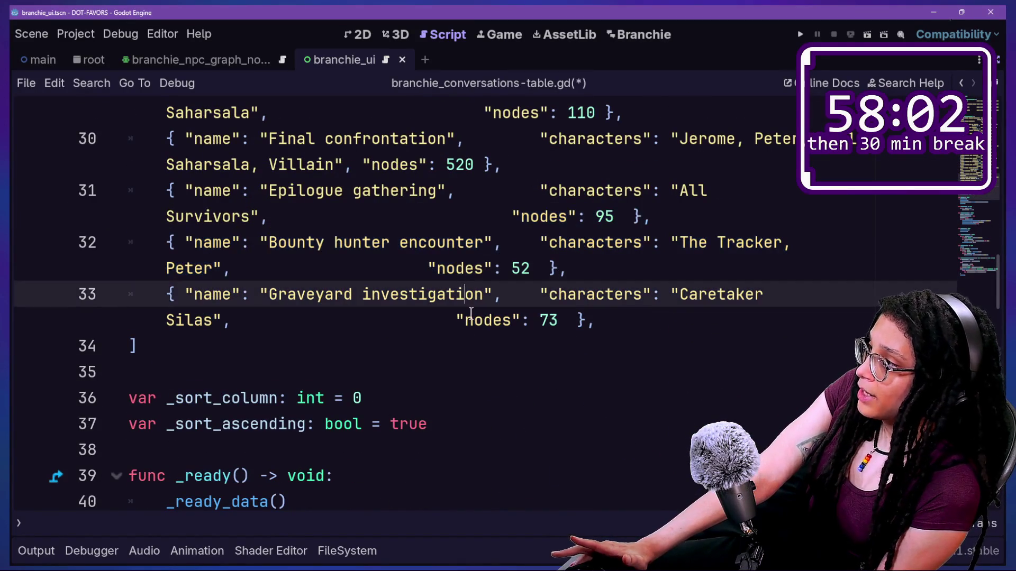
scroll(471, 312, "up", 3)
scroll(471, 312, "up", 3)
scroll(472, 312, "down", 5)
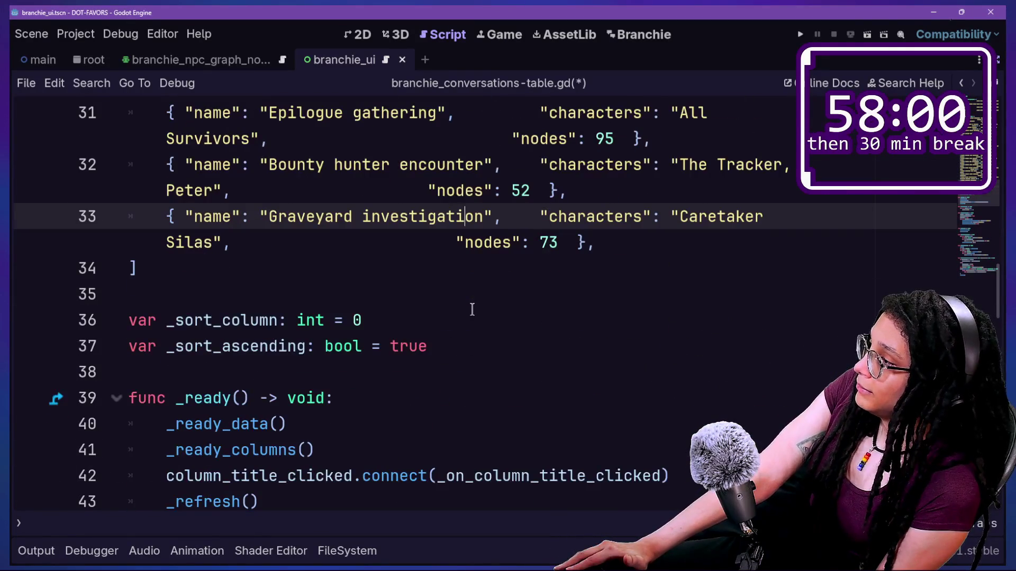
scroll(472, 309, "up", 15)
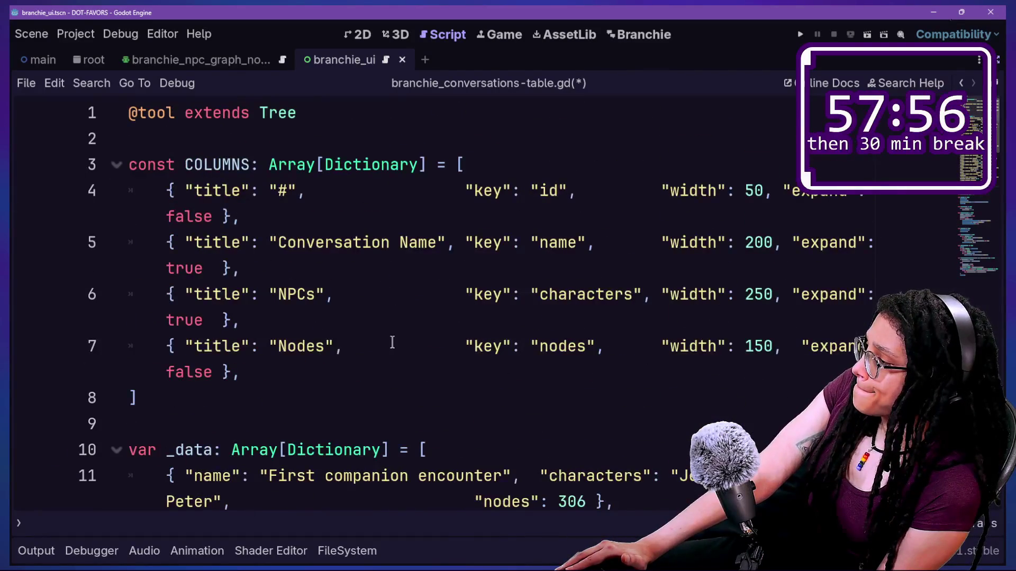
scroll(392, 341, "down", 3)
left_click(168, 217)
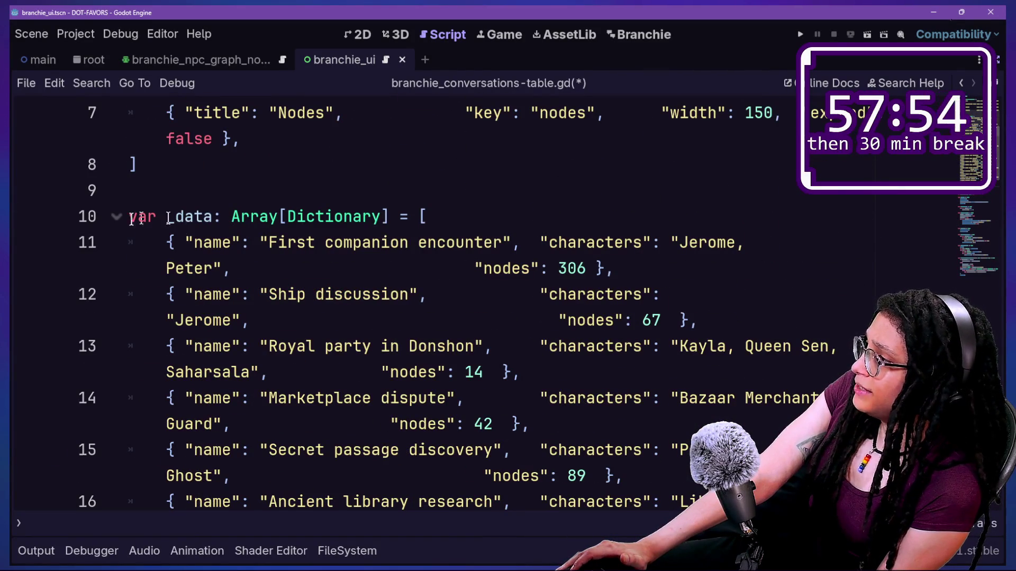
left_click(470, 217)
left_click_drag(187, 214, 403, 240)
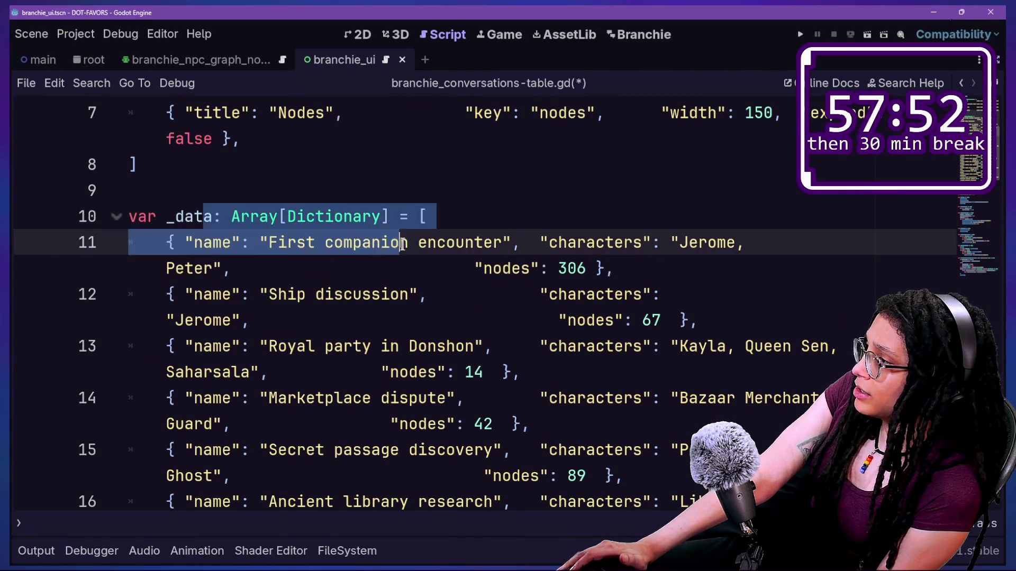
left_click(405, 243)
left_click(429, 217)
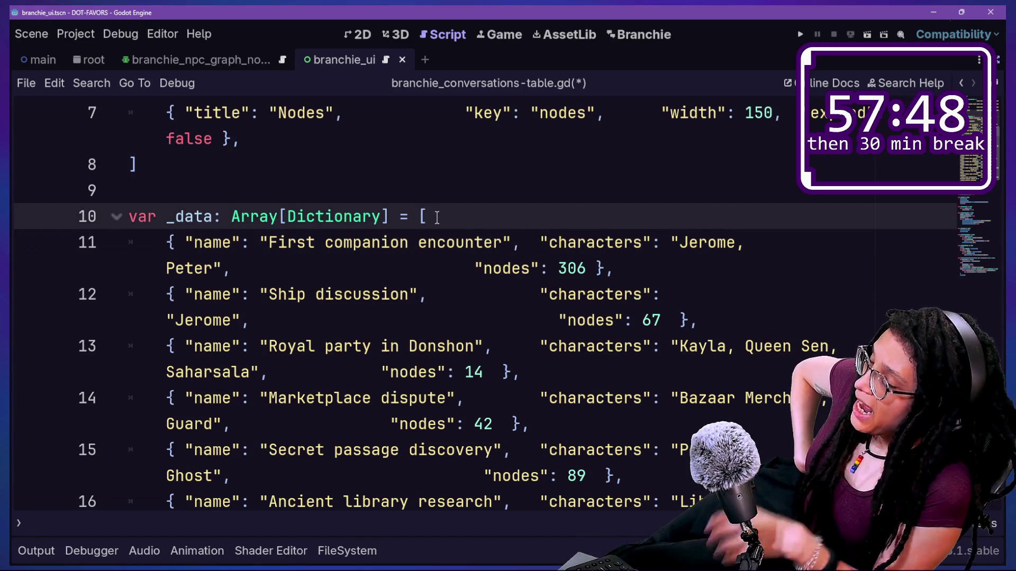
scroll(437, 217, "down", 15)
scroll(437, 217, "down", 3)
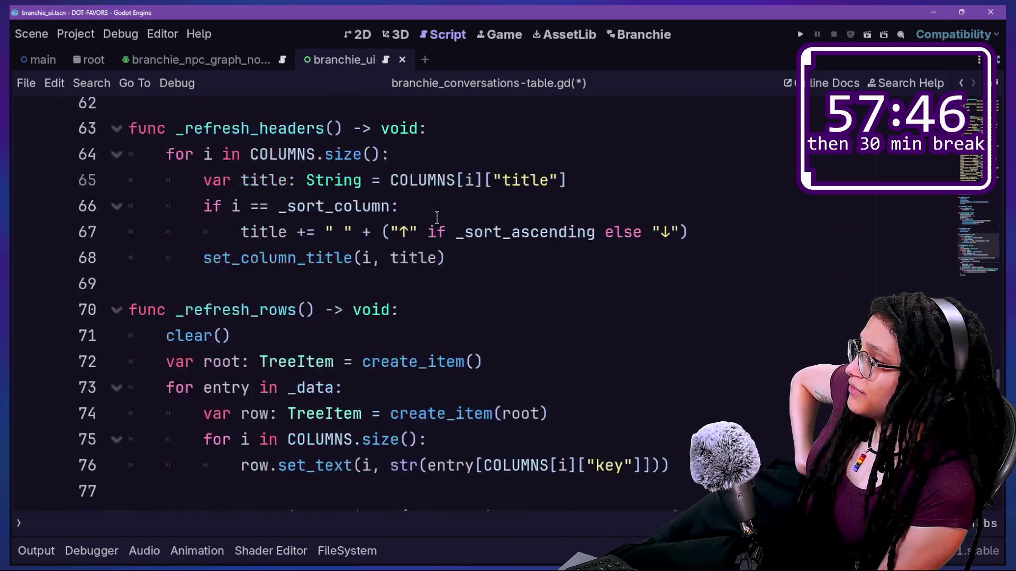
scroll(437, 218, "up", 4)
scroll(437, 217, "down", 2)
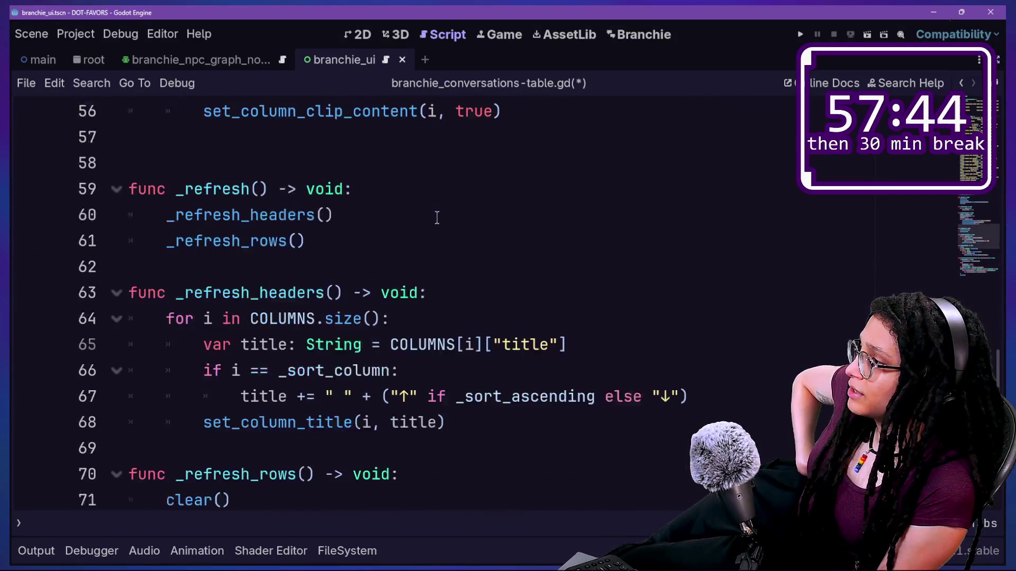
left_click(446, 376)
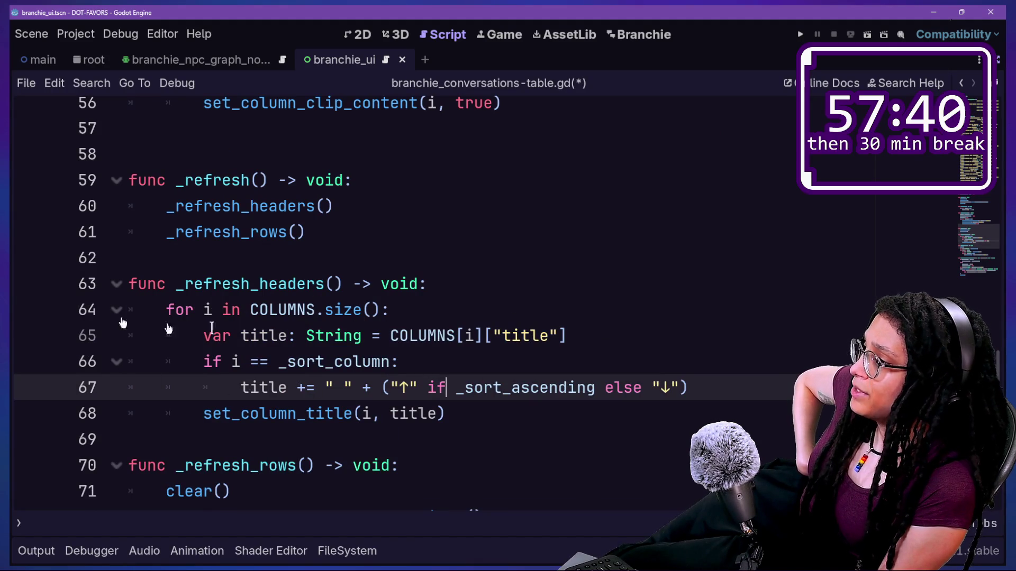
mouse_move(305, 301)
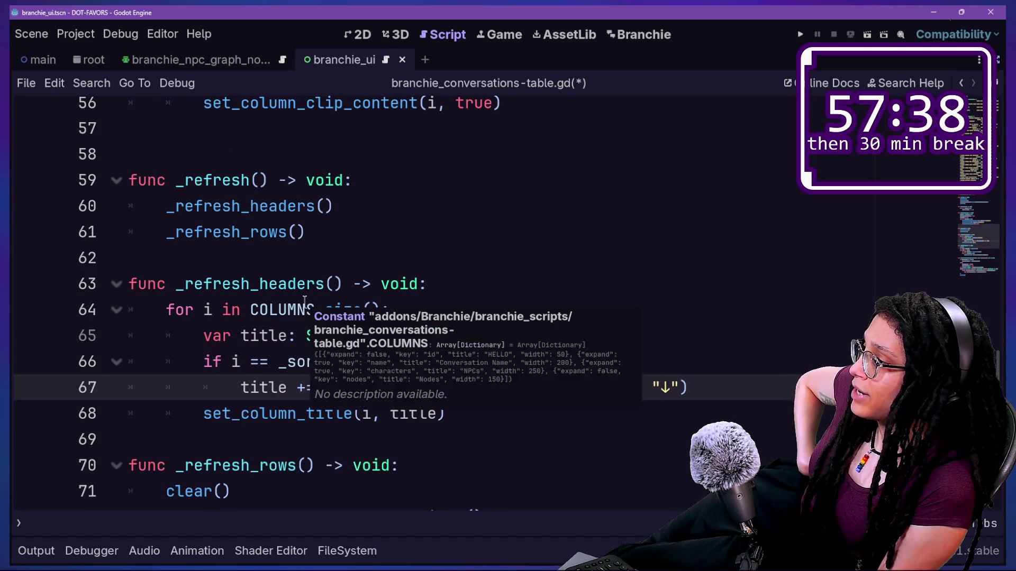
scroll(207, 218, "down", 1)
scroll(201, 218, "up", 4)
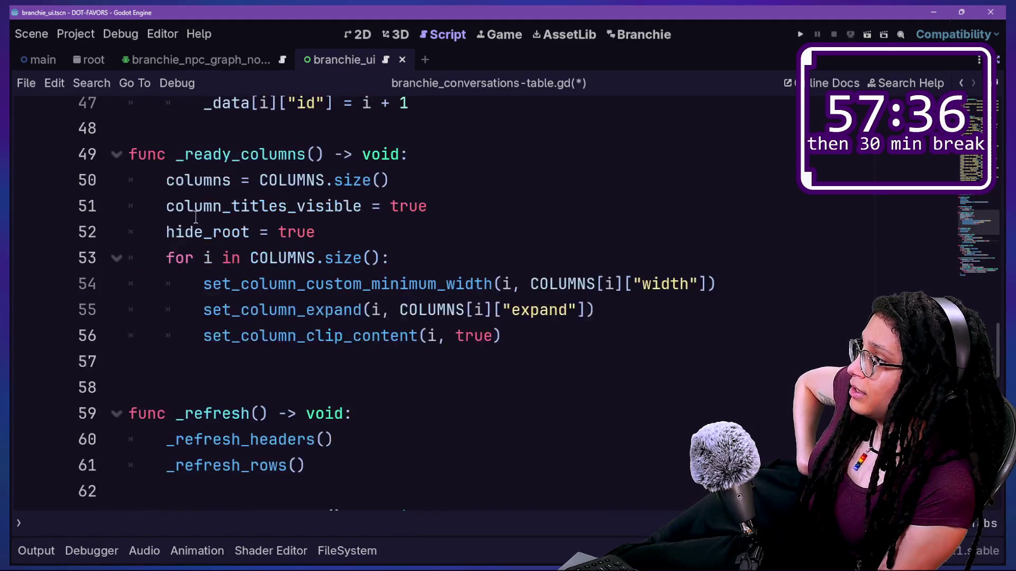
scroll(196, 217, "down", 5)
scroll(196, 217, "down", 3)
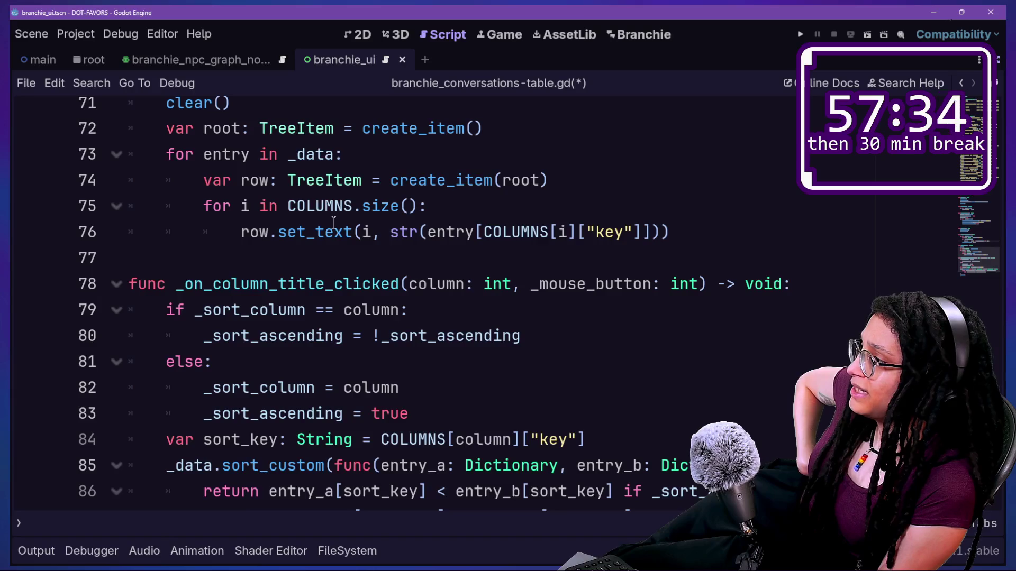
scroll(333, 222, "down", 1)
scroll(385, 212, "up", 1)
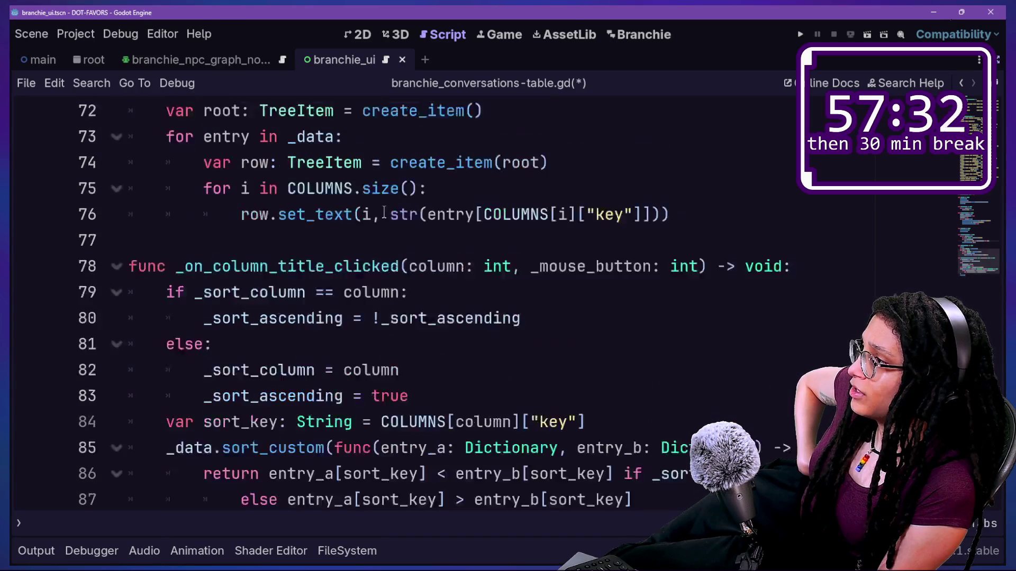
scroll(431, 270, "down", 2)
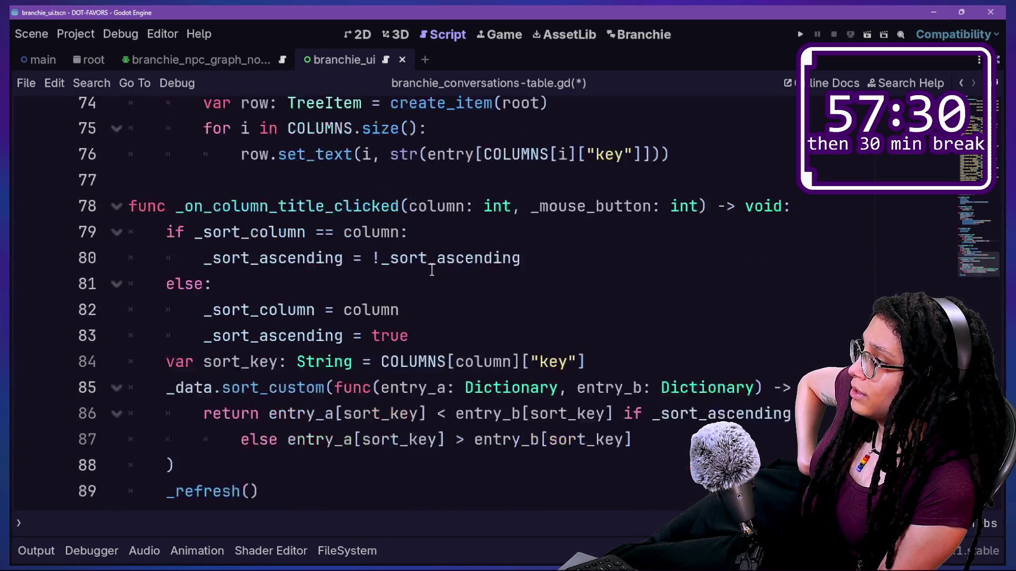
left_click_drag(176, 128, 403, 130)
scroll(424, 132, "up", 14)
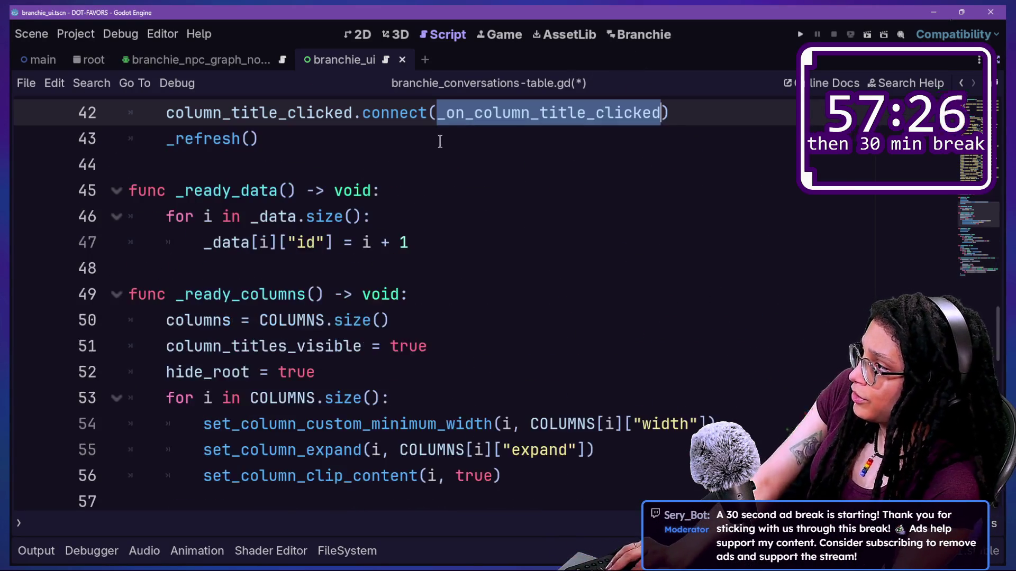
left_click(350, 242)
left_click(261, 267)
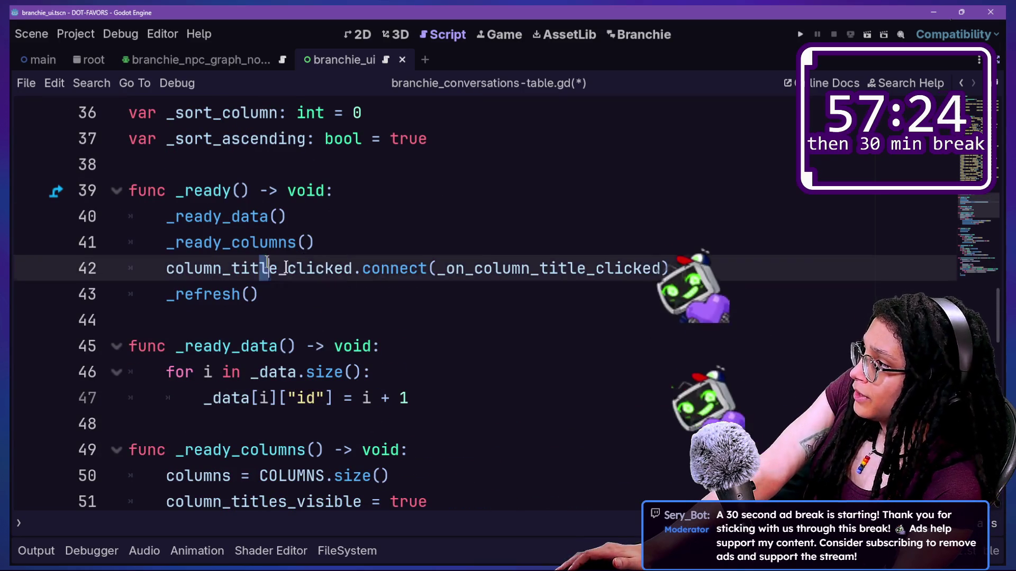
mouse_move(350, 271)
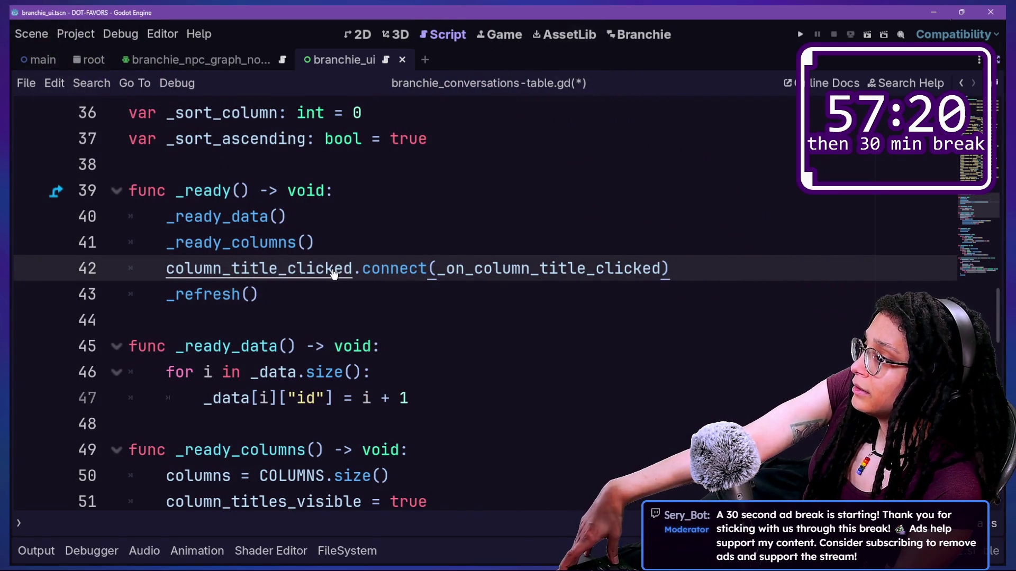
left_click(327, 271, "ctrl")
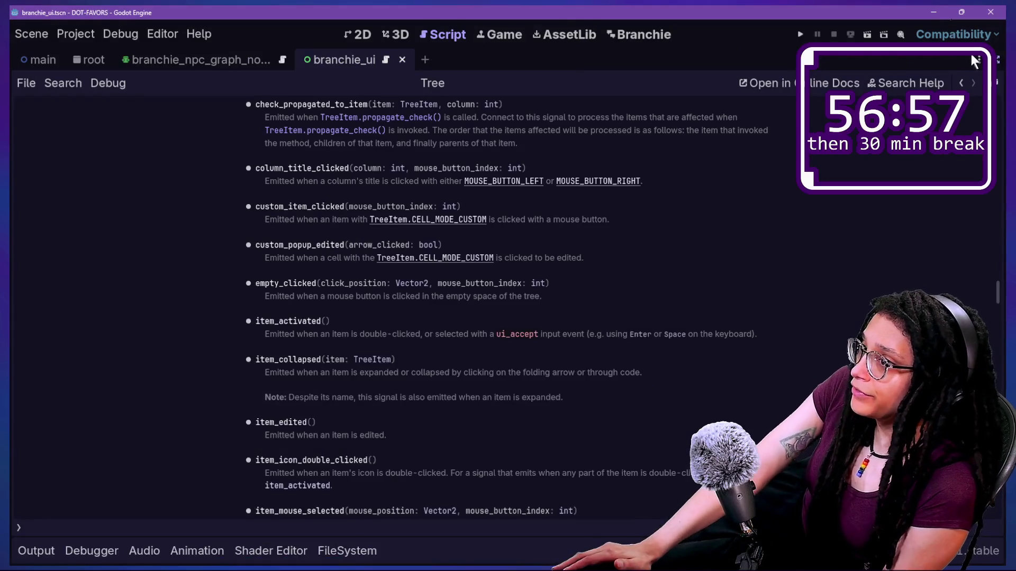
Restore the side panels and return via the Branchie and Script tabs to the conversations-table script
left_click(997, 60)
left_click(640, 34)
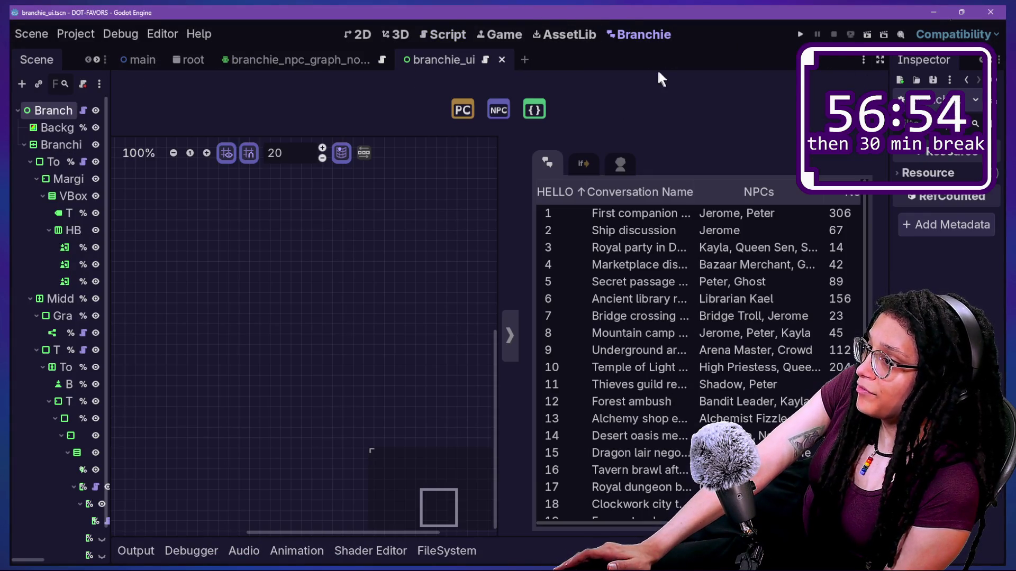
left_click(447, 33)
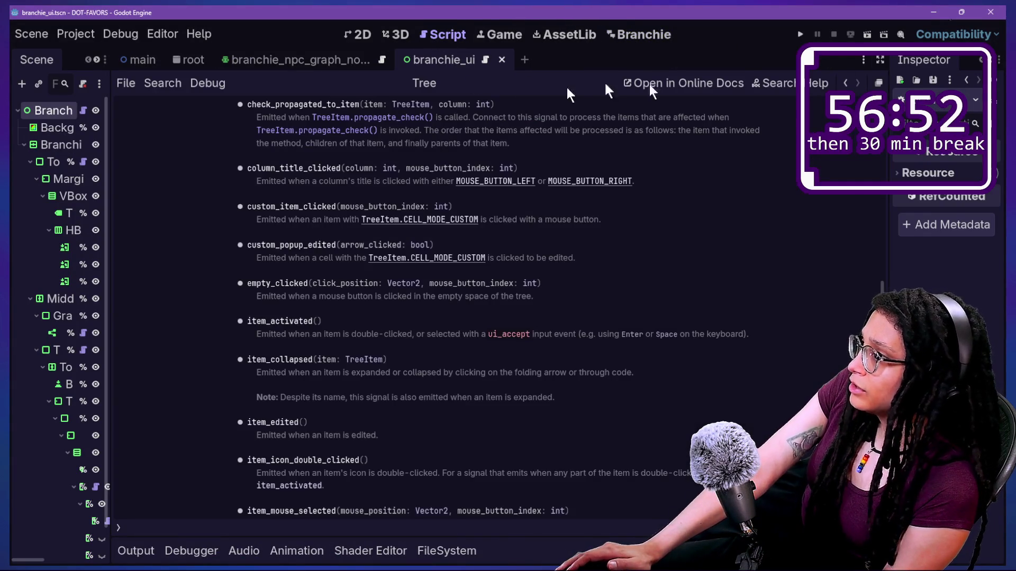
left_click(845, 83)
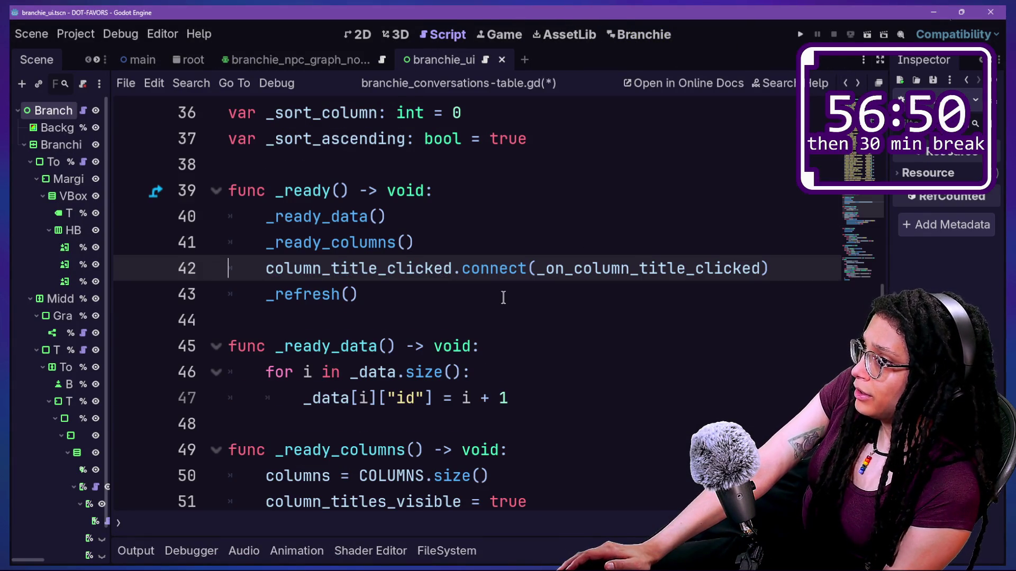
Duplicate the First companion encounter entry on line 11 as a new row
scroll(503, 297, "up", 12)
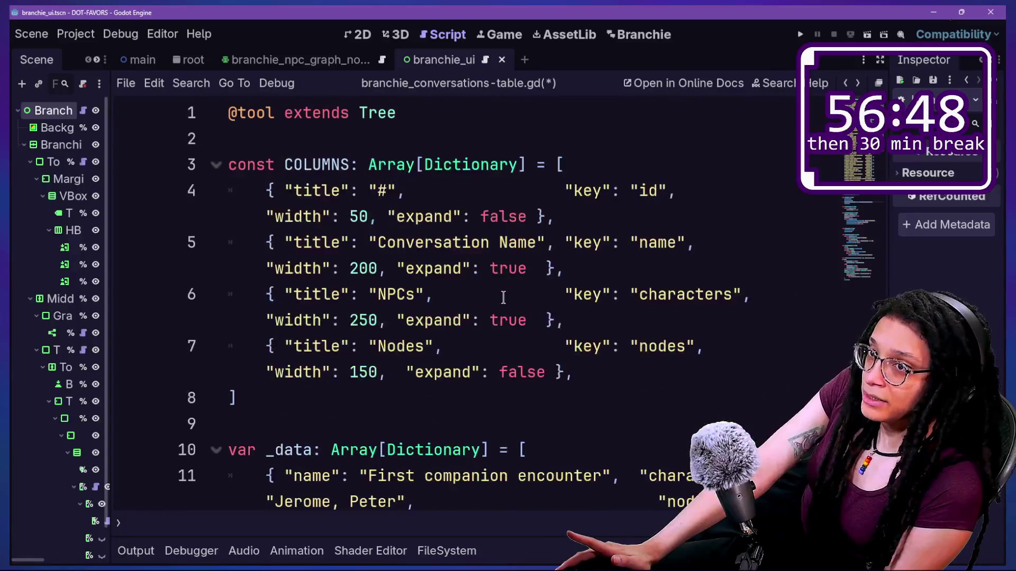
scroll(504, 297, "down", 4)
scroll(668, 282, "up", 2)
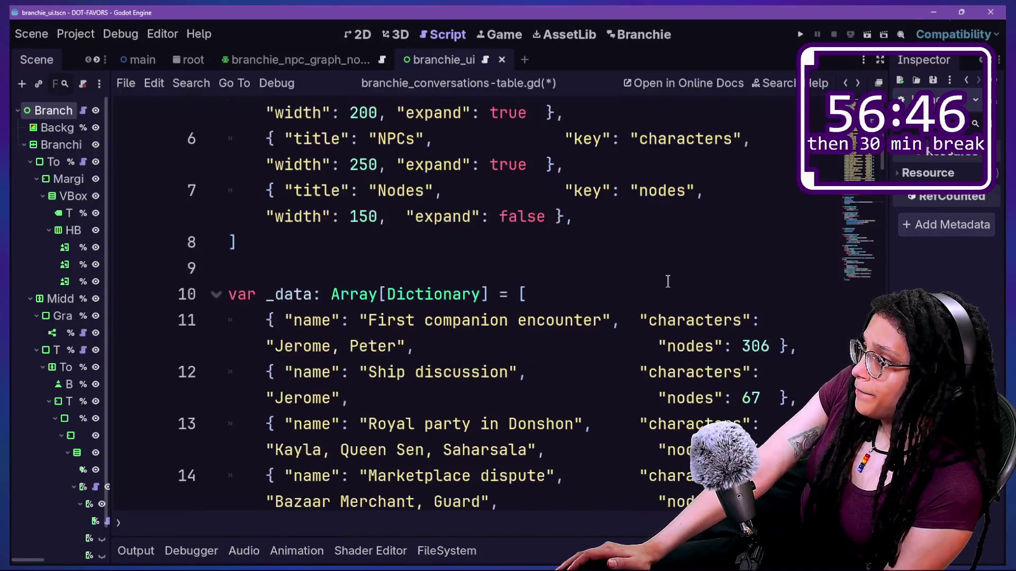
key("ctrl+shift+F11")
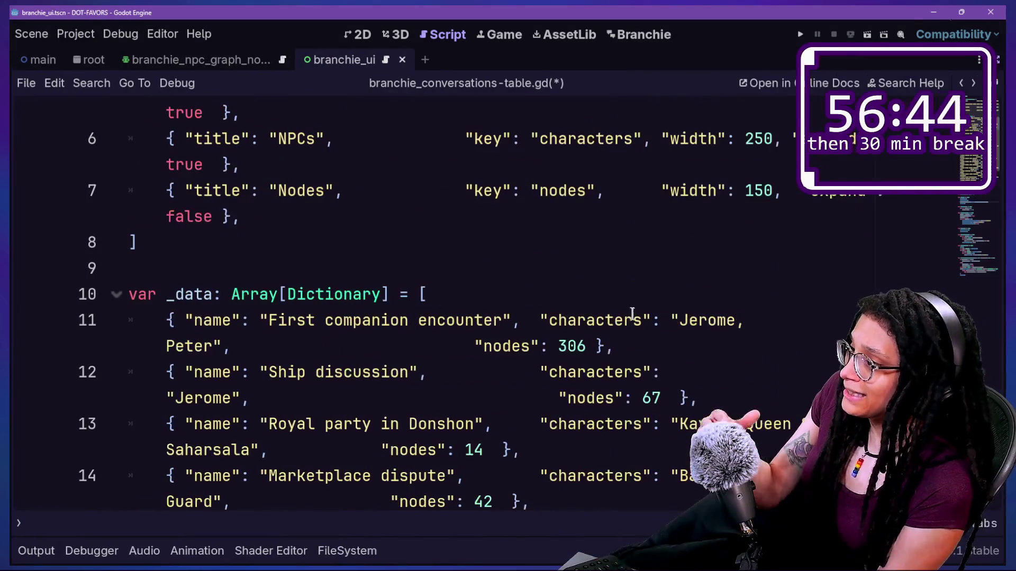
left_click(633, 320)
scroll(633, 320, "down", 4)
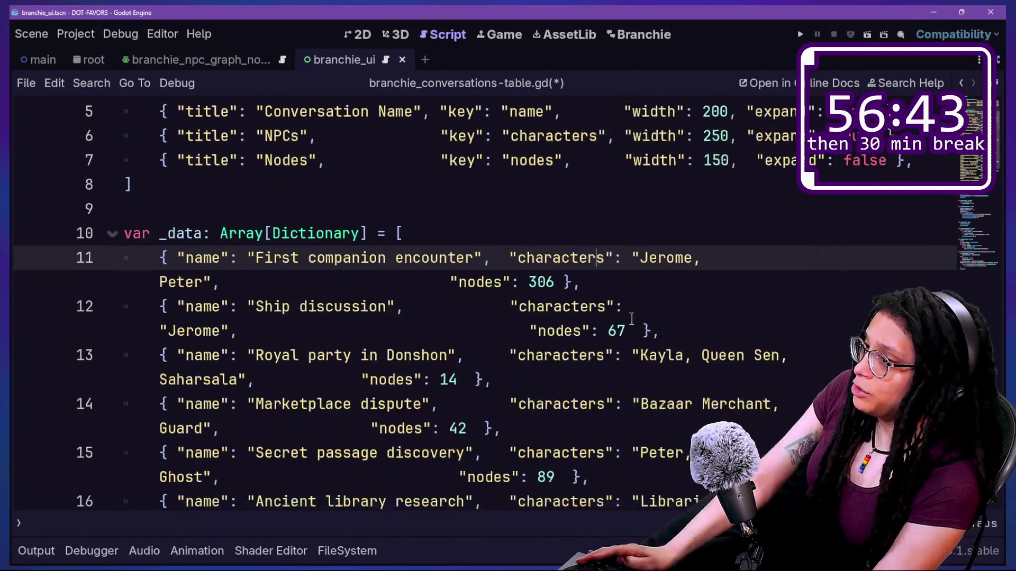
scroll(631, 320, "down", 4)
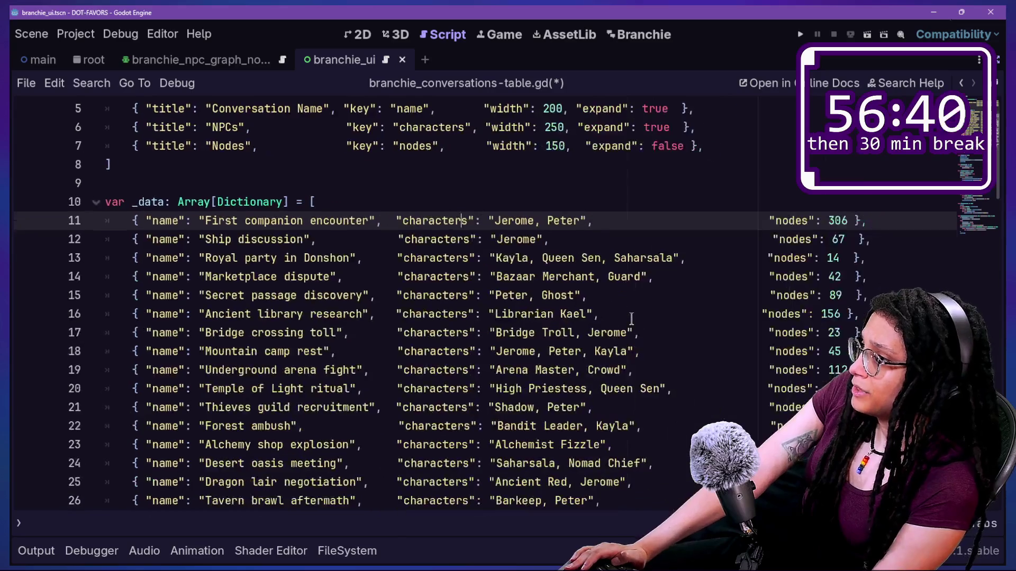
mouse_move(740, 204)
left_mouse_down()
mouse_move(608, 226)
mouse_move(10, 226)
mouse_move(120, 203)
left_mouse_up()
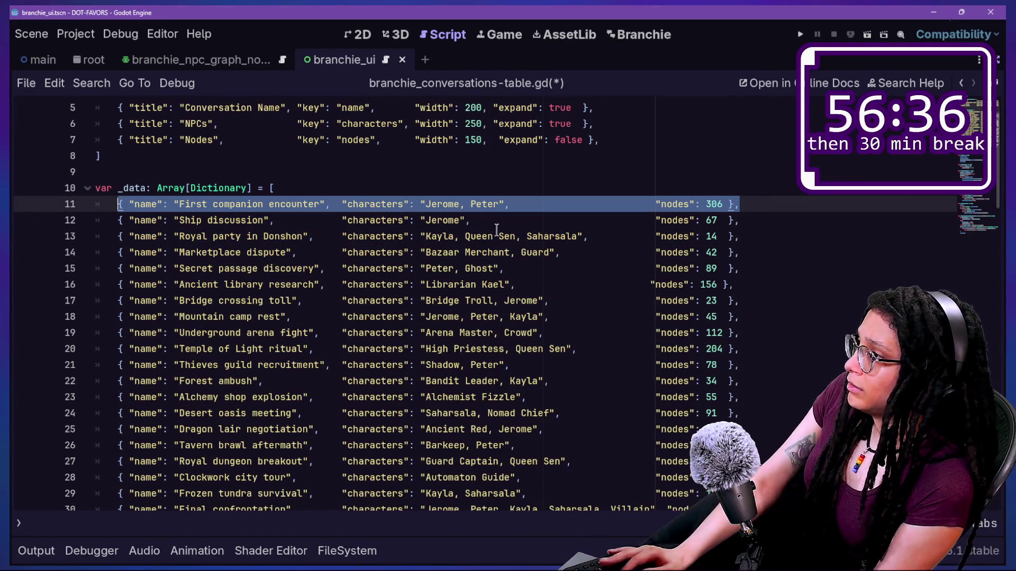
key("ctrl+c")
left_click(352, 180)
key("Return")
key("ctrl+v")
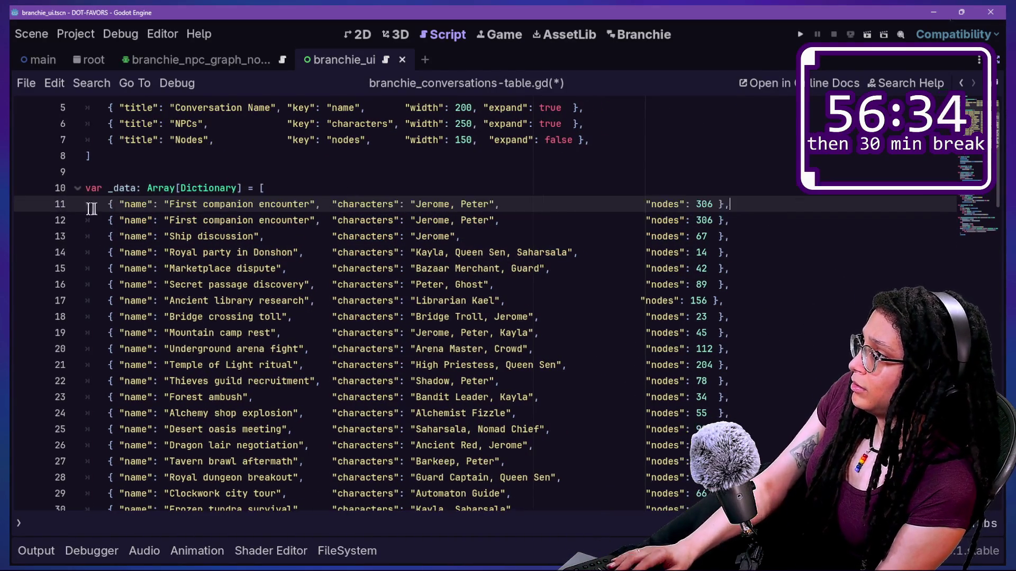
Rename the top entry to 'Add new...', empty its characters, and save the script
scroll(156, 191, "up", 2)
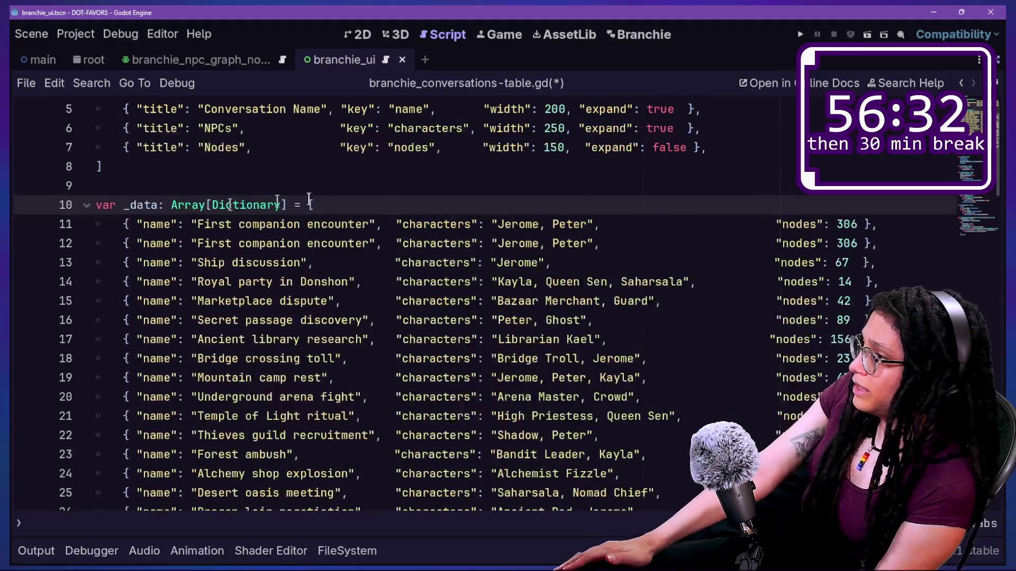
double_click(634, 224)
left_click(194, 224)
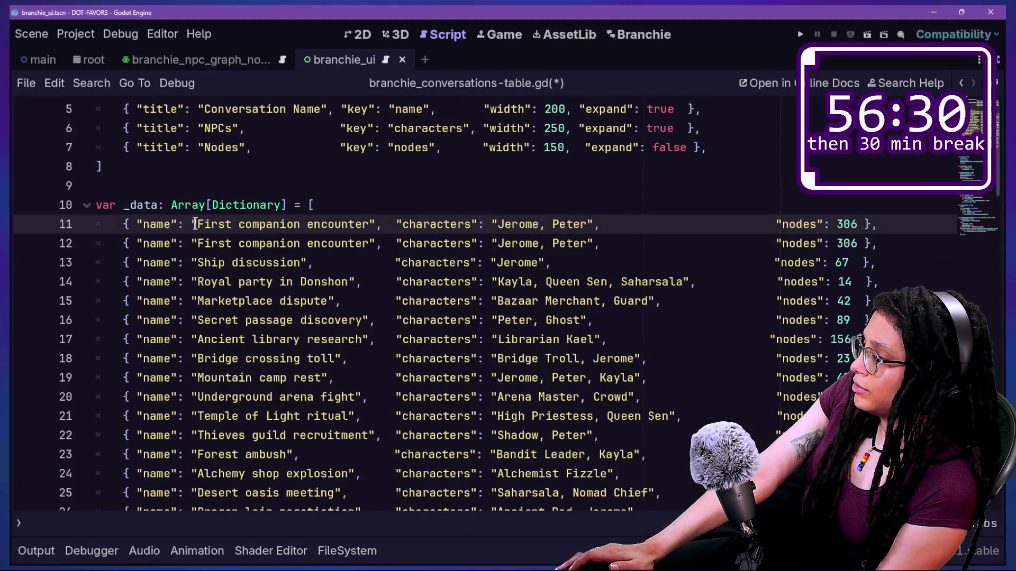
left_click_drag(197, 224, 366, 231)
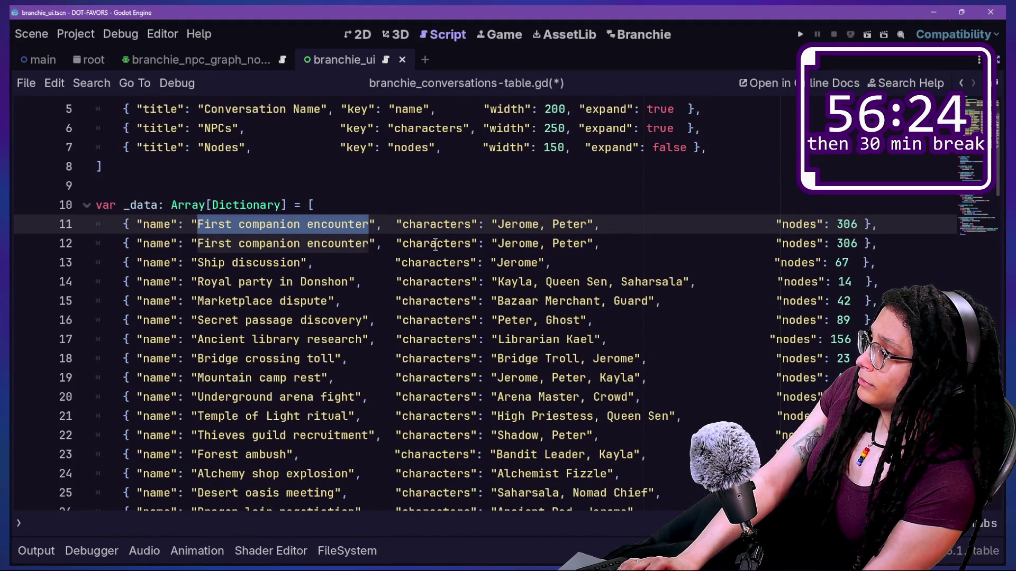
type("Add new.,,")
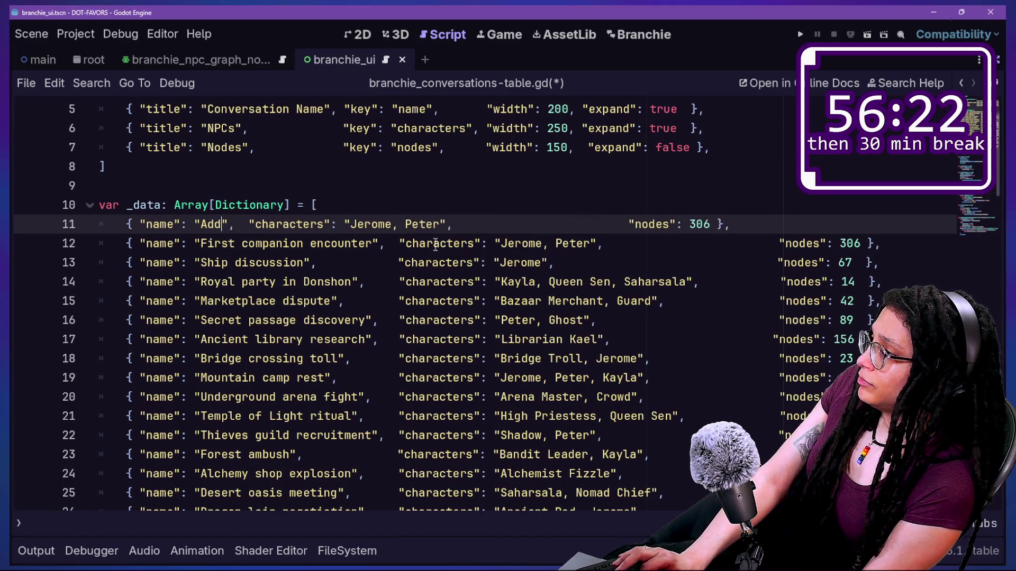
key("BackSpace")
key("BackSpace")
type(".,")
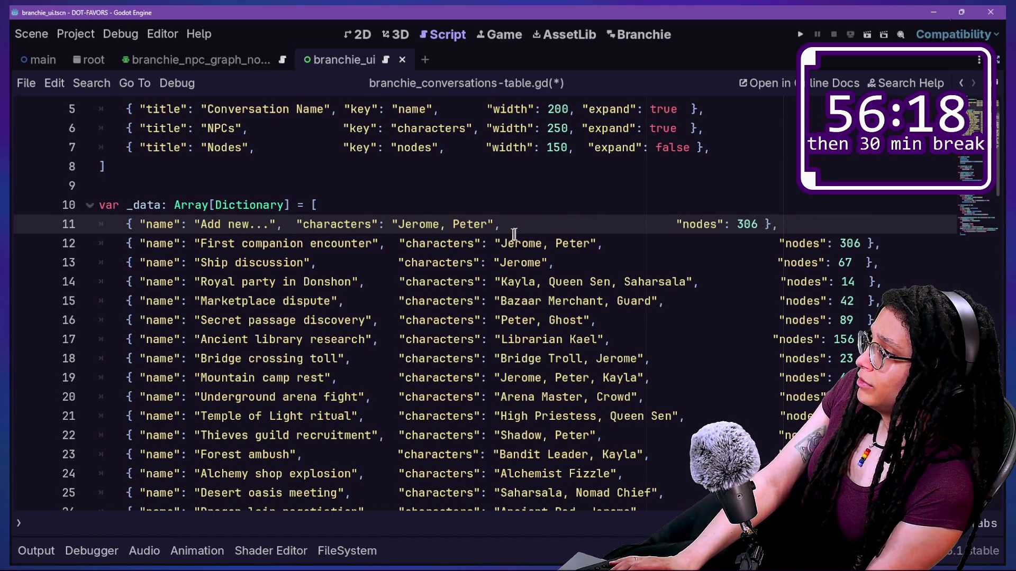
left_click_drag(402, 224, 468, 224)
key("BackSpace")
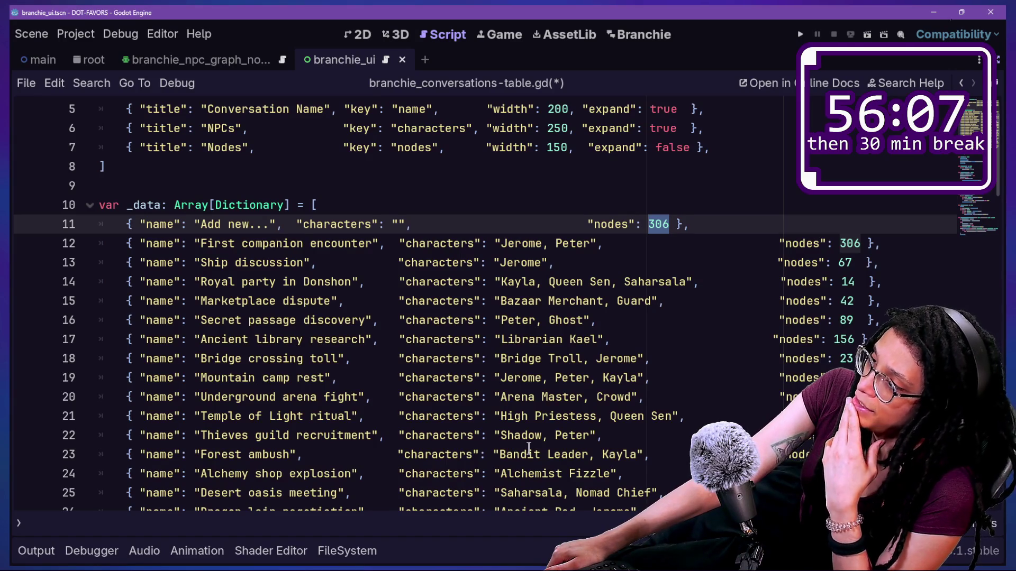
type("\"")
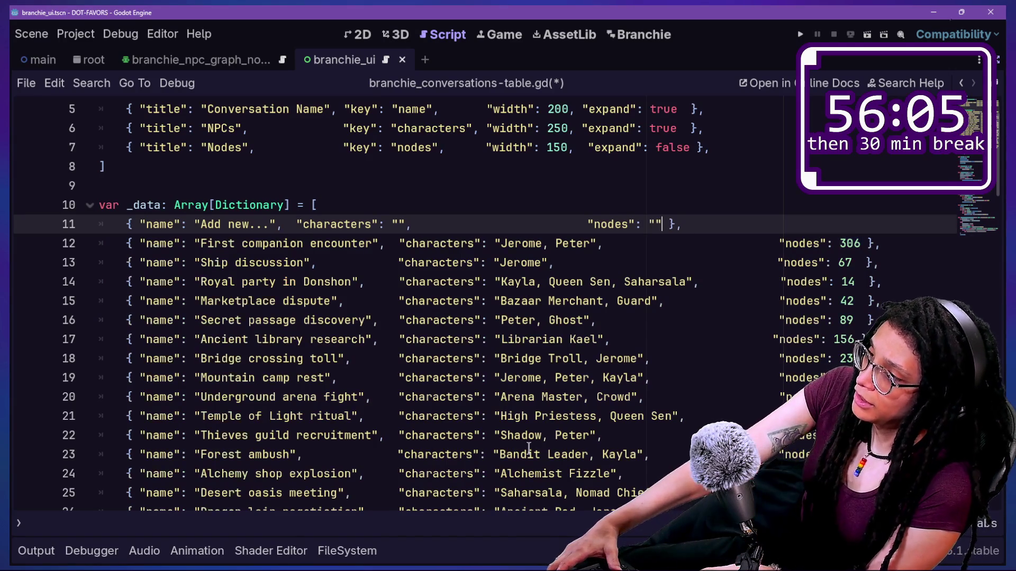
type("\"")
left_click(570, 454)
key("ctrl+s")
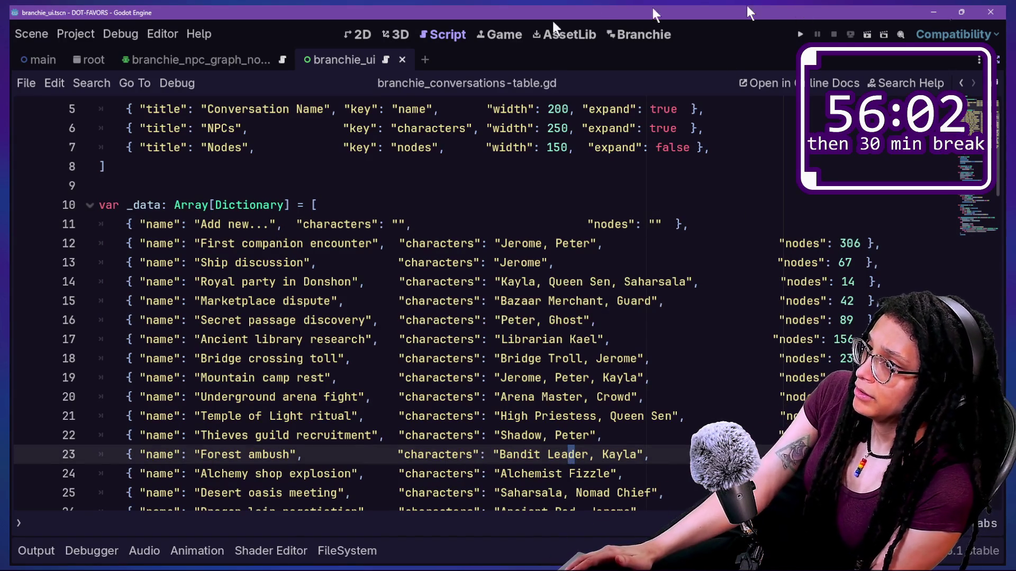
Look through the Project menu and the command list for a Project Settings shortcut
left_click(85, 35)
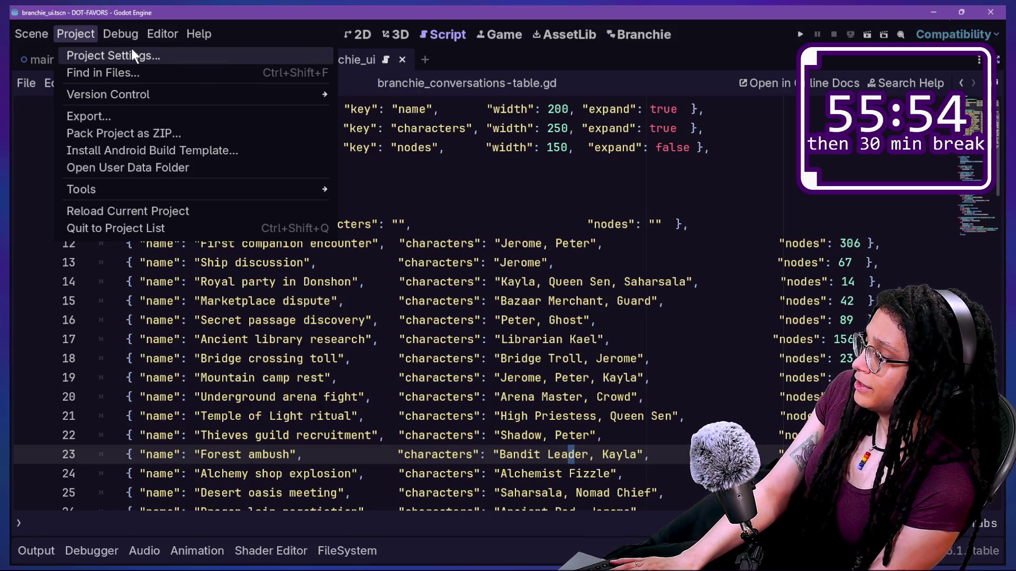
mouse_move(203, 32)
mouse_move(173, 37)
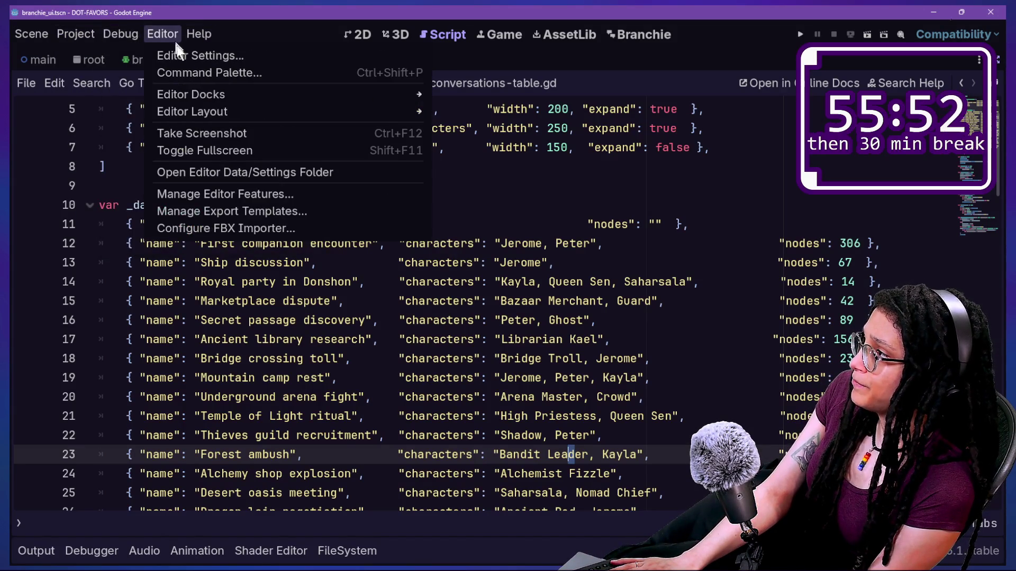
left_click(205, 73)
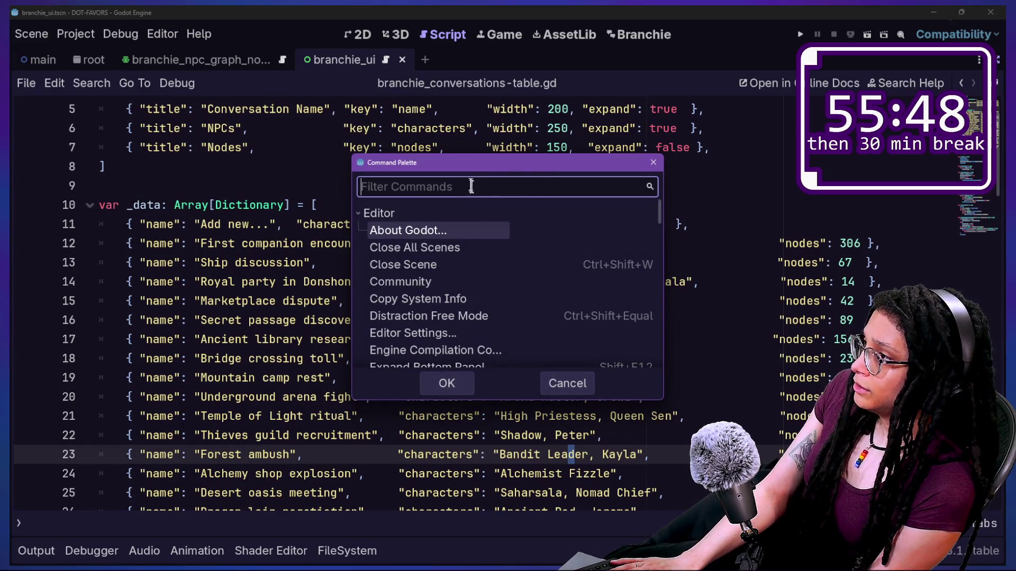
key("Escape")
Open Editor Settings and try filtering the settings by 'short', 'hotke' and 'shortcu'
left_click(190, 32)
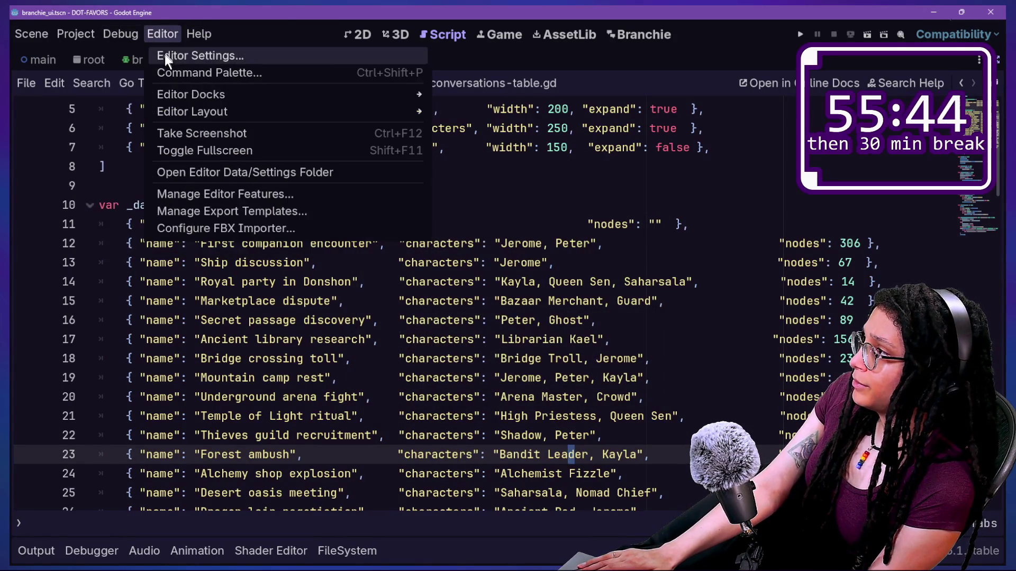
left_click(165, 55)
type("short")
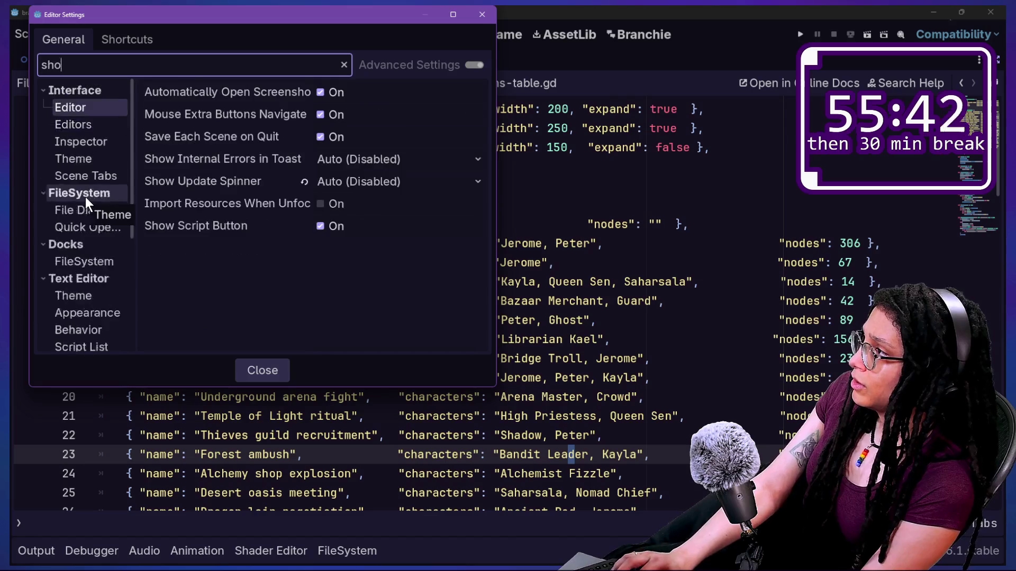
key("ctrl+a")
type("hot")
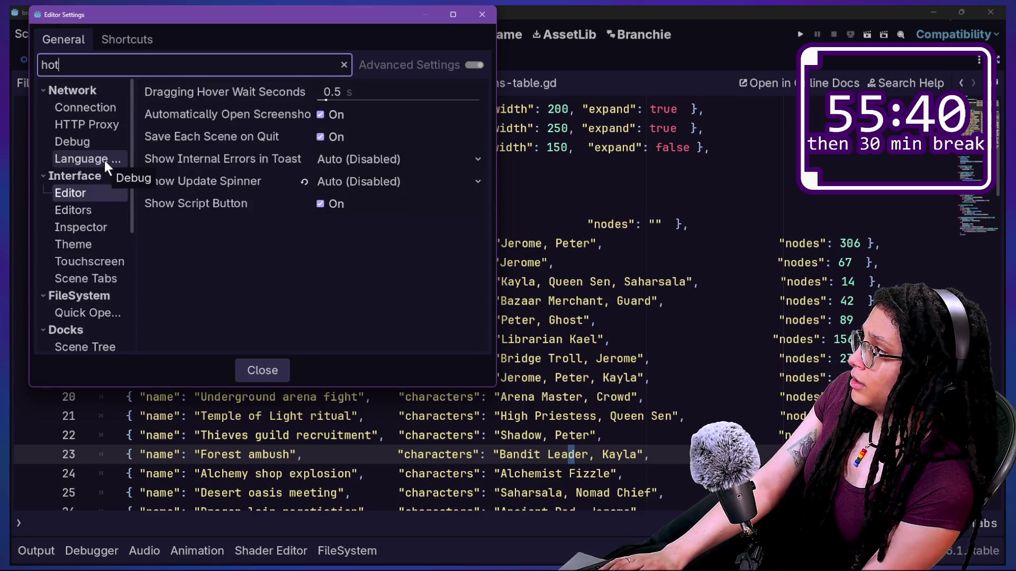
type("ke")
key("BackSpace")
key("BackSpace")
key("BackSpace")
key("BackSpace")
key("BackSpace")
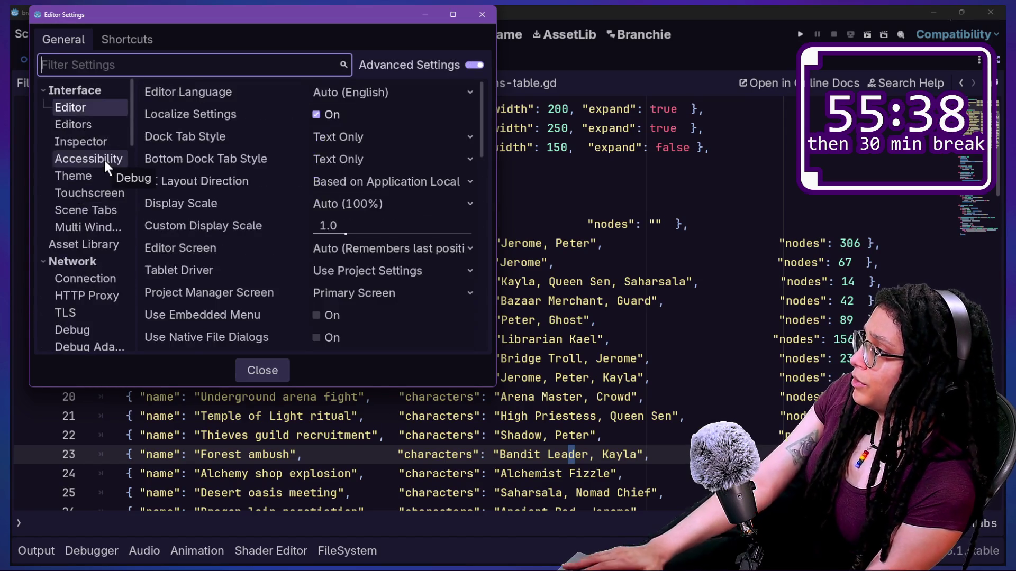
scroll(96, 190, "down", 5)
scroll(97, 194, "down", 2)
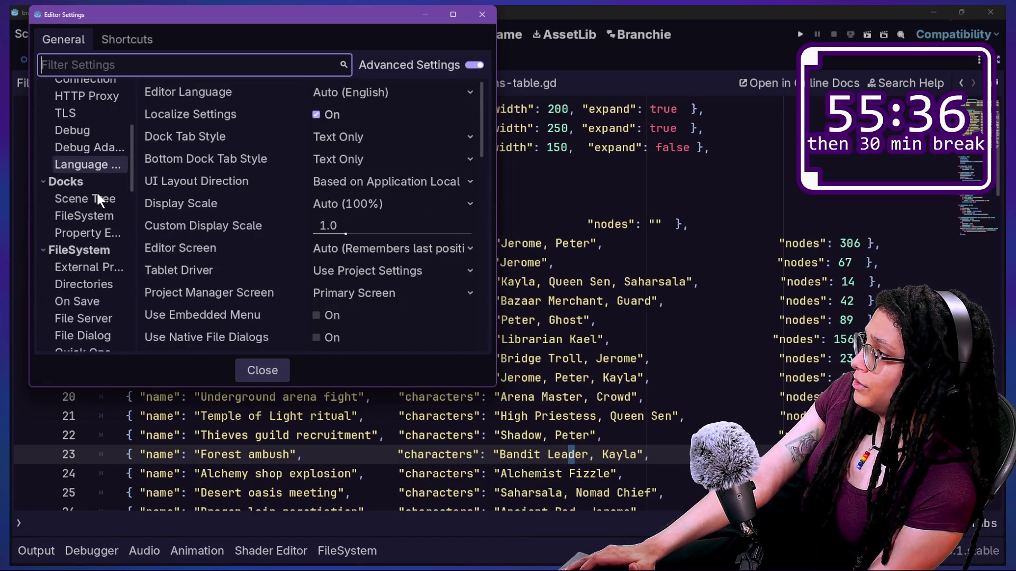
left_click_drag(135, 195, 271, 224)
scroll(116, 239, "up", 5)
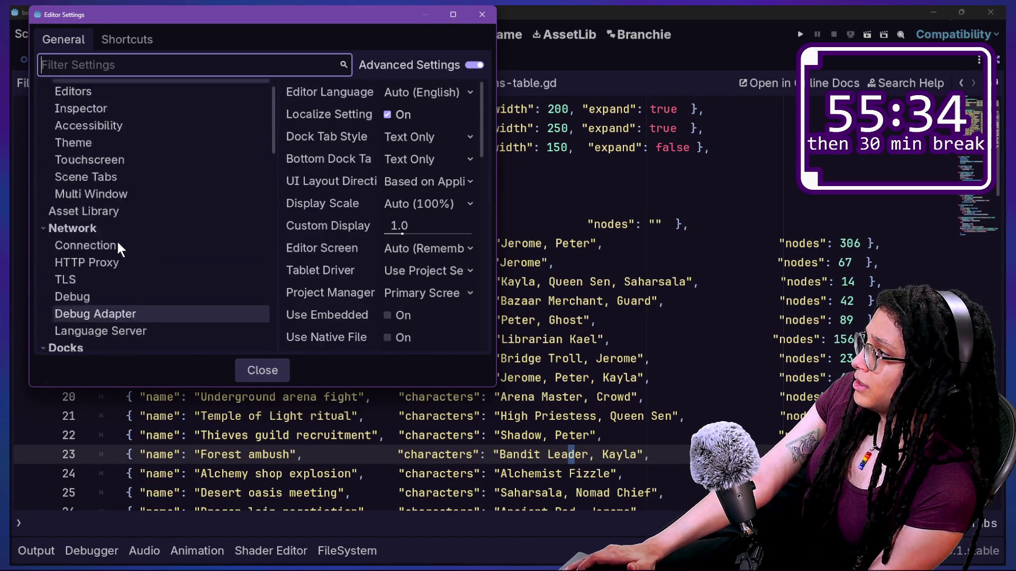
type("shortcu")
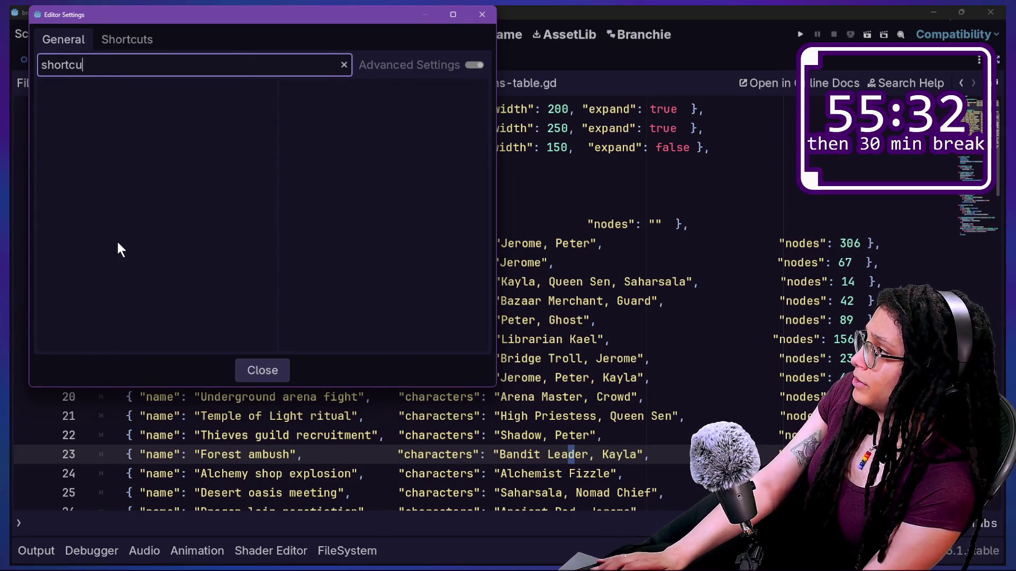
key("BackSpace")
key("BackSpace")
key("BackSpace")
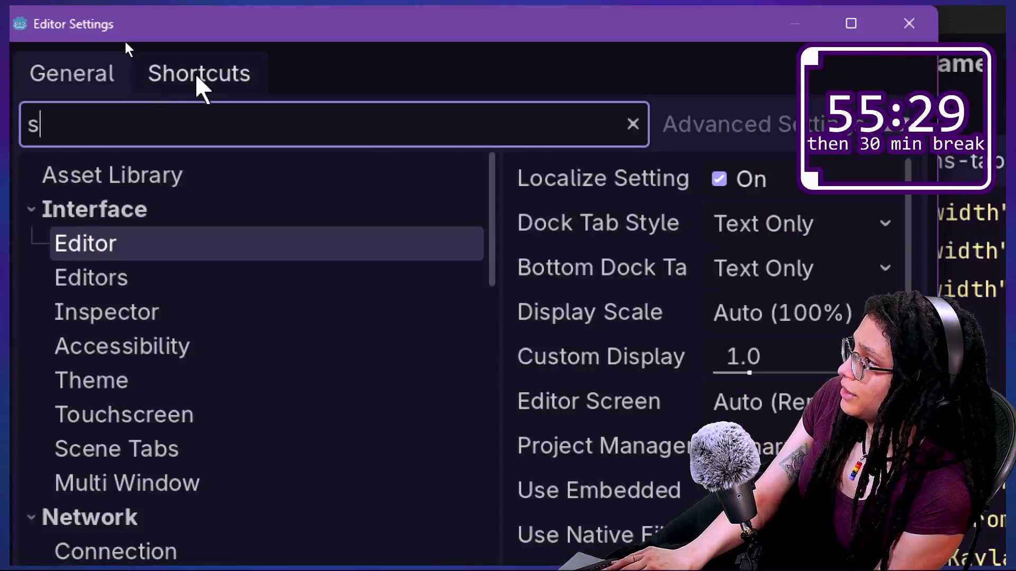
In the Shortcuts tab, filter bindings by pressed keys to see which are already used
left_click(125, 40)
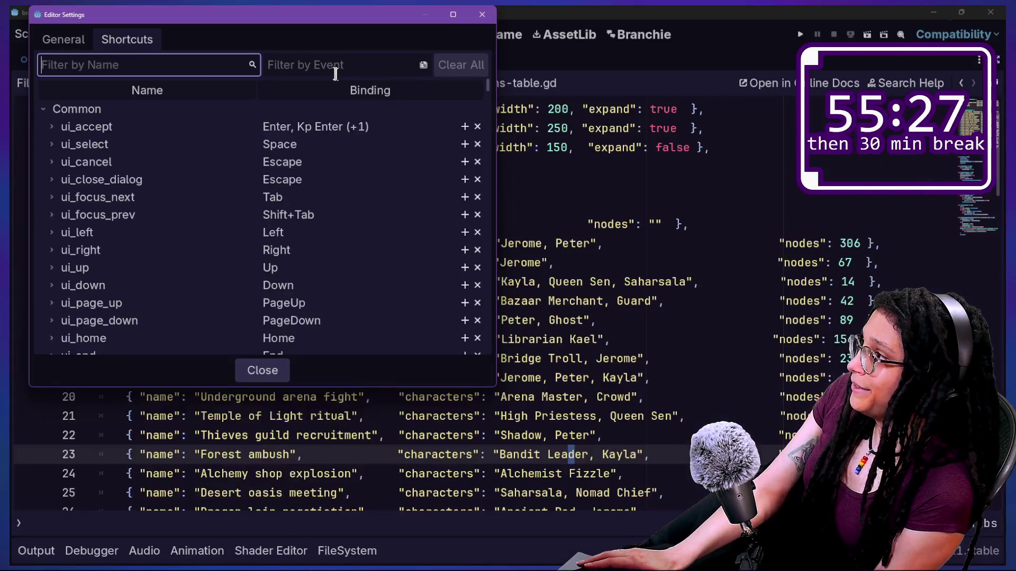
left_click(334, 66)
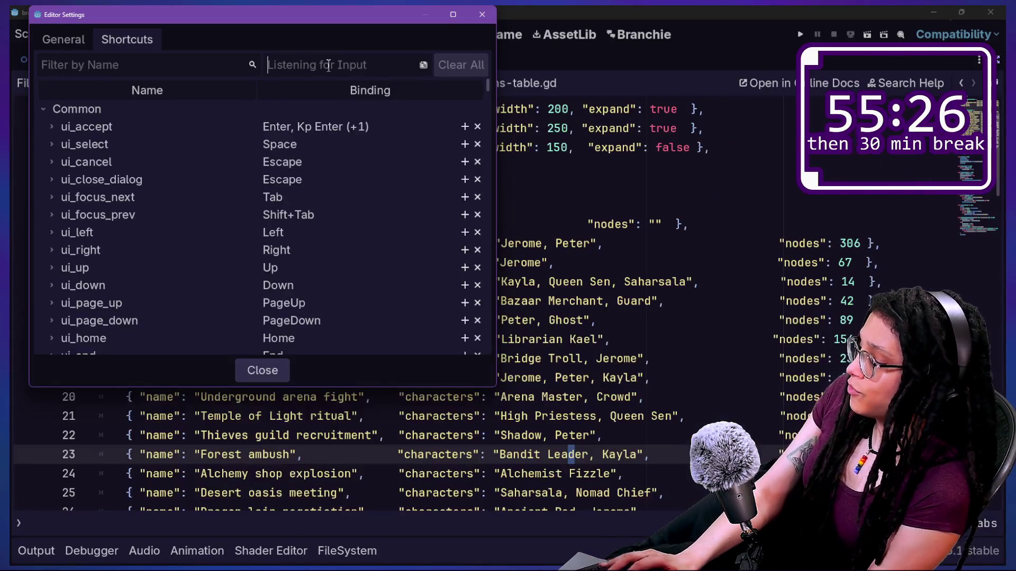
key("shift")
key("j")
key("o")
key("e")
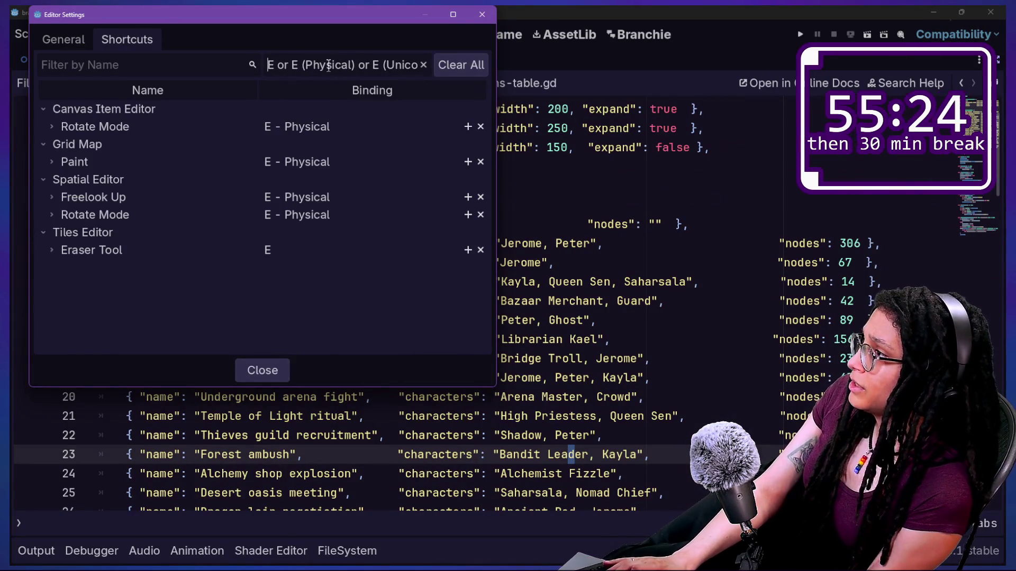
key("ctrl+a")
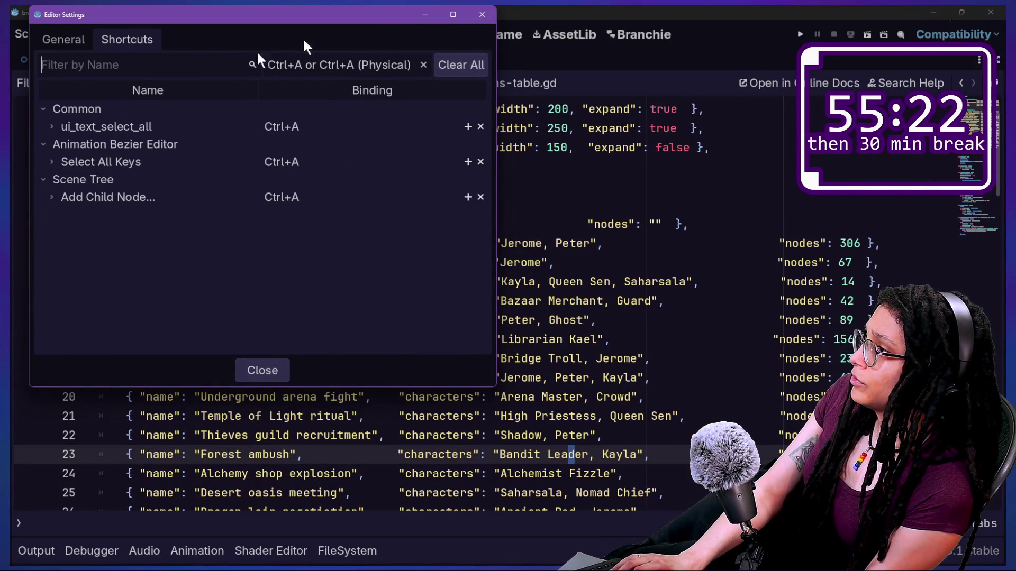
left_click(466, 63)
Bind Alt+Shift+P to the Project Settings command and test the new shortcut
type("Project S")
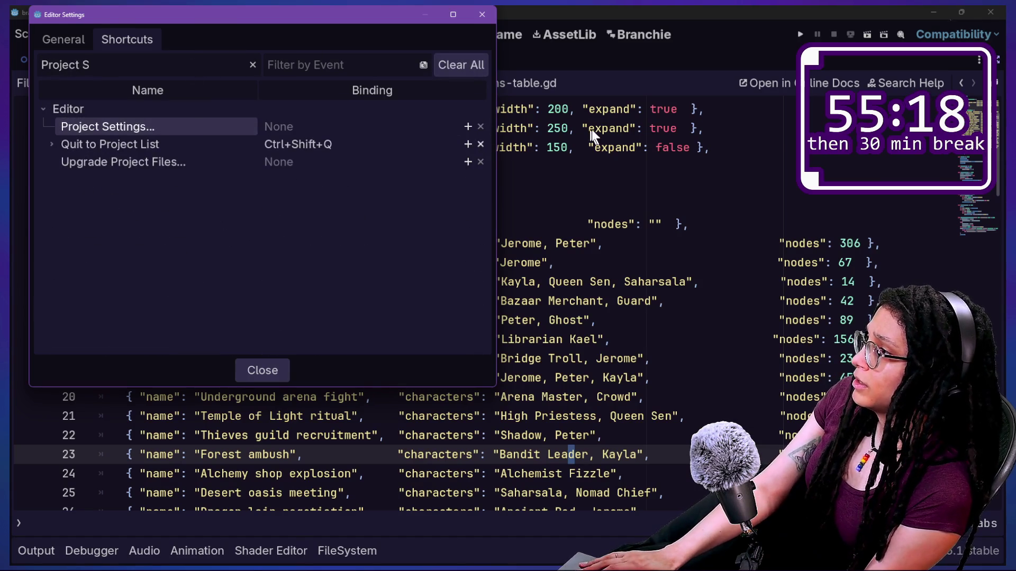
left_click(466, 127)
key("alt+shift+p")
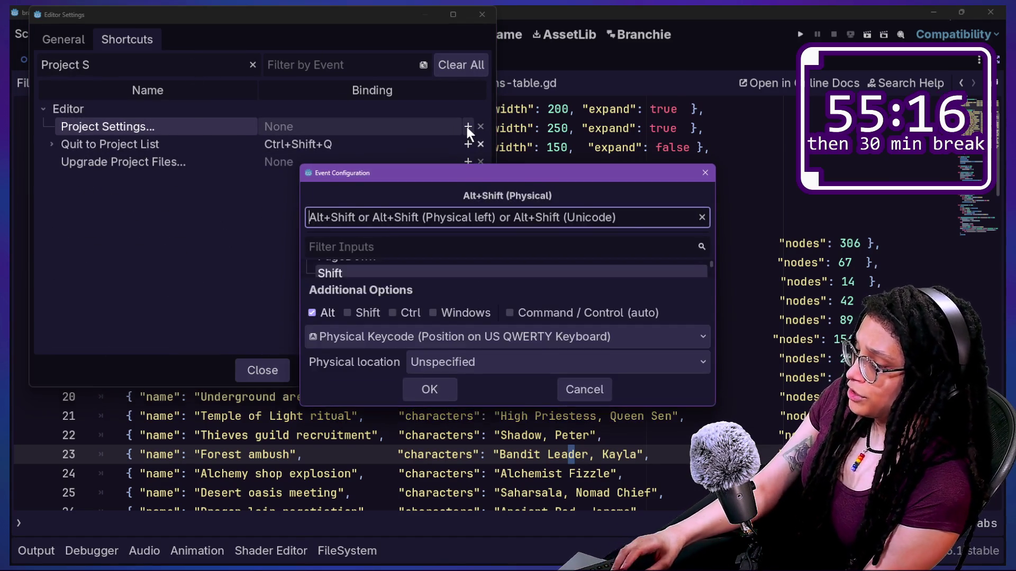
left_click(428, 391)
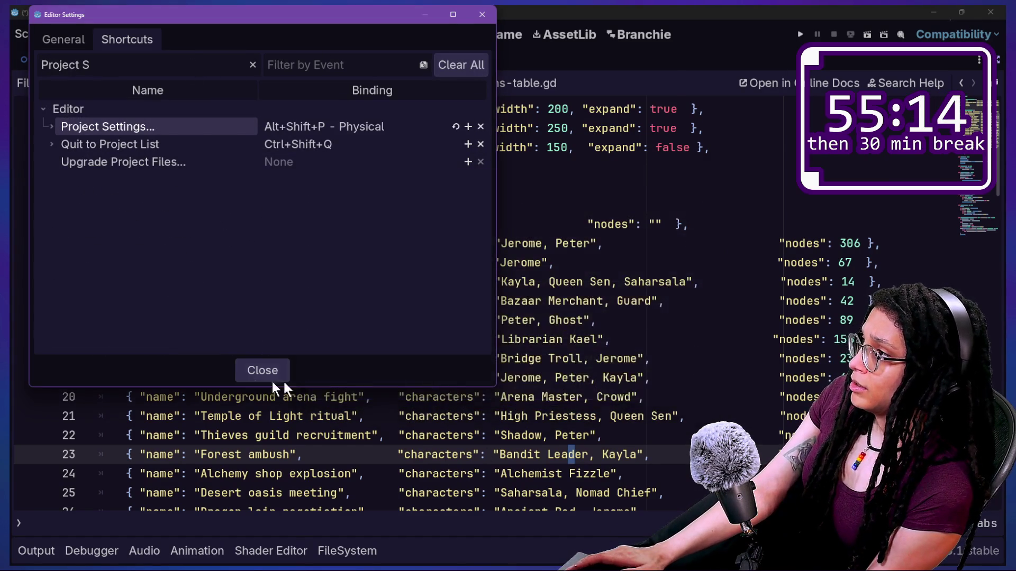
left_click(249, 368)
key("alt+shift+p")
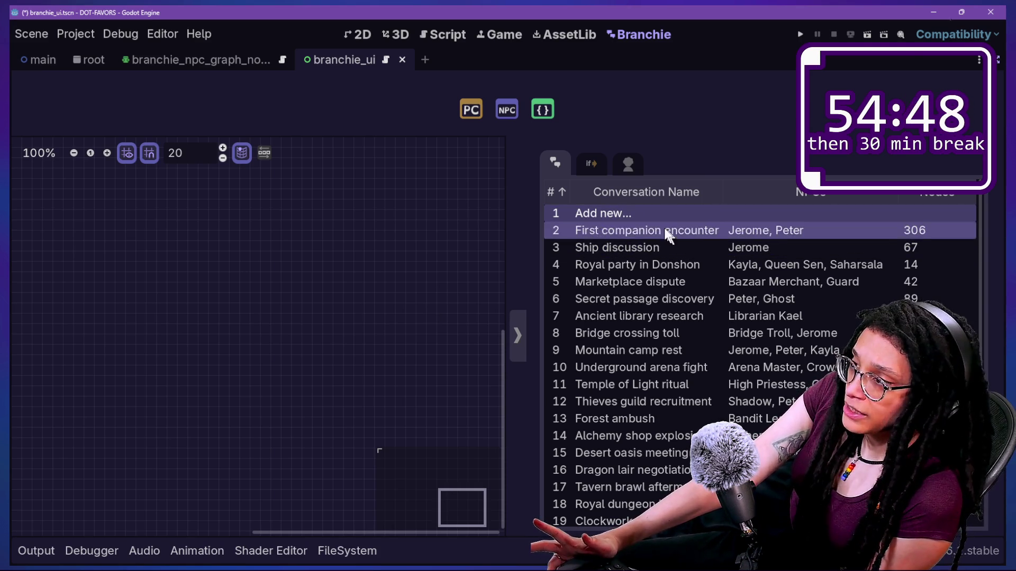
Turn off distraction-free mode and widen the Scene dock so node names are readable
left_click(996, 68)
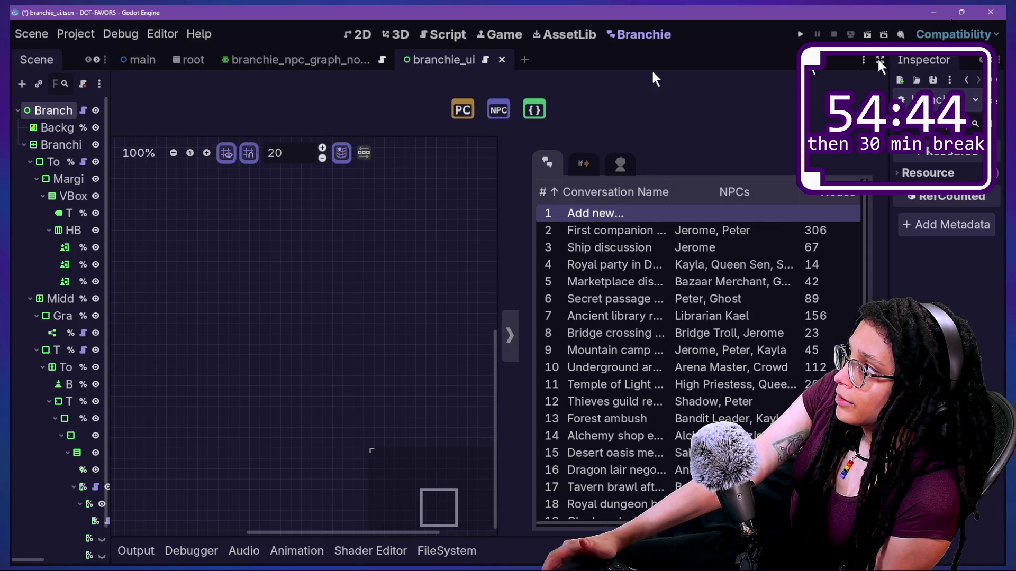
left_click_drag(112, 203, 259, 206)
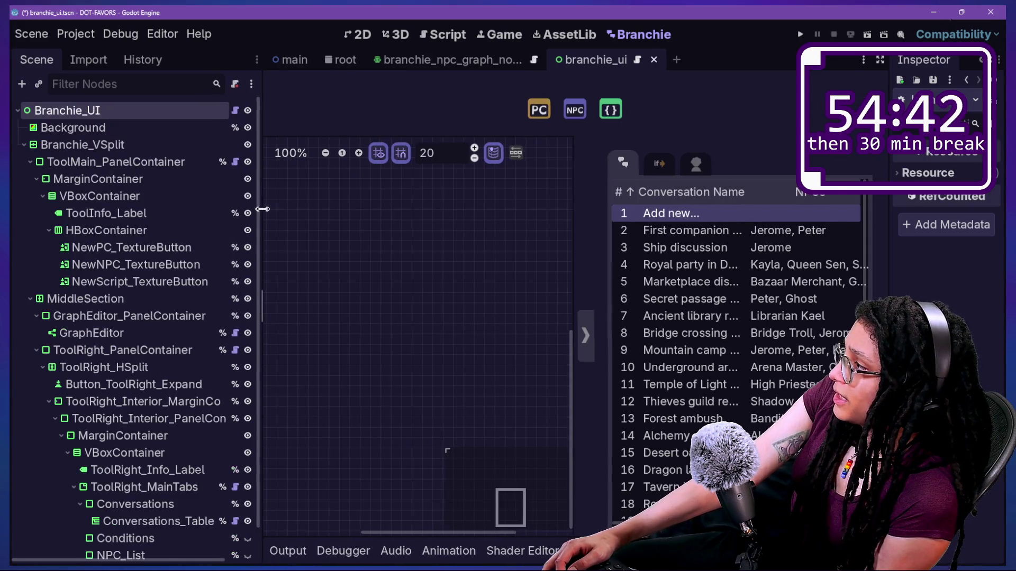
Select the Conditions node and view the UI scene in the 2D editor, zooming the canvas
scroll(159, 287, "down", 1)
left_click(124, 507)
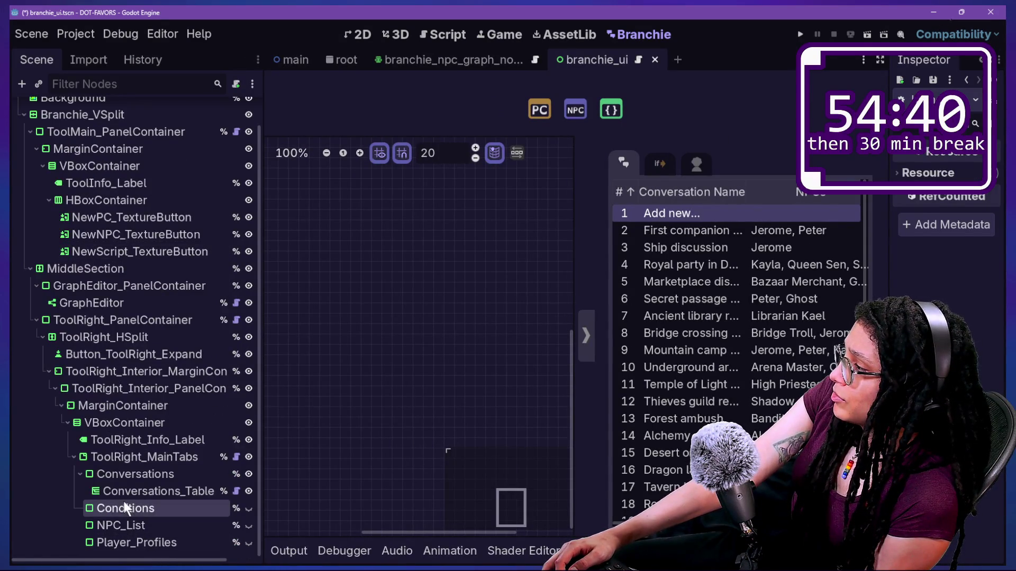
left_click(355, 35)
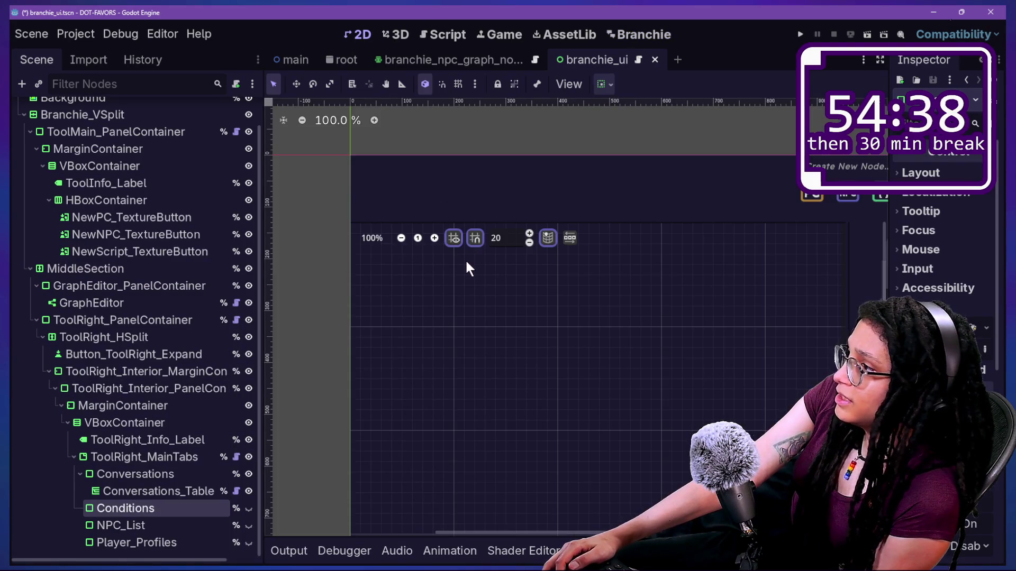
scroll(465, 259, "down", 5)
scroll(679, 402, "up", 3)
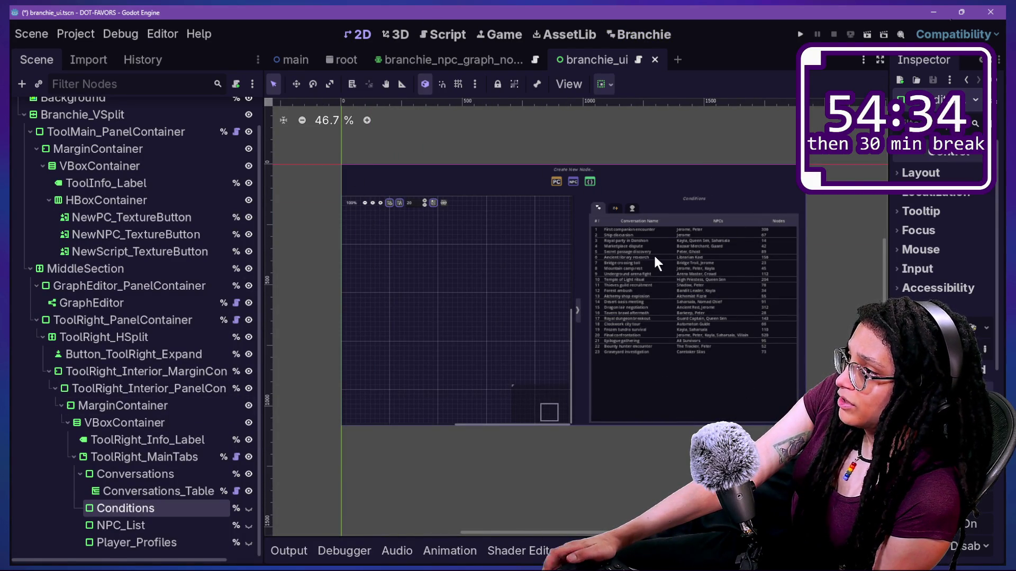
scroll(653, 254, "up", 4)
Flip through the Branchie and Game screens, then return to the 2D view of the UI
left_click(643, 35)
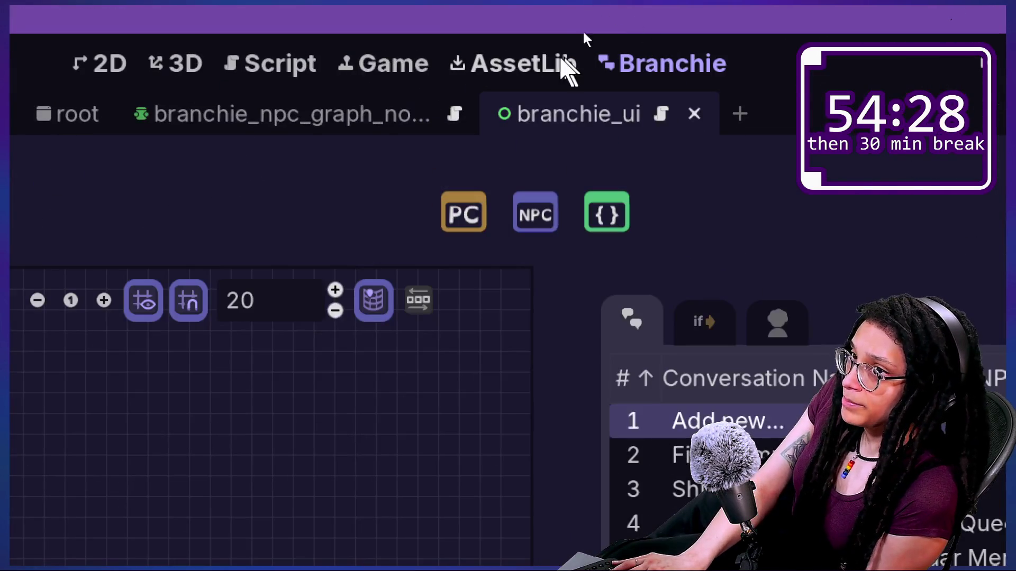
left_click(373, 53)
left_click(656, 77)
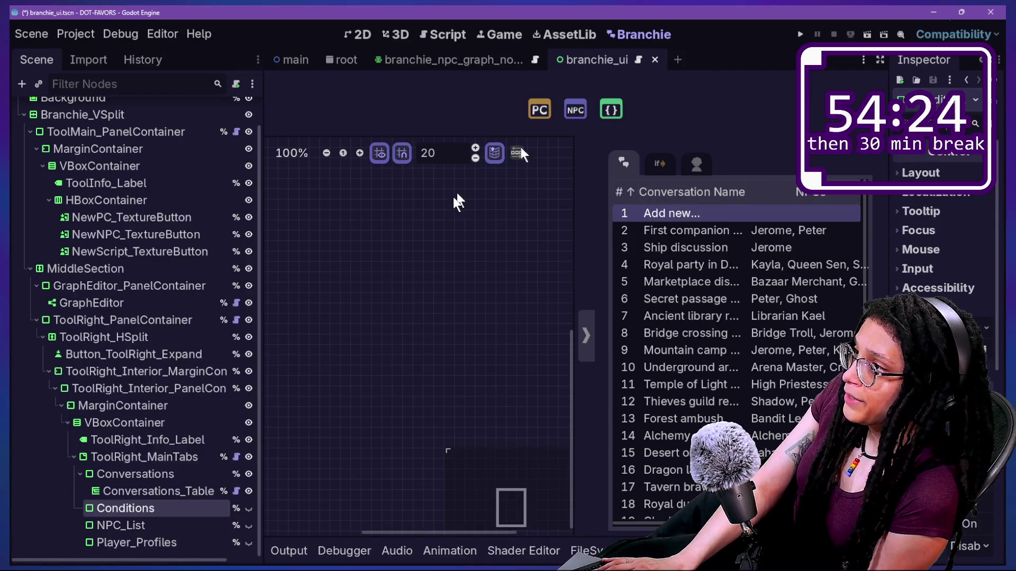
left_click(369, 42)
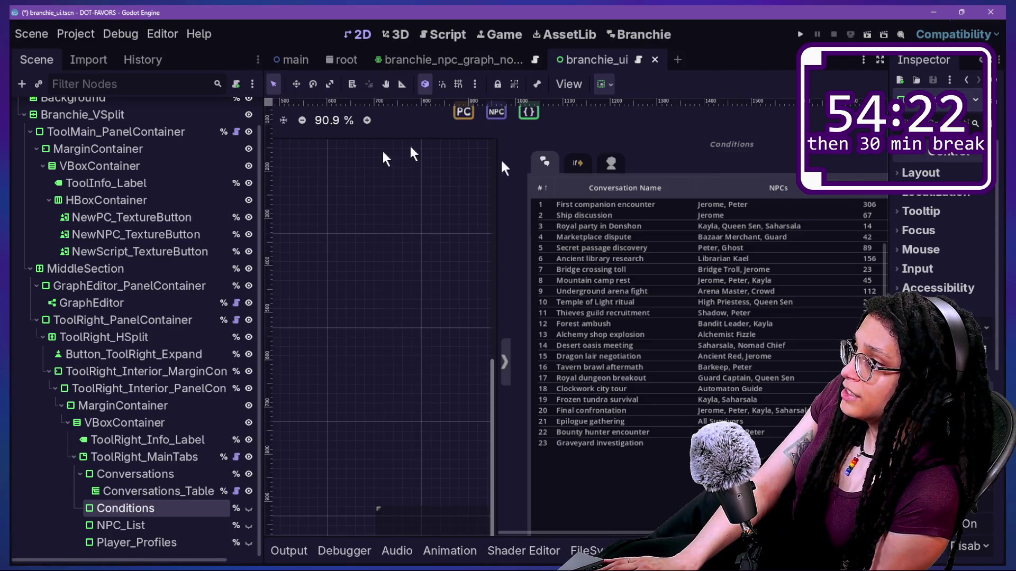
scroll(589, 225, "down", 3)
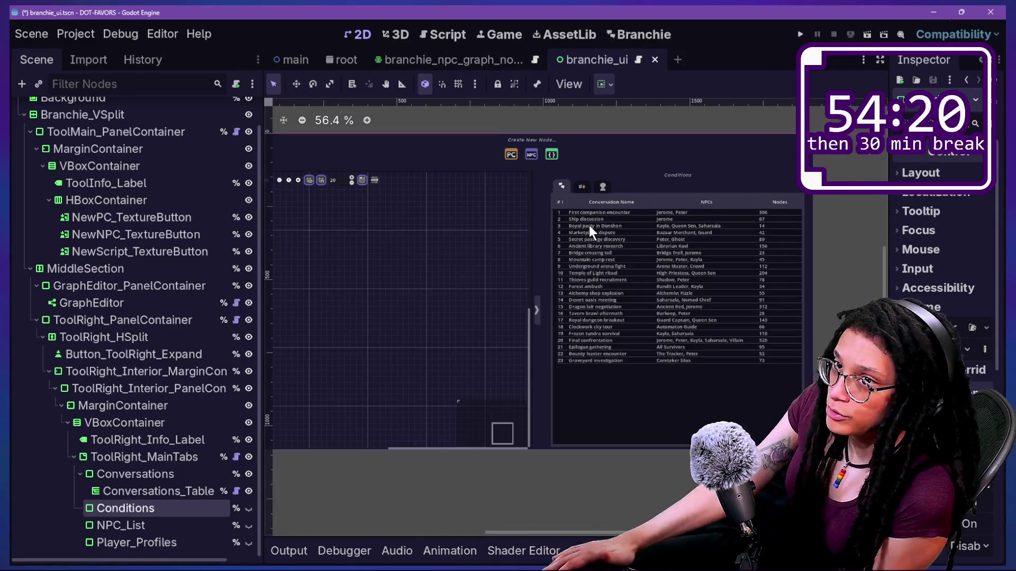
scroll(405, 148, "down", 1)
scroll(405, 148, "up", 3)
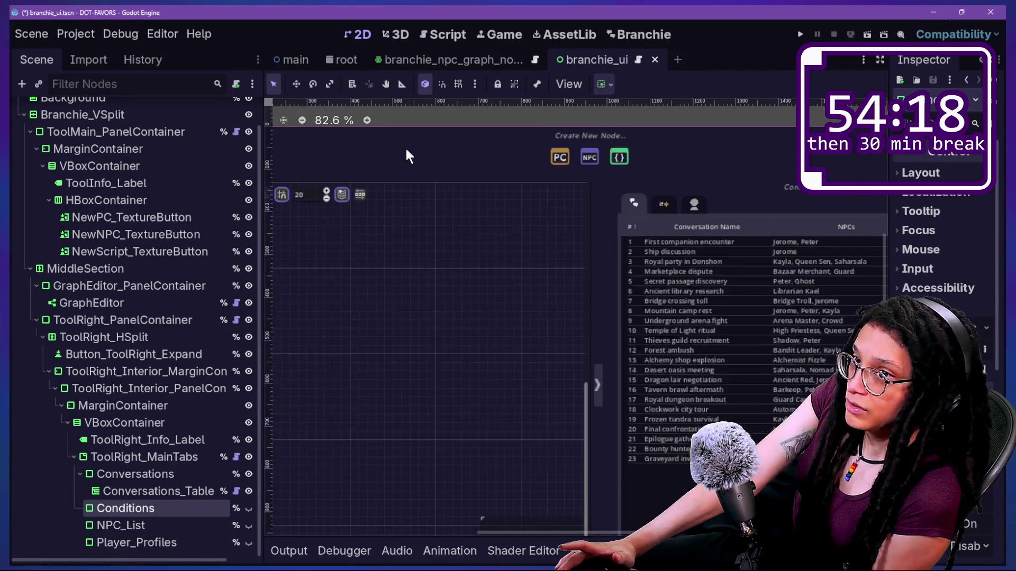
scroll(405, 148, "down", 1)
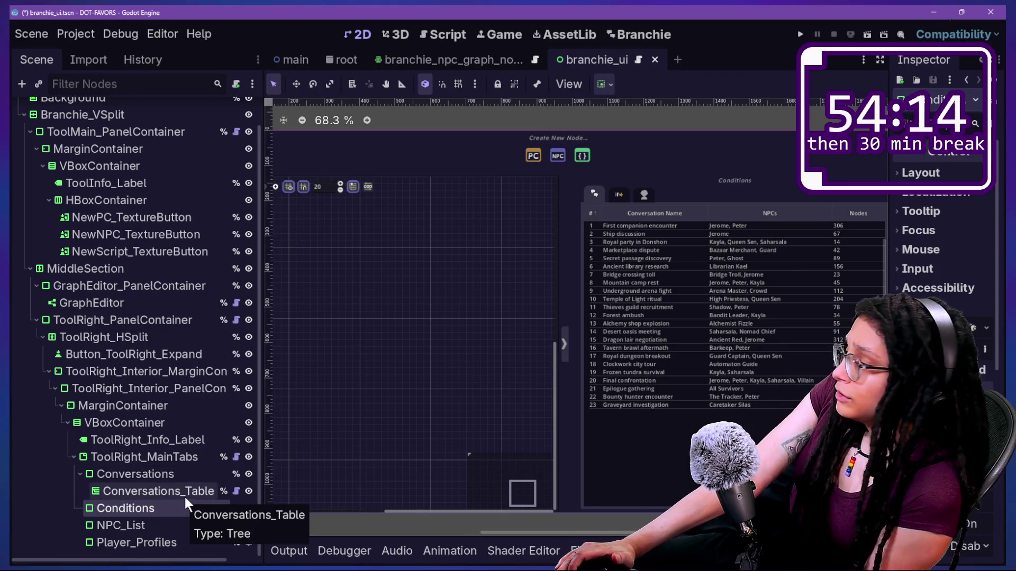
Start adding a 'tree' child under Conversations, cancel it, and reselect Conversations_Table for its Tree properties
left_click(129, 496)
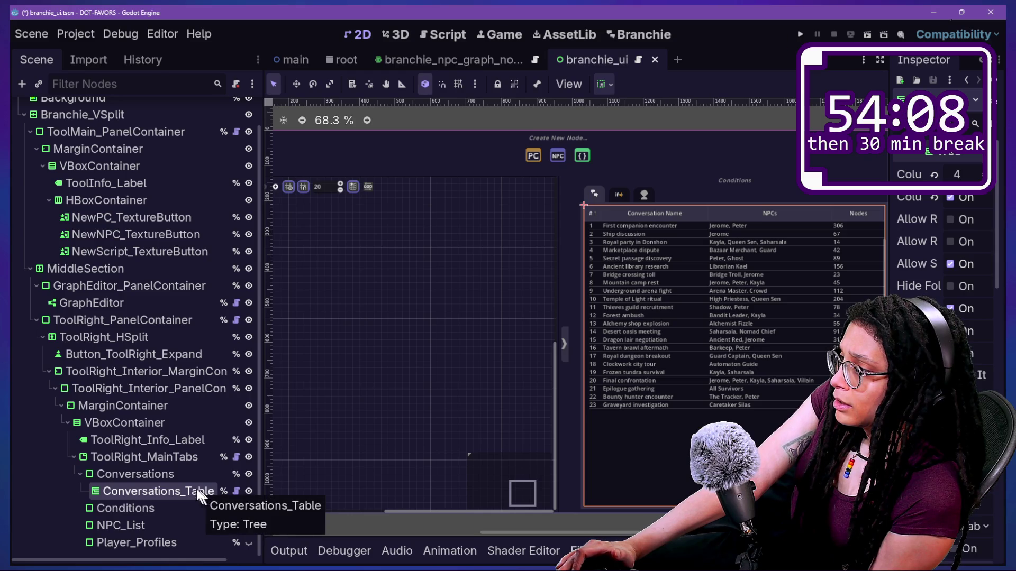
right_click(195, 475)
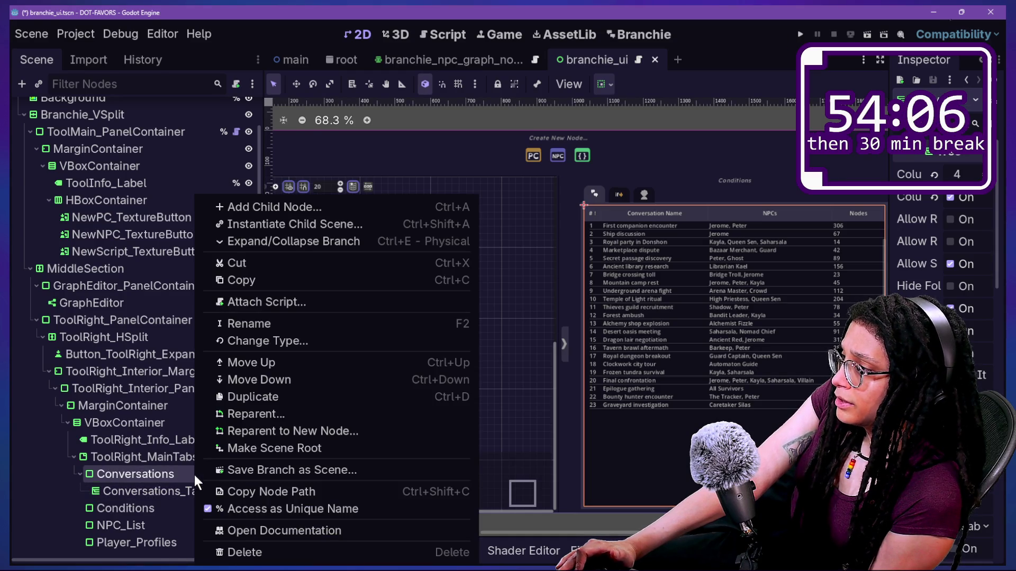
left_click(288, 207)
type("tree")
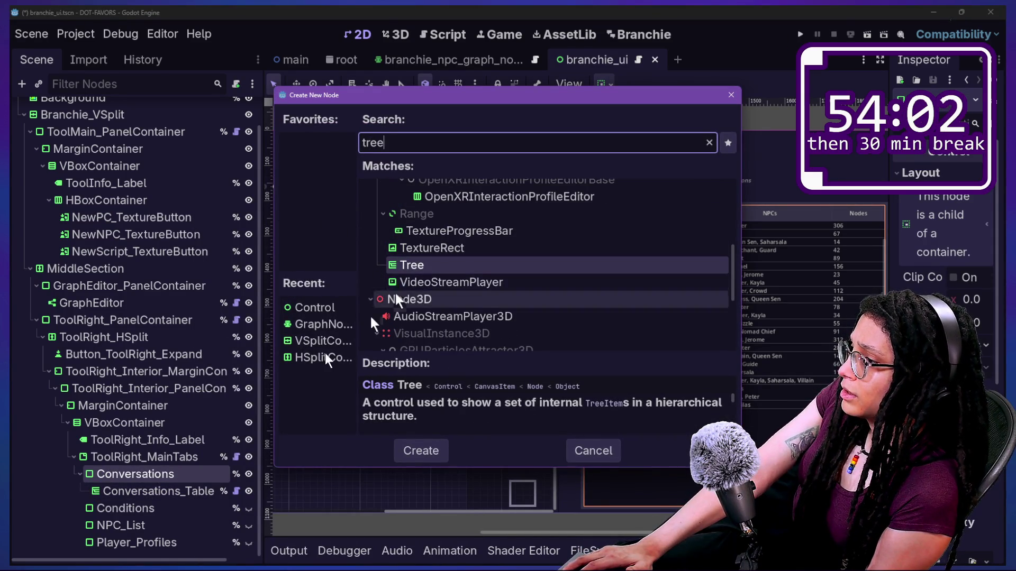
key("Escape")
left_click(158, 492)
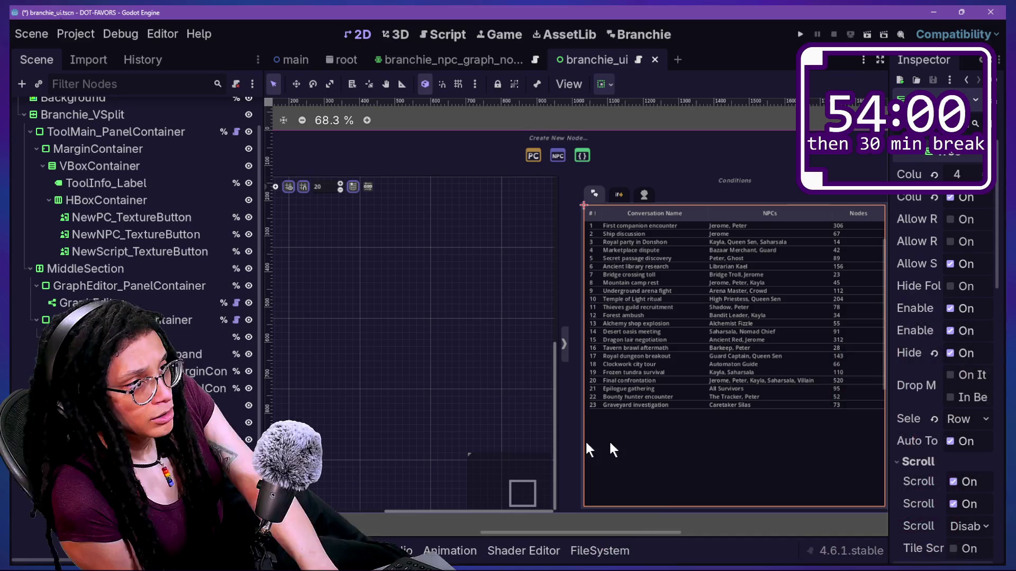
Widen the Inspector and browse the conversation table Tree node's properties
left_click_drag(890, 221, 433, 221)
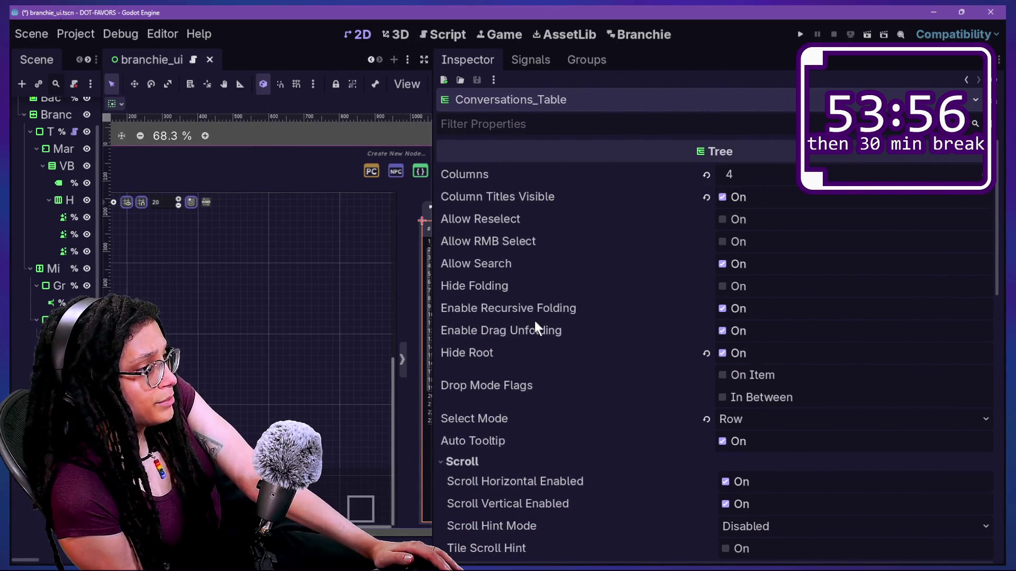
scroll(535, 319, "down", 2)
scroll(535, 318, "down", 2)
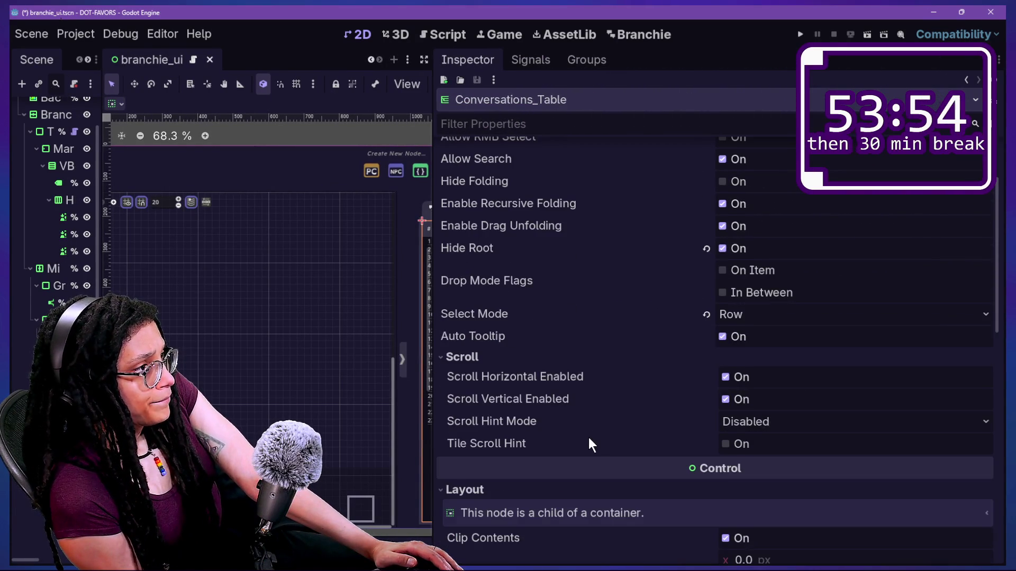
scroll(588, 437, "up", 2)
scroll(553, 373, "down", 5)
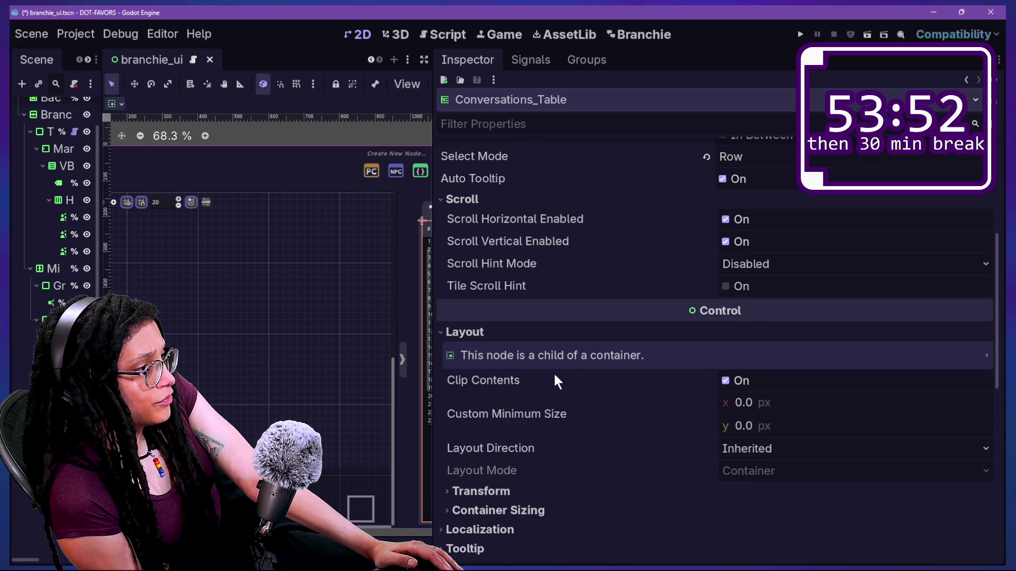
scroll(569, 328, "up", 5)
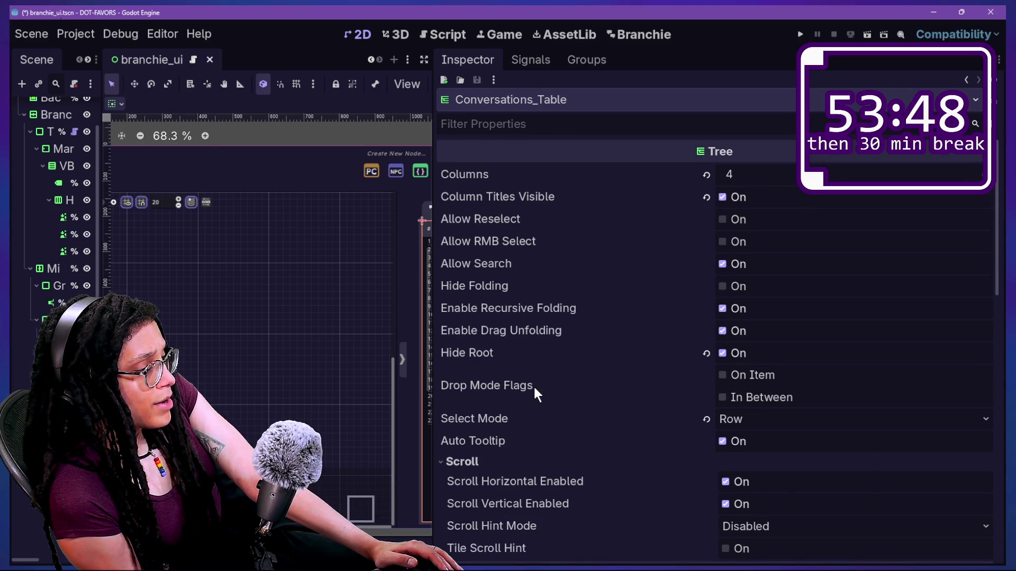
mouse_move(536, 390)
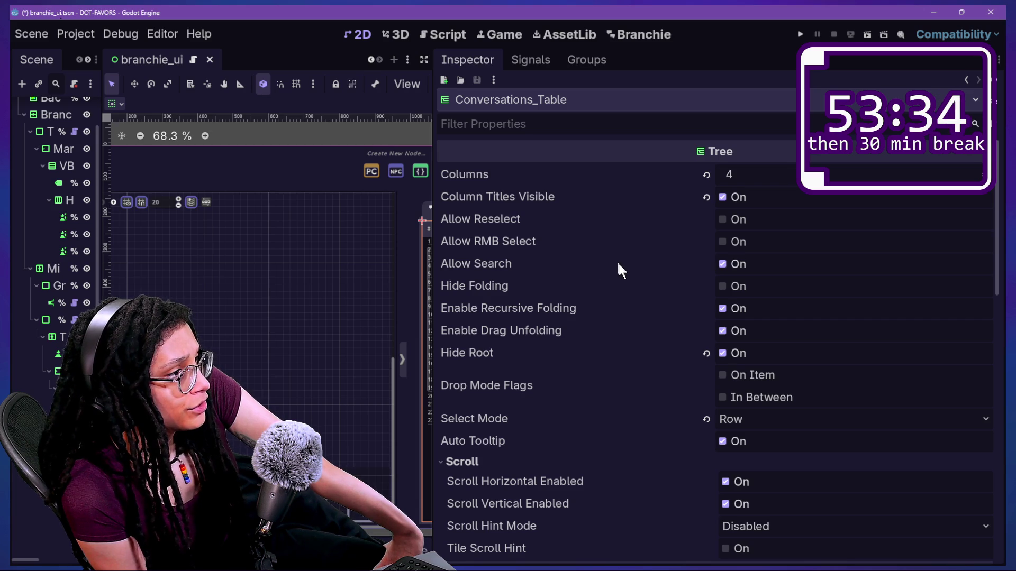
mouse_move(589, 270)
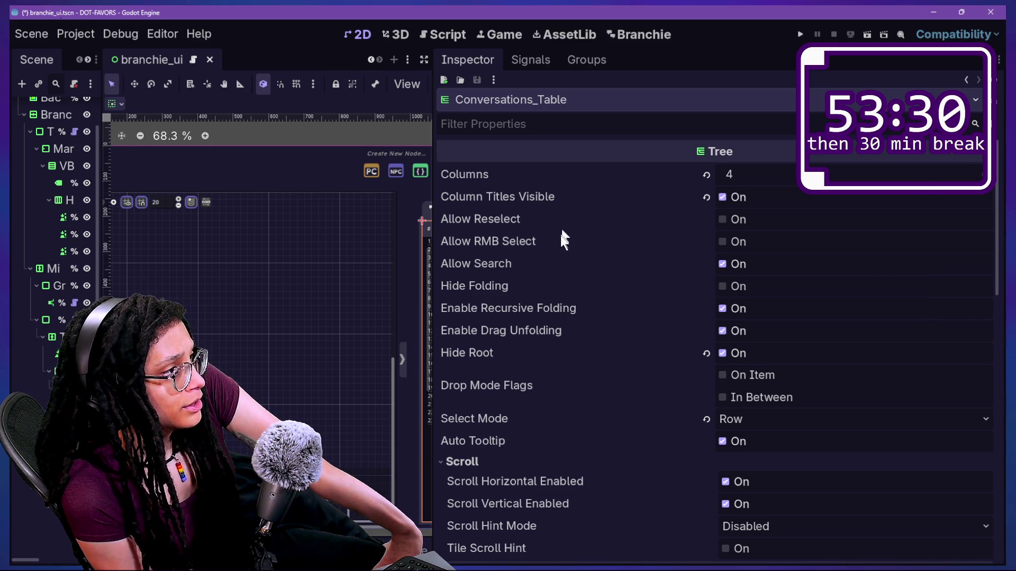
mouse_move(546, 245)
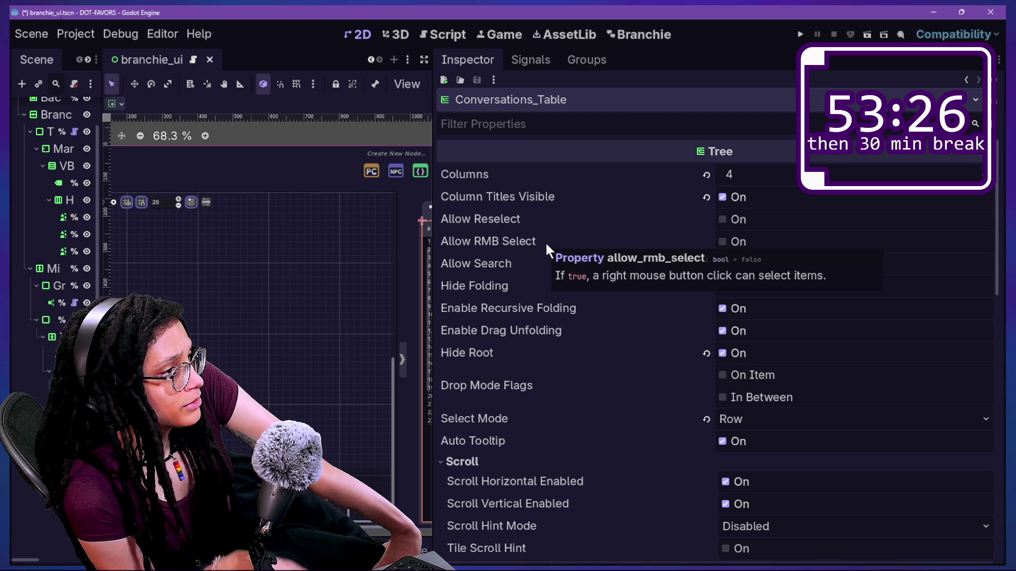
scroll(623, 314, "down", 1)
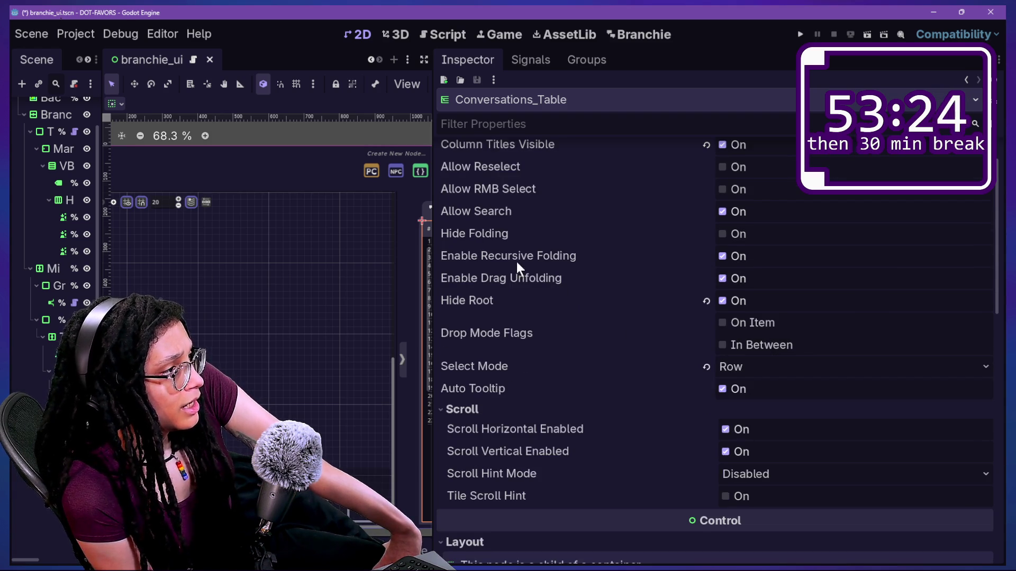
scroll(581, 287, "down", 2)
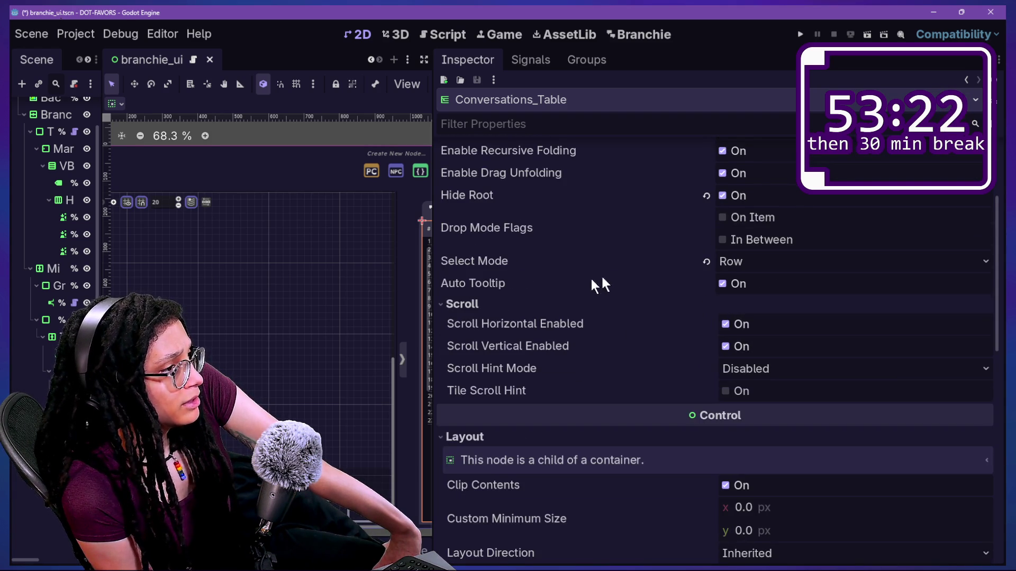
scroll(534, 246, "down", 1)
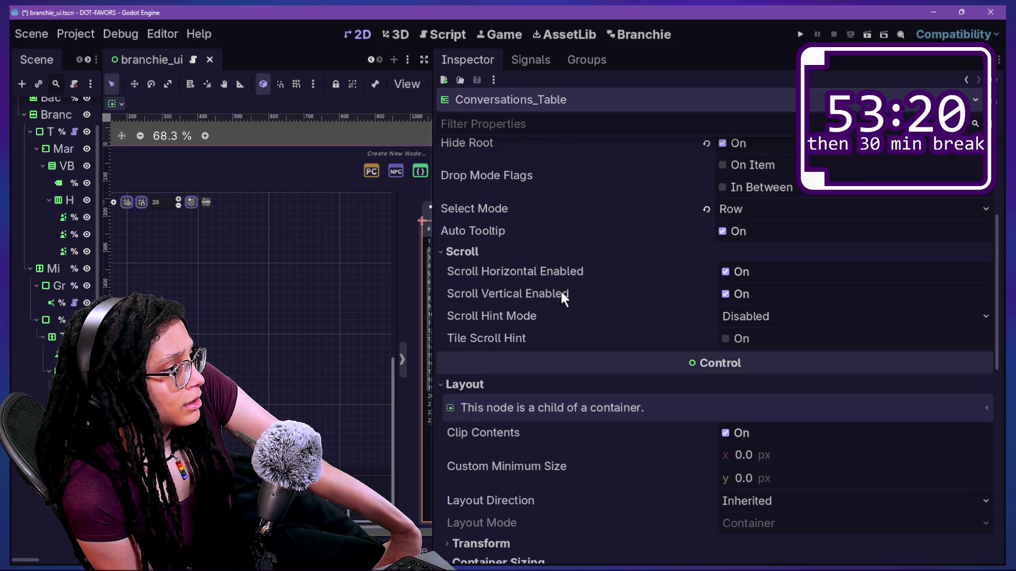
scroll(565, 314, "down", 4)
Collapse the Tree's Layout properties and check its icon overrides
left_click(548, 197)
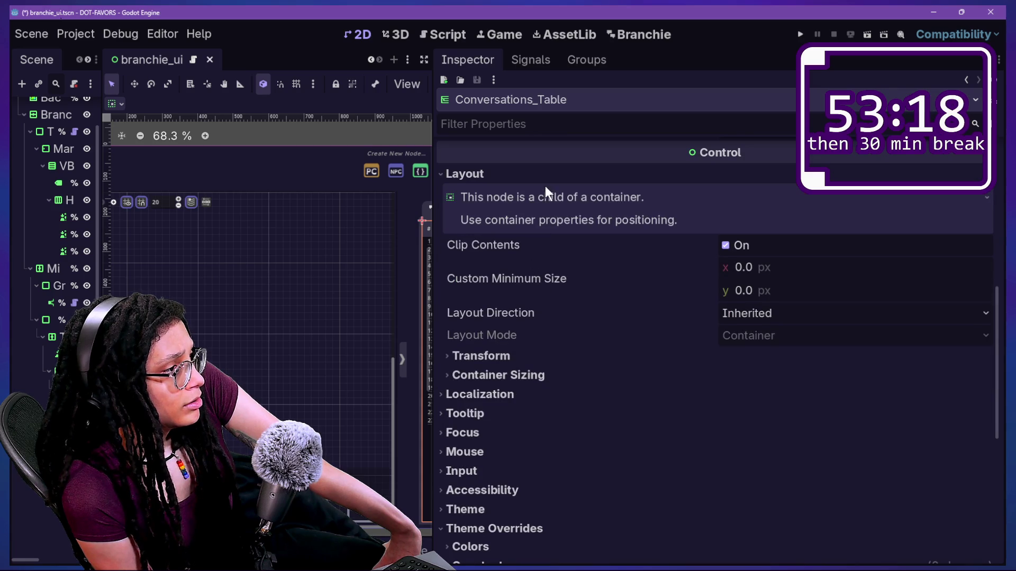
left_click(561, 176)
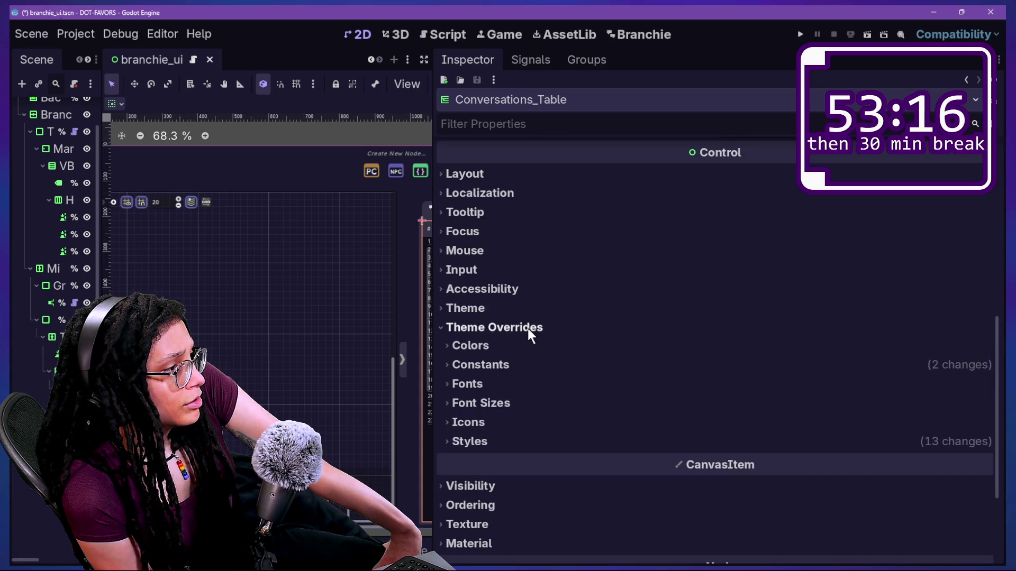
left_click(535, 421)
left_click(534, 421)
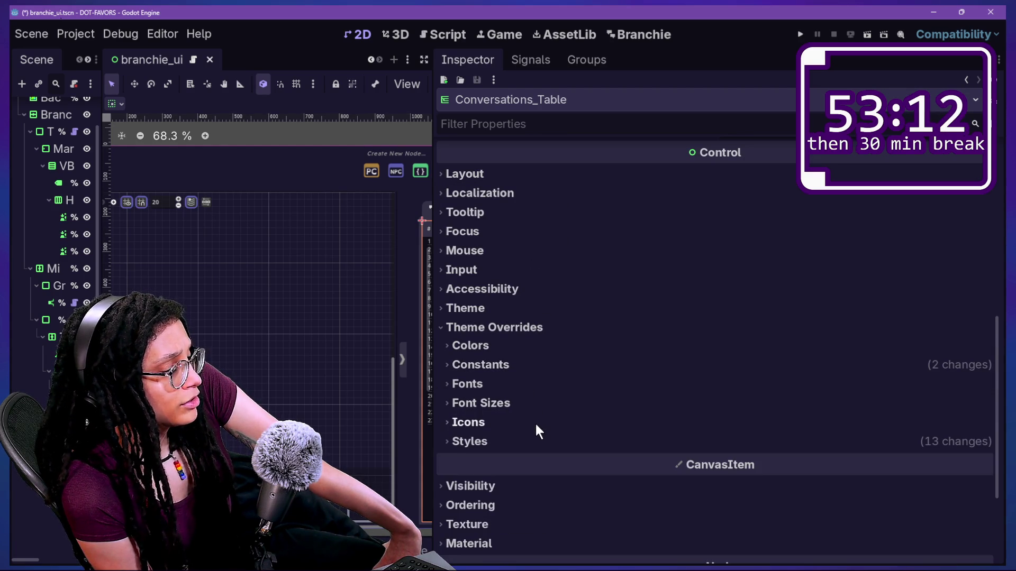
left_click(485, 423)
left_click(485, 423)
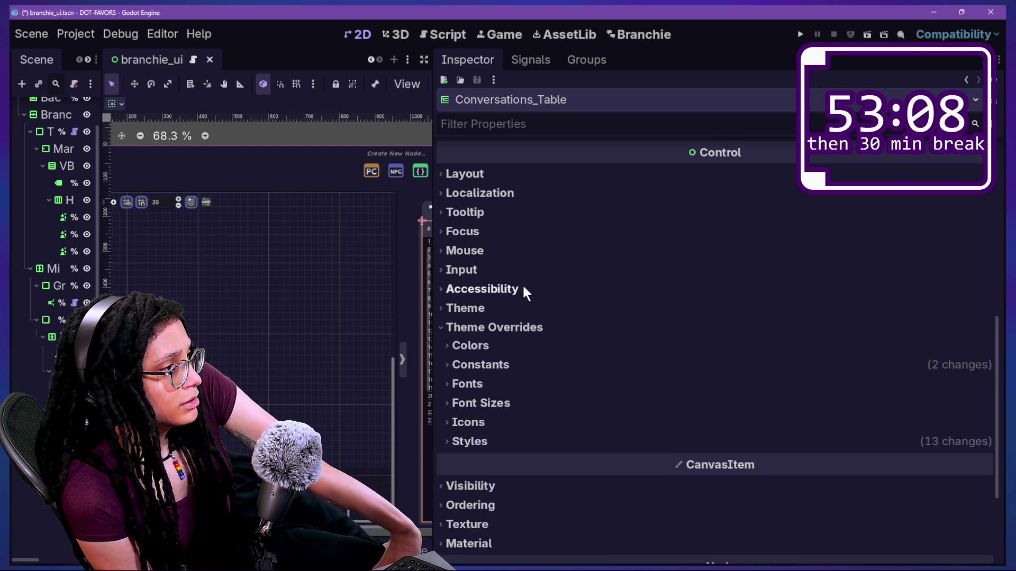
Show the Tree's signals, such as column_title_clicked and item_activated, in the Signals tab
scroll(522, 284, "up", 5)
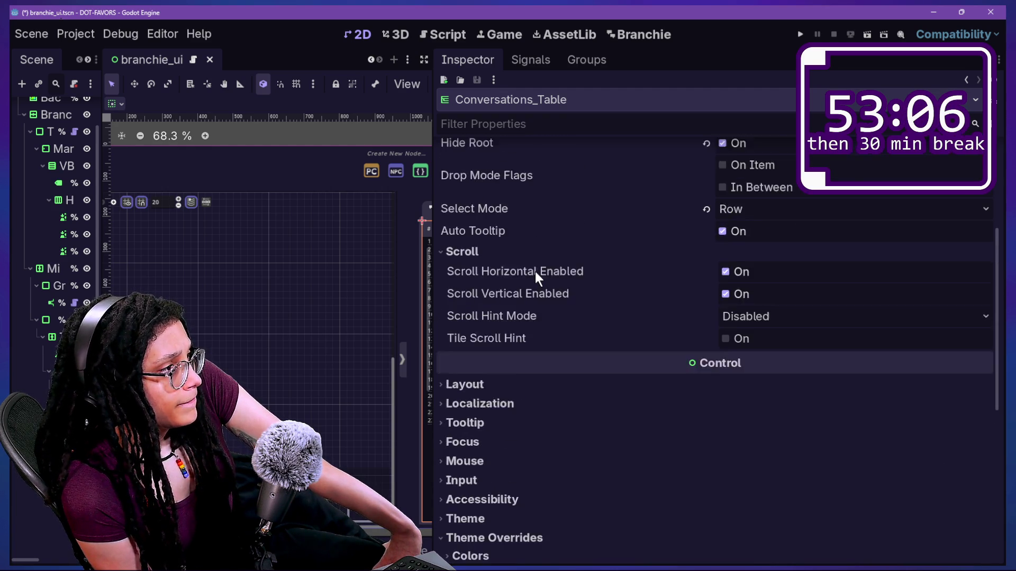
scroll(534, 271, "up", 1)
scroll(535, 271, "up", 2)
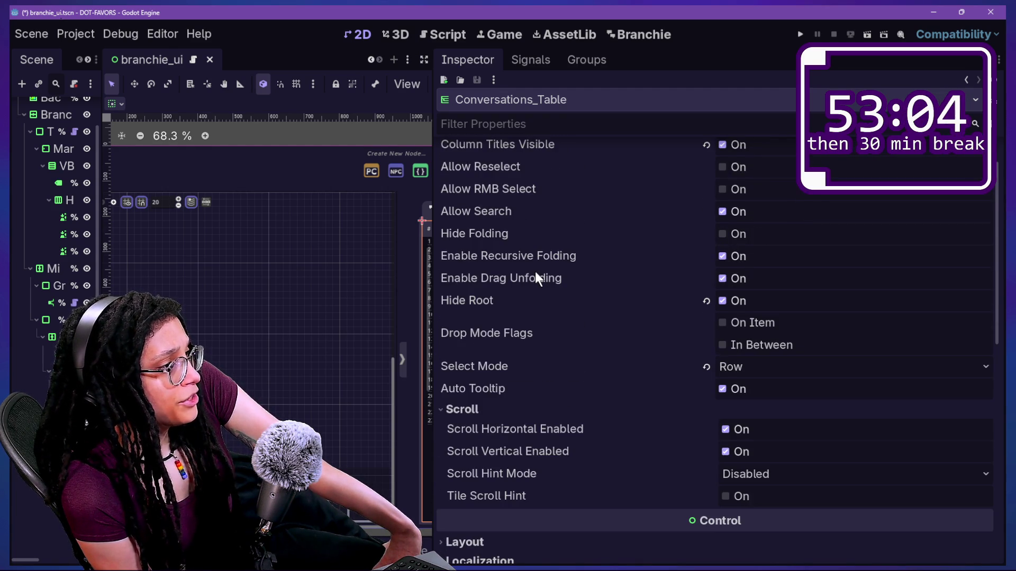
scroll(534, 271, "up", 1)
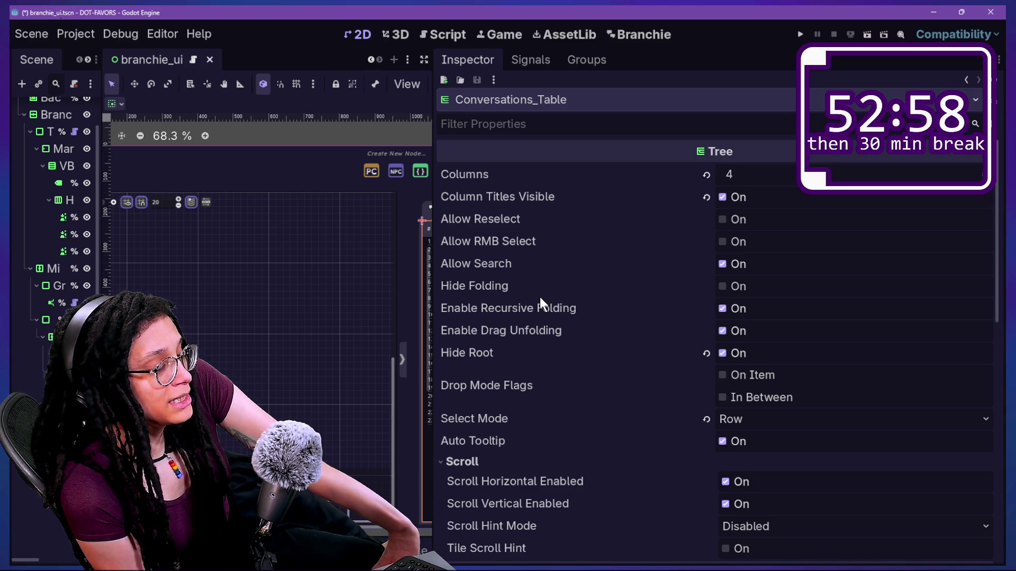
mouse_move(554, 309)
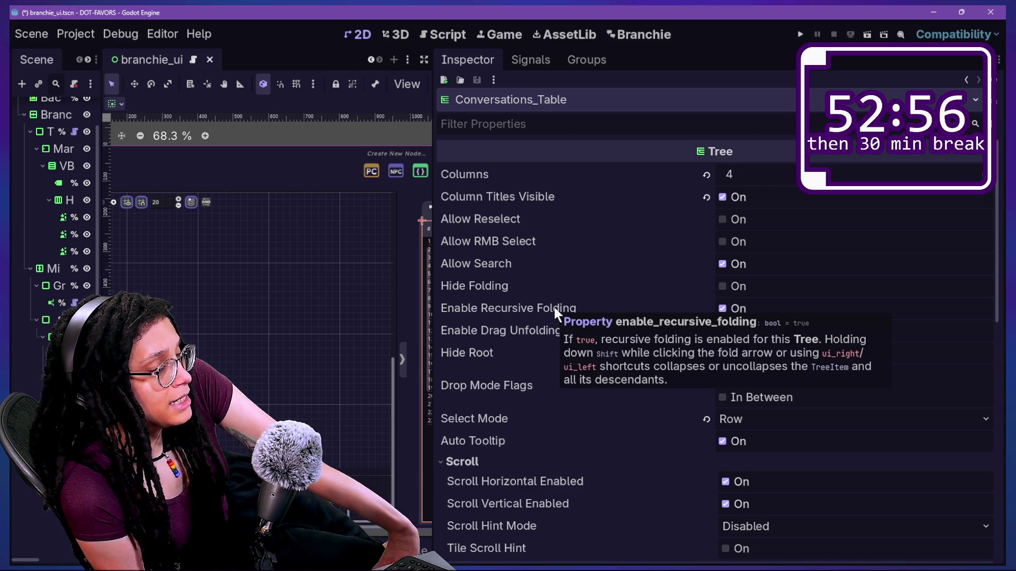
scroll(523, 280, "down", 2)
scroll(523, 281, "up", 2)
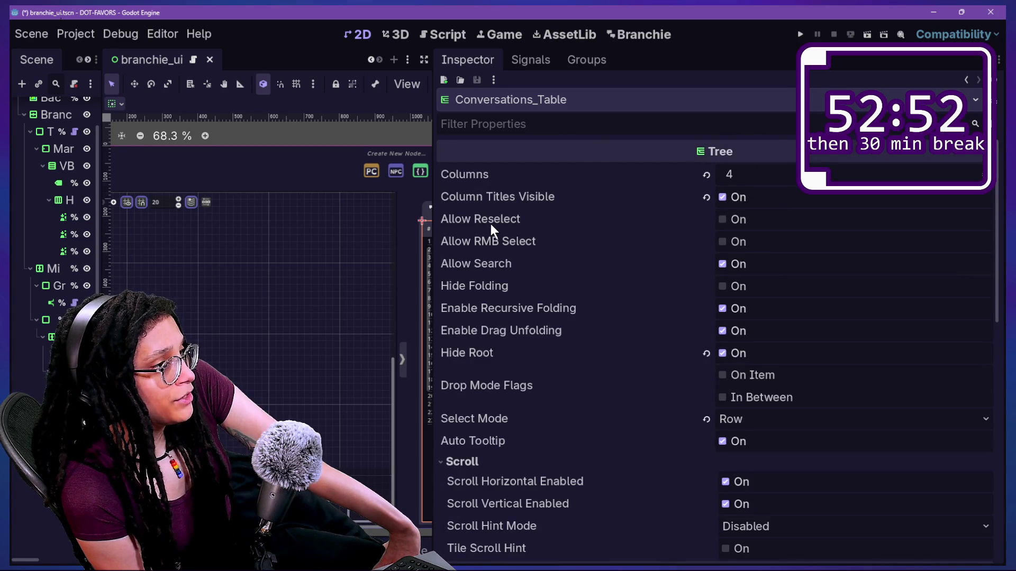
scroll(491, 225, "down", 2)
scroll(563, 233, "down", 9)
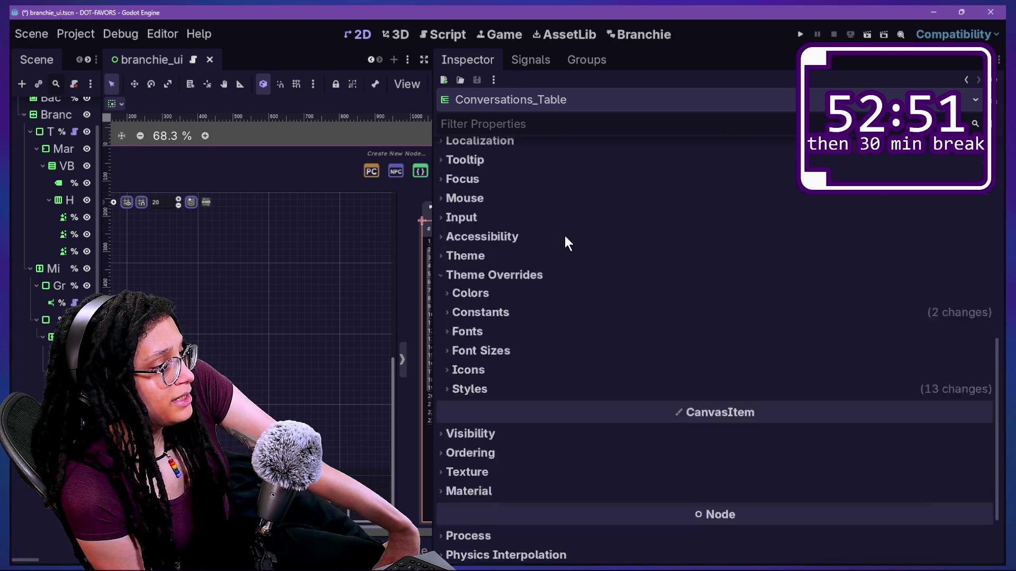
scroll(572, 255, "up", 10)
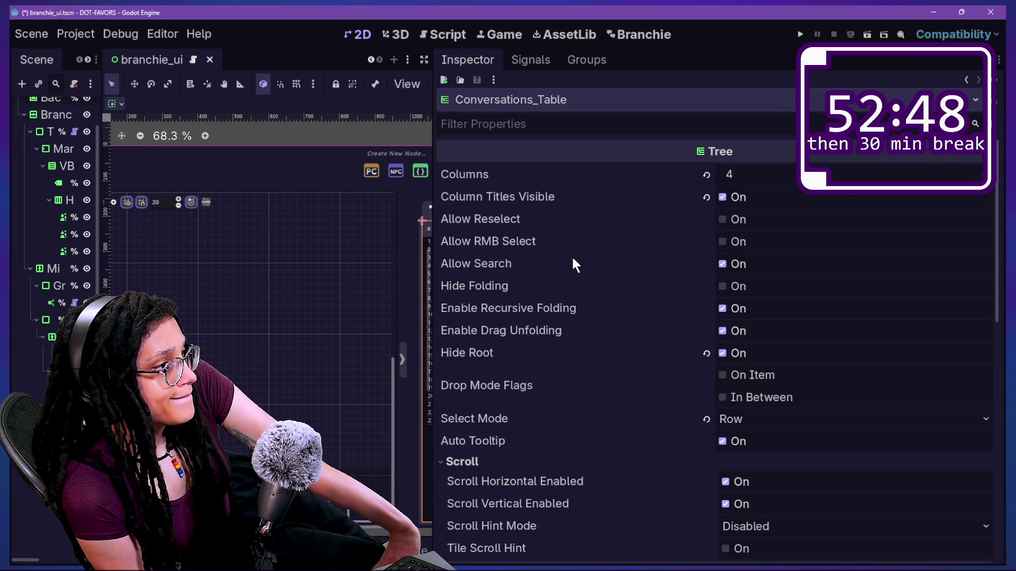
left_click(531, 62)
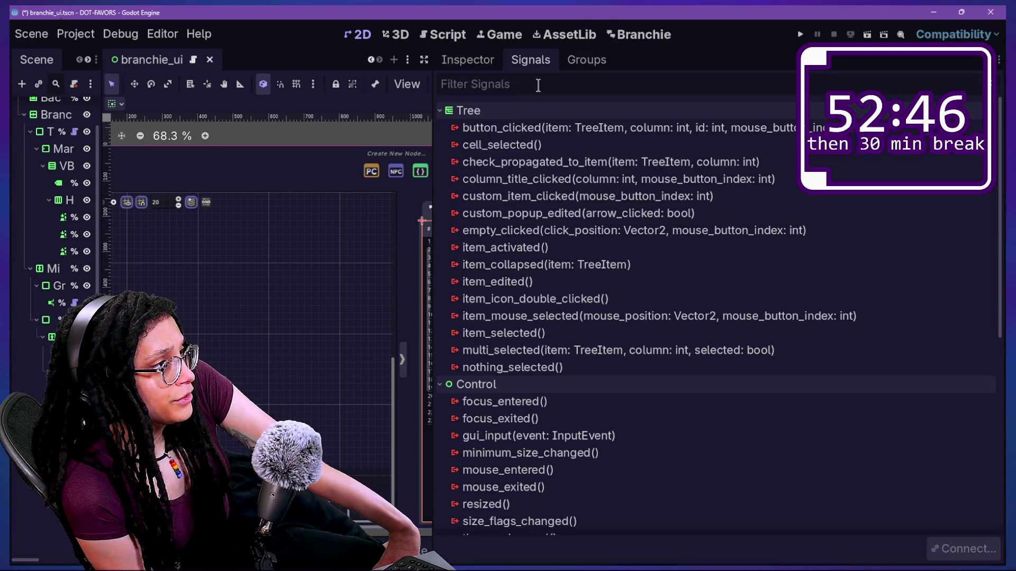
Select the cell_selected signal, widen the canvas beside the Signals dock, and show the Game view
left_click(537, 148)
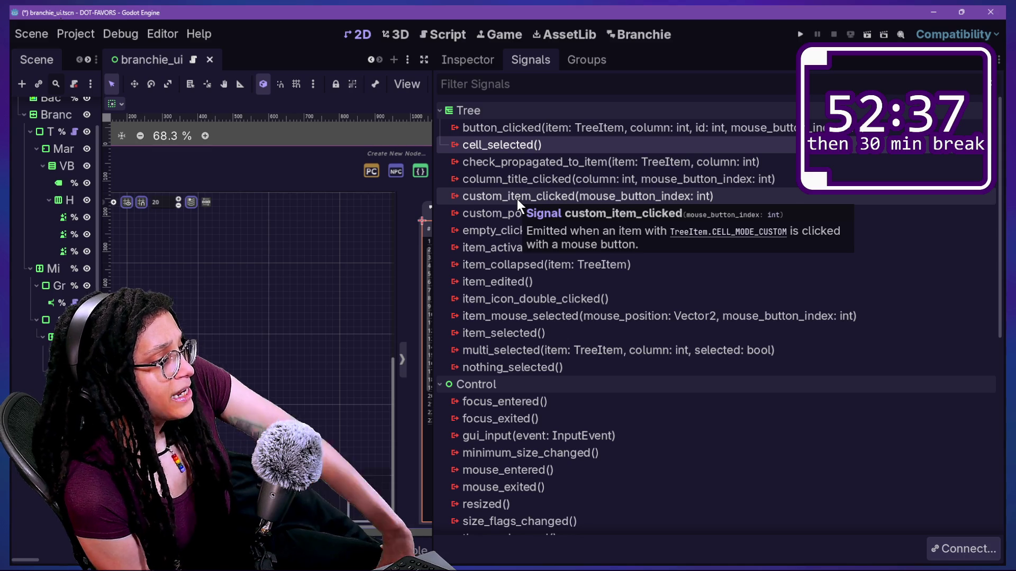
left_click_drag(433, 184, 765, 185)
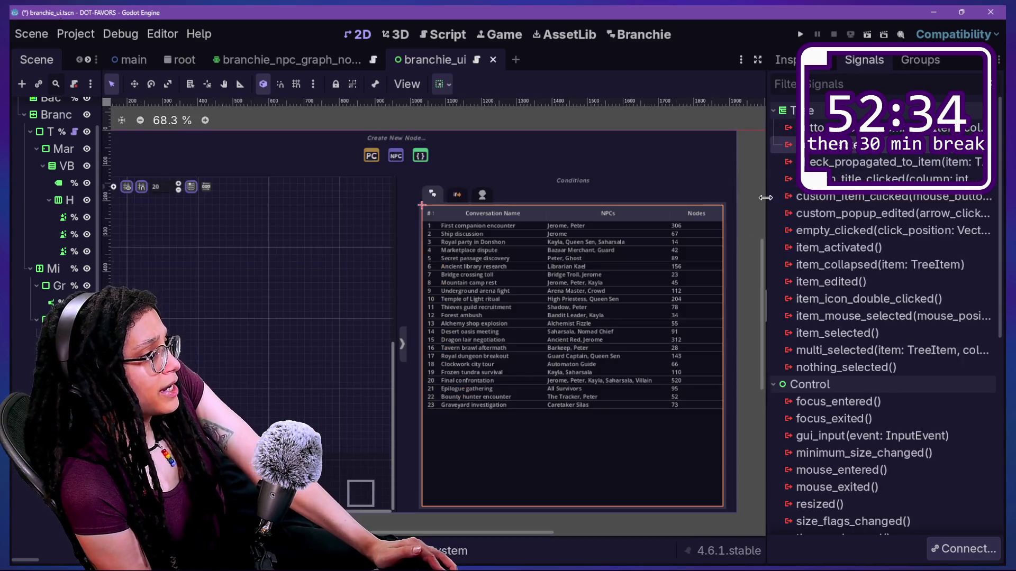
left_click(504, 33)
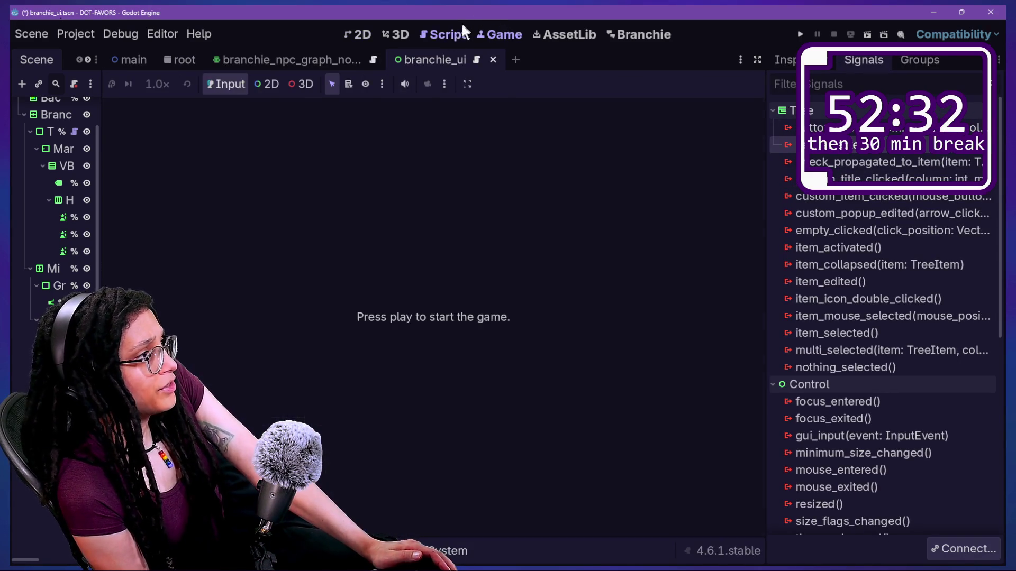
Undo the extra data entry in the conversation-table script, save it, and return to Branchie
left_click(444, 34)
key("ctrl+z")
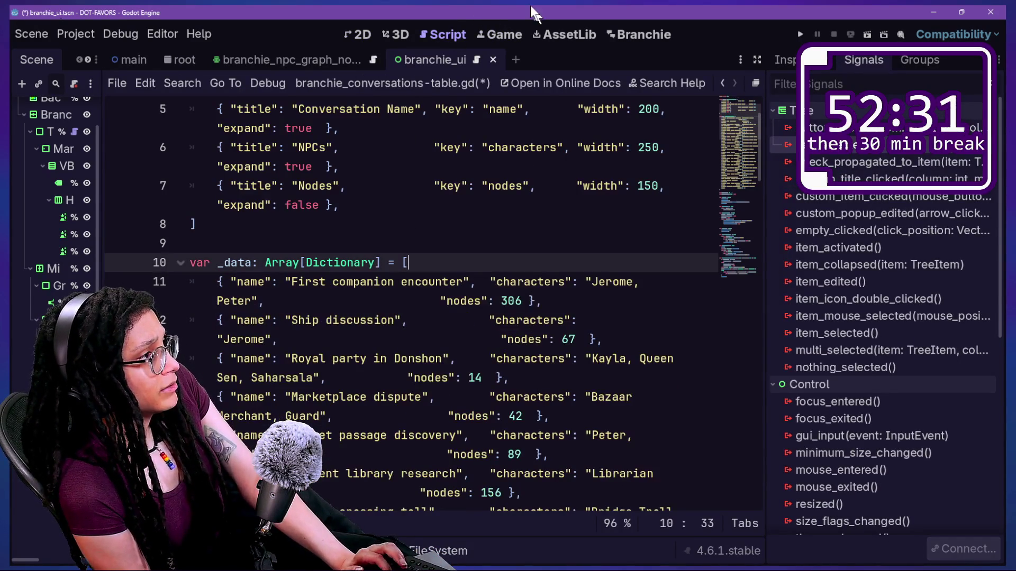
key("ctrl+s")
left_click(620, 36)
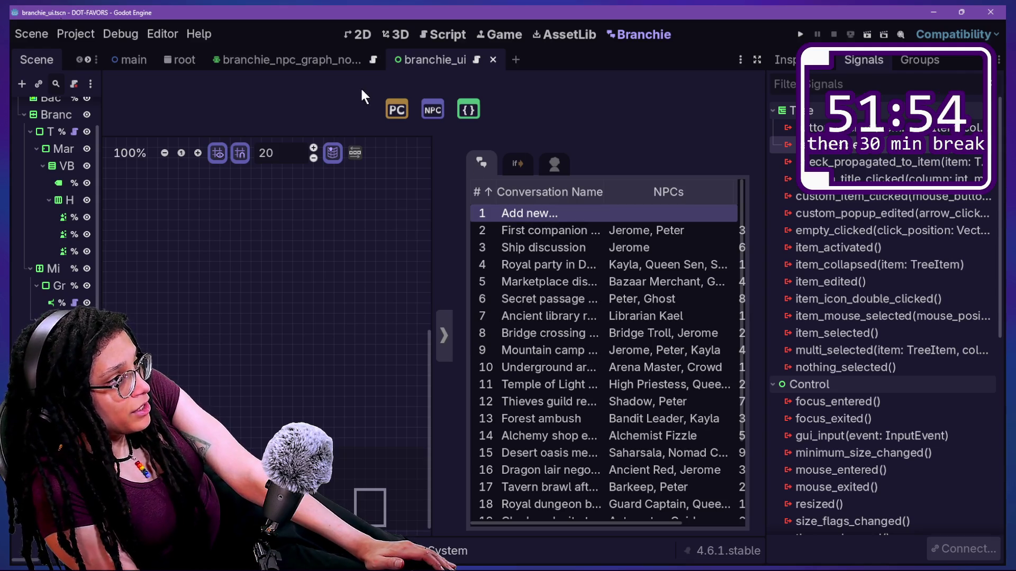
mouse_move(443, 68)
left_mouse_down()
mouse_move(417, 66)
mouse_move(847, 38)
mouse_move(230, 110)
left_mouse_up()
key("Escape")
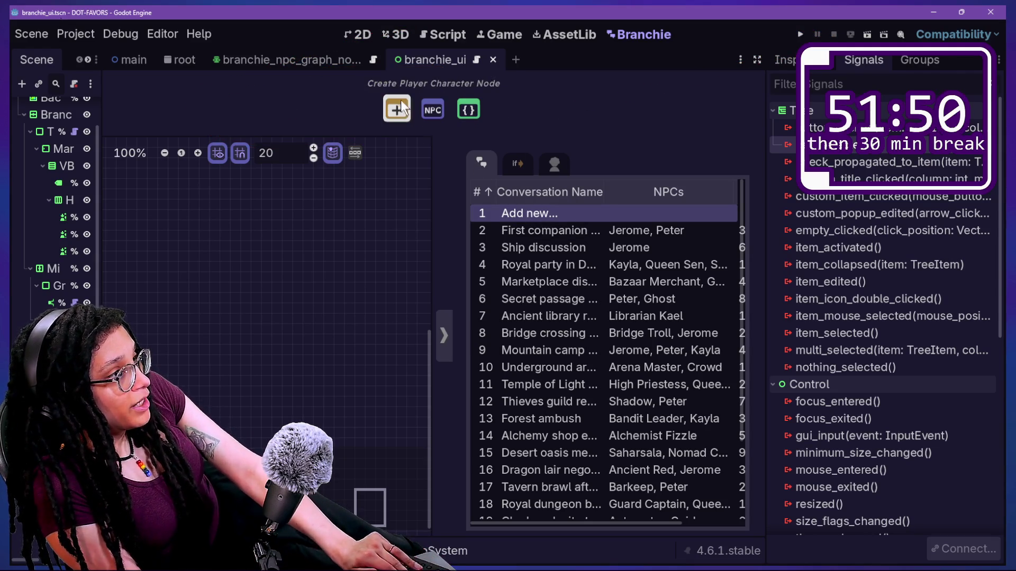
left_click_drag(353, 74, 382, 132)
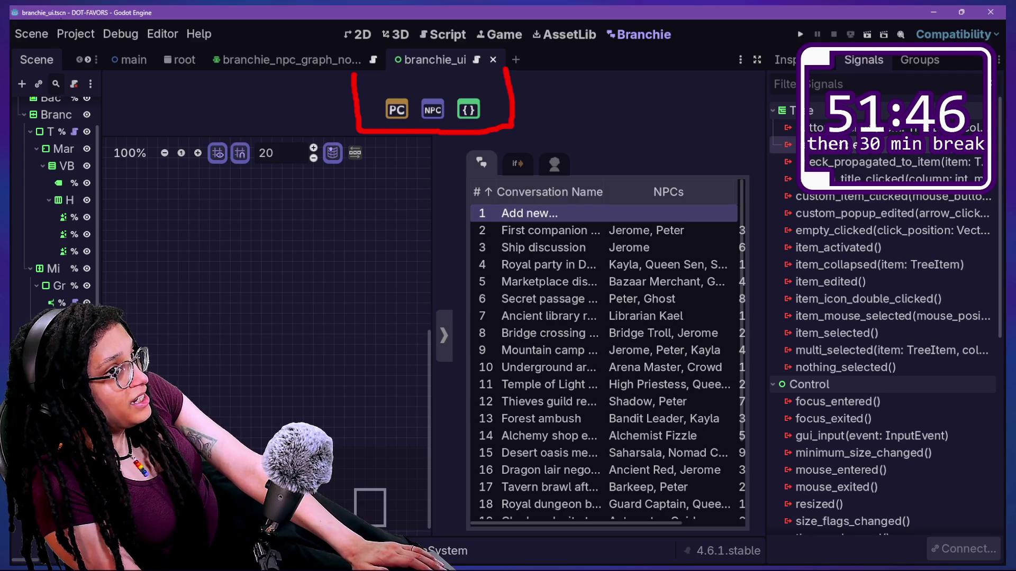
left_click_drag(185, 73, 181, 127)
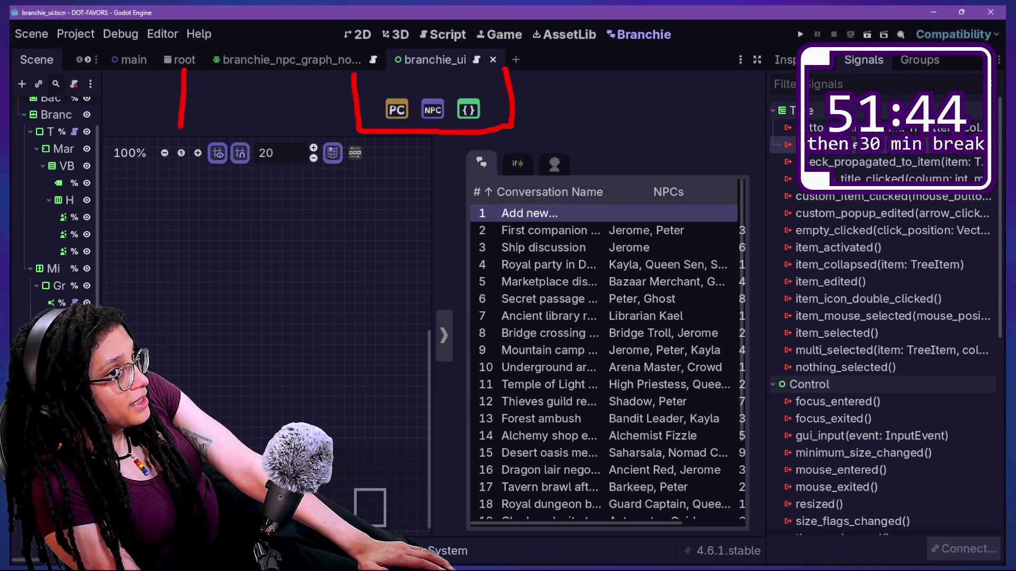
left_click_drag(274, 125, 289, 72)
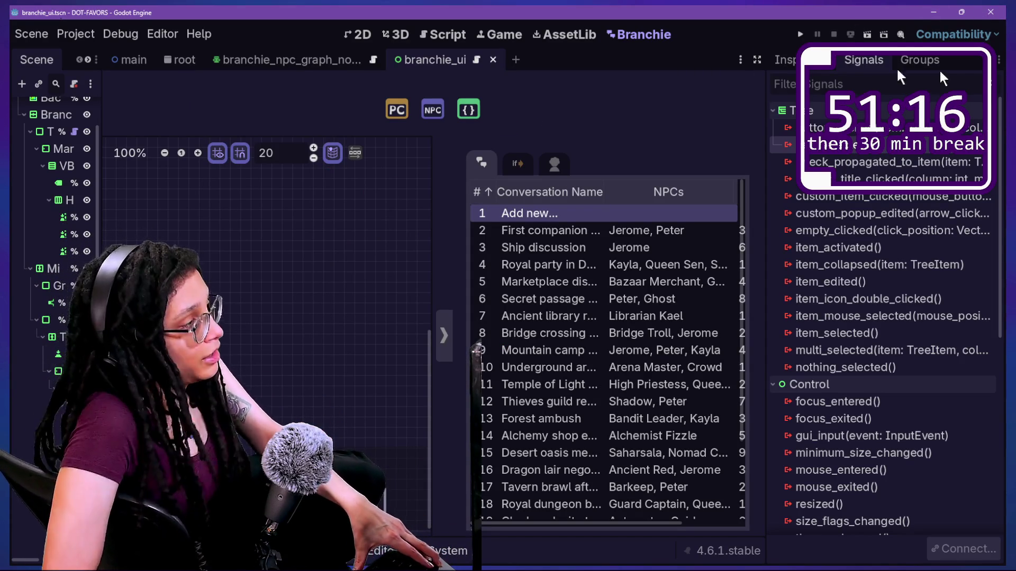
Widen the graph canvas by pushing the conversation panel right, then bring the Canva browser forward
mouse_move(436, 161)
left_mouse_down()
mouse_move(618, 158)
mouse_move(482, 159)
mouse_move(513, 150)
left_mouse_up()
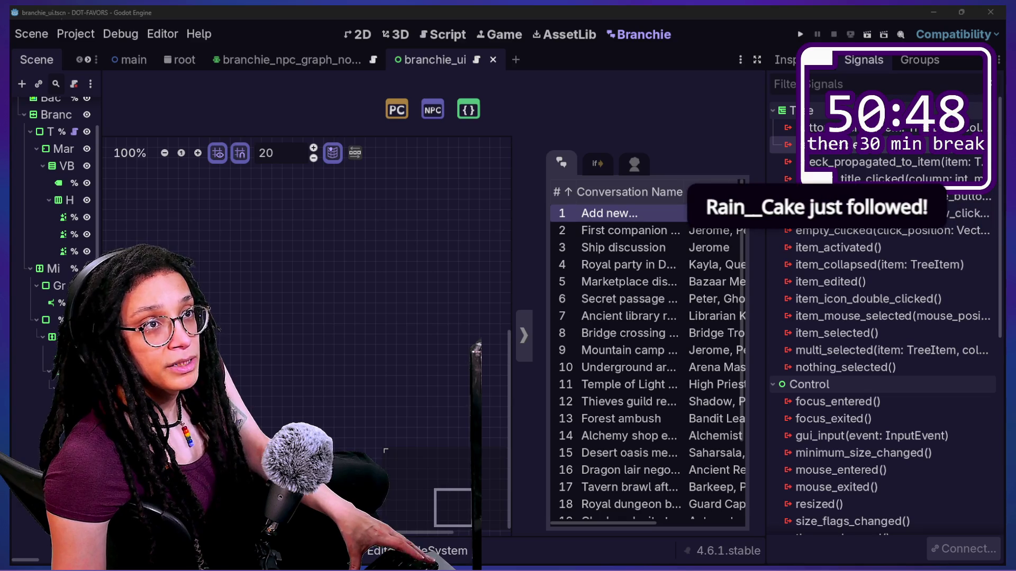
key("alt+Tab")
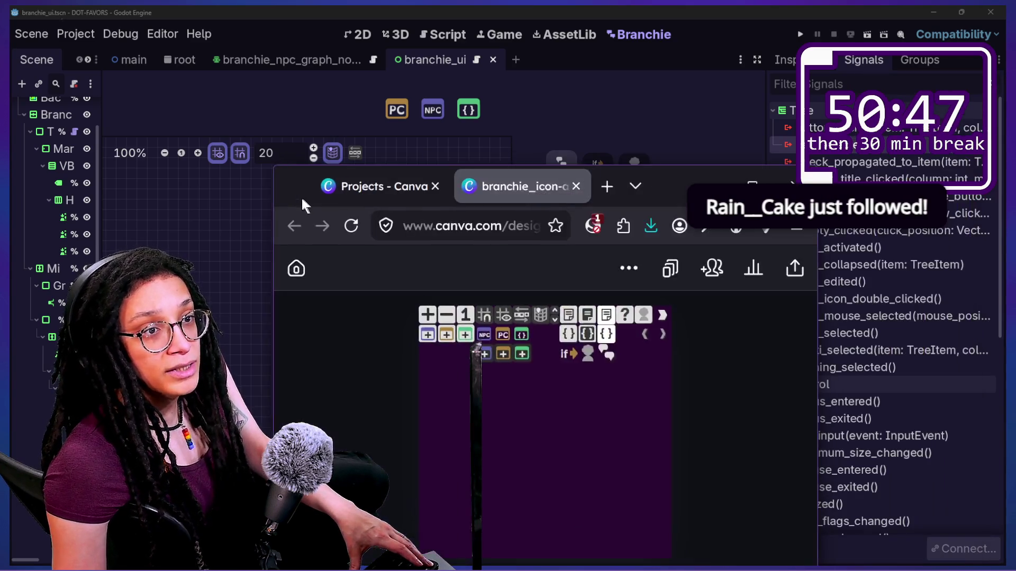
Maximize Firefox, zoom into the icon atlas around the PC icon, then go back to Godot
double_click(265, 119)
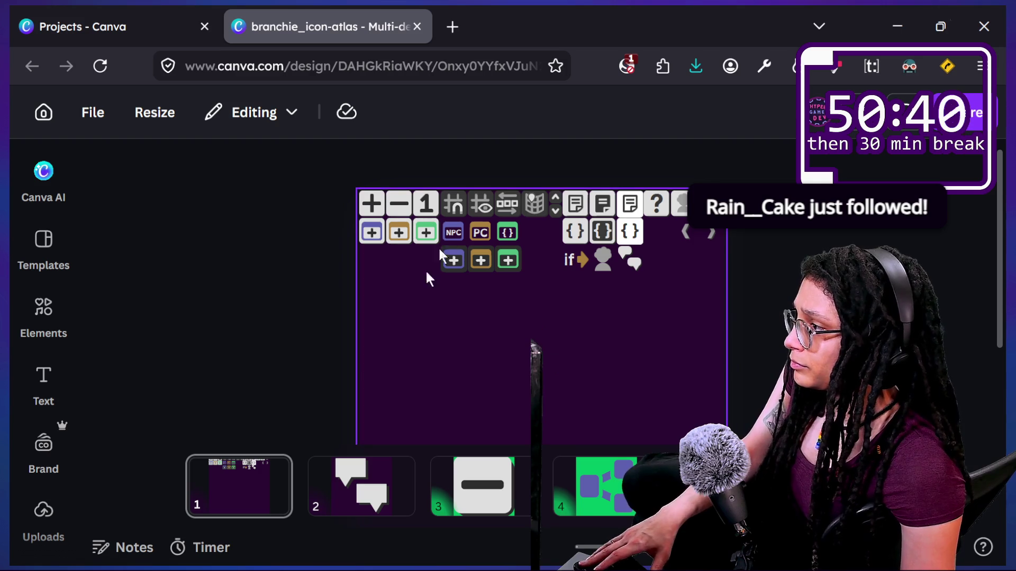
scroll(555, 234, "up", 5)
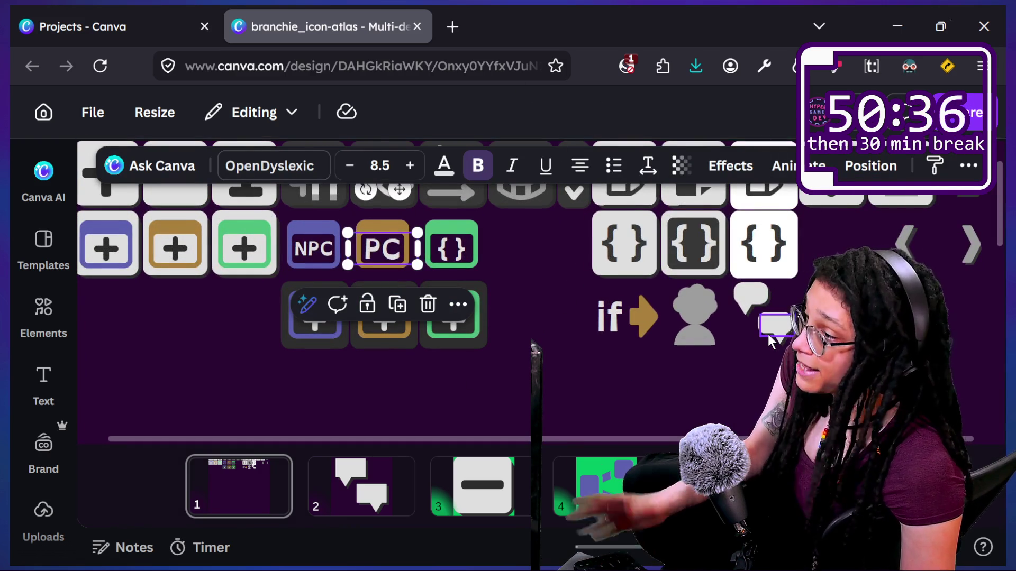
scroll(768, 336, "down", 2)
scroll(766, 332, "down", 1)
scroll(770, 334, "down", 5)
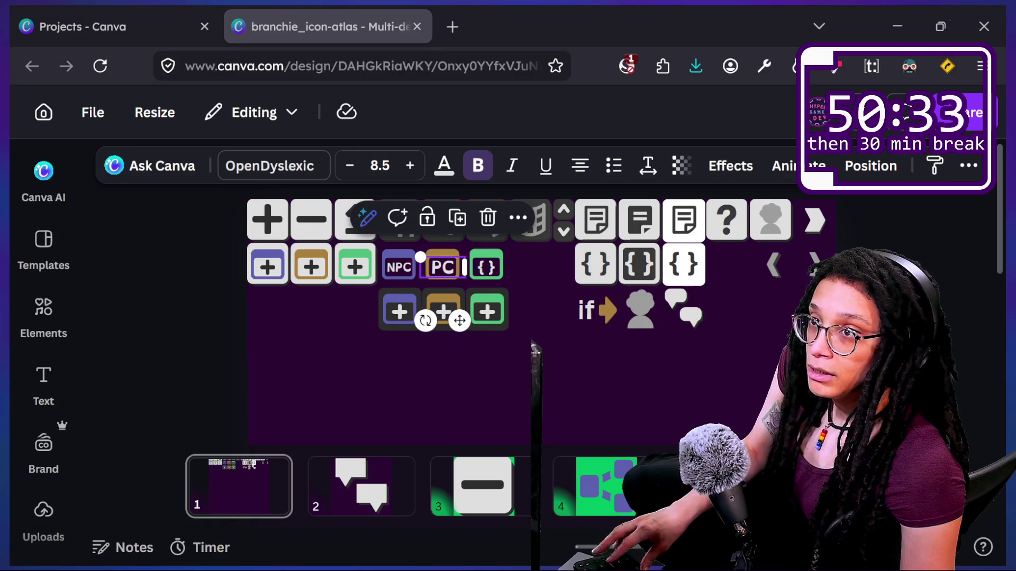
key("alt+Tab")
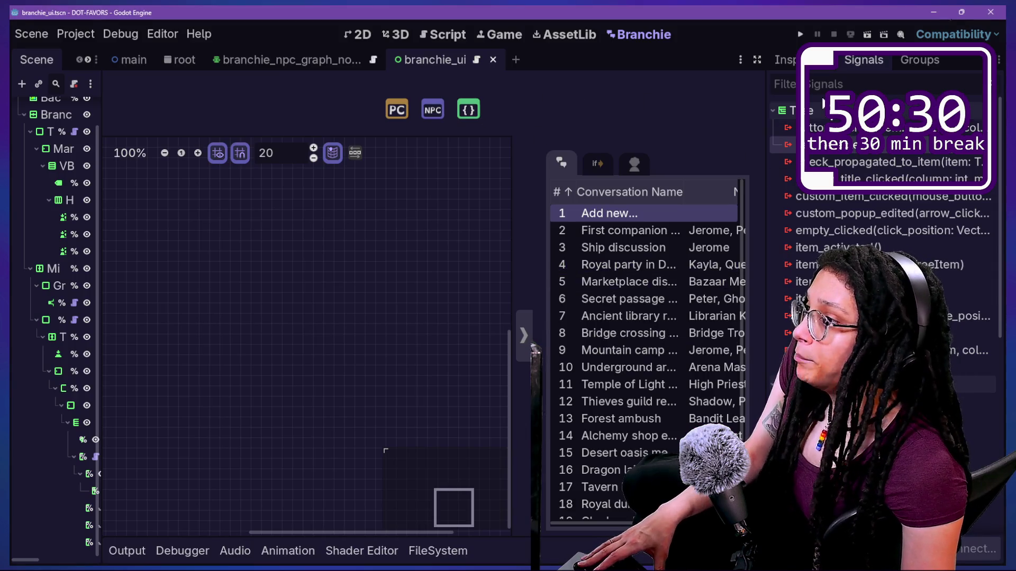
In the 2D editor, select the GraphEditor node and expand its Theme settings in the Inspector
left_click(787, 62)
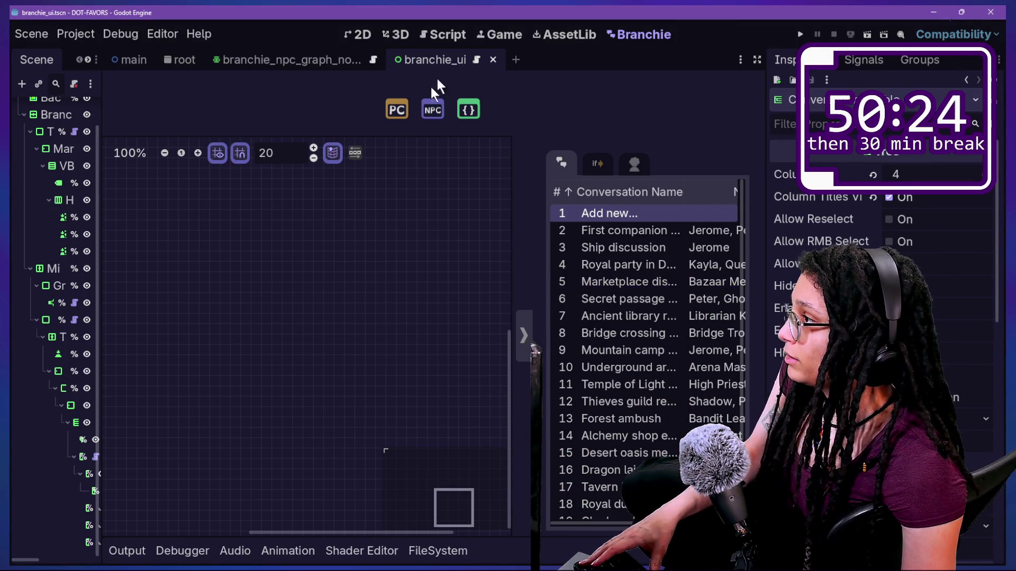
left_click(357, 35)
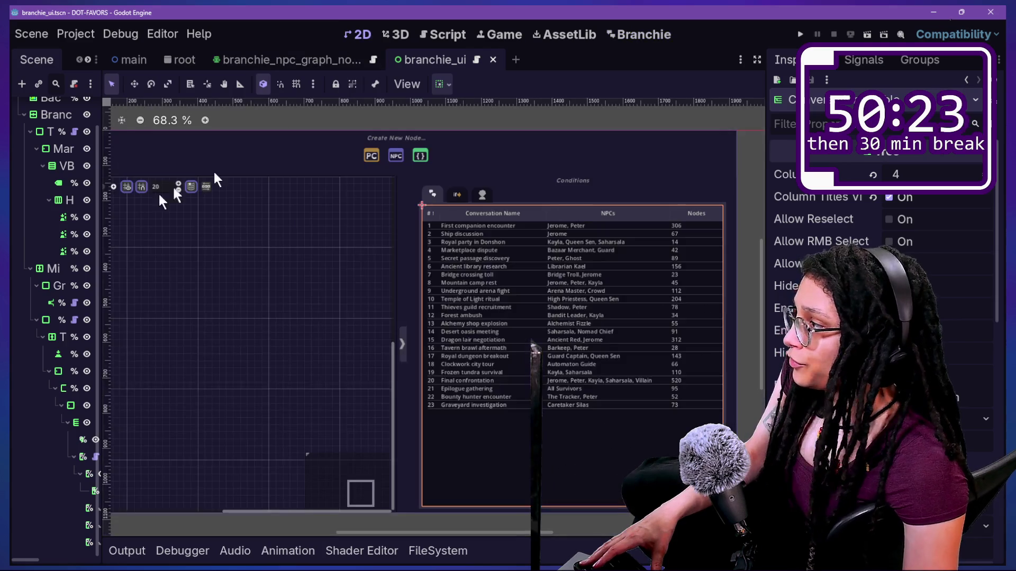
left_click_drag(103, 285, 222, 286)
left_click(109, 286)
left_click(122, 307)
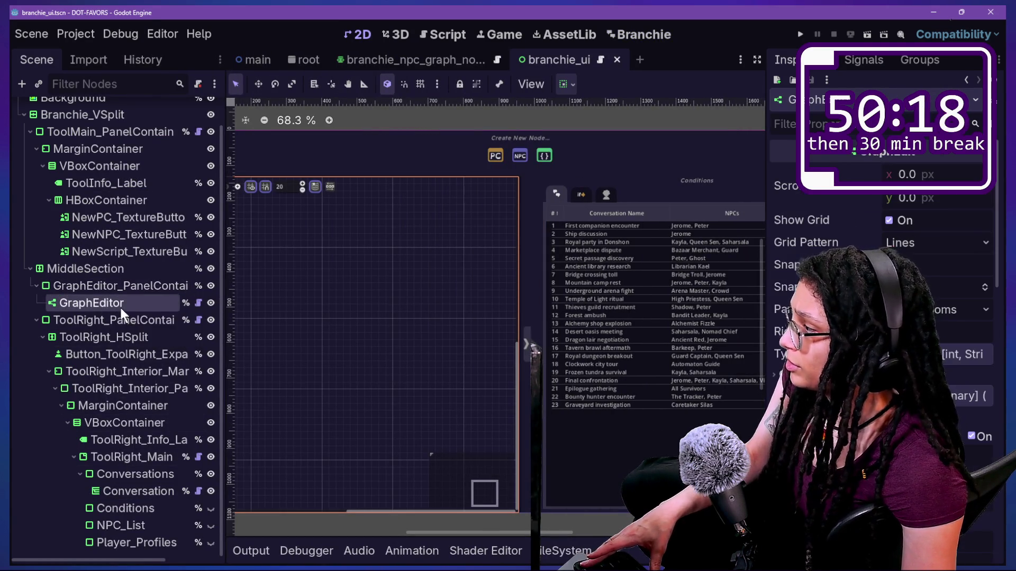
scroll(831, 321, "down", 5)
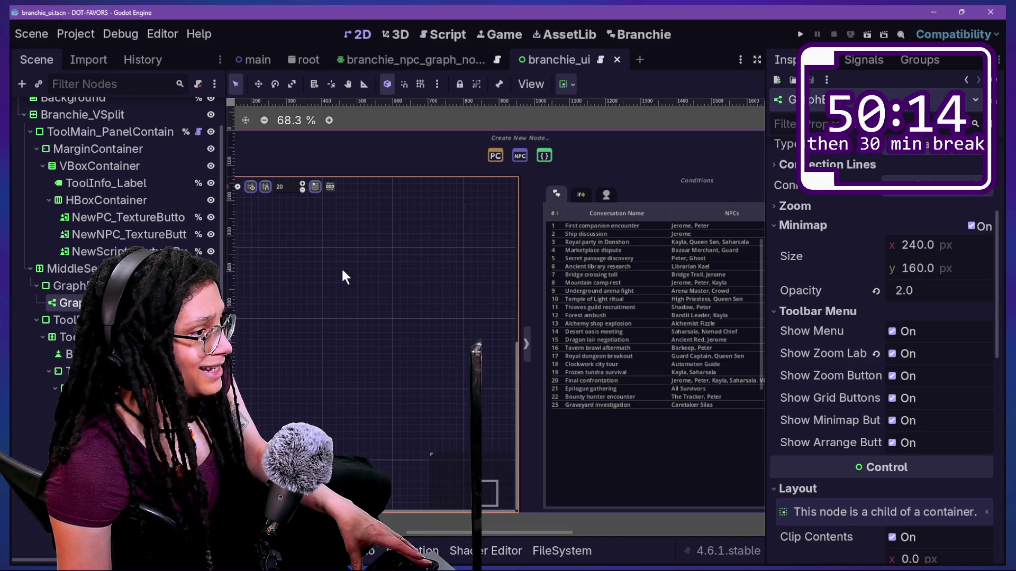
scroll(820, 440, "down", 10)
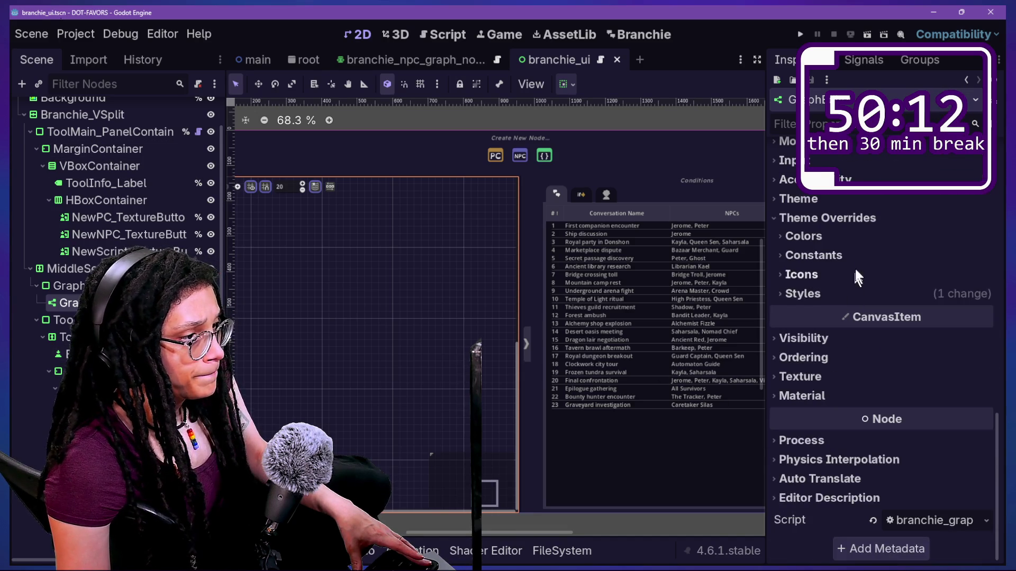
left_click(907, 202)
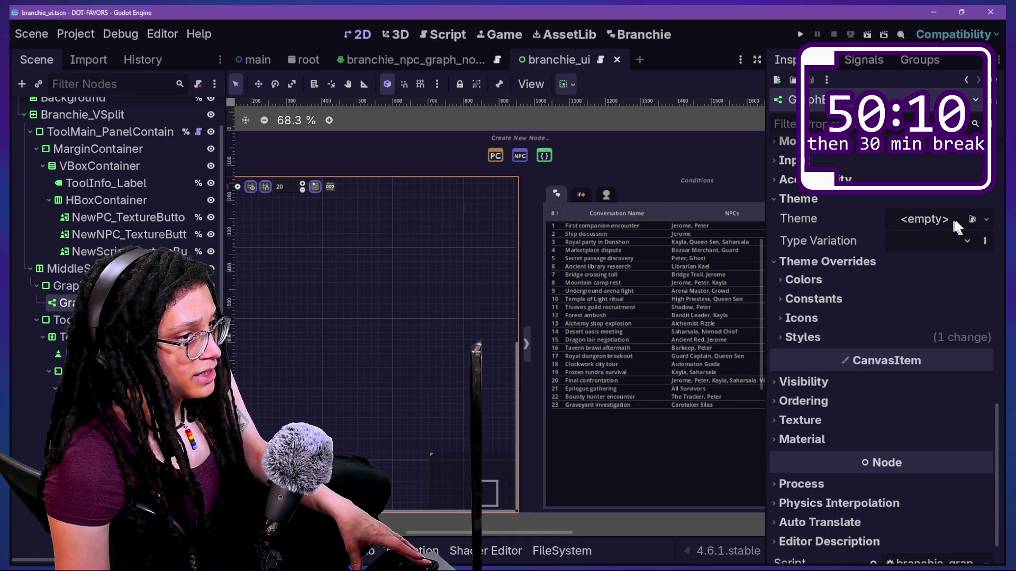
Select the Branchie_UI root node to view its assigned theme
scroll(69, 103, "up", 2)
left_click(77, 123)
left_click(74, 111)
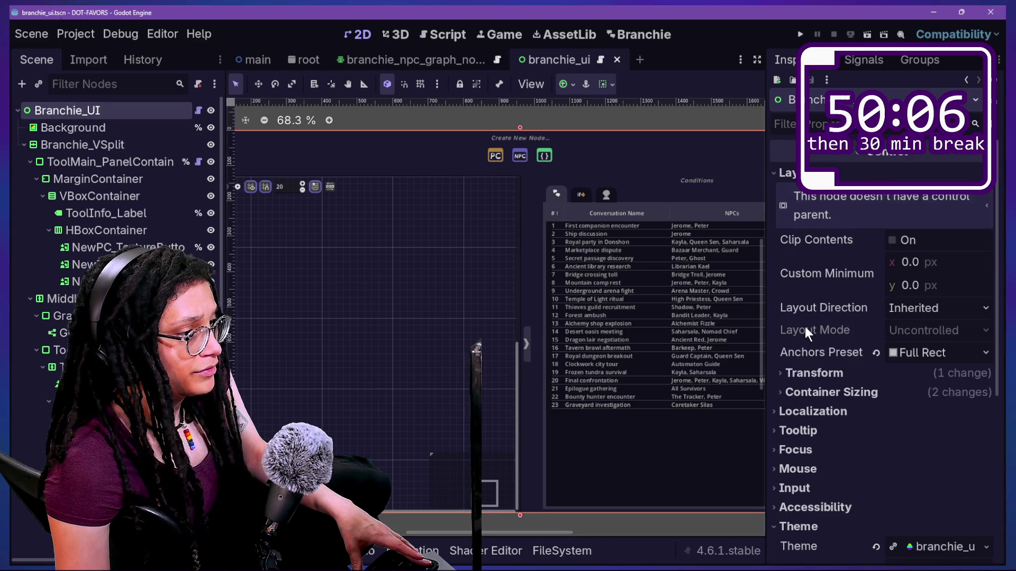
Open the assigned branchie_ui-1.res theme for editing and choose GraphEdit as the type
scroll(804, 326, "down", 4)
scroll(805, 330, "down", 2)
left_click(923, 285)
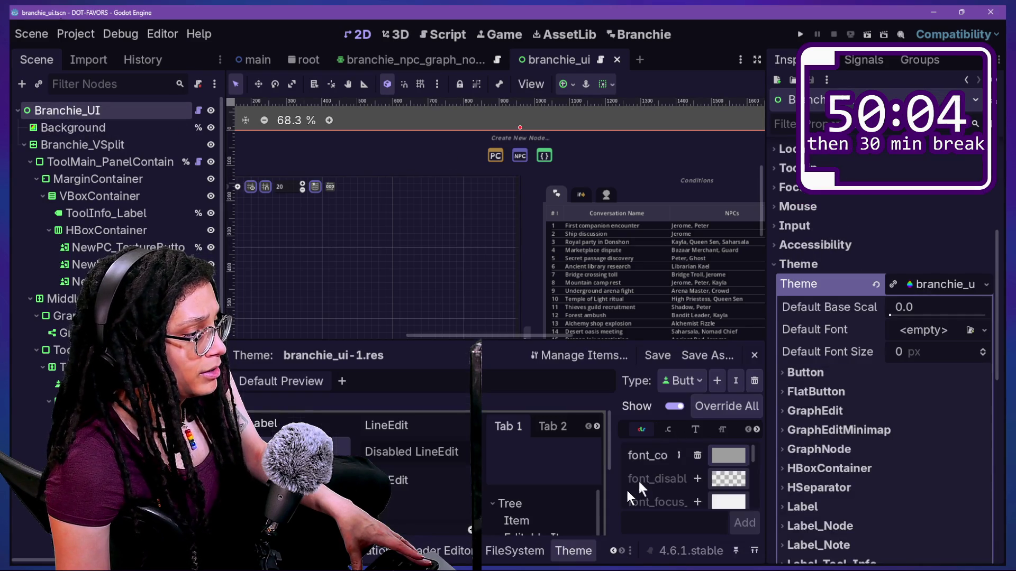
left_click(679, 381)
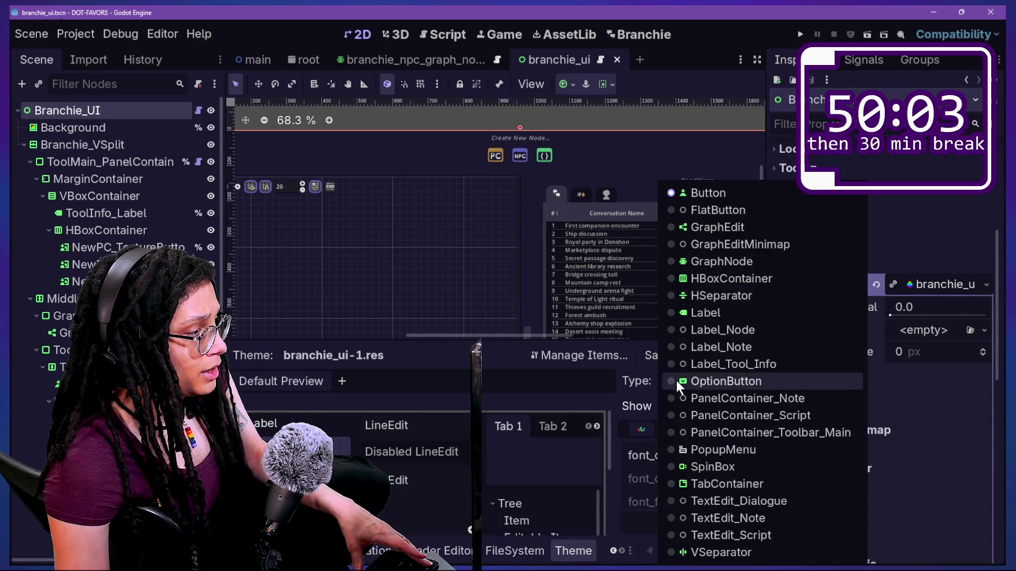
left_click(722, 226)
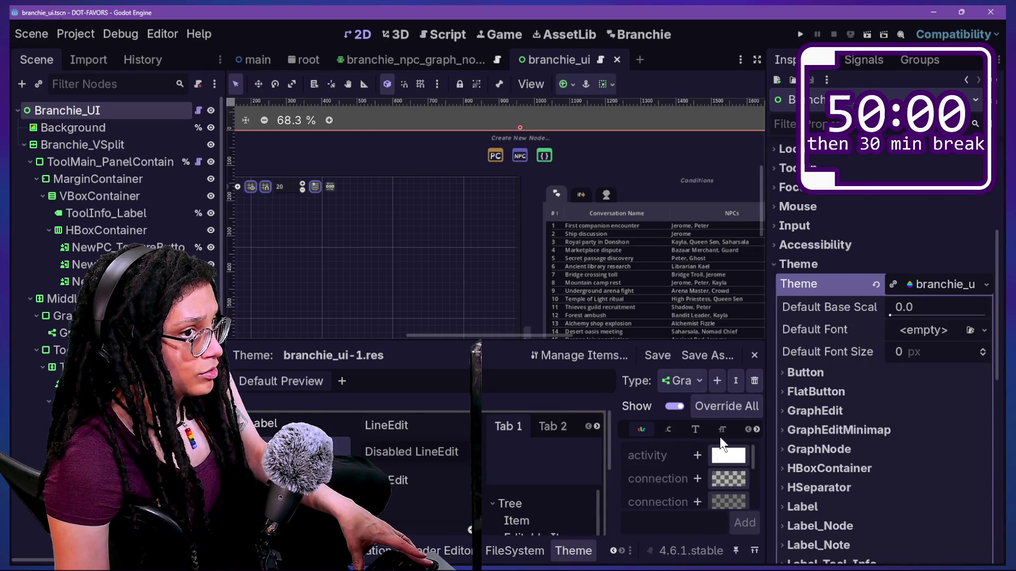
List GraphEdit's icon items, widen the item list, and inspect the grid_toggle icon texture
left_click(757, 429)
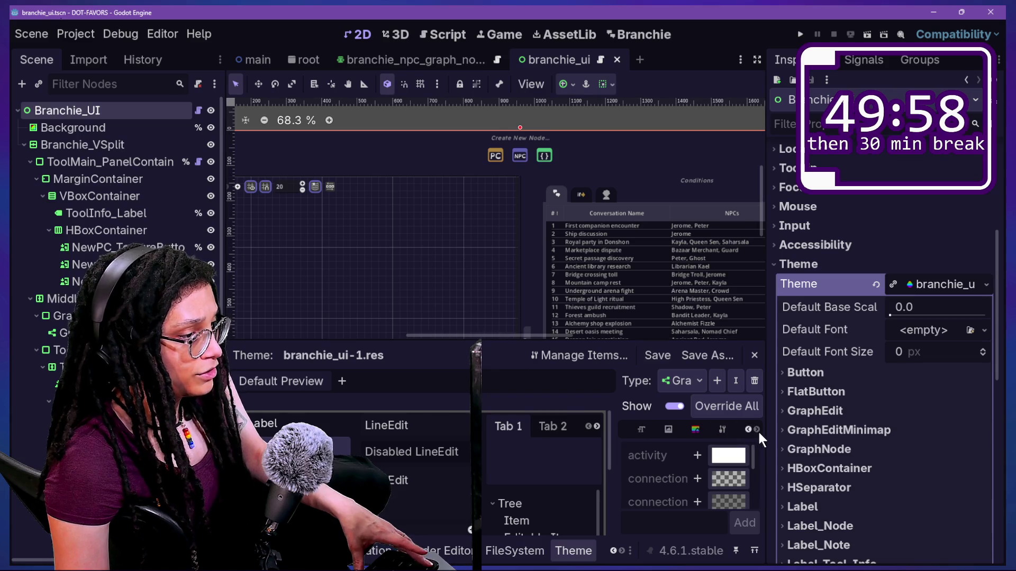
left_click(696, 429)
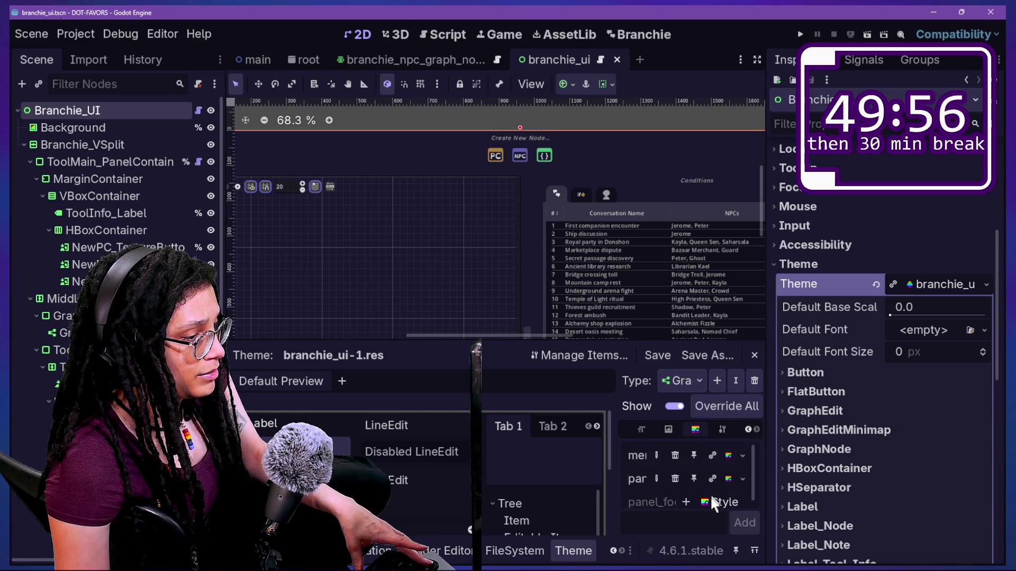
left_click(668, 430)
left_click_drag(612, 448, 462, 448)
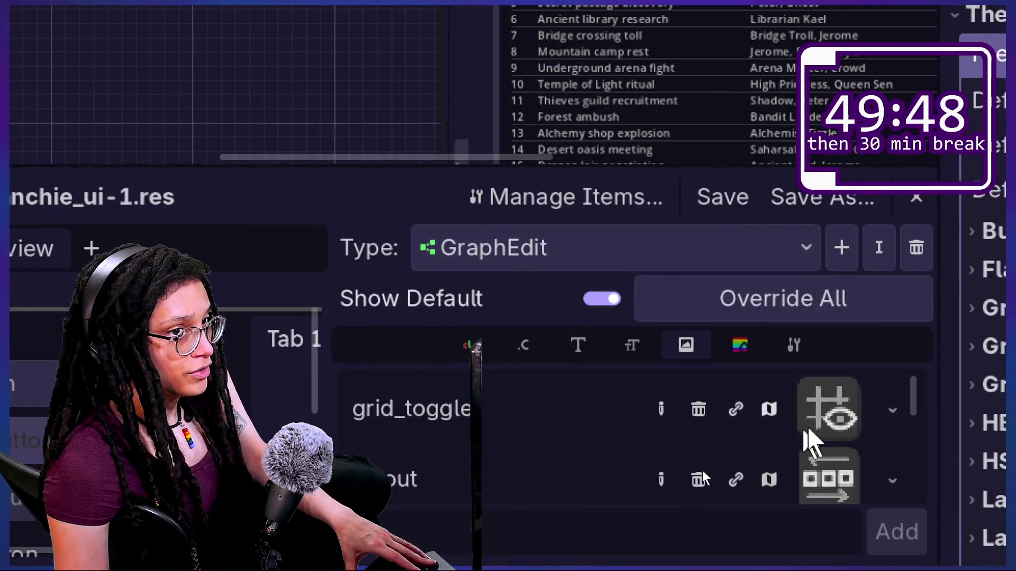
left_click(834, 431)
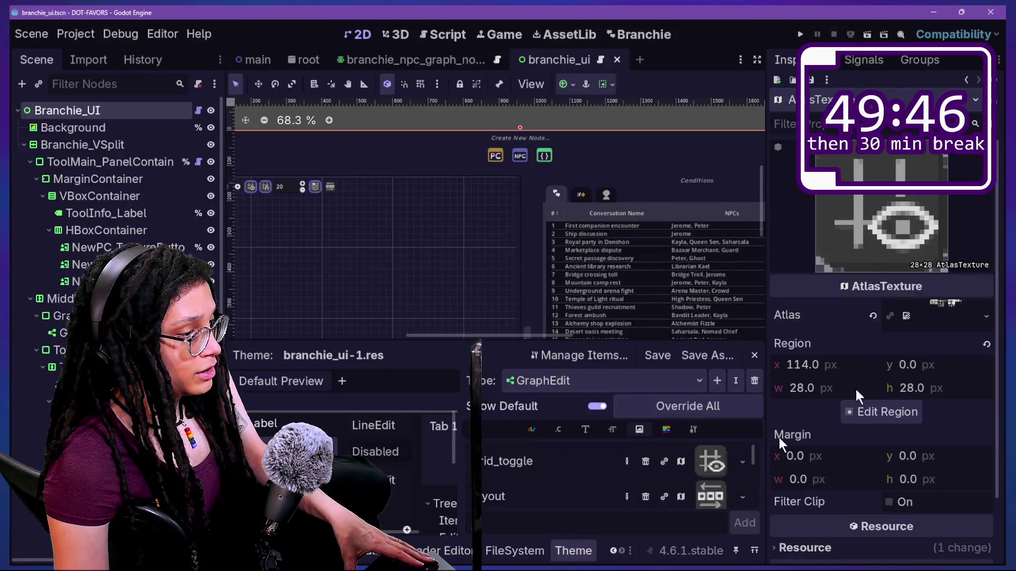
Expand the grid_toggle texture's atlas and view its 28×28 region in the Region Editor
left_click(909, 312)
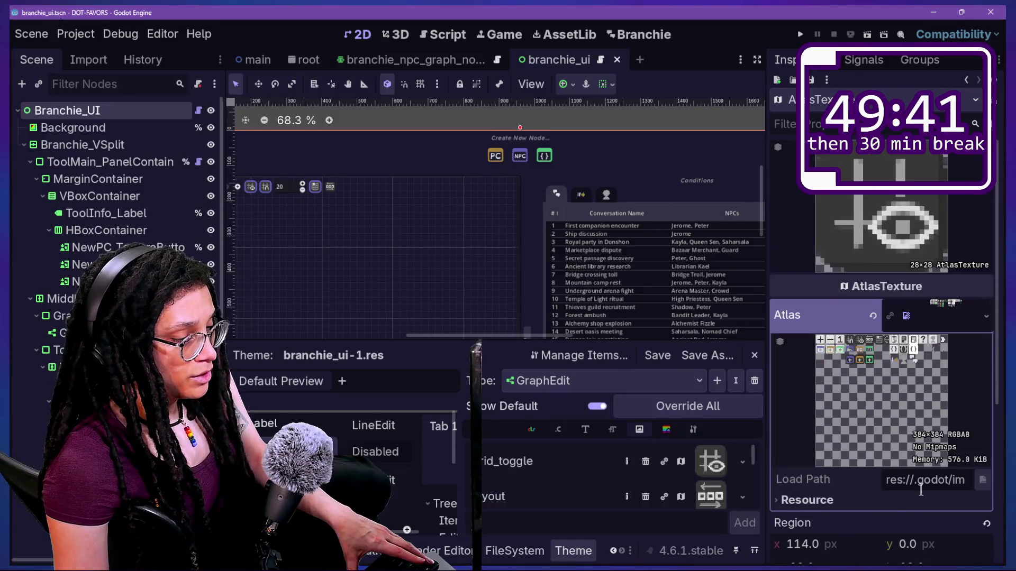
scroll(919, 487, "down", 3)
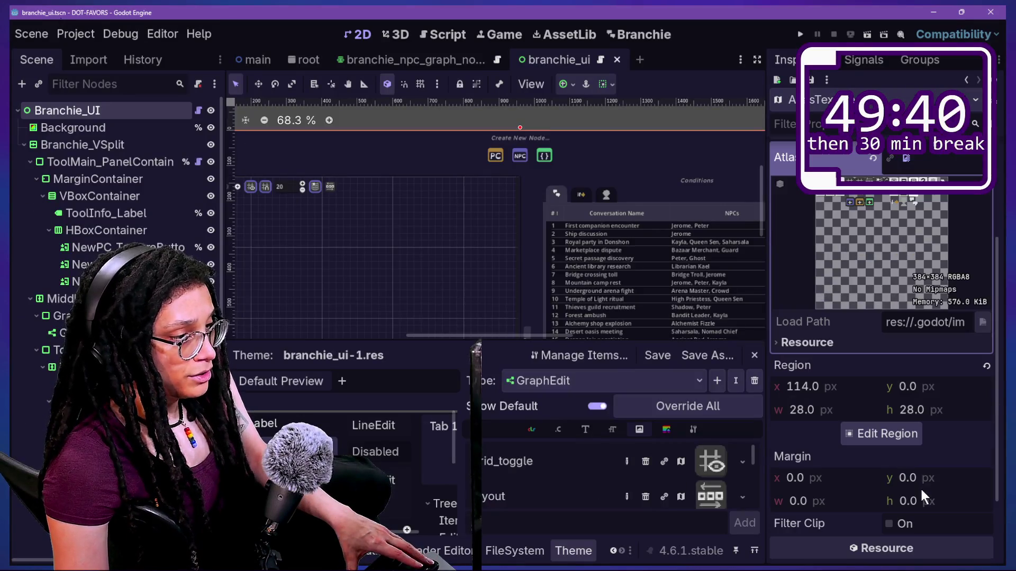
left_click(870, 427)
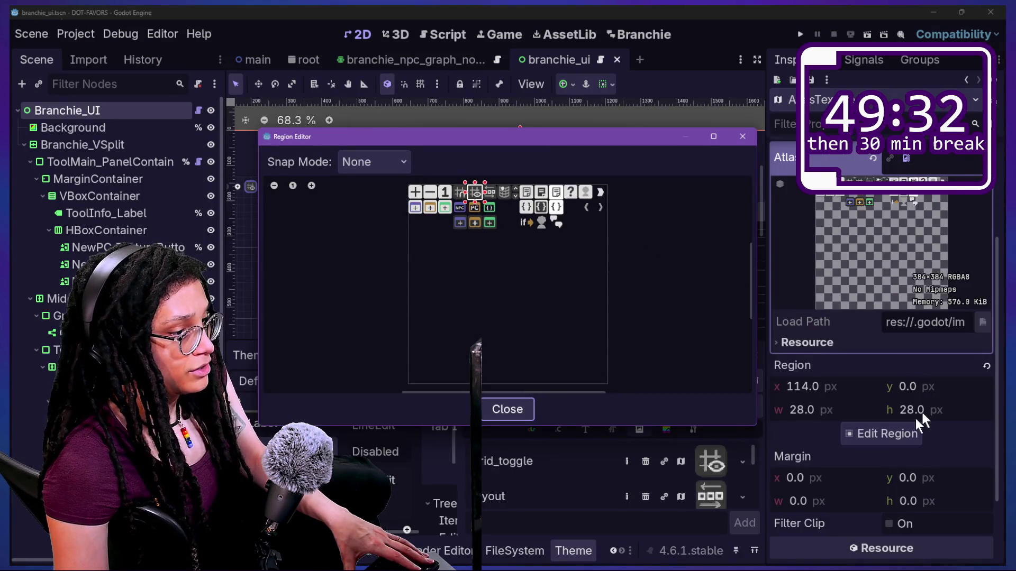
key("Escape")
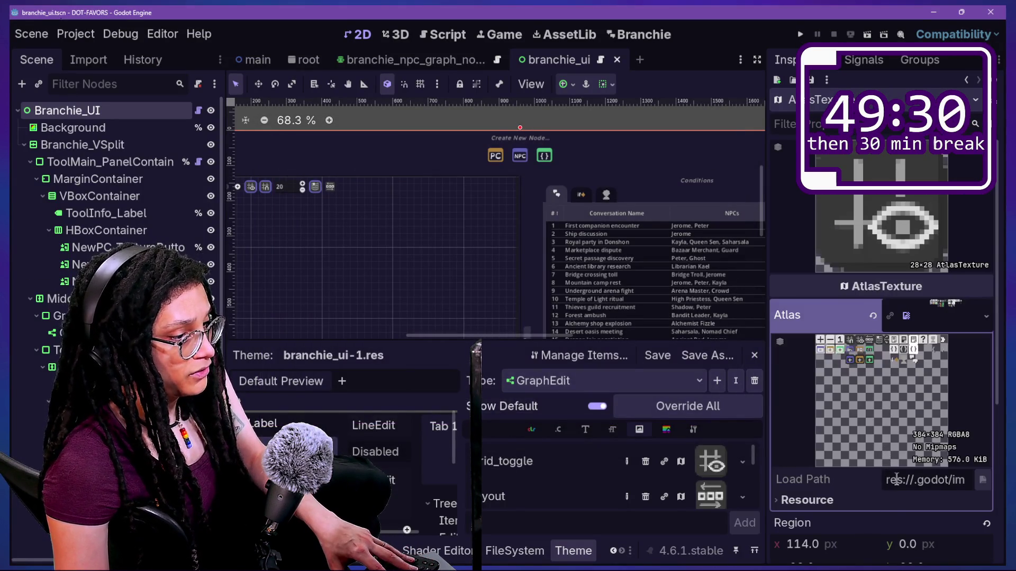
Try stretching the atlas region taller, close the editor, and switch to the Canva atlas
scroll(853, 519, "down", 2)
left_click(879, 539)
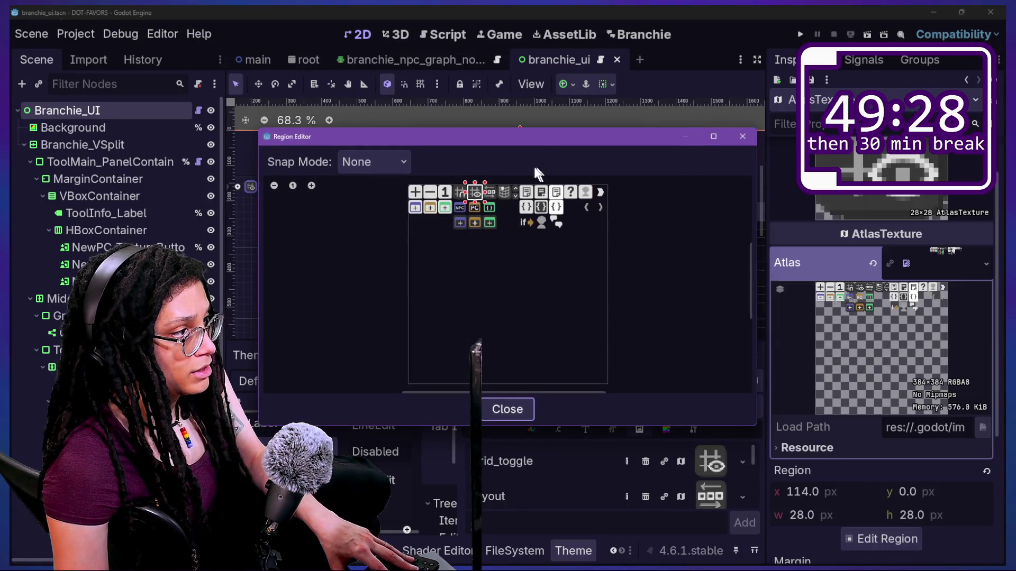
mouse_move(482, 198)
left_mouse_down()
mouse_move(571, 268)
mouse_move(525, 172)
mouse_move(471, 205)
mouse_move(493, 255)
left_mouse_up()
left_click(526, 412)
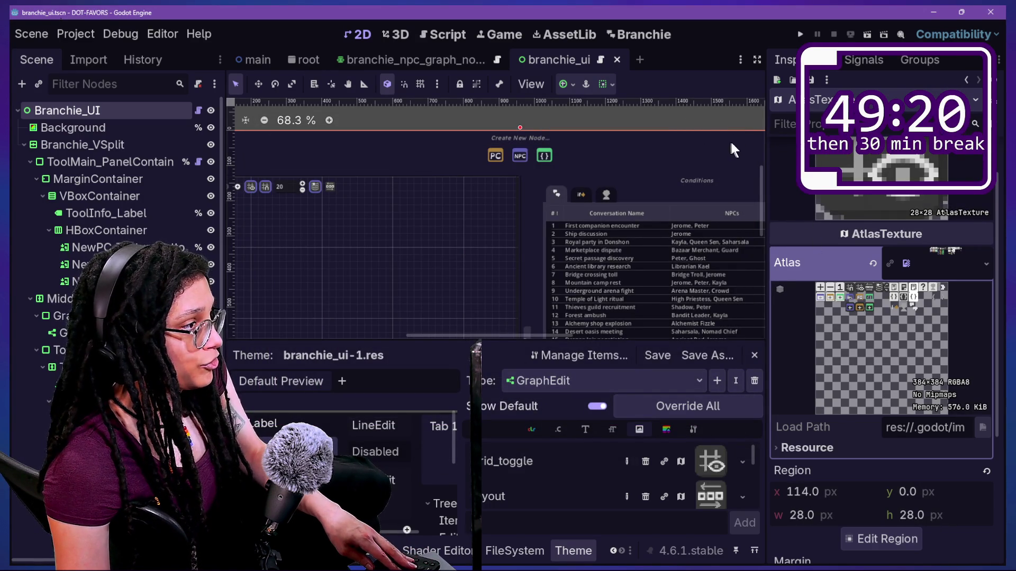
key("alt+Tab")
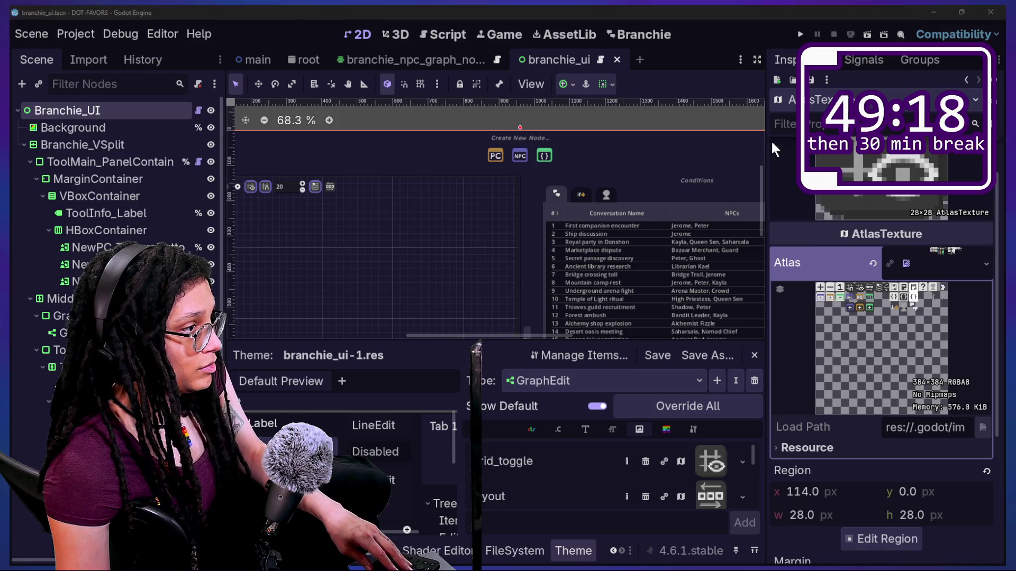
left_click(484, 360)
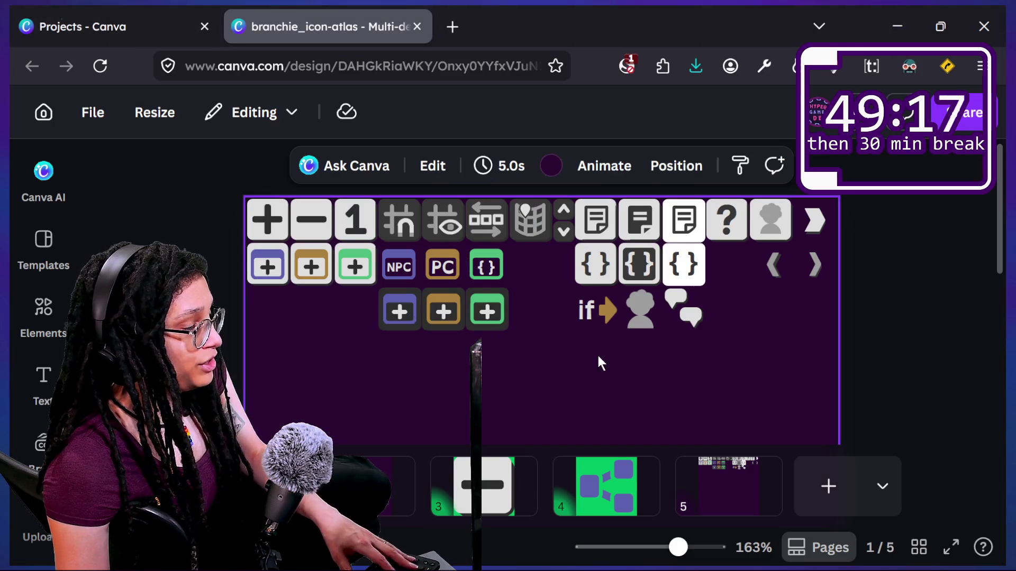
Click through the speech-bubble icon's pieces to see how the lower bubble is built
left_click(671, 313)
key("alt+Tab")
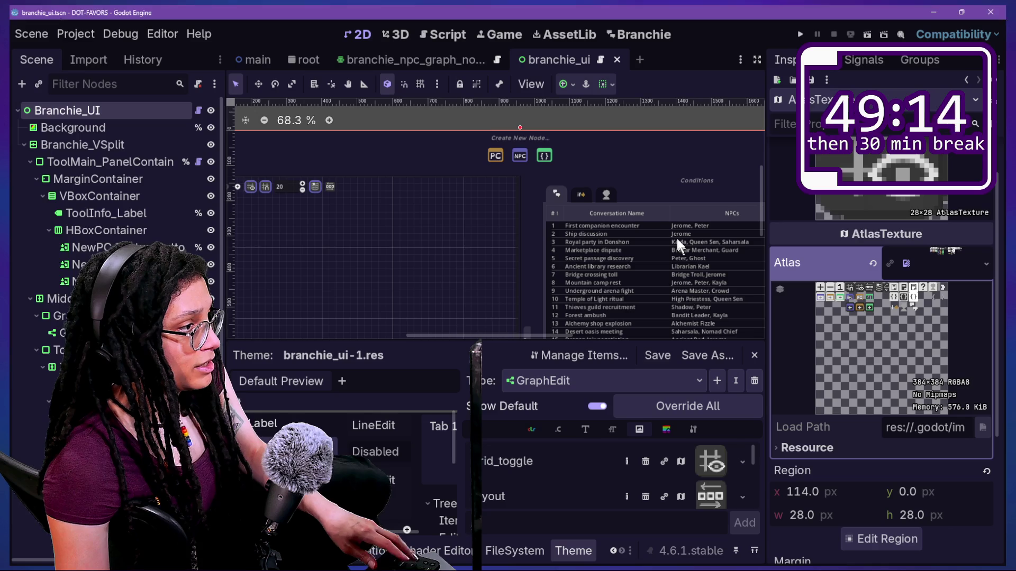
key("alt+Tab")
left_click(462, 348)
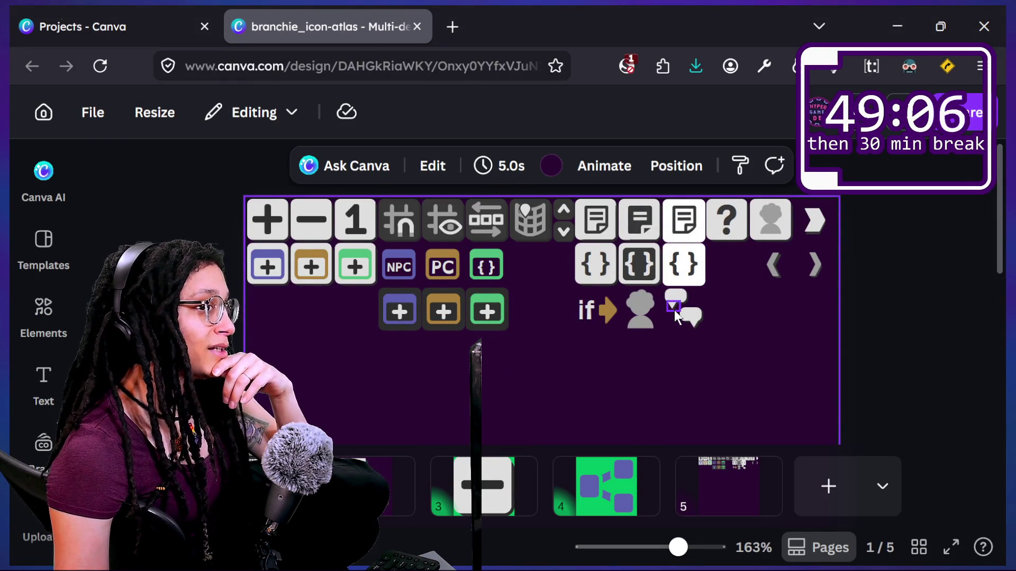
left_click(696, 319)
left_click(714, 344)
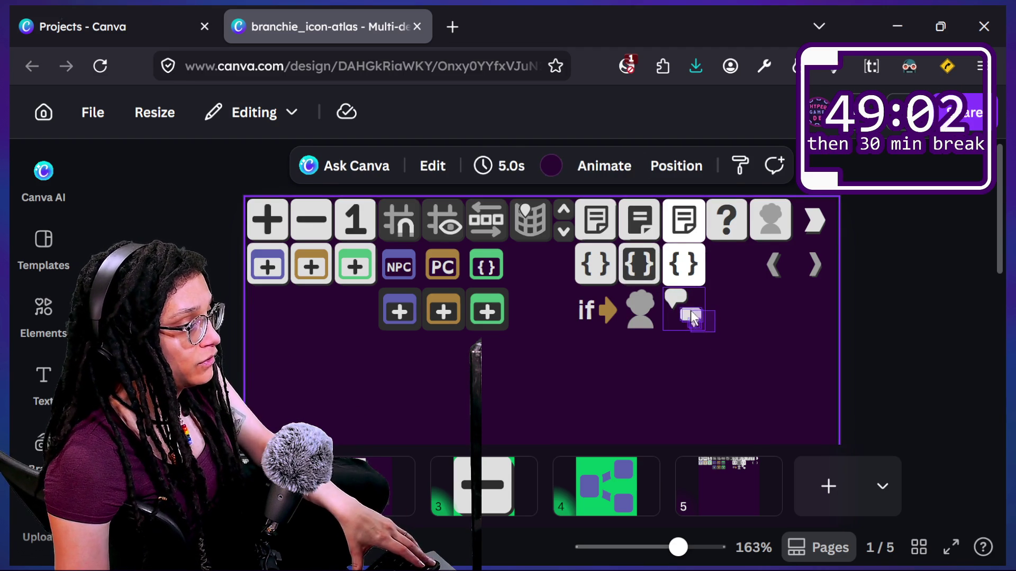
left_click(692, 318)
left_click(715, 300)
left_click(698, 317)
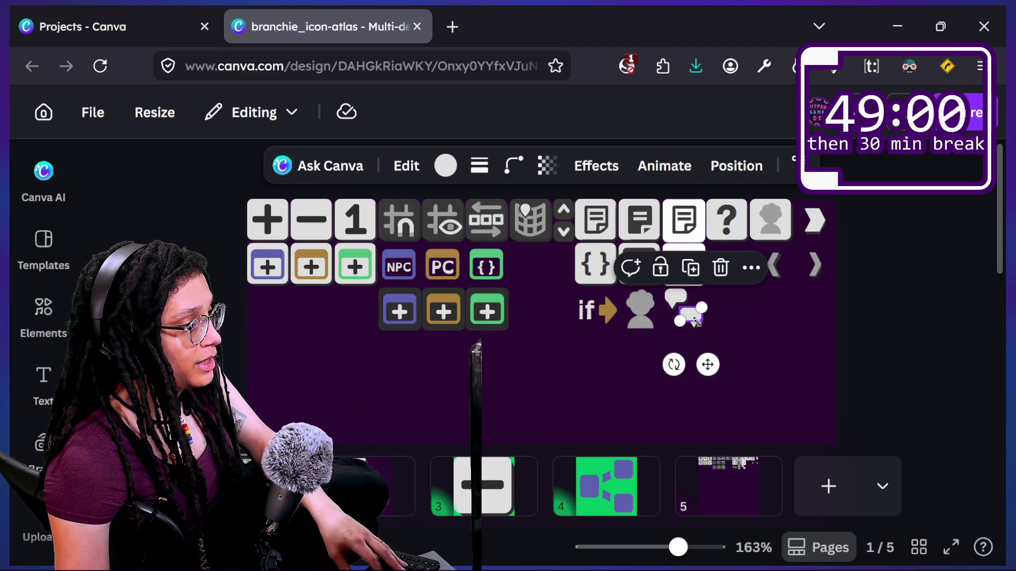
Zoom in and try selecting the upper speech bubble
scroll(707, 332, "up", 3)
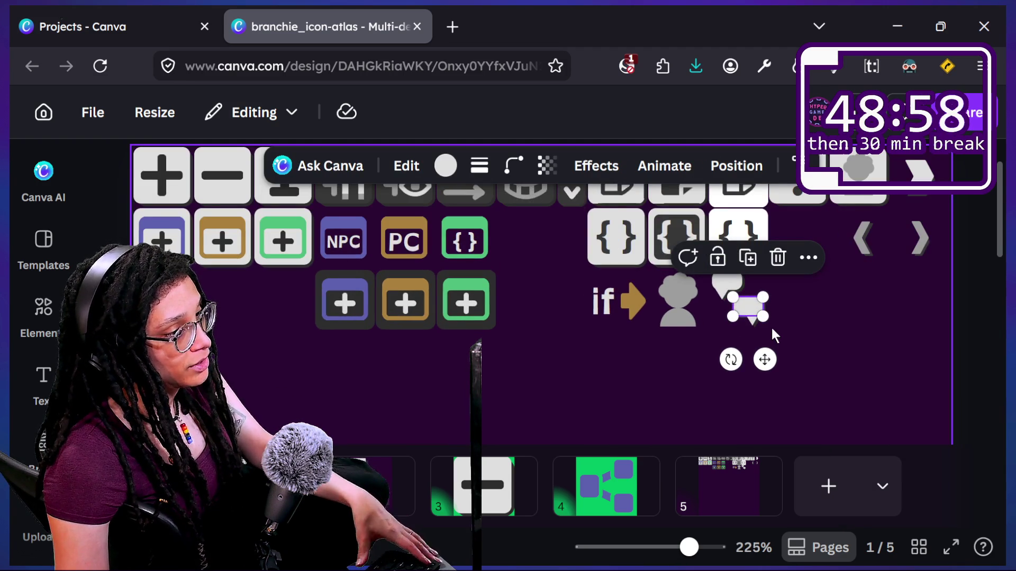
scroll(815, 294, "up", 5)
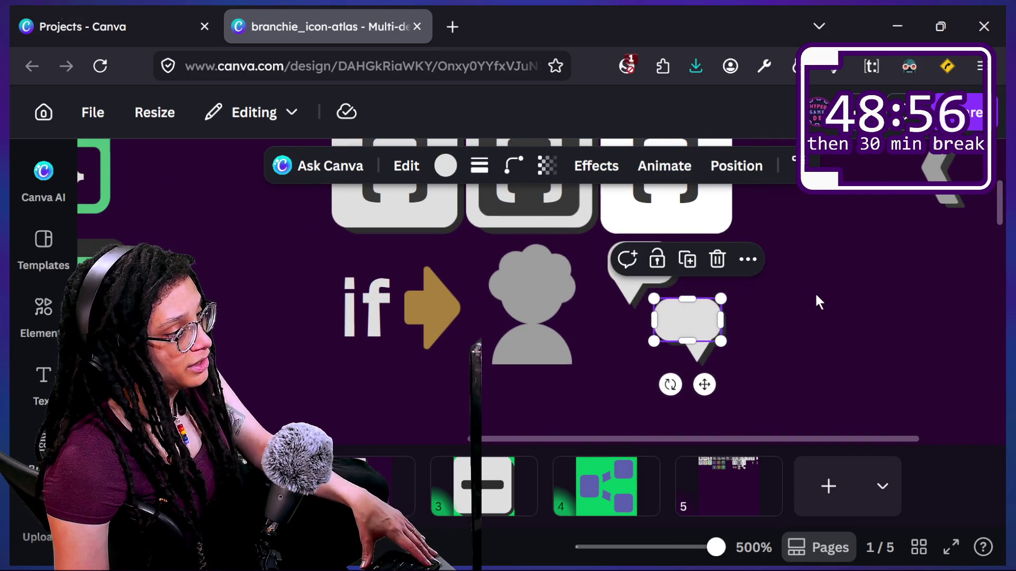
left_click(803, 302)
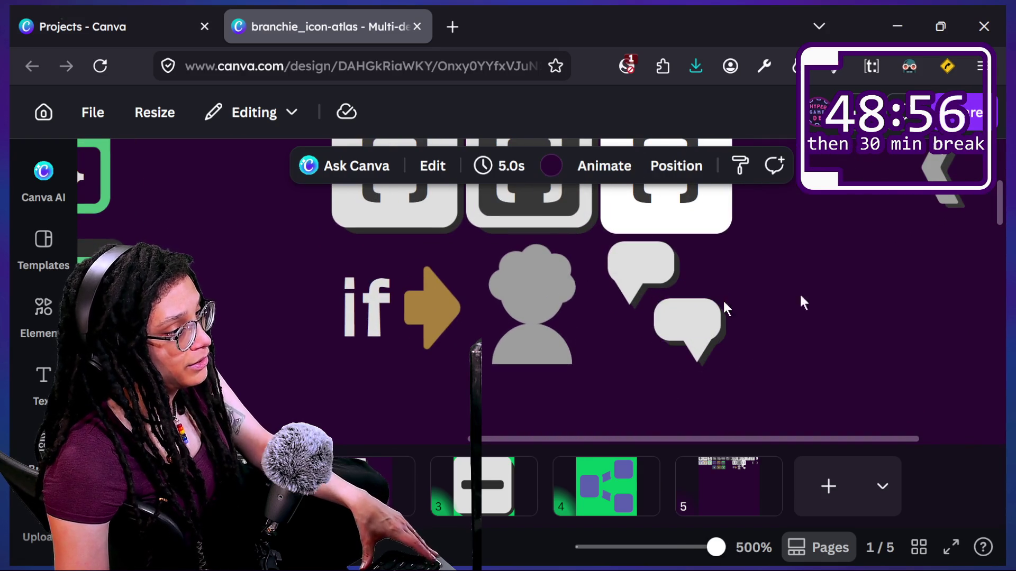
left_click(653, 263)
left_click(755, 344)
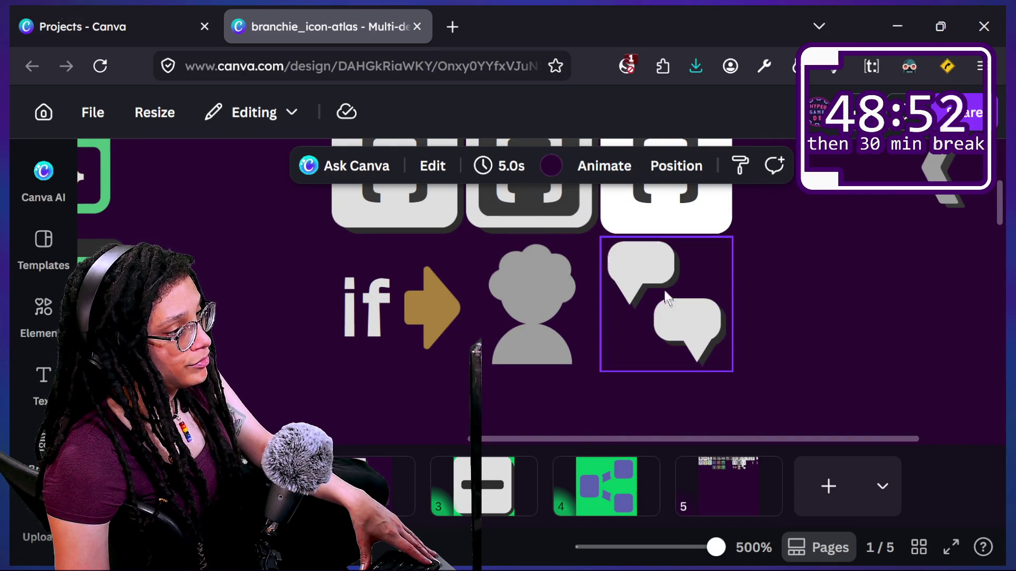
left_click(651, 274)
left_click(887, 314)
Marquee-select every piece of the lower speech bubble and drag them left together
left_click_drag(775, 374, 685, 326)
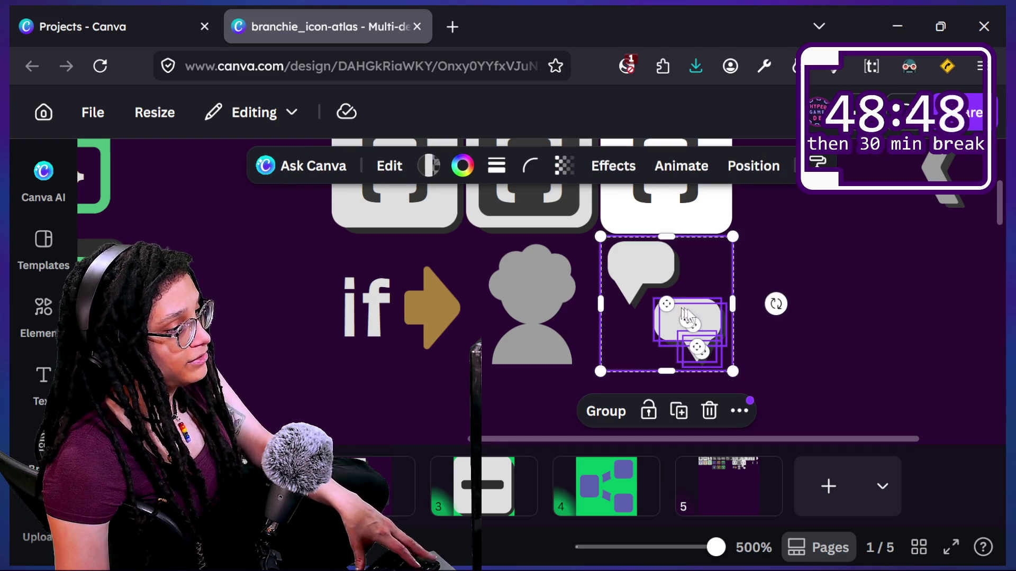
scroll(793, 335, "down", 3)
scroll(792, 329, "down", 1)
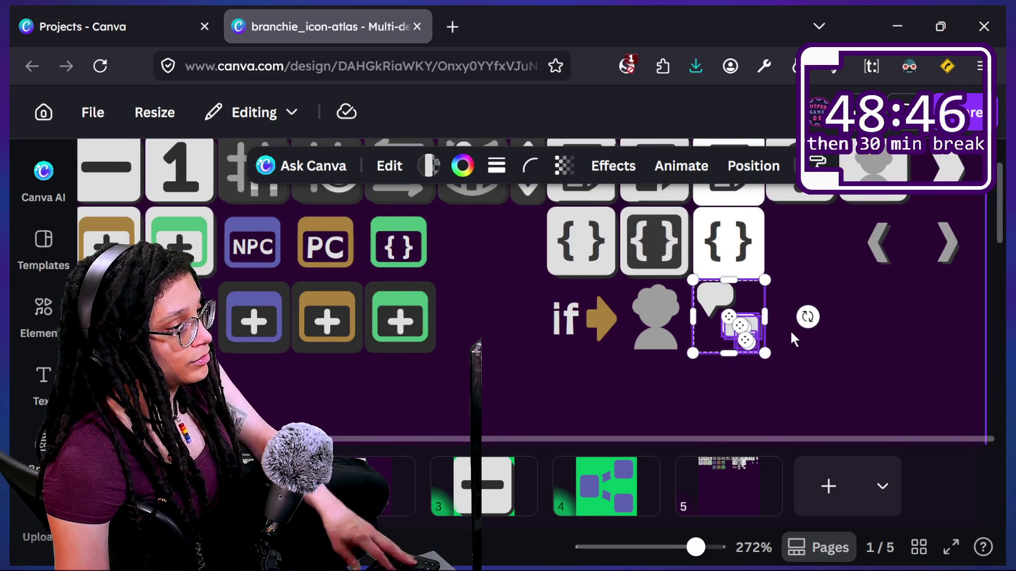
mouse_move(747, 313)
left_mouse_down()
mouse_move(788, 353)
mouse_move(426, 252)
mouse_move(220, 266)
mouse_move(79, 253)
left_mouse_up()
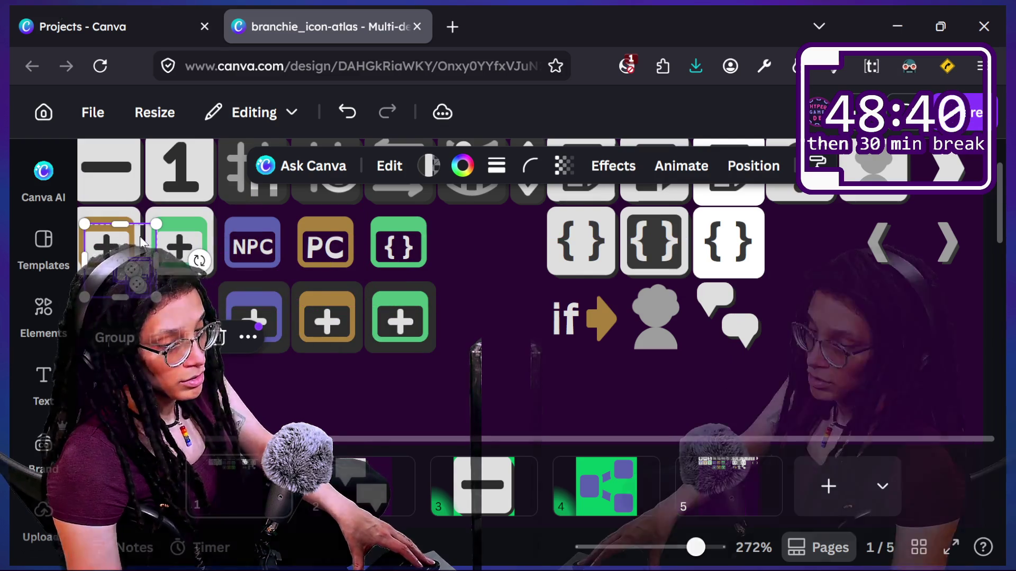
Undo the misplaced speech-bubble move
left_click(310, 423)
scroll(310, 423, "left", 3)
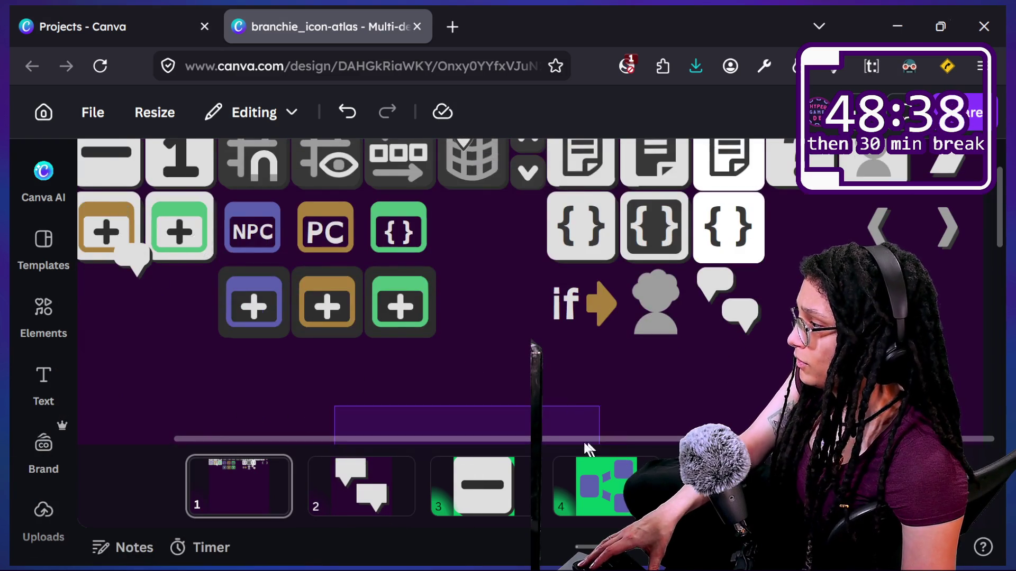
key("ctrl+z")
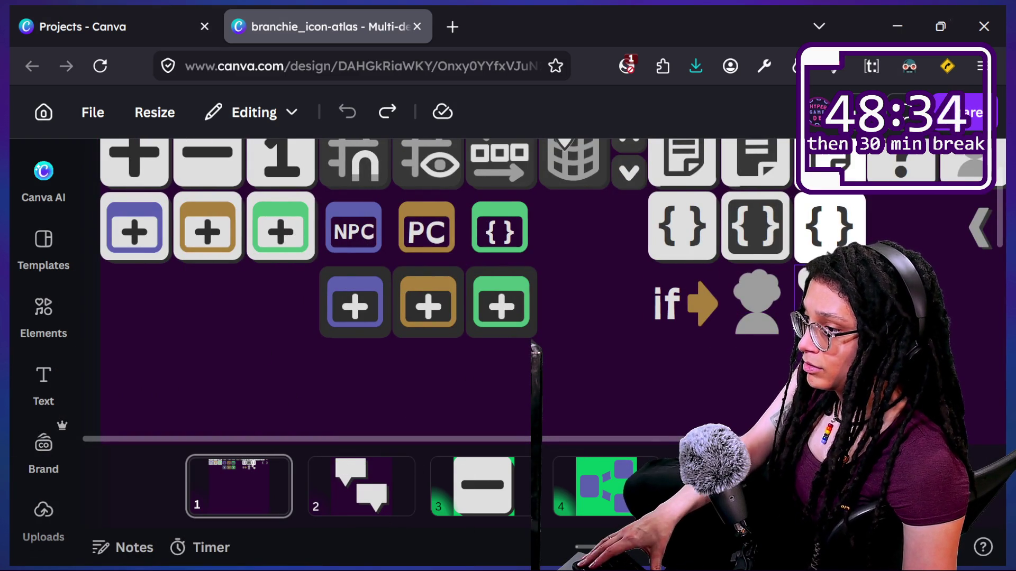
Group the speech-bubble pieces with Ctrl+G and place the group beside the purple plus icons
left_click(828, 296)
key("ctrl+g")
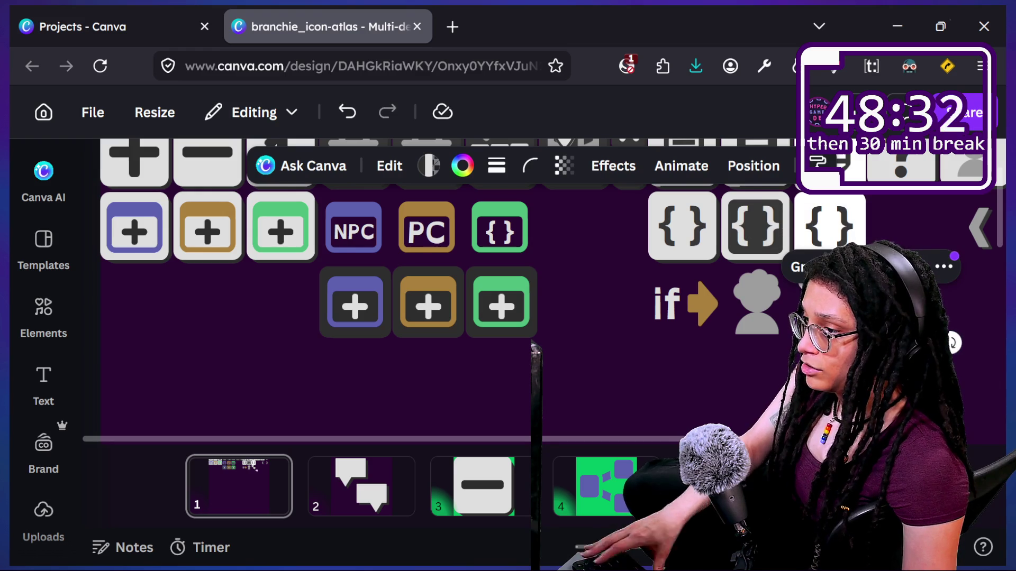
mouse_move(828, 304)
left_mouse_down()
mouse_move(209, 249)
mouse_move(279, 312)
mouse_move(224, 349)
mouse_move(140, 356)
mouse_move(148, 344)
left_mouse_up()
left_click(471, 391)
scroll(497, 401, "up", 1)
key("alt+Tab")
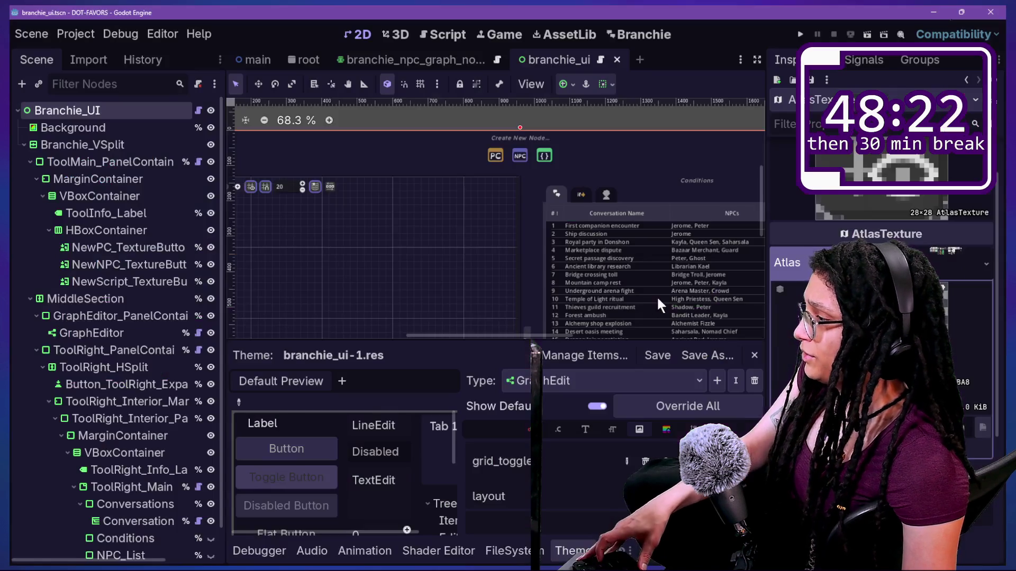
Move the speech-bubble group into place on the Canva atlas
left_click(631, 35)
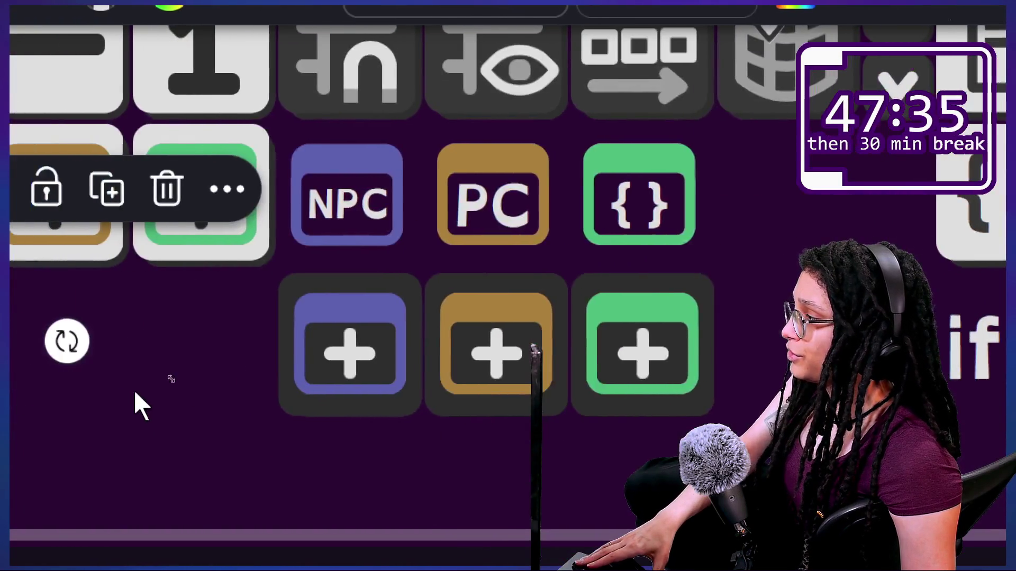
left_click(248, 360)
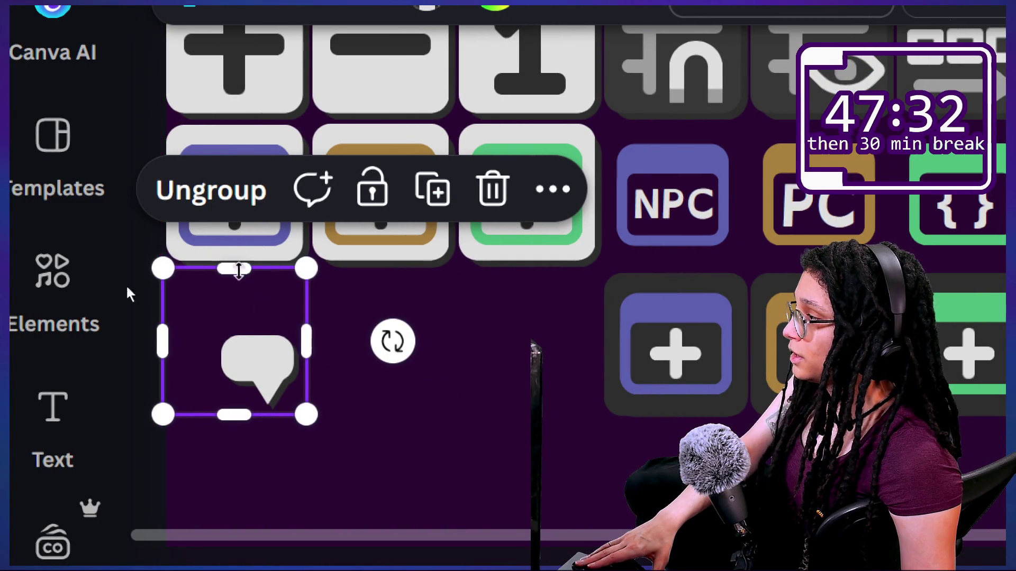
mouse_move(259, 410)
left_mouse_down()
mouse_move(272, 414)
mouse_move(255, 370)
left_mouse_up()
scroll(299, 494, "down", 3)
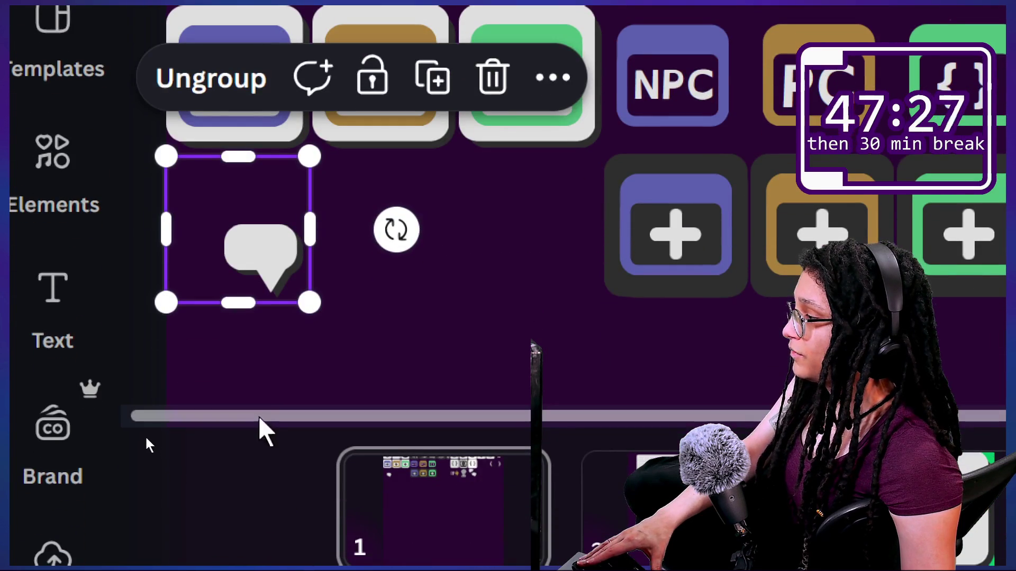
left_click_drag(272, 236, 275, 236)
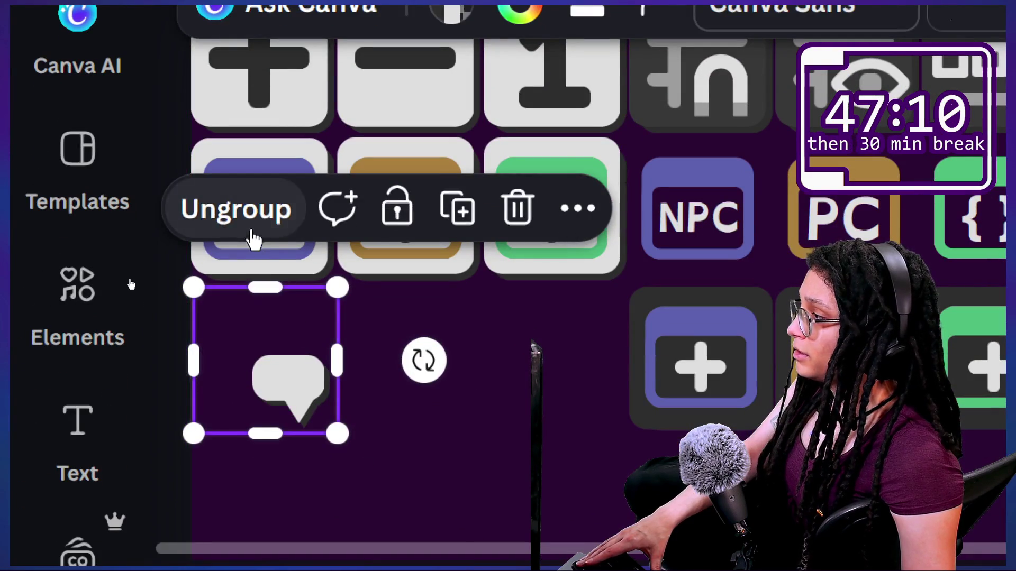
Ungroup the pieces, regroup the bubble with its frame, and move the tile below the purple plus icon
left_click(254, 241)
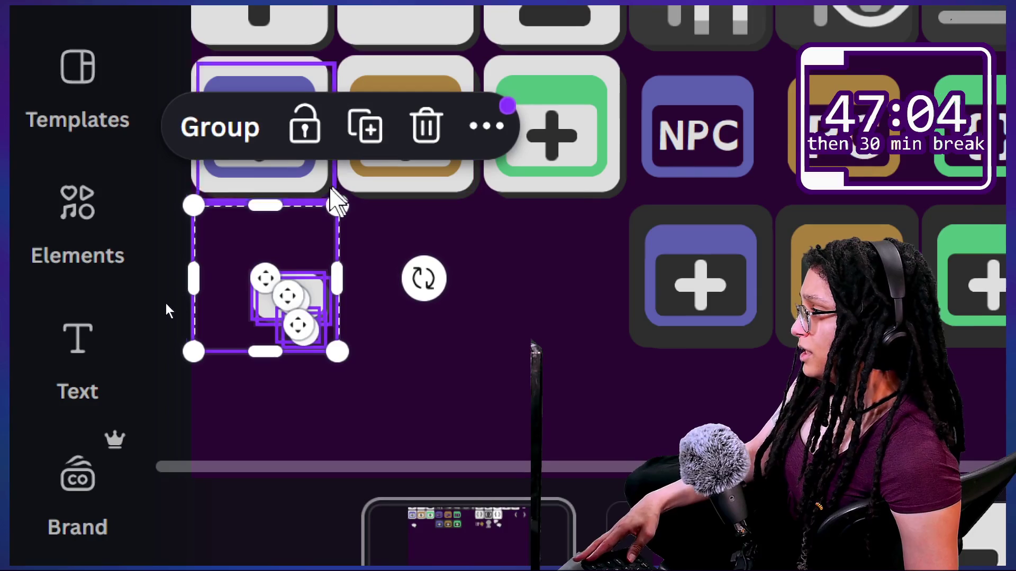
left_click(301, 234)
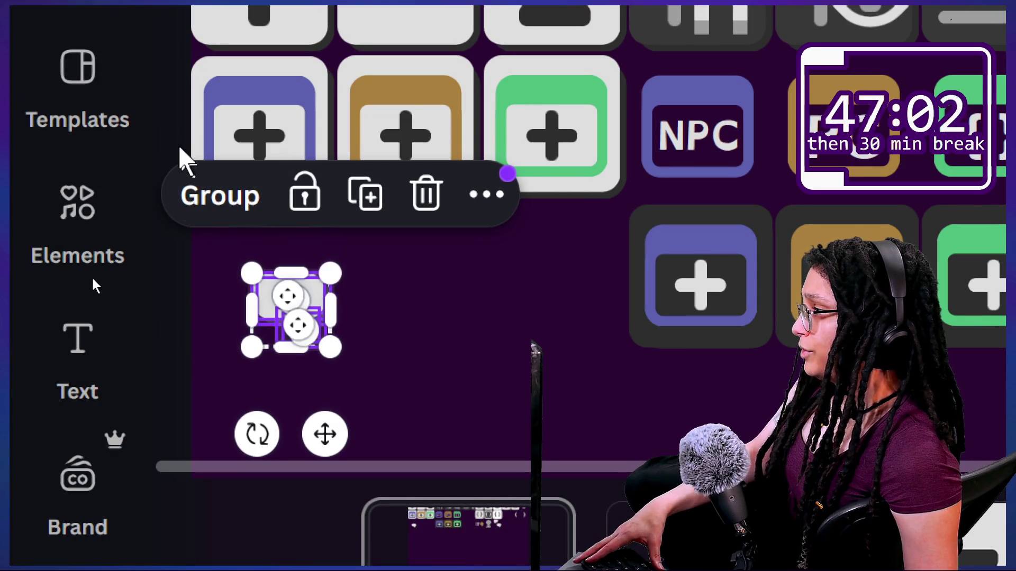
left_click(220, 195)
mouse_move(293, 313)
left_mouse_down()
mouse_move(258, 272)
mouse_move(266, 281)
left_mouse_up()
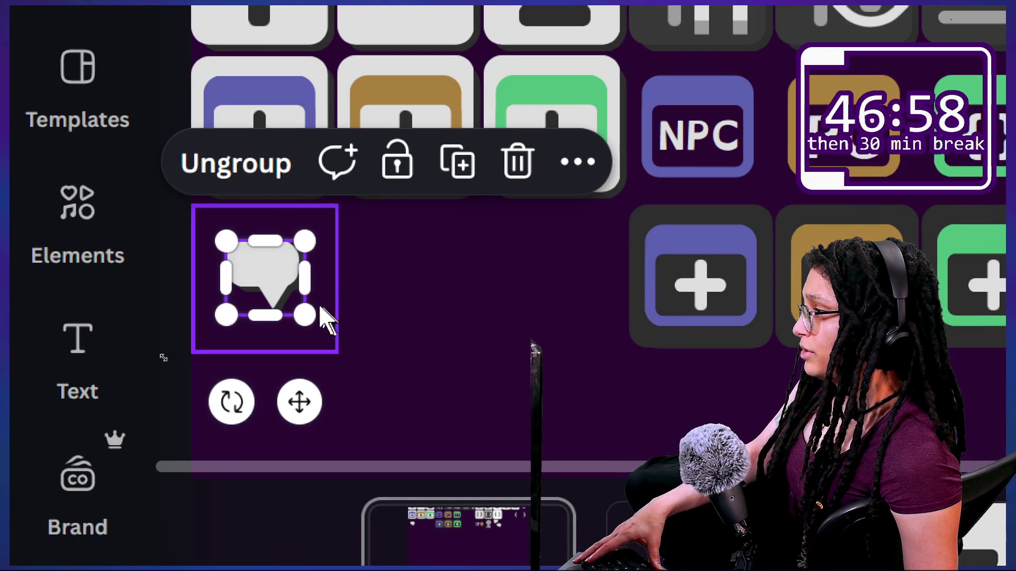
Set the frame's transparency to 100 so the tile is fully opaque
left_click(328, 316)
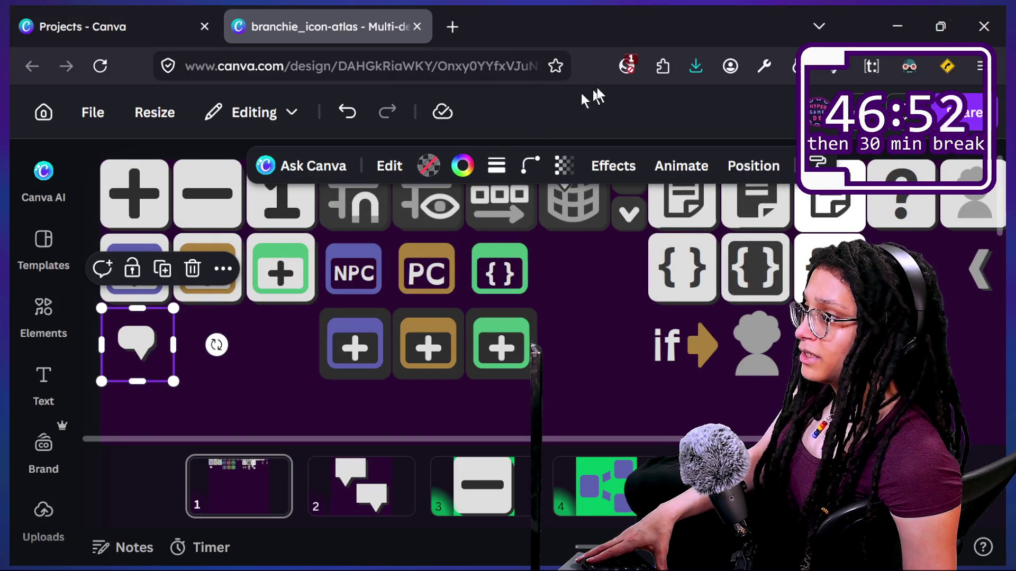
left_click(552, 165)
left_click_drag(566, 241, 632, 247)
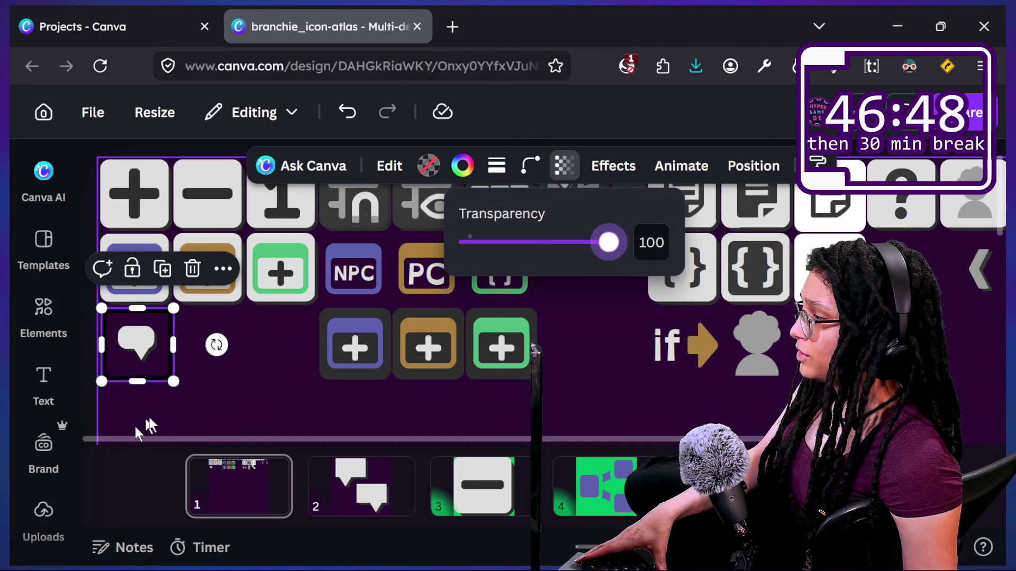
left_click(115, 391)
scroll(116, 392, "up", 3)
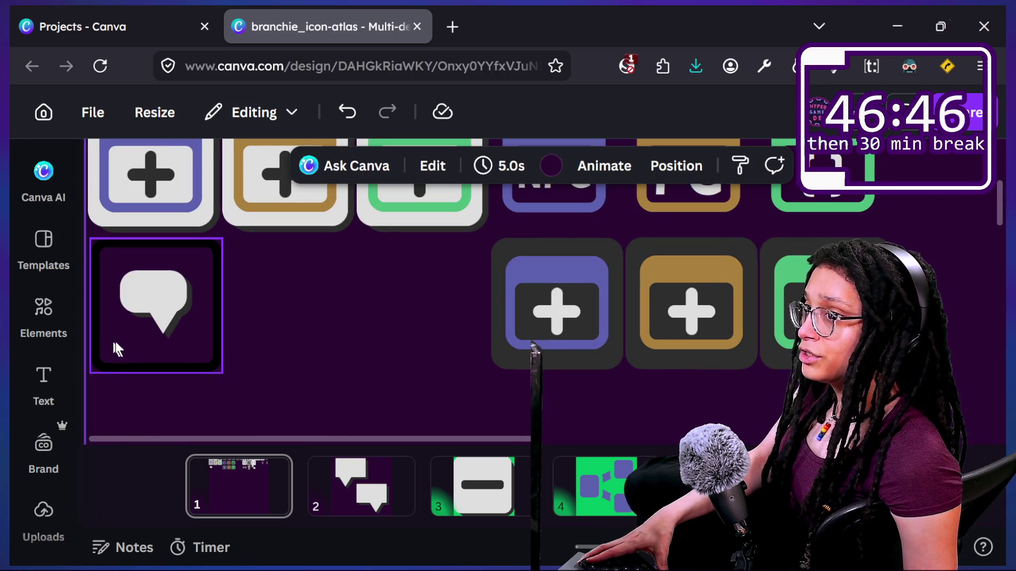
left_click(197, 344)
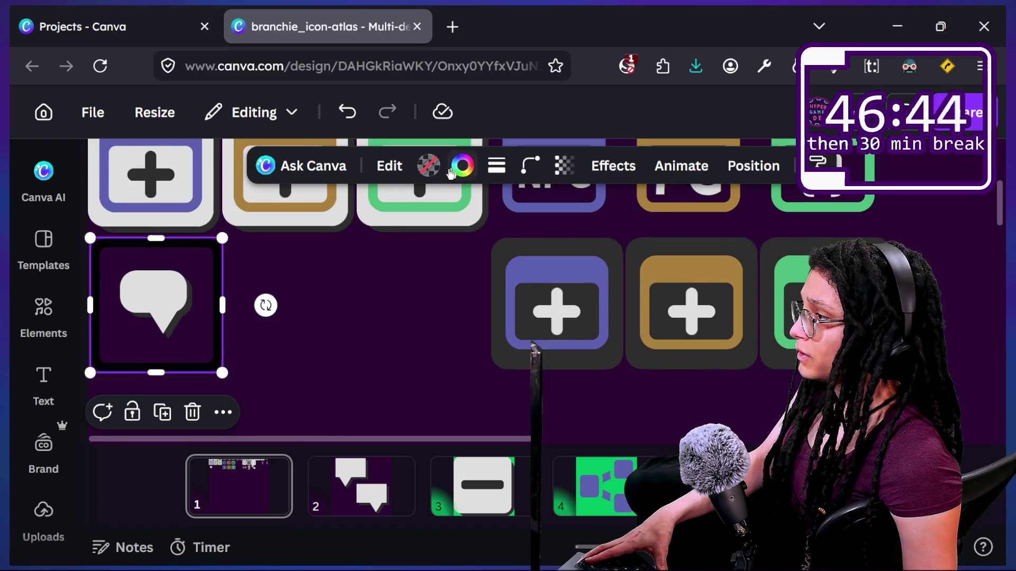
Give the speech-bubble tile's frame a grey border colour
left_click(462, 166)
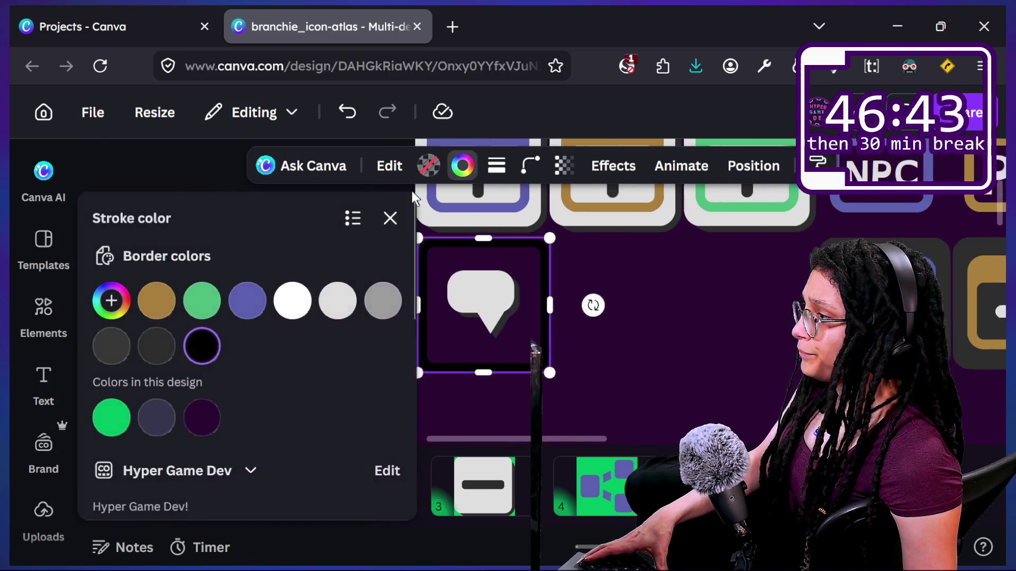
left_click(152, 353)
left_click(112, 346)
left_click(377, 315)
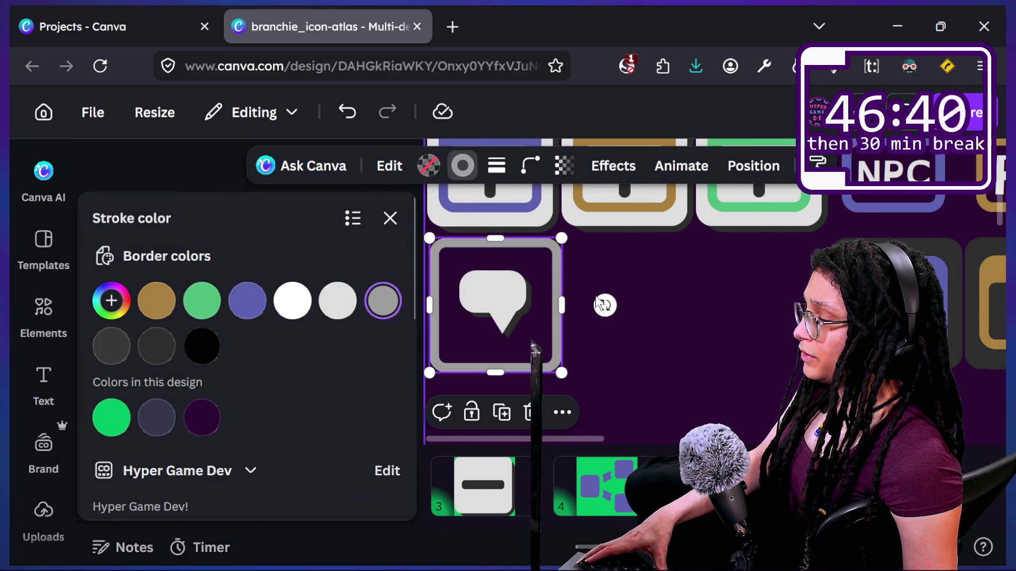
left_click(632, 265)
Centre the speech bubble in the frame and enlarge it to about 22×21
left_click(177, 326)
key("Right")
key("Right")
key("Right")
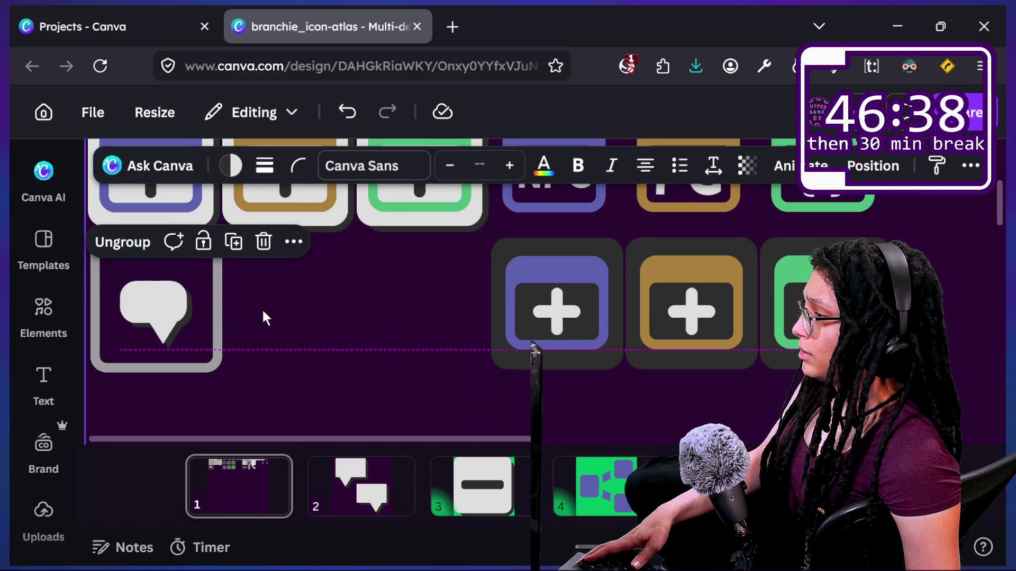
left_click_drag(157, 294, 154, 291)
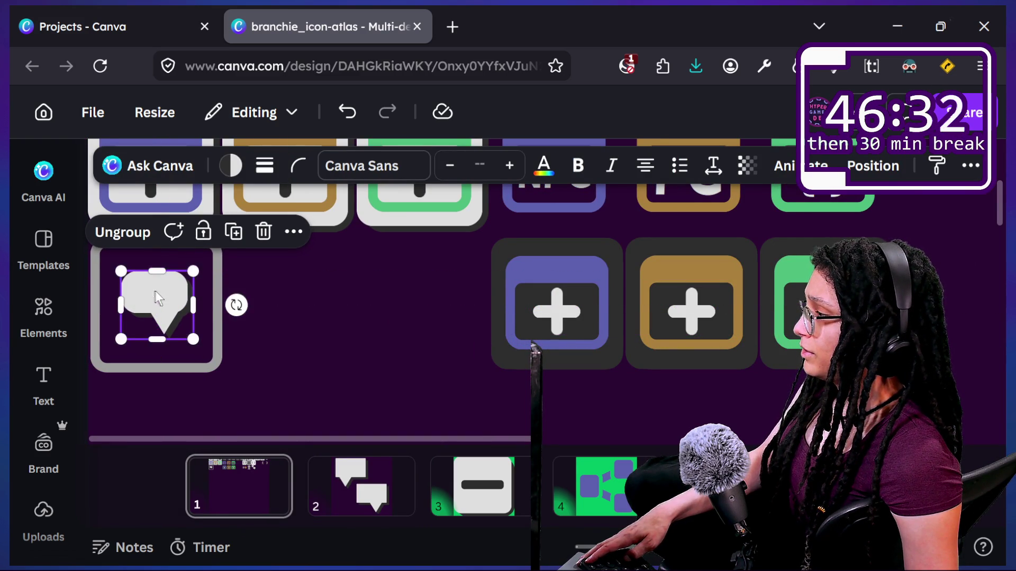
left_click(288, 303)
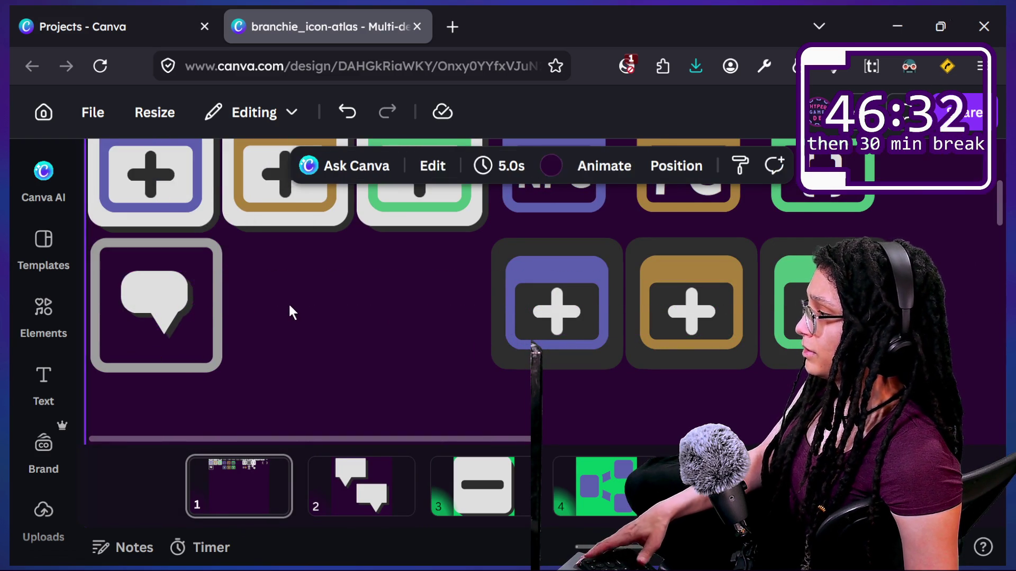
left_click(180, 306)
left_click_drag(193, 270, 210, 262)
left_click(309, 286)
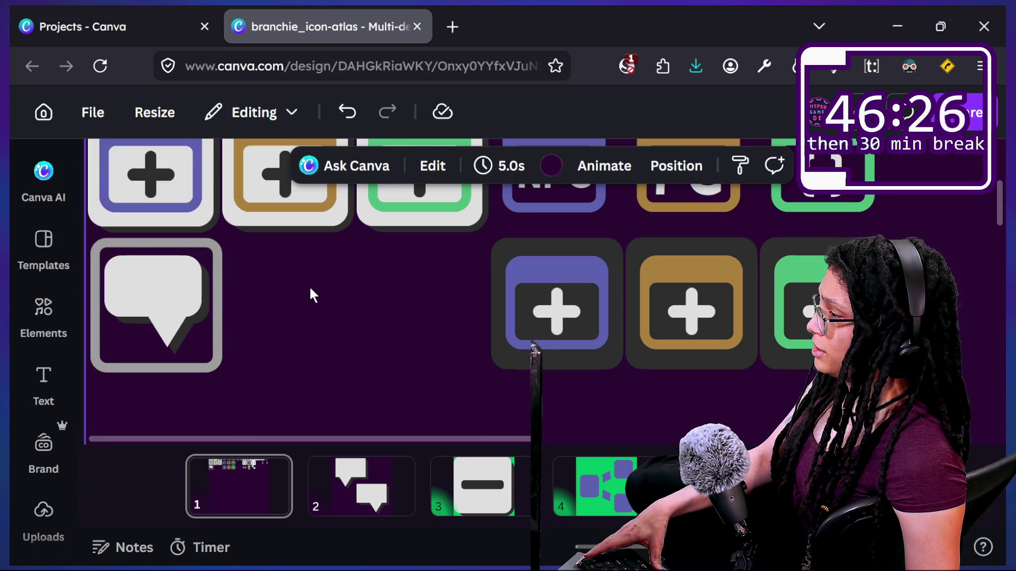
scroll(292, 305, "up", 1)
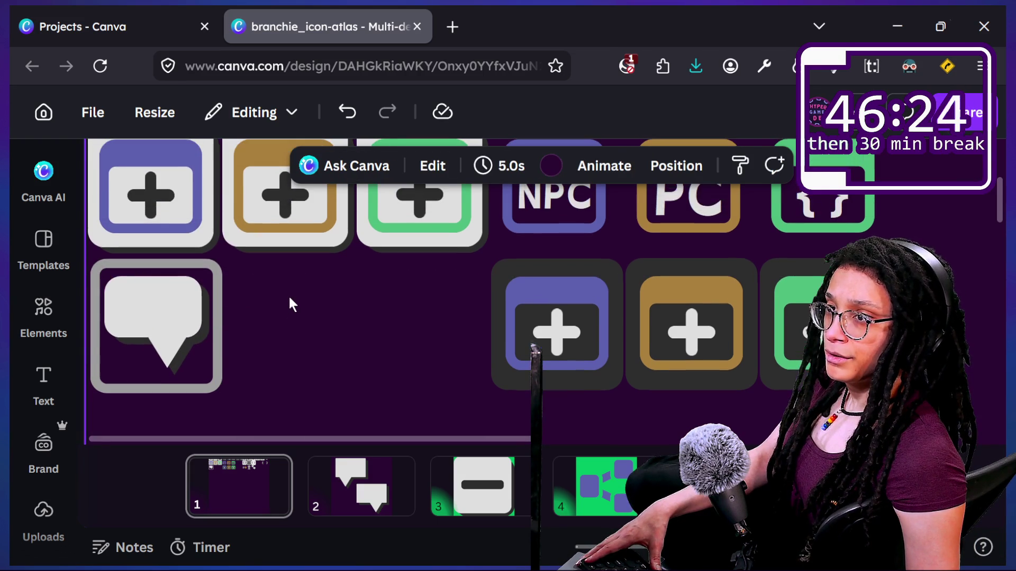
scroll(300, 289, "up", 3)
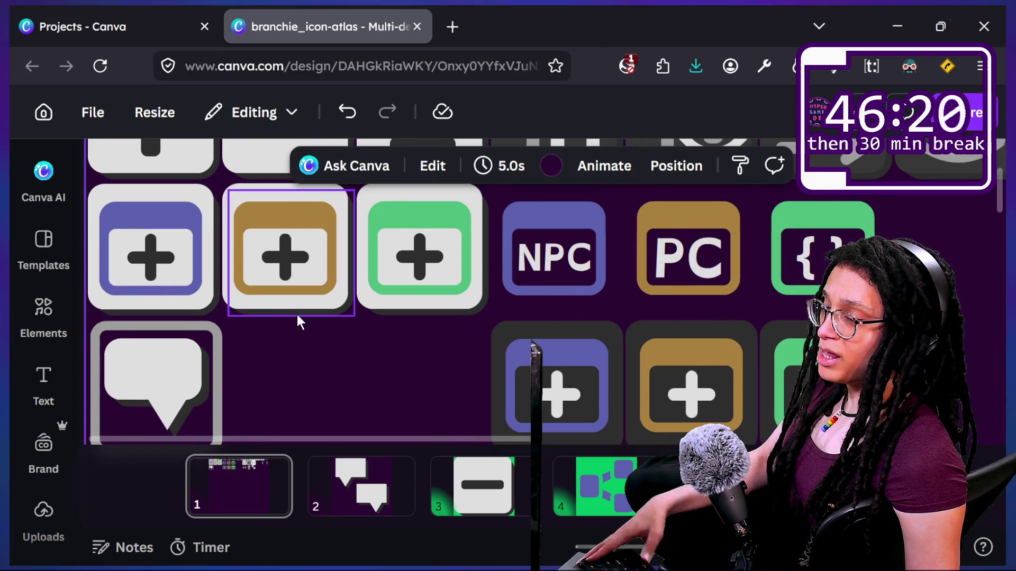
scroll(297, 315, "down", 5, "ctrl")
left_click(206, 333)
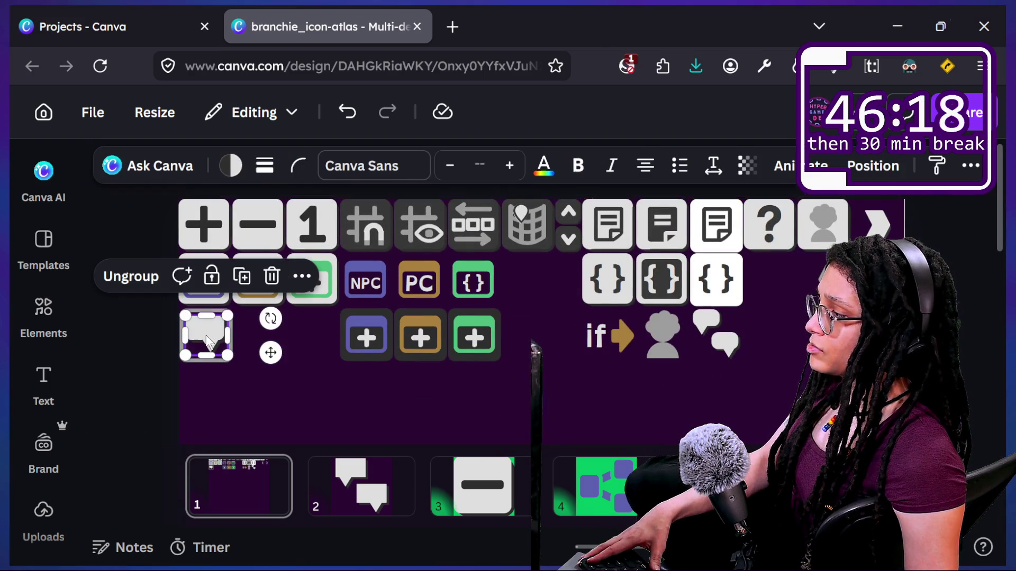
Delete the framed single speech-bubble tile
left_click(254, 370)
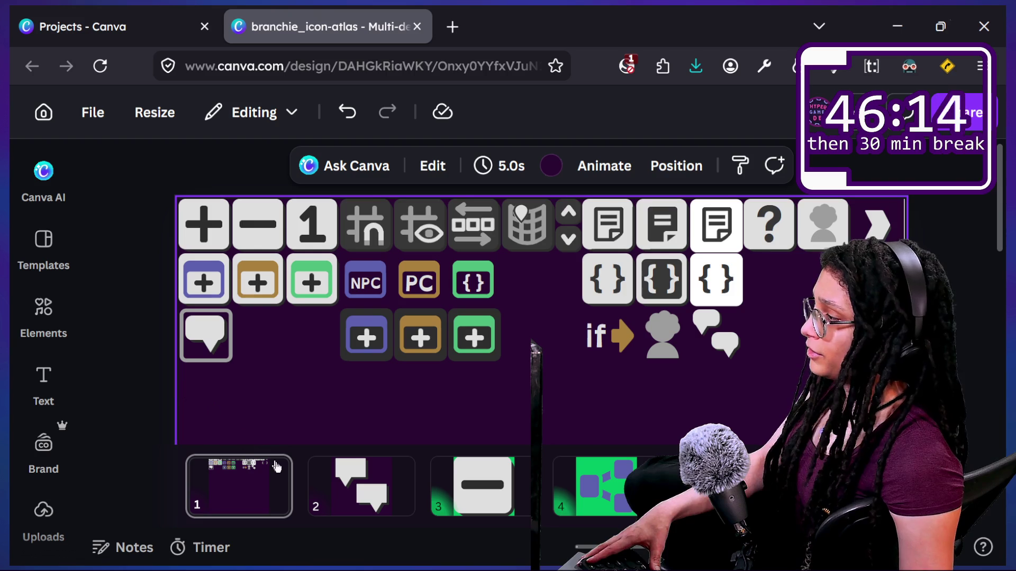
left_click_drag(272, 391, 201, 326)
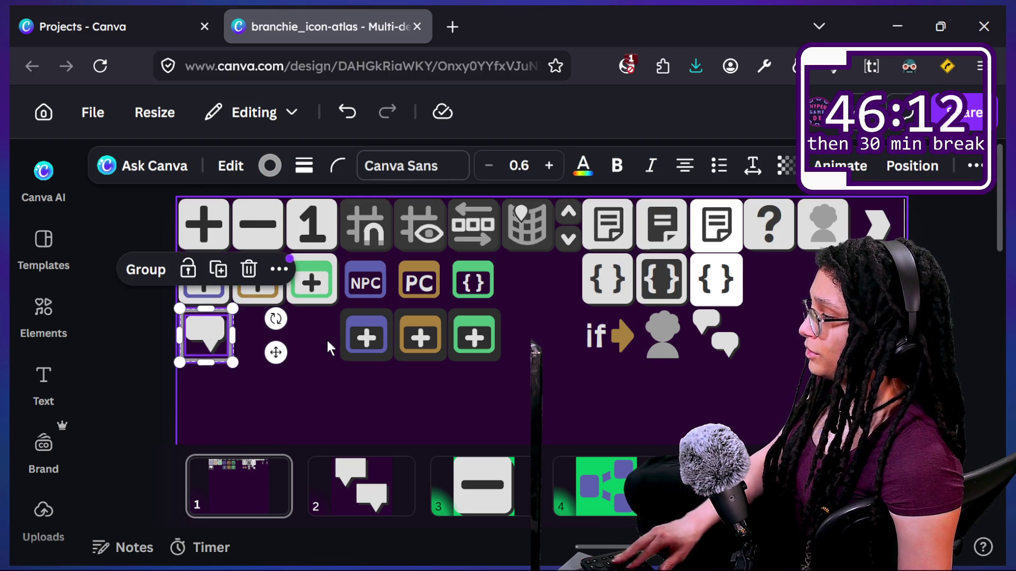
key("Delete")
Duplicate the two-bubble icon and position the copy below the purple plus icon
left_click_drag(788, 384, 692, 315)
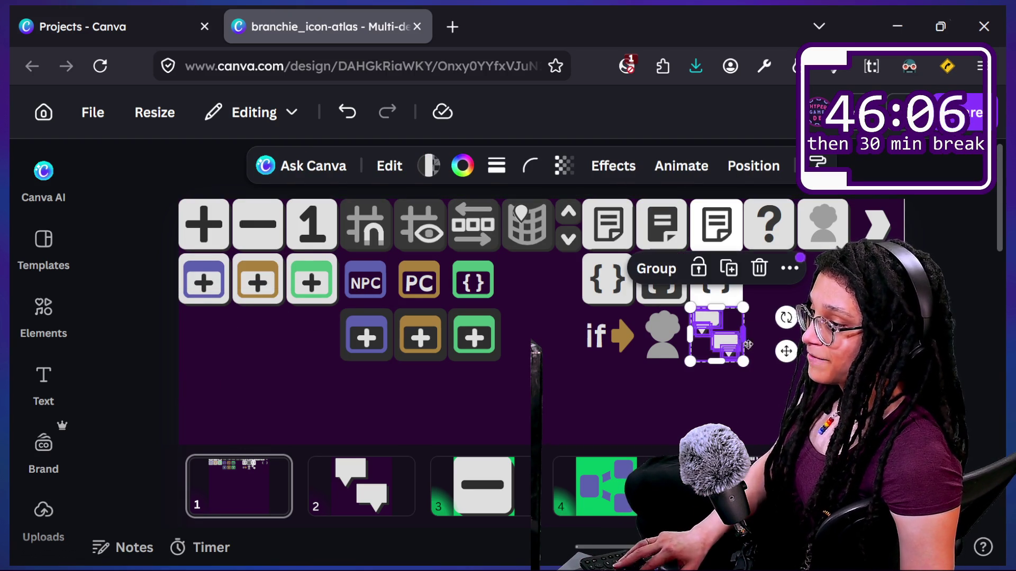
key("ctrl+d")
mouse_move(748, 354)
left_mouse_down()
mouse_move(285, 306)
mouse_move(216, 310)
mouse_move(206, 330)
left_mouse_up()
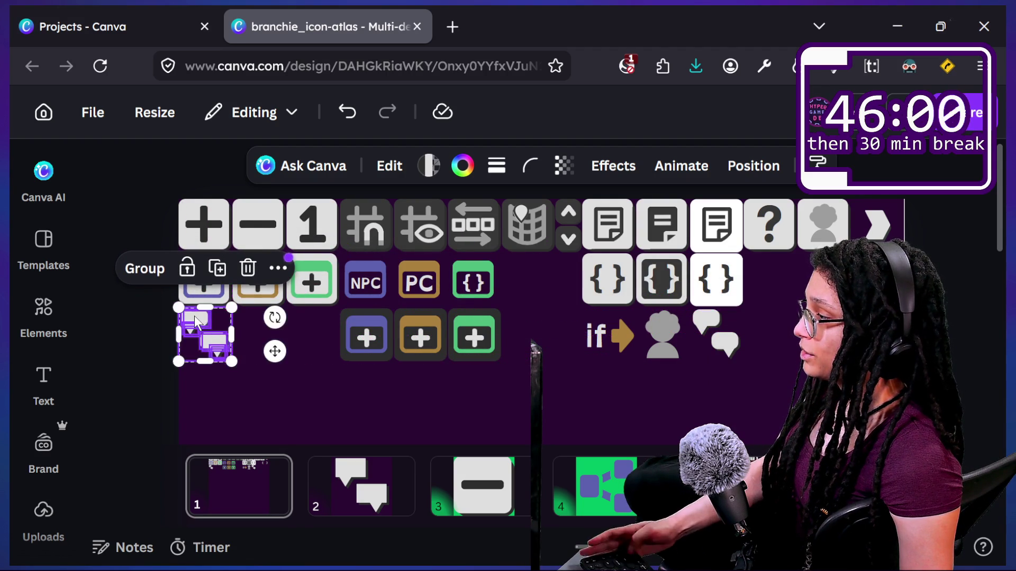
scroll(195, 316, "up", 3)
scroll(274, 358, "left", 2)
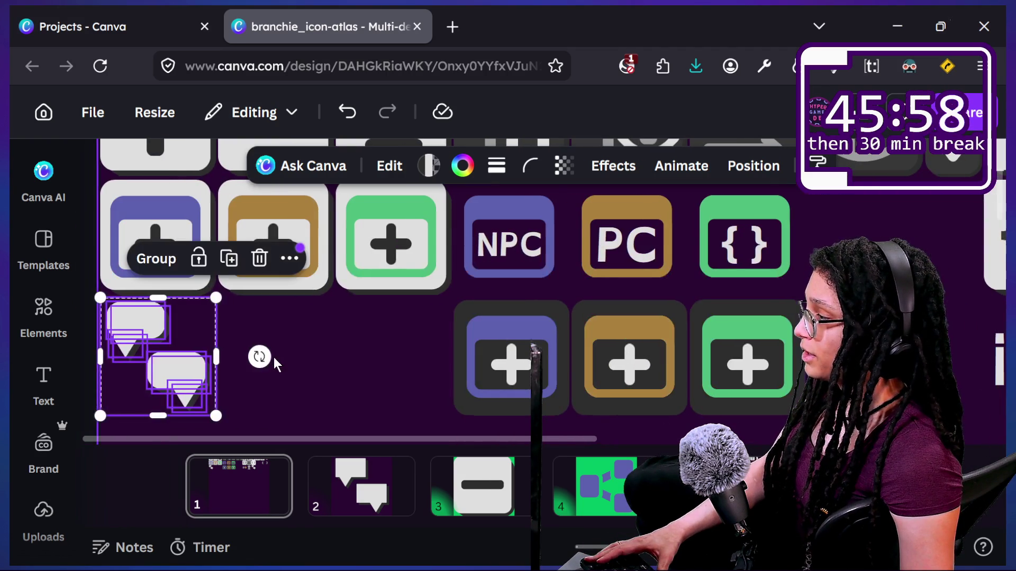
left_click_drag(143, 322, 145, 318)
left_click(317, 338)
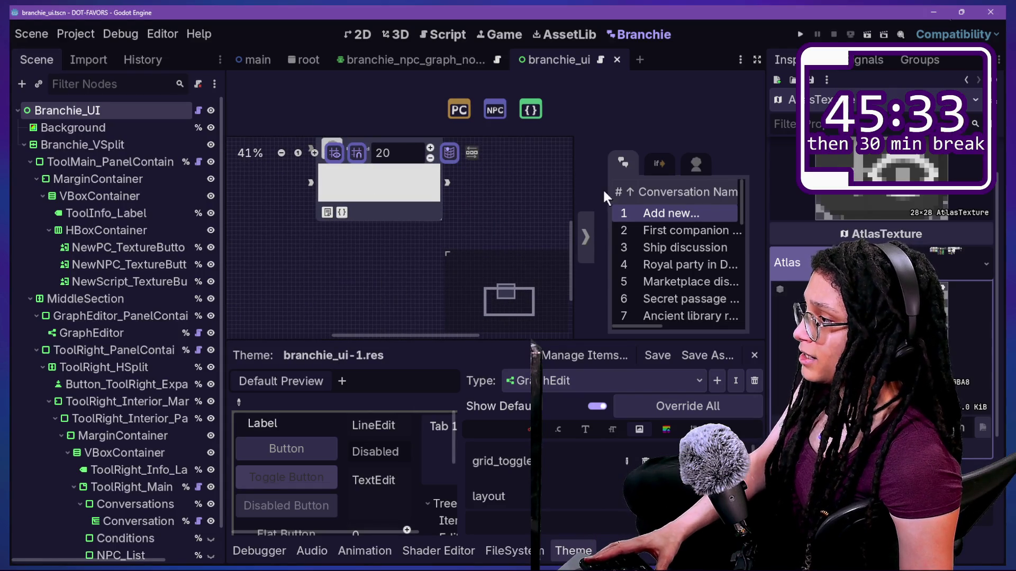
Pan the graph to the Undefined NPC node and reload branchie_conversations.gd from disk
scroll(563, 243, "up", 3)
mouse_move(367, 227)
left_mouse_down()
mouse_move(367, 212)
mouse_move(335, 242)
mouse_move(333, 218)
left_mouse_up()
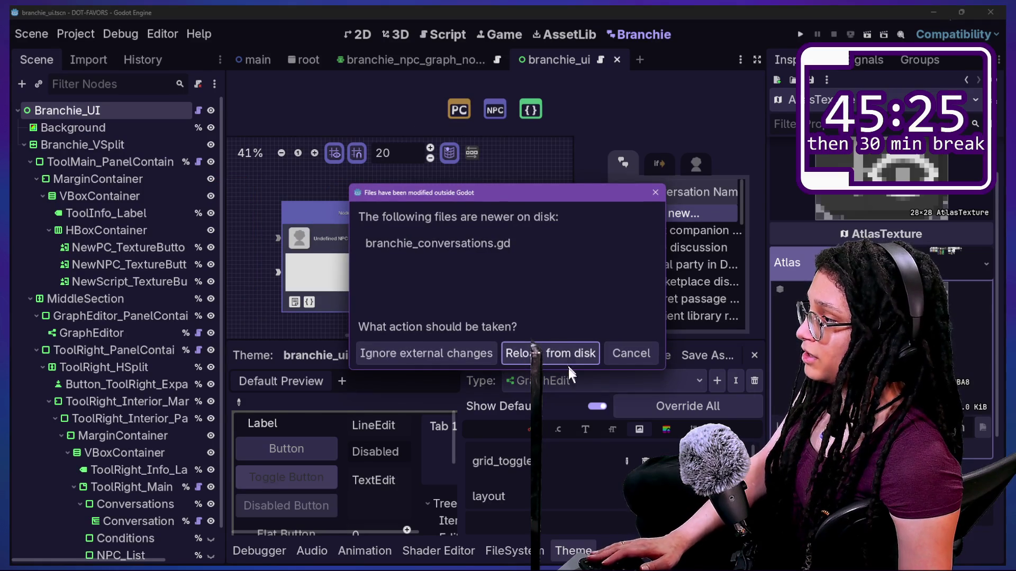
left_click(568, 353)
Return to the Canva icon atlas in the browser
key("alt+Tab")
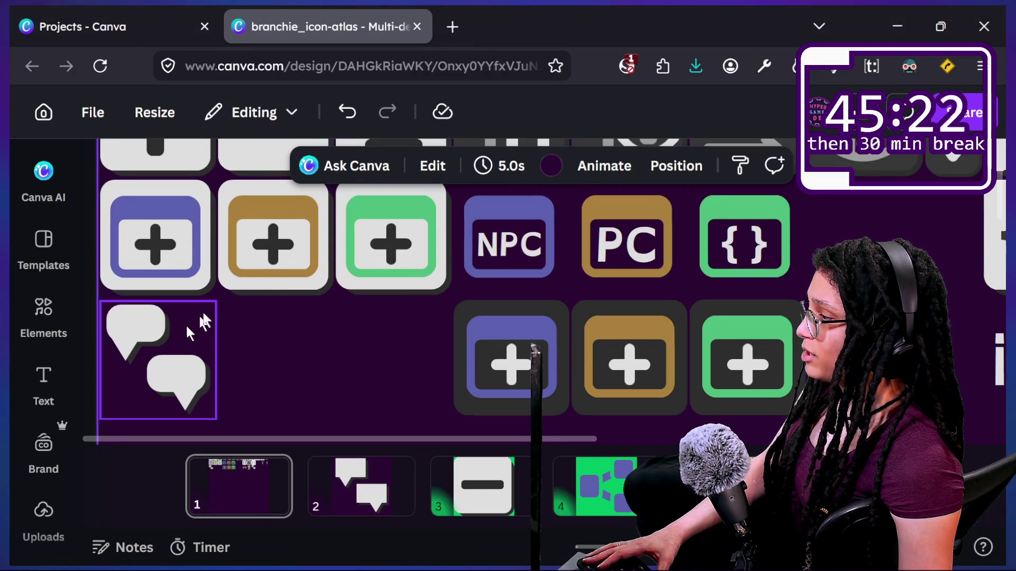
key("alt+Tab")
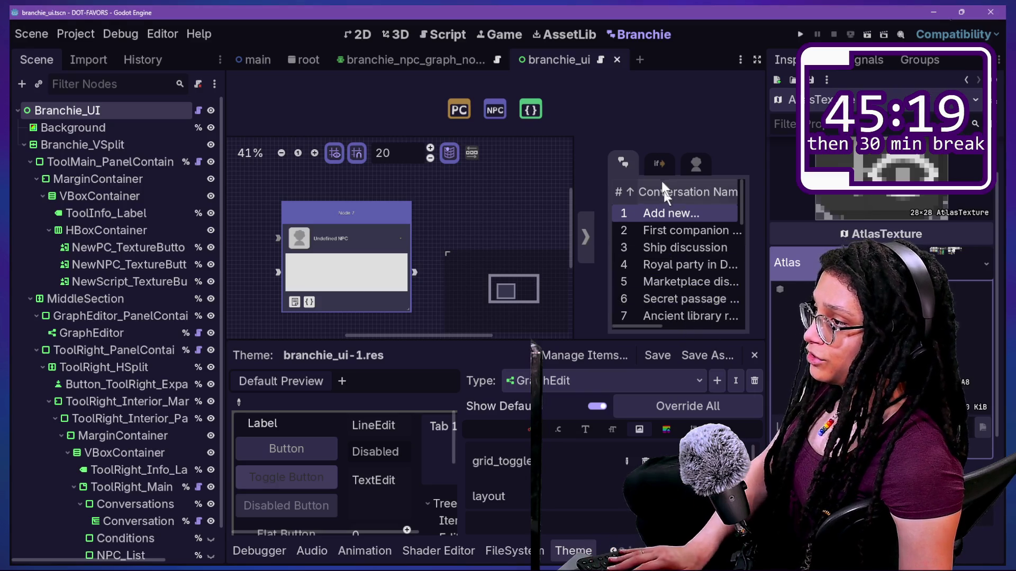
mouse_move(611, 389)
left_mouse_down()
mouse_move(603, 47)
mouse_move(579, 304)
mouse_move(688, 175)
left_mouse_up()
key("alt+Tab")
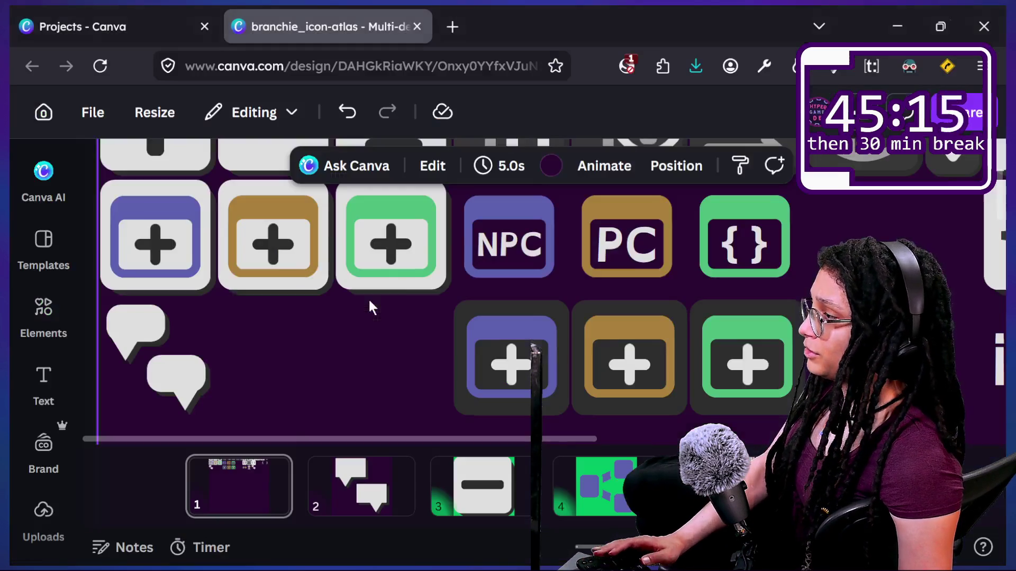
Duplicate the brown plus tile into the slot below it, beside the two-bubble icon
left_click(140, 318)
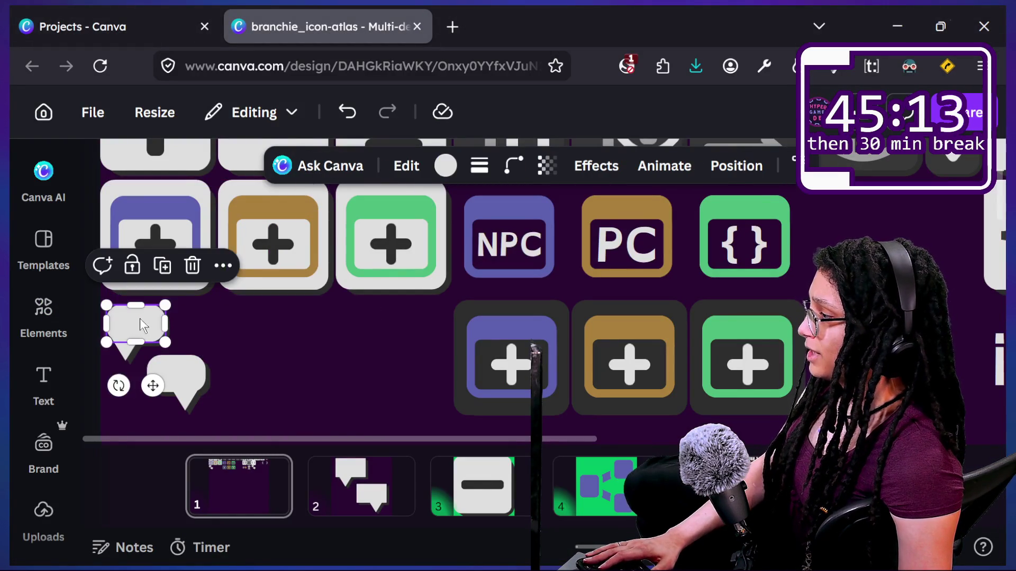
left_click(242, 395)
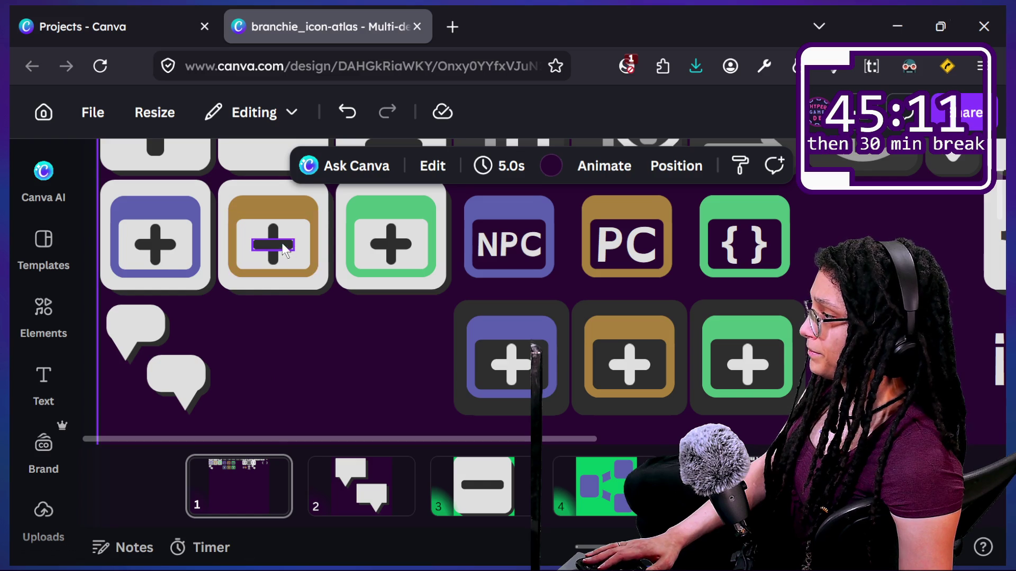
left_click(285, 249)
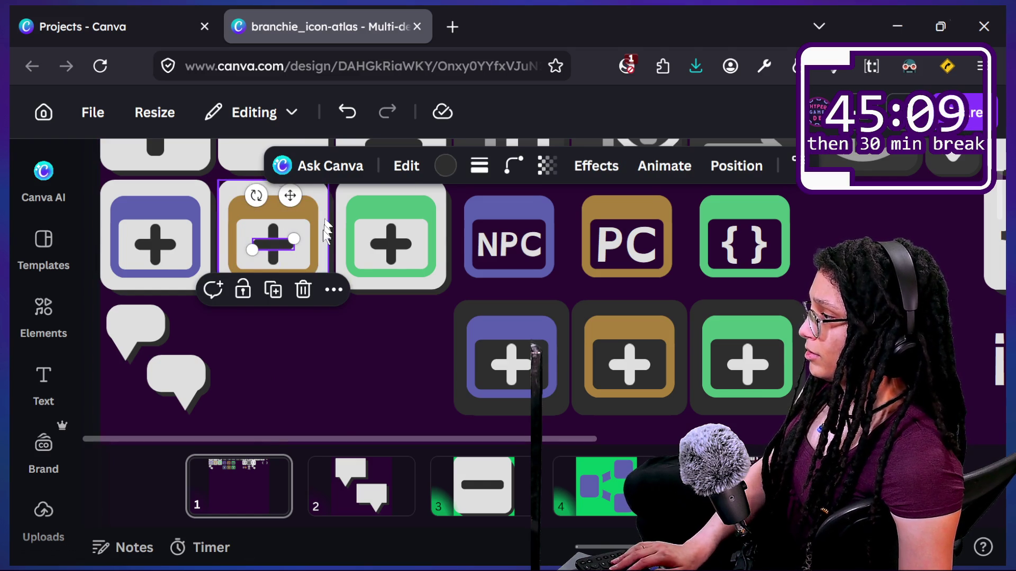
left_click(319, 319)
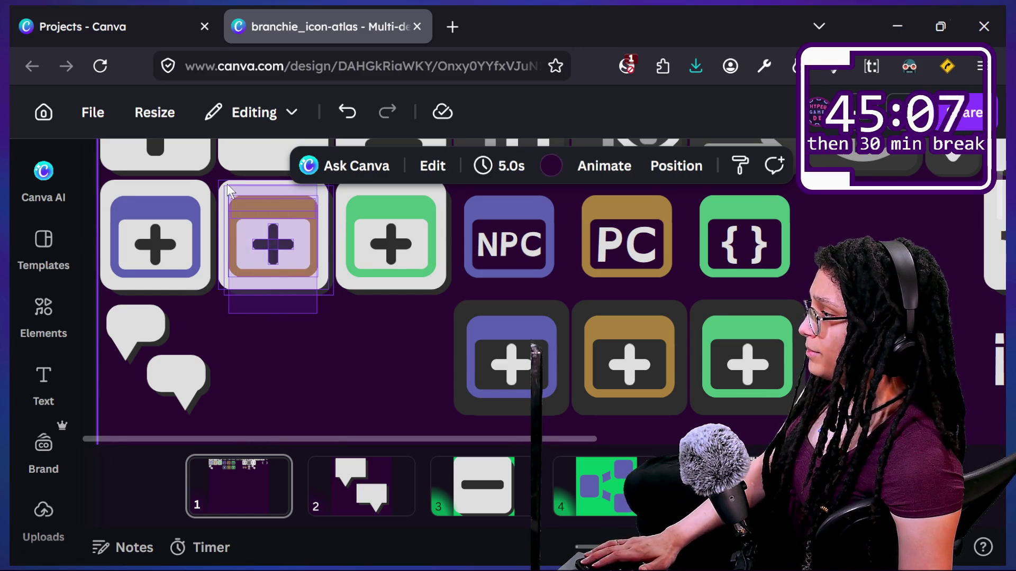
left_click(256, 198)
key("ctrl+d")
left_click_drag(227, 190, 289, 263)
mouse_move(319, 306)
left_mouse_down()
mouse_move(294, 354)
mouse_move(256, 361)
left_mouse_up()
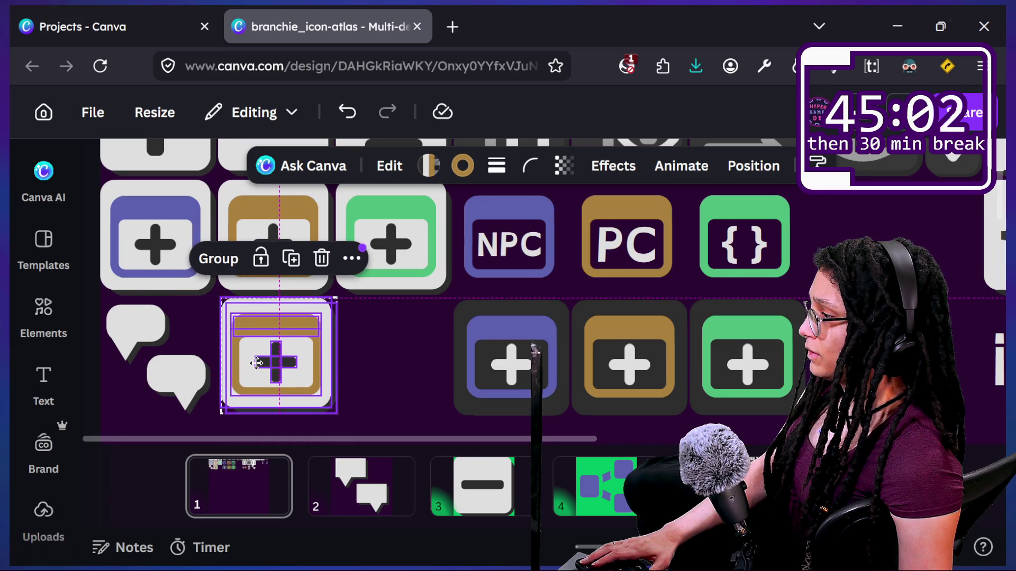
left_click_drag(256, 362, 252, 359)
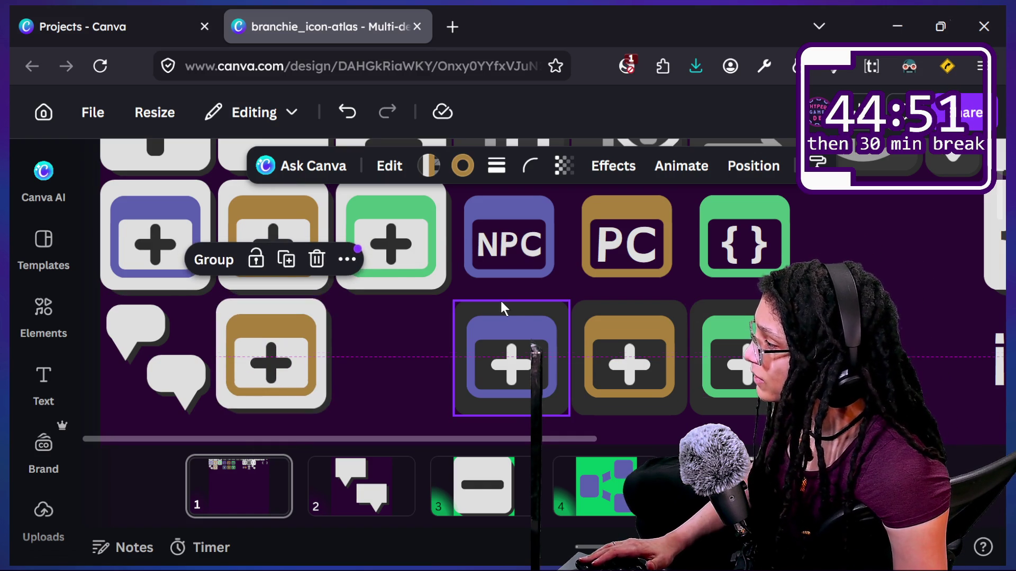
Nudge the plus-icon group down and shift the gold plus left into alignment
left_click_drag(255, 332, 255, 336)
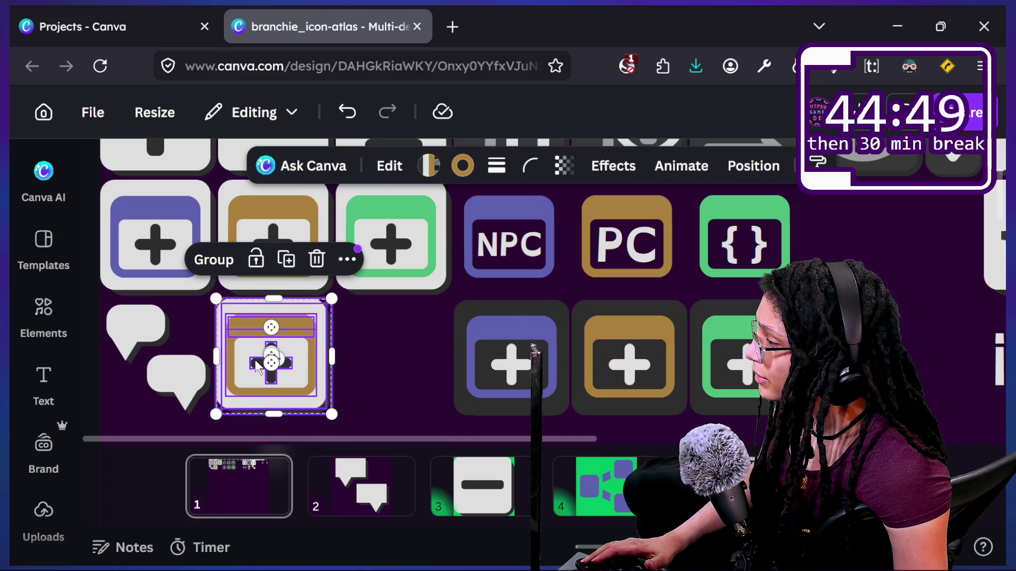
left_click(421, 337)
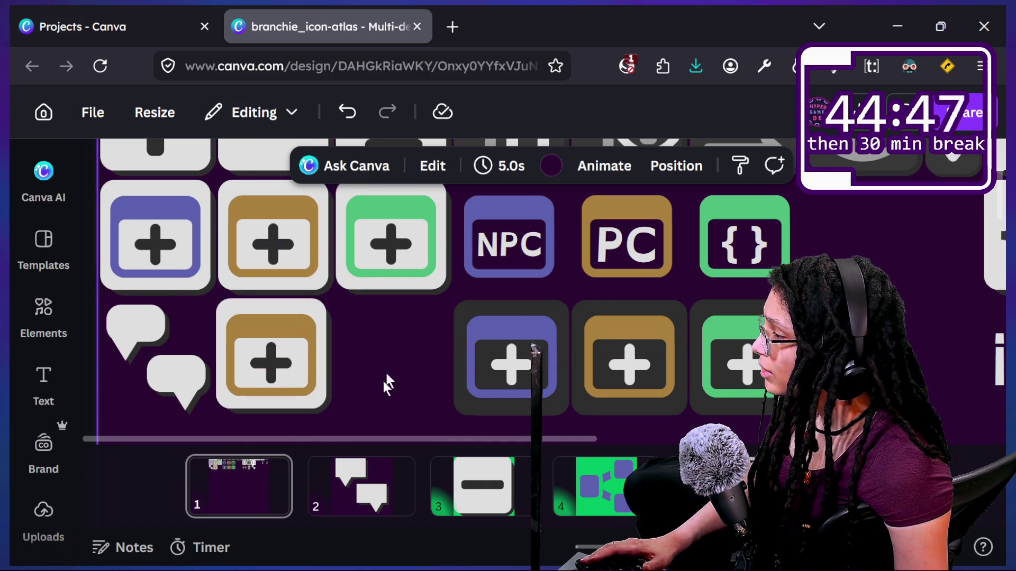
mouse_move(353, 414)
left_mouse_down()
mouse_move(205, 310)
mouse_move(228, 303)
left_mouse_up()
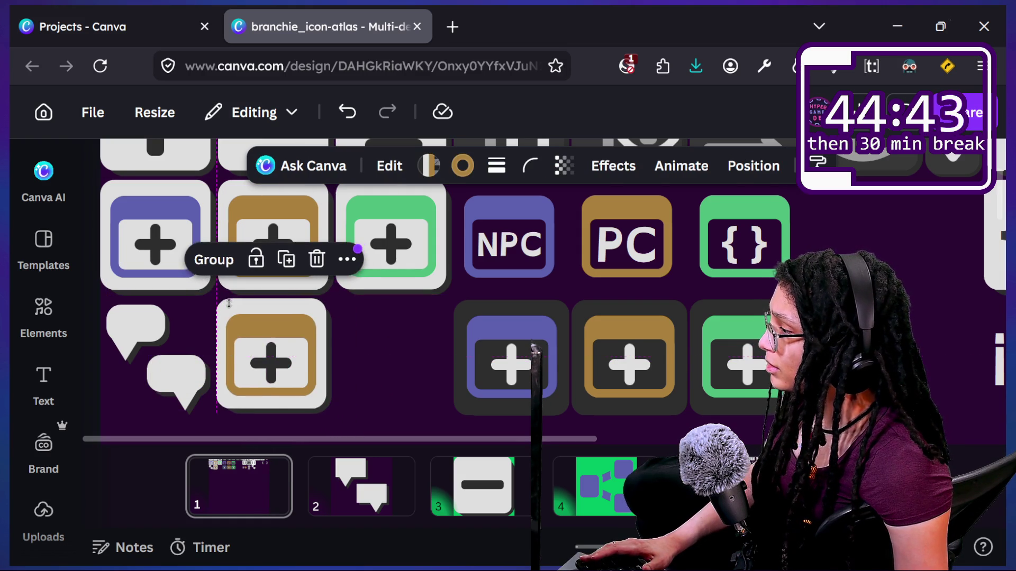
left_click(239, 321)
left_click_drag(257, 310, 251, 309)
left_click(374, 337)
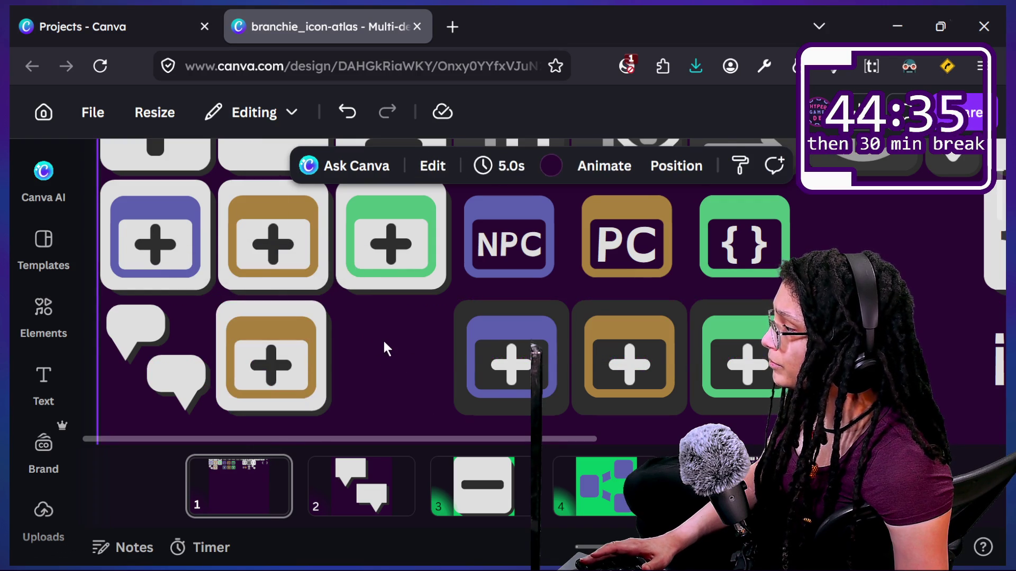
Remove the gold top bar and extend the plus tile's frame to fill the gap
scroll(383, 339, "down", 1)
double_click(262, 286)
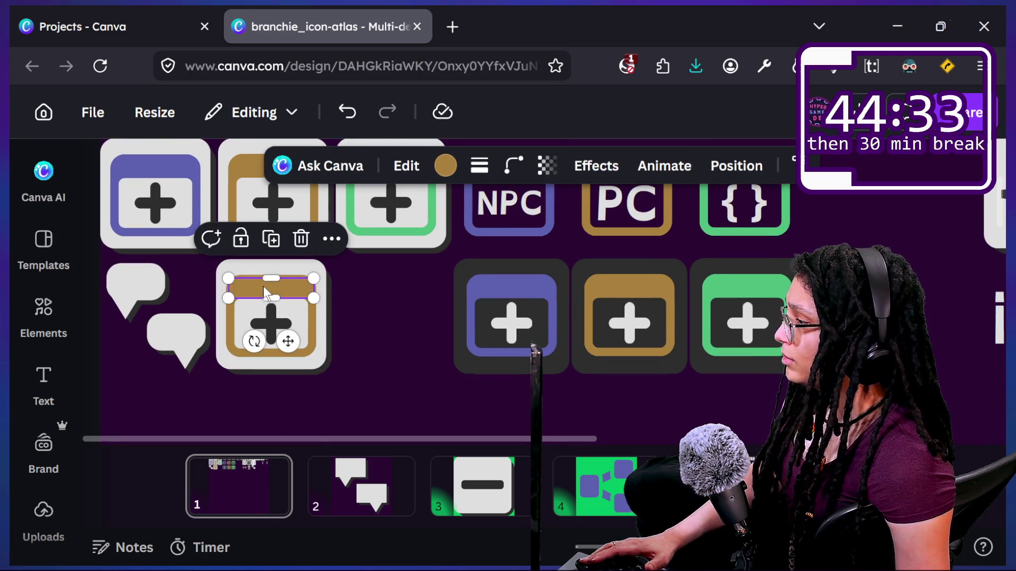
key("Delete")
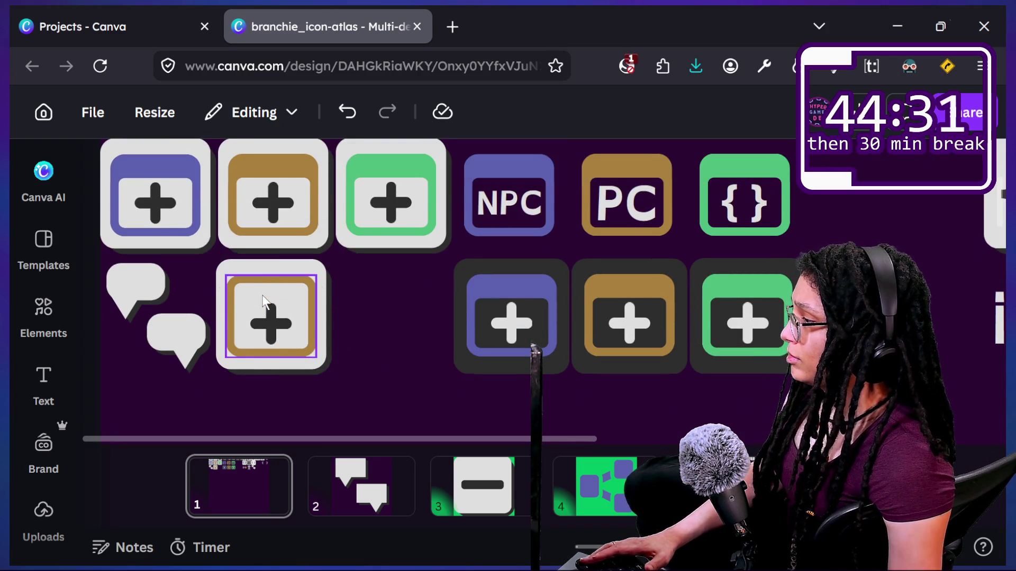
left_click(264, 301)
left_click_drag(277, 276, 277, 268)
left_click_drag(271, 355, 271, 360)
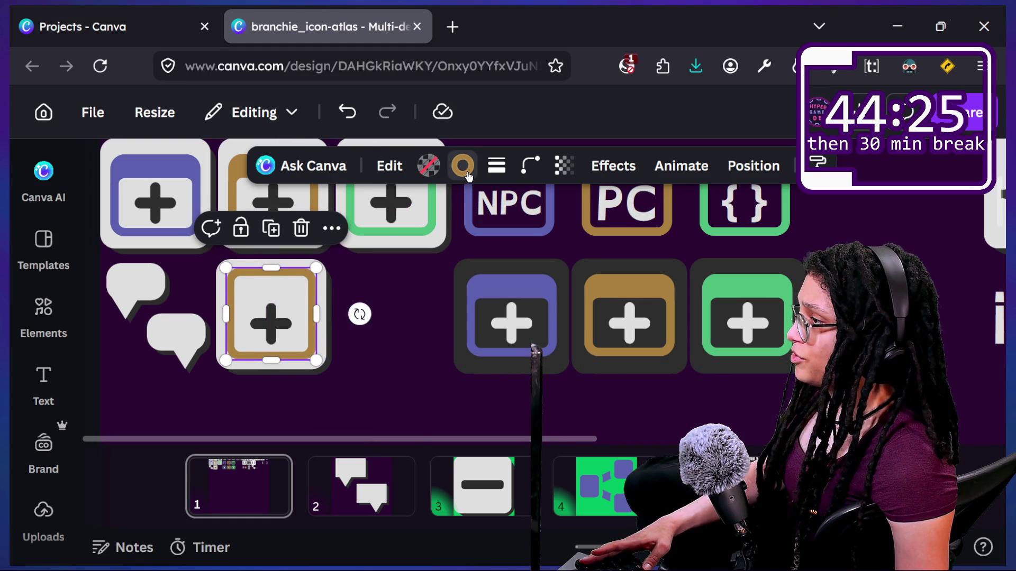
Give the plus tile's frame a medium grey border
left_click(462, 167)
left_click(389, 301)
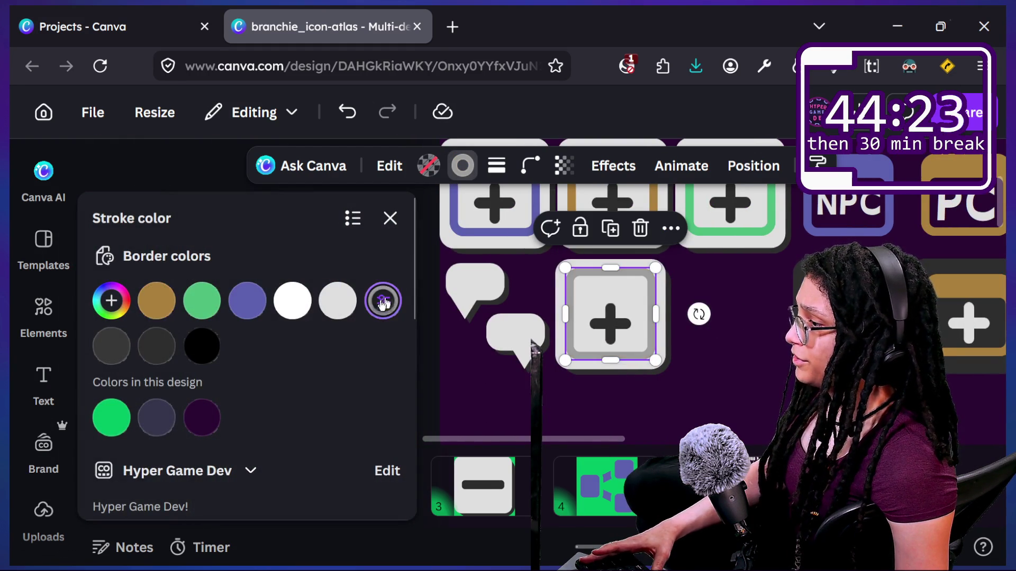
left_click(111, 346)
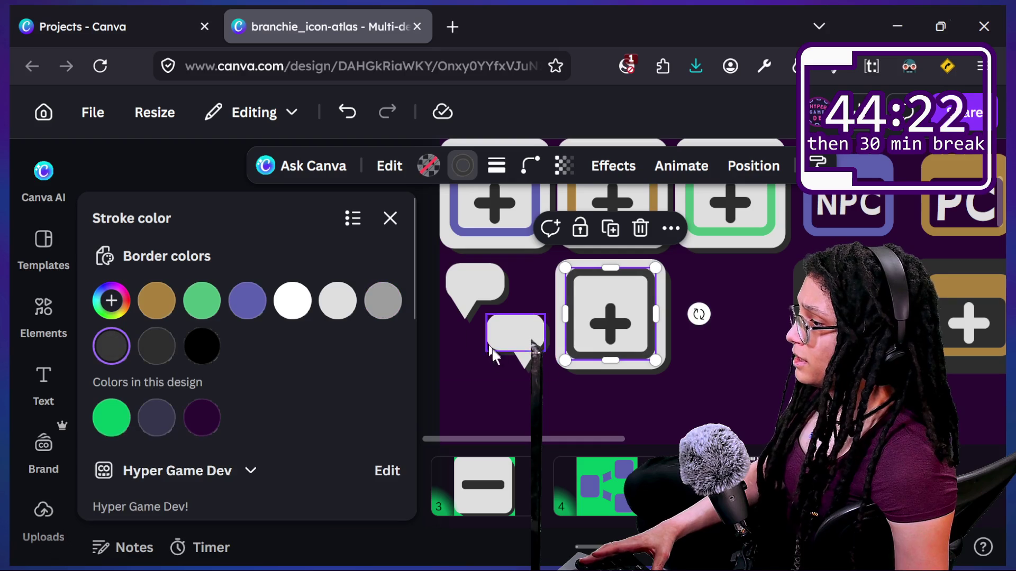
left_click(383, 301)
left_click(546, 418)
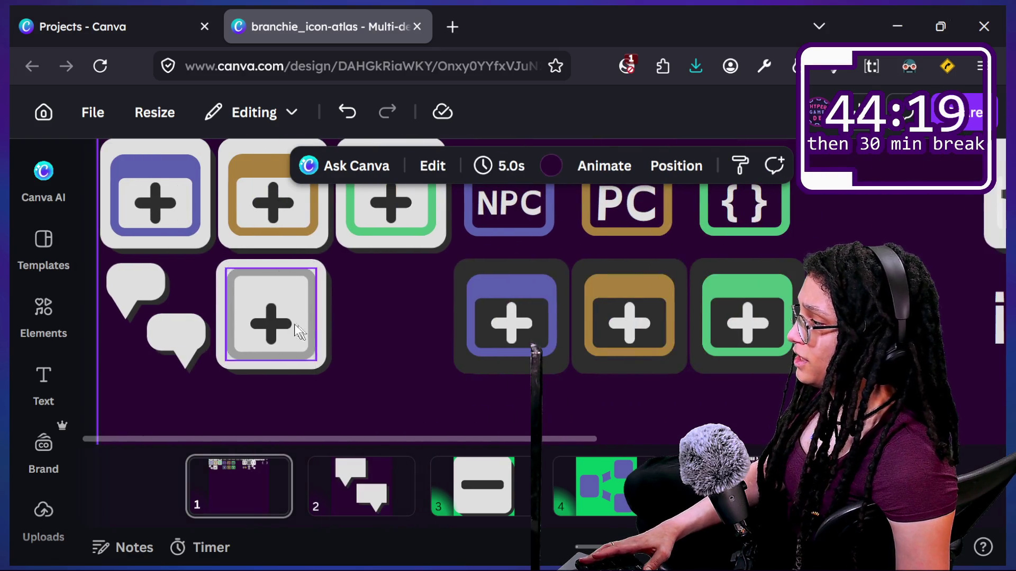
Re-centre both plus bars inside the grey frame
left_click(272, 318)
left_click(274, 317, "shift")
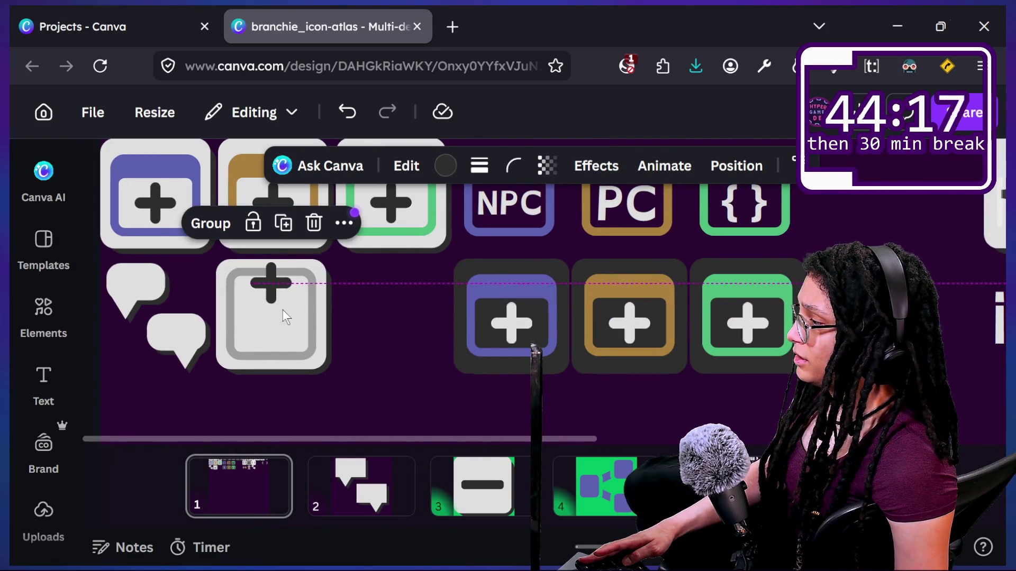
left_click_drag(336, 341, 341, 325)
left_click(349, 359)
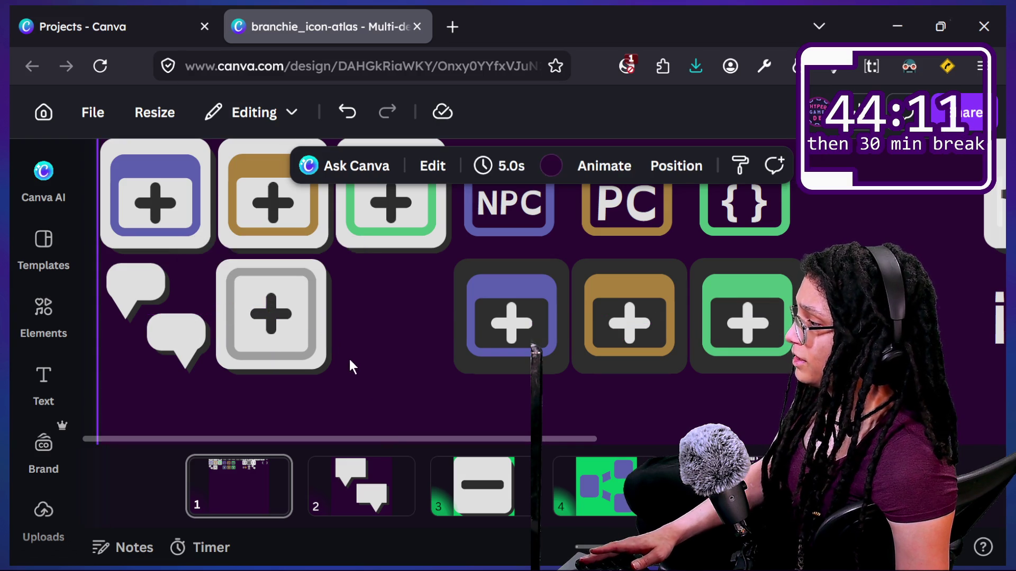
scroll(358, 356, "down", 5)
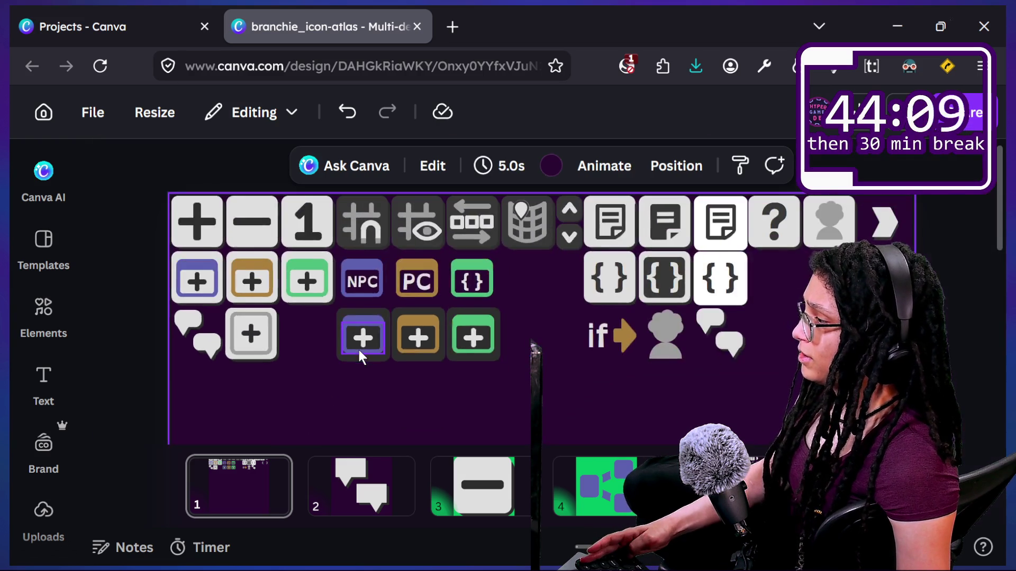
scroll(187, 344, "up", 5)
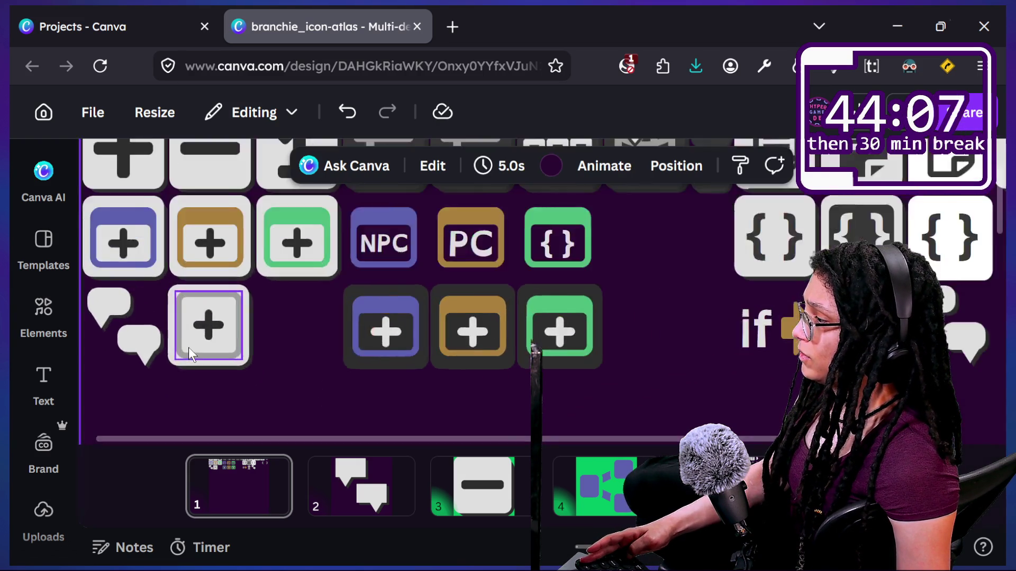
left_click(226, 315)
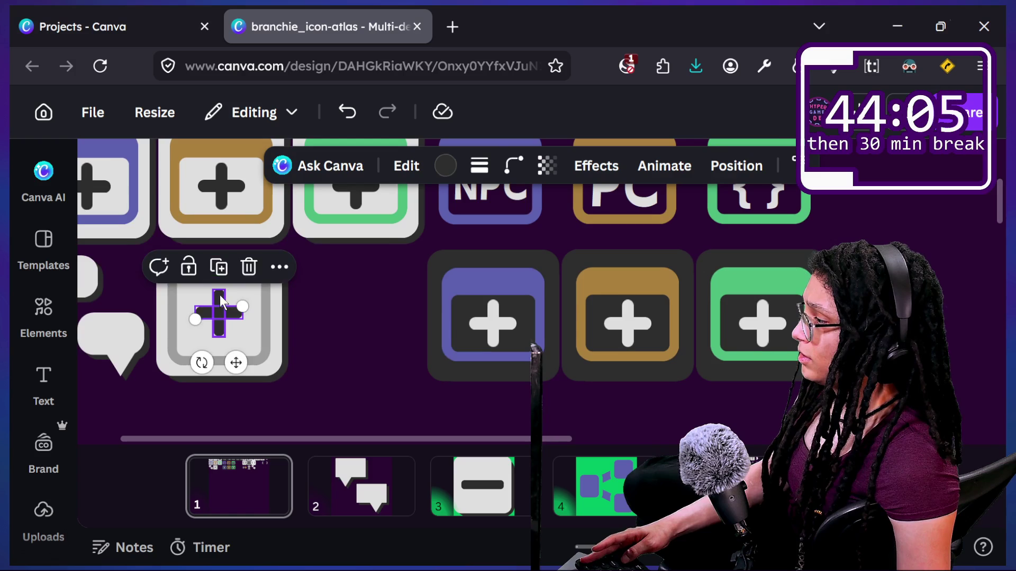
left_click(220, 296, "shift")
left_click_drag(220, 297, 219, 299)
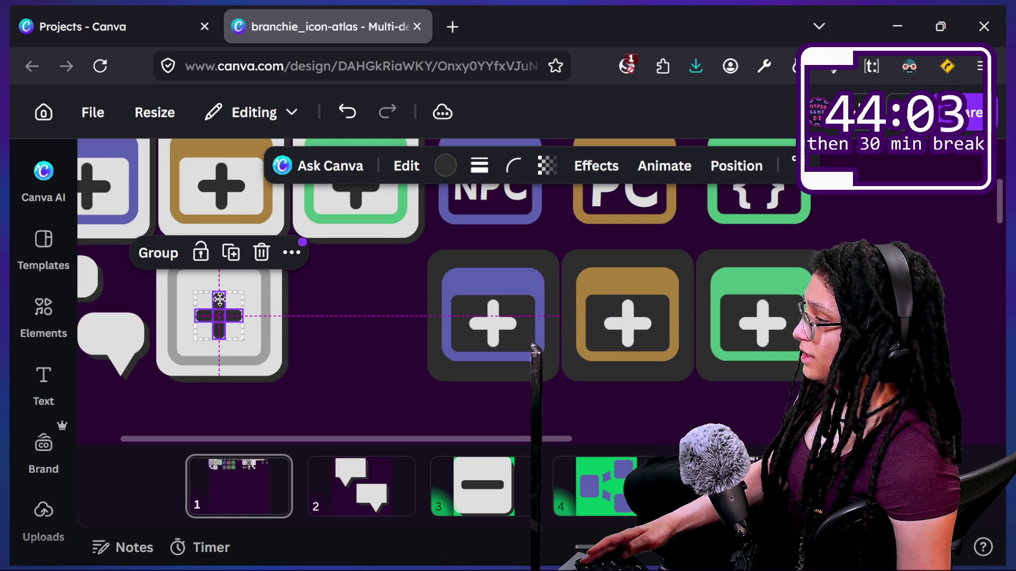
left_click(289, 332)
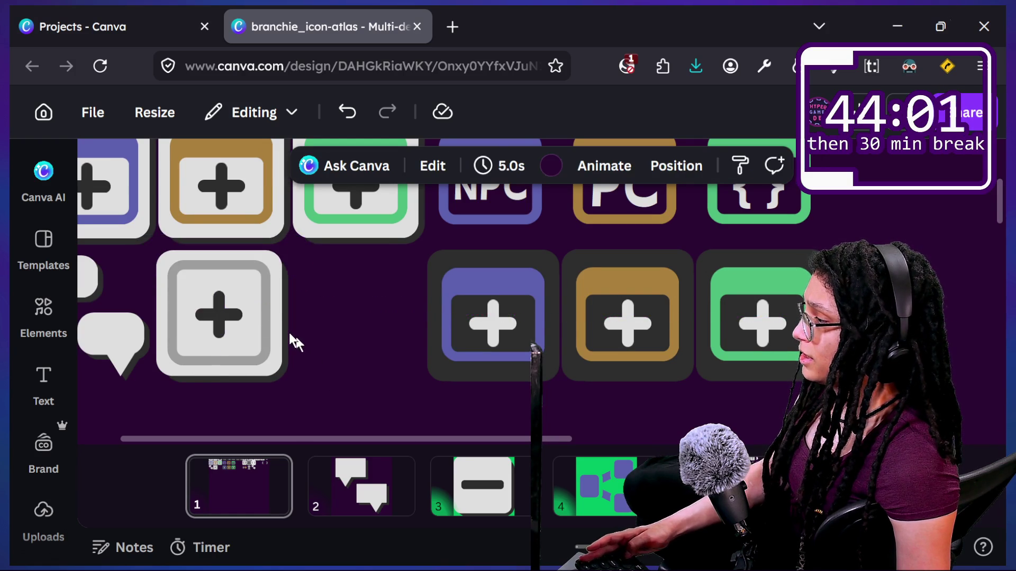
Lower the grey tile's top edge slightly and bring up the Share options
scroll(288, 333, "down", 2)
scroll(289, 333, "down", 2)
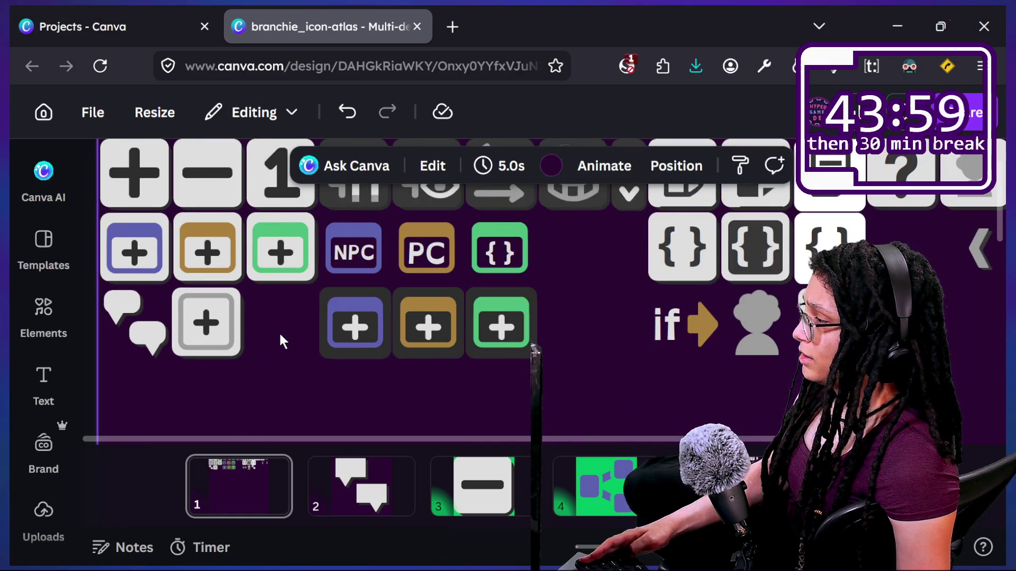
scroll(280, 333, "down", 2)
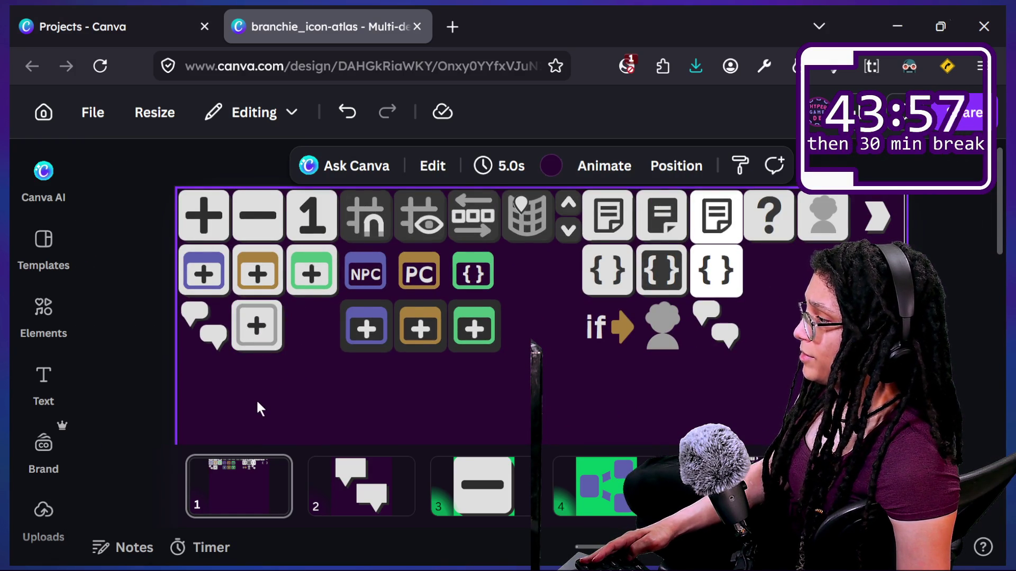
scroll(262, 365, "up", 5)
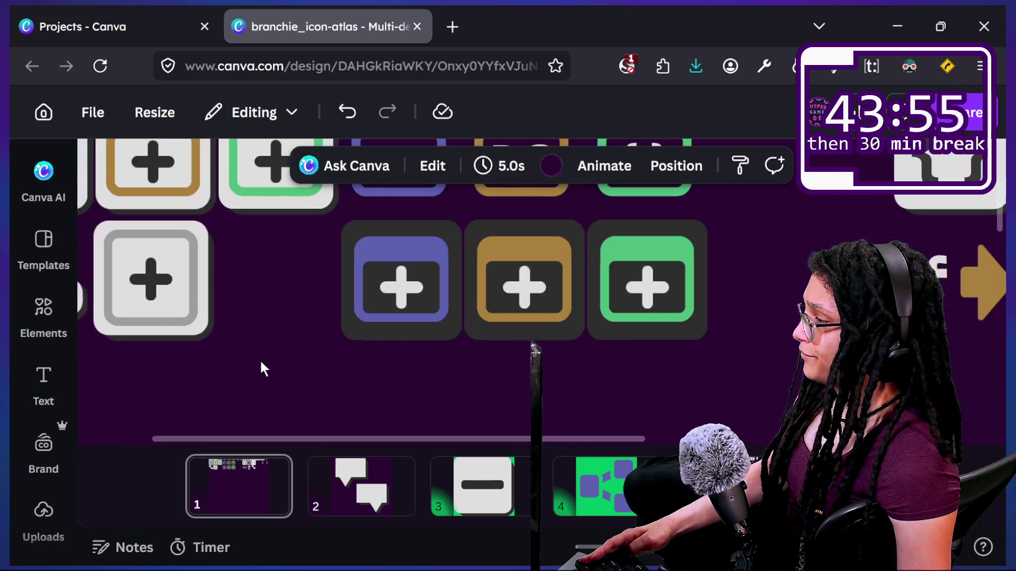
scroll(211, 275, "left", 5)
left_click(266, 240)
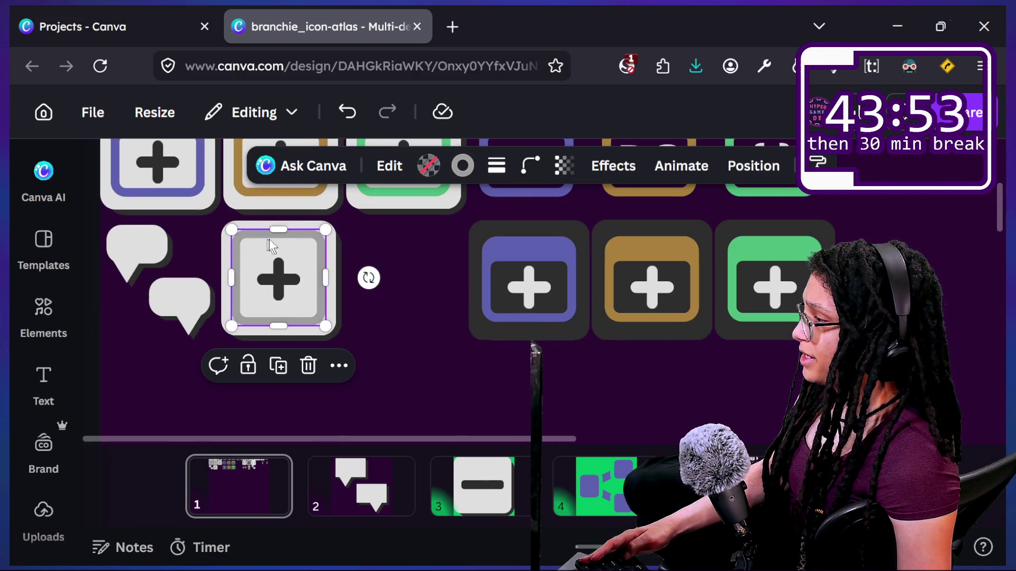
left_click_drag(286, 233, 287, 236)
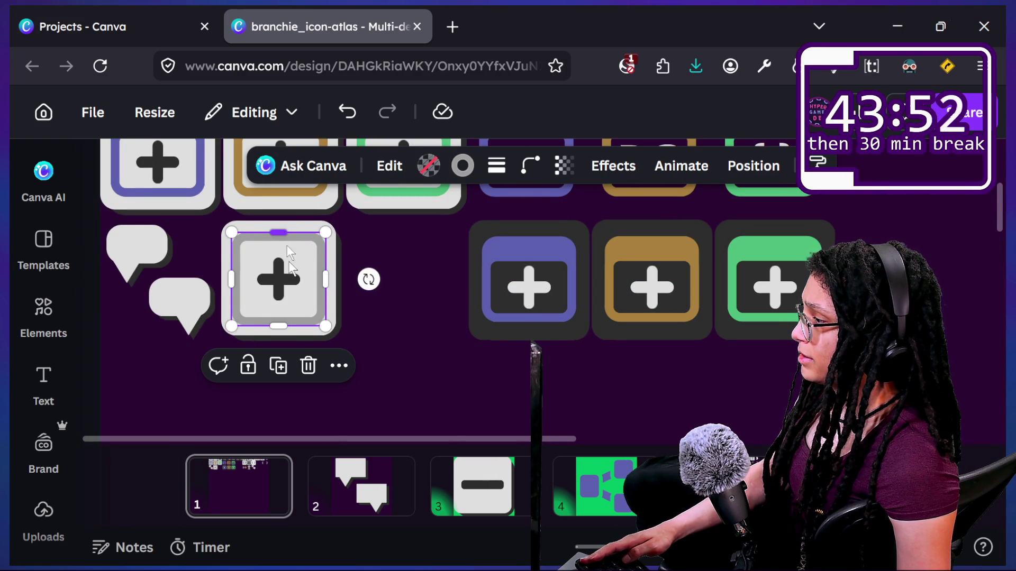
left_click(434, 349)
scroll(433, 349, "down", 3)
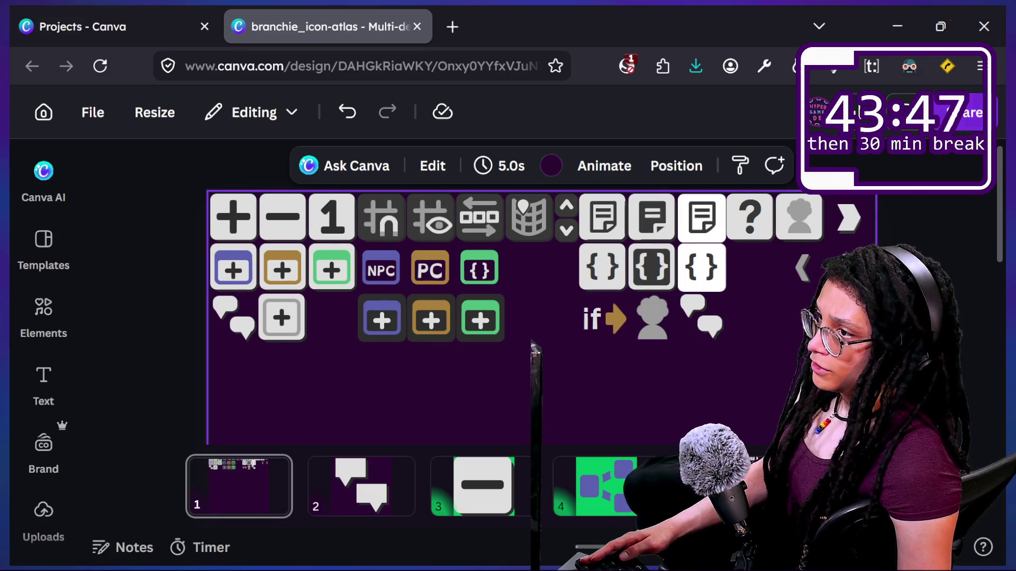
left_click(963, 112)
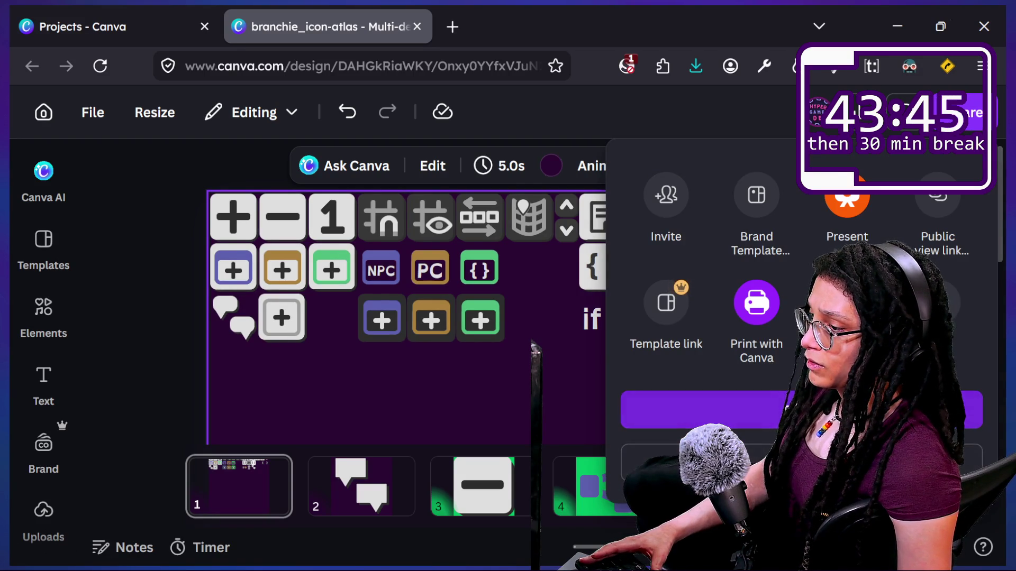
Download page 1 as SVG with a transparent background
left_click(672, 451)
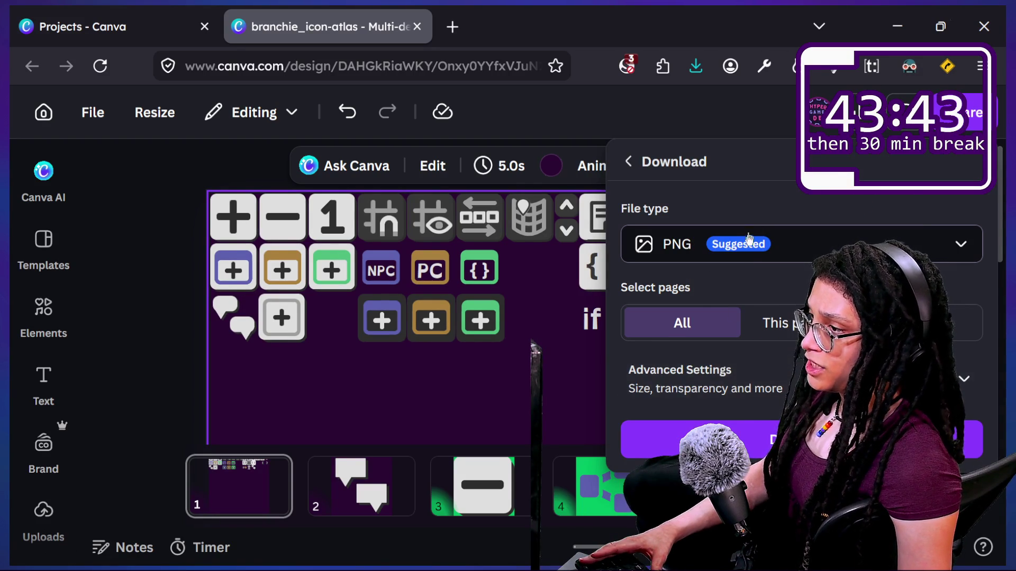
left_click(741, 248)
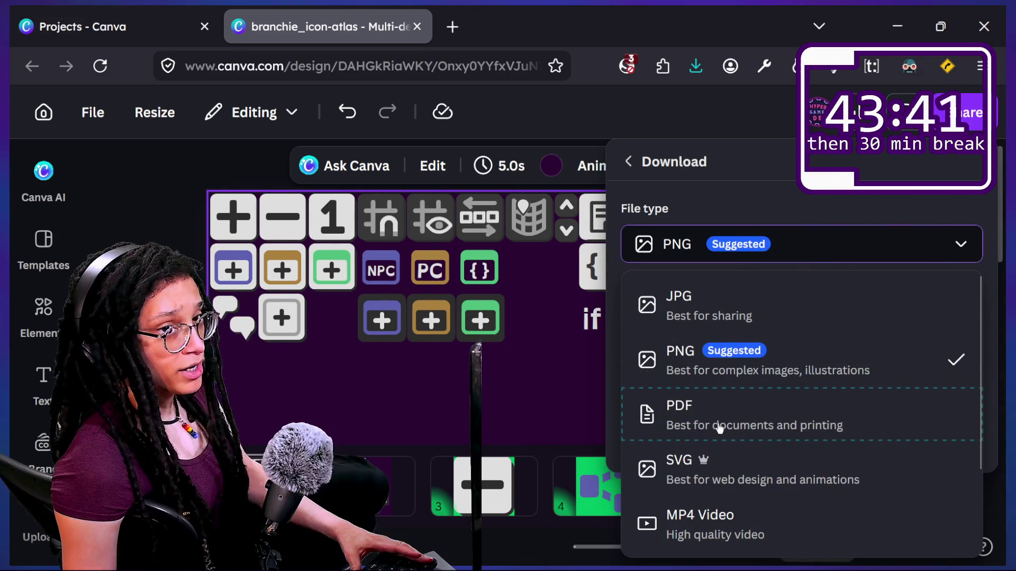
left_click(734, 467)
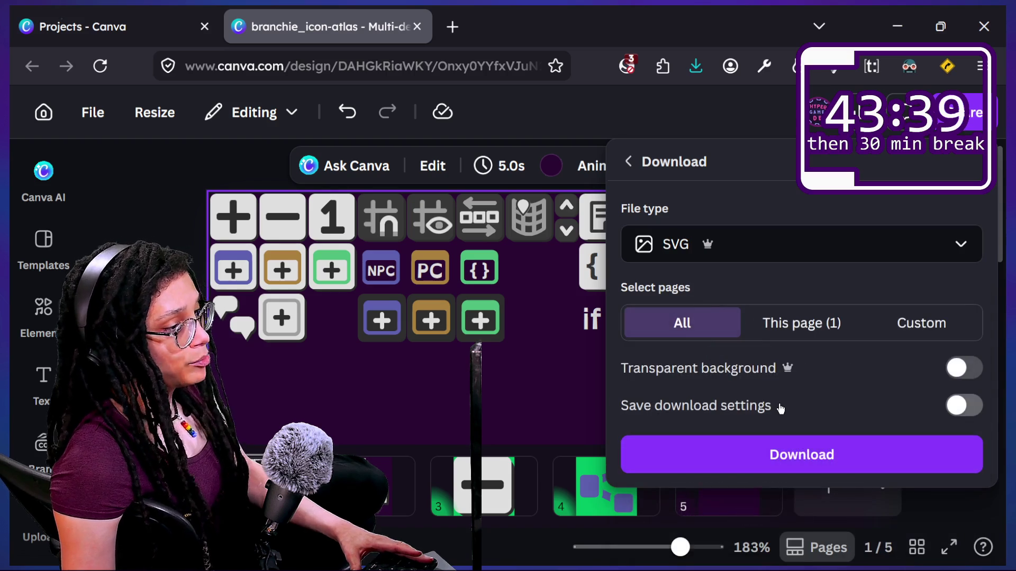
left_click(783, 334)
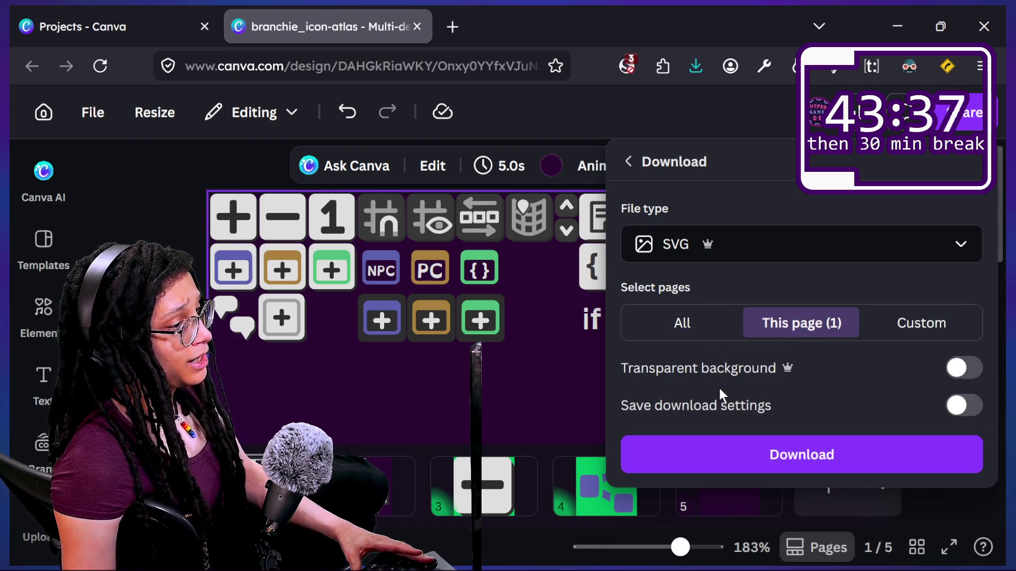
left_click(959, 371)
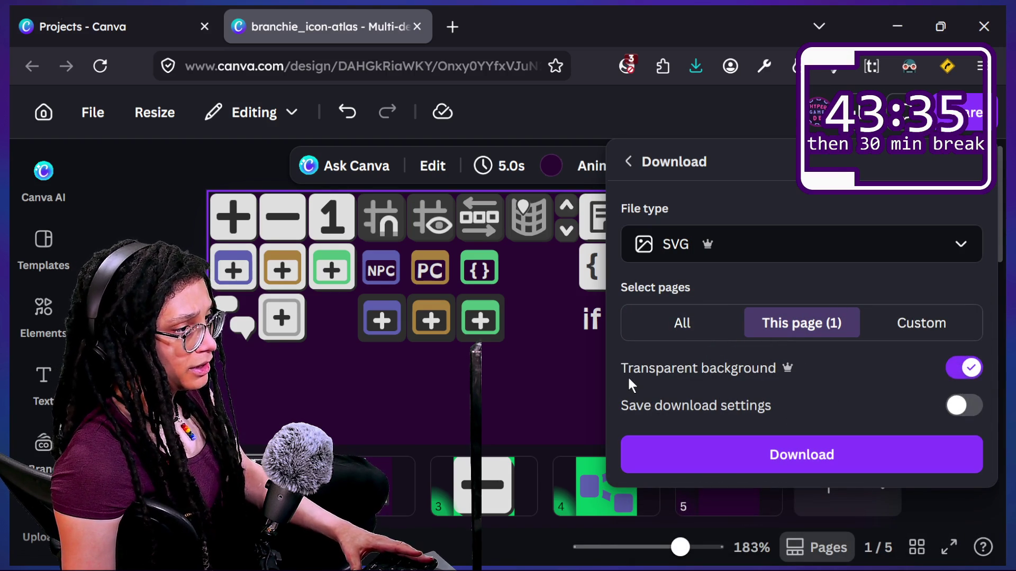
left_click(712, 458)
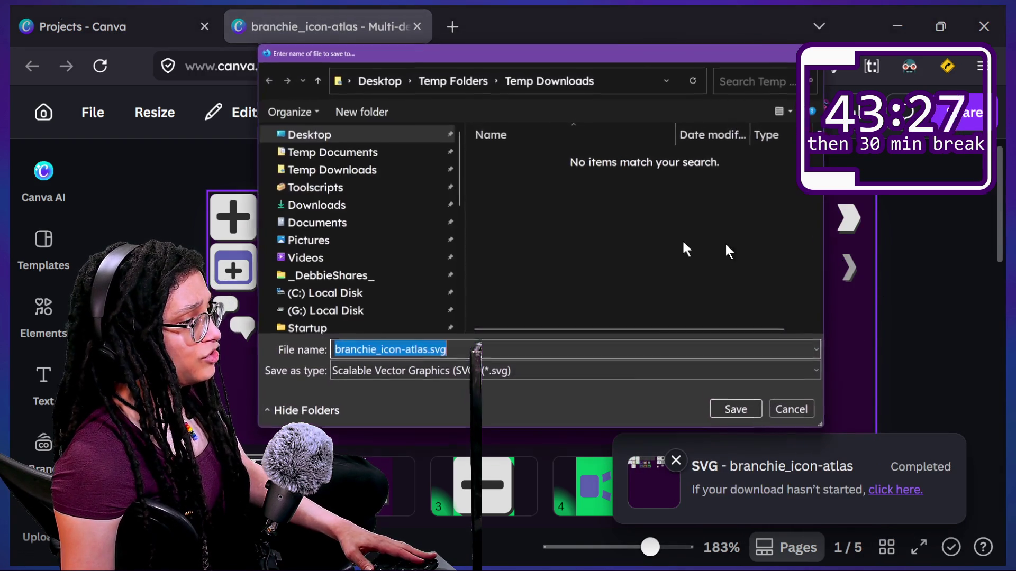
Navigate the save dialog to Godot > Godot Projects > dot-favors
left_click_drag(548, 46, 651, 61)
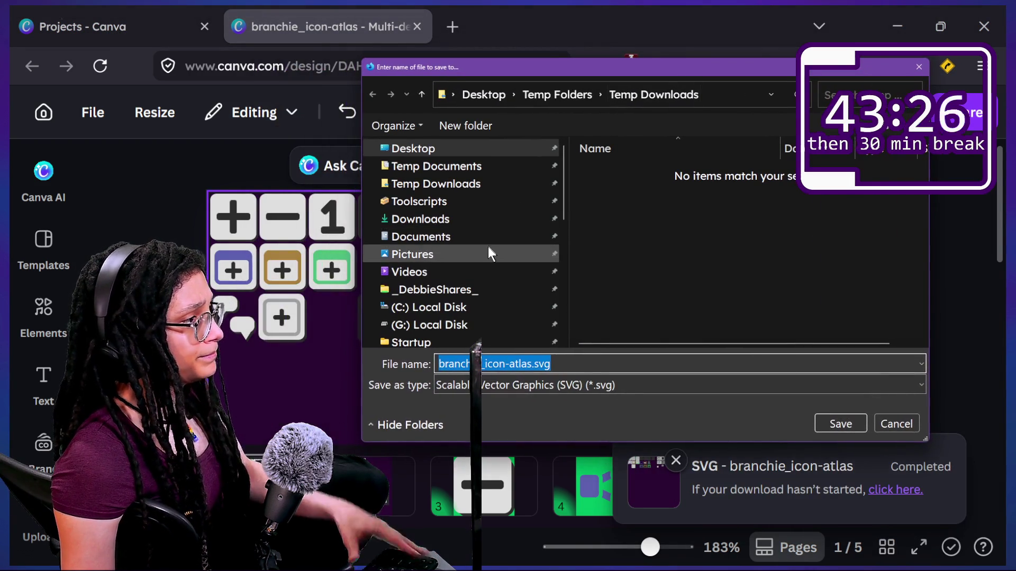
scroll(418, 253, "down", 10)
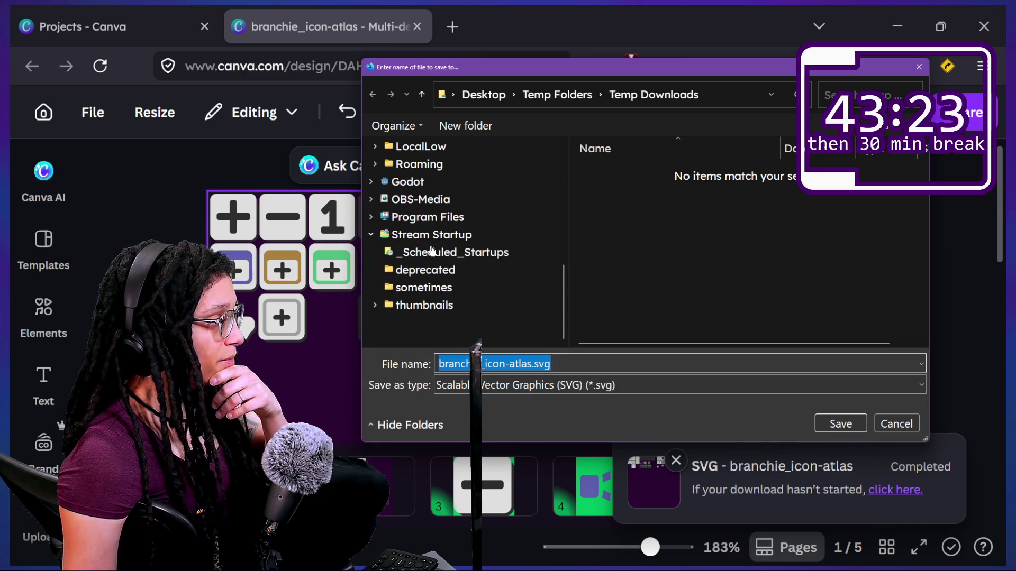
left_click(430, 237)
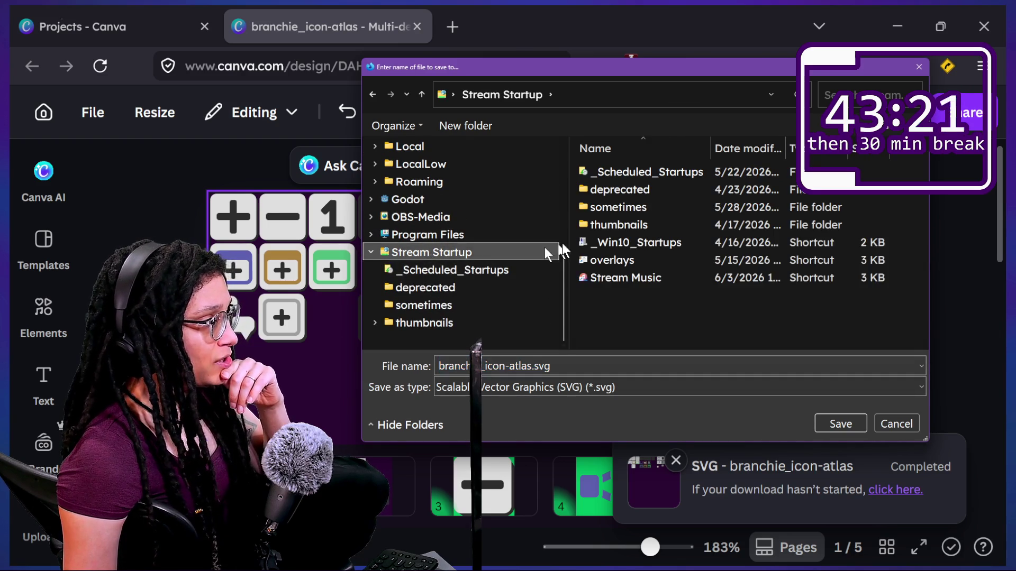
left_click(407, 199)
double_click(636, 191)
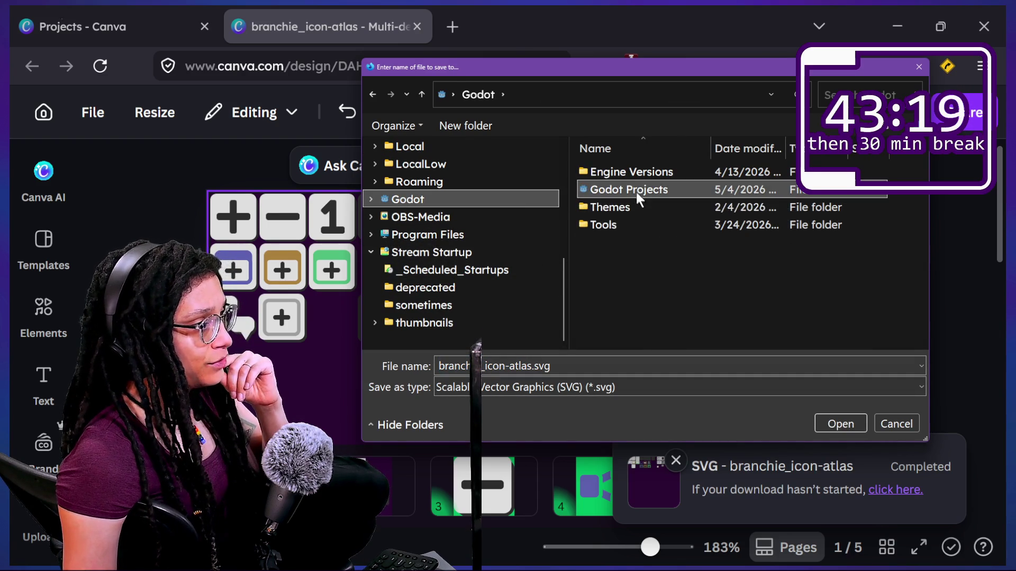
scroll(655, 243, "down", 5)
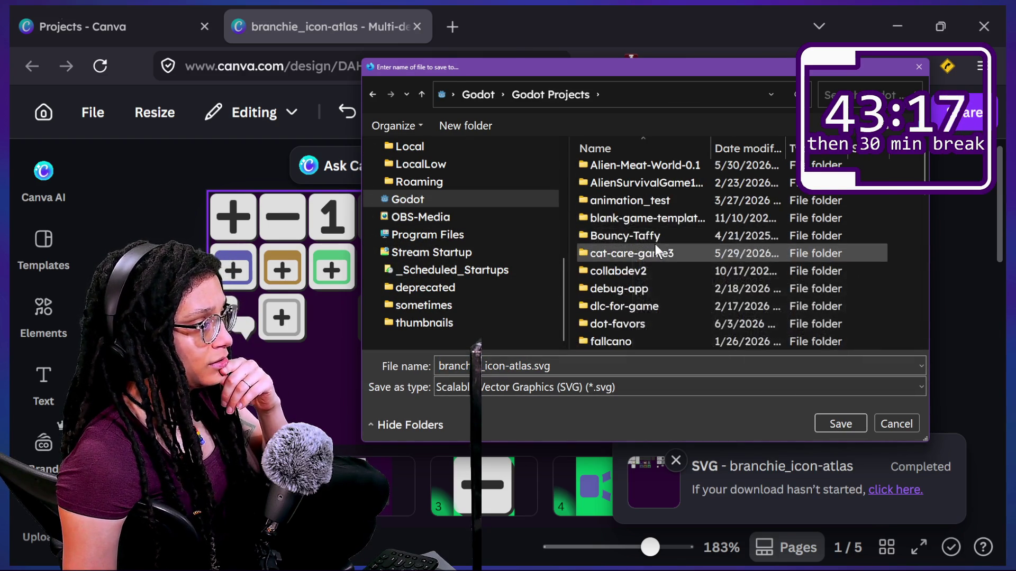
scroll(640, 204, "up", 2)
double_click(645, 221)
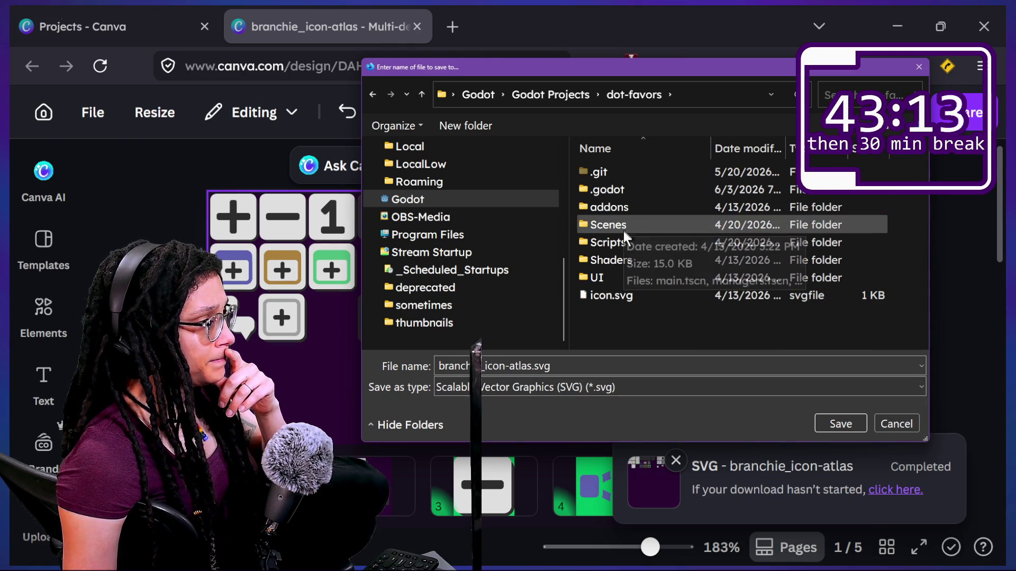
Open addons > Branchie > branchie_ui and widen the dialog to show file details
double_click(600, 274)
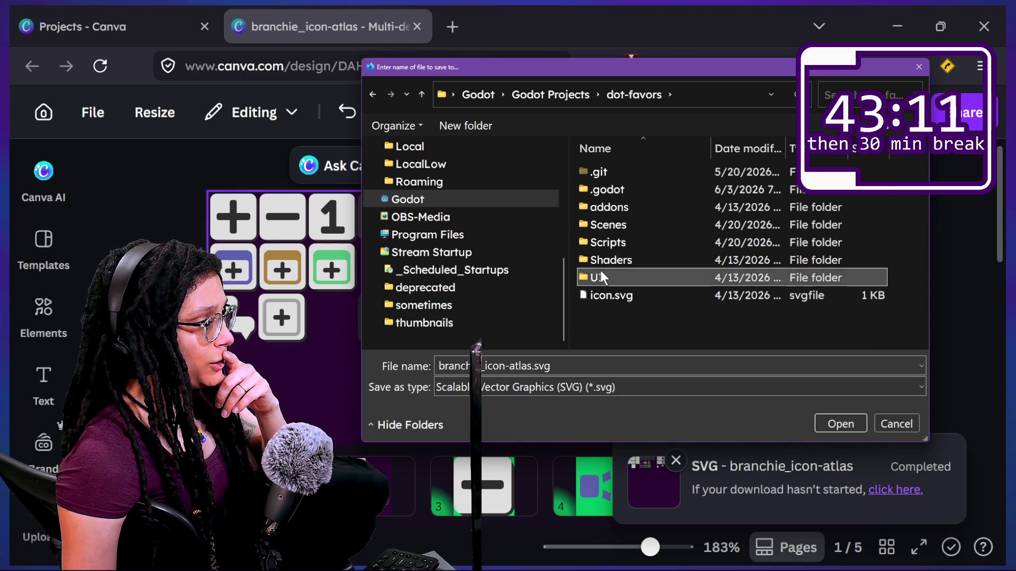
left_click(422, 93)
left_click(622, 208)
double_click(623, 209)
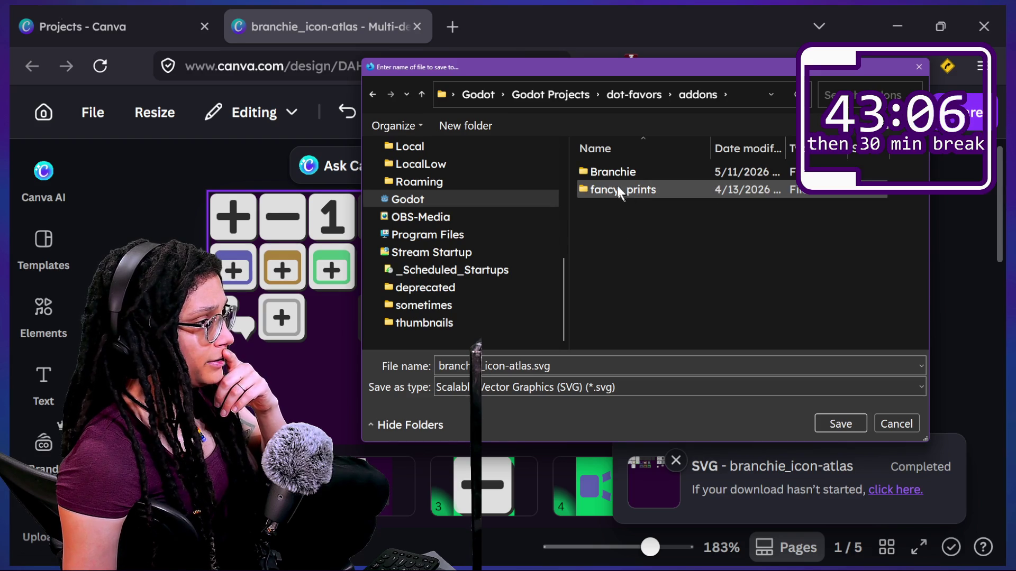
double_click(595, 168)
left_click(604, 207)
double_click(602, 208)
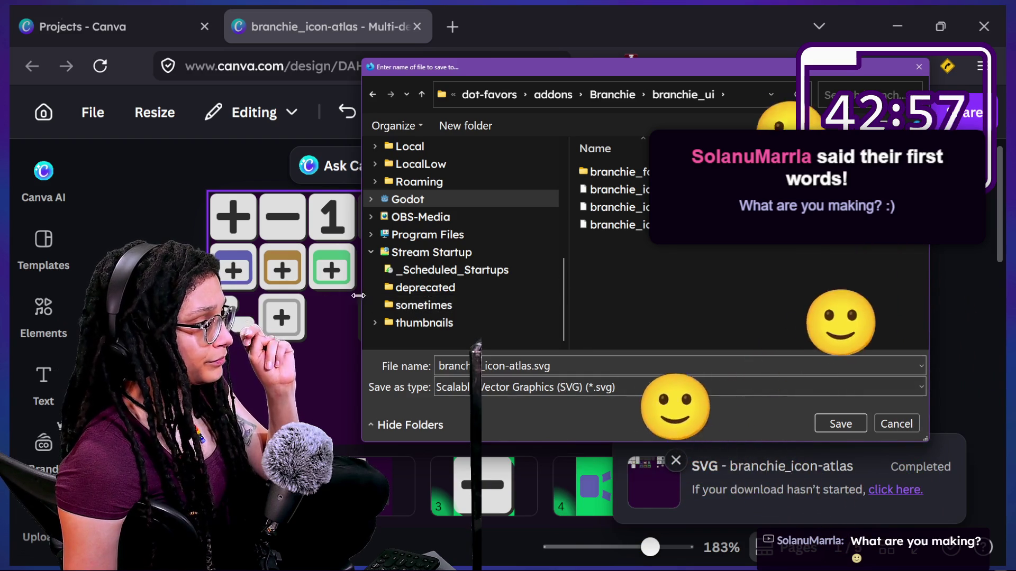
left_click_drag(363, 299, 324, 299)
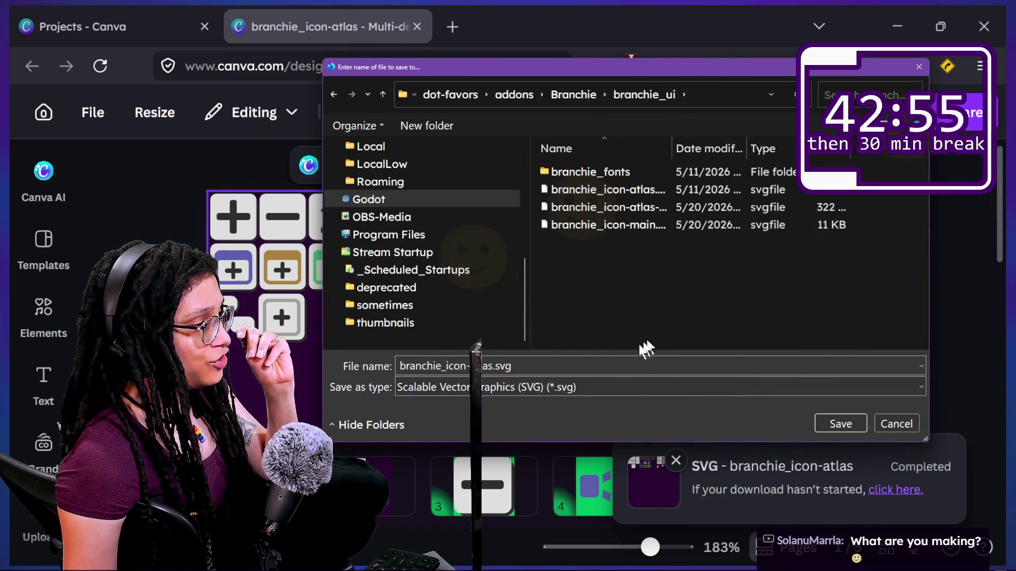
Enlarge the dialog and pick branchie_icon-atlas-med.svg as the file name
left_click_drag(620, 440, 620, 505)
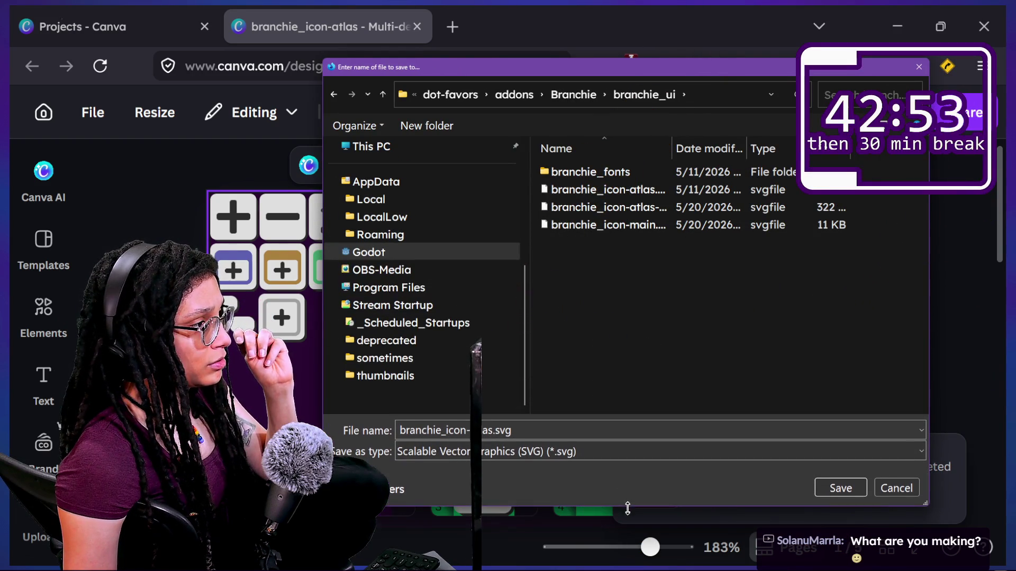
left_click_drag(670, 154, 719, 154)
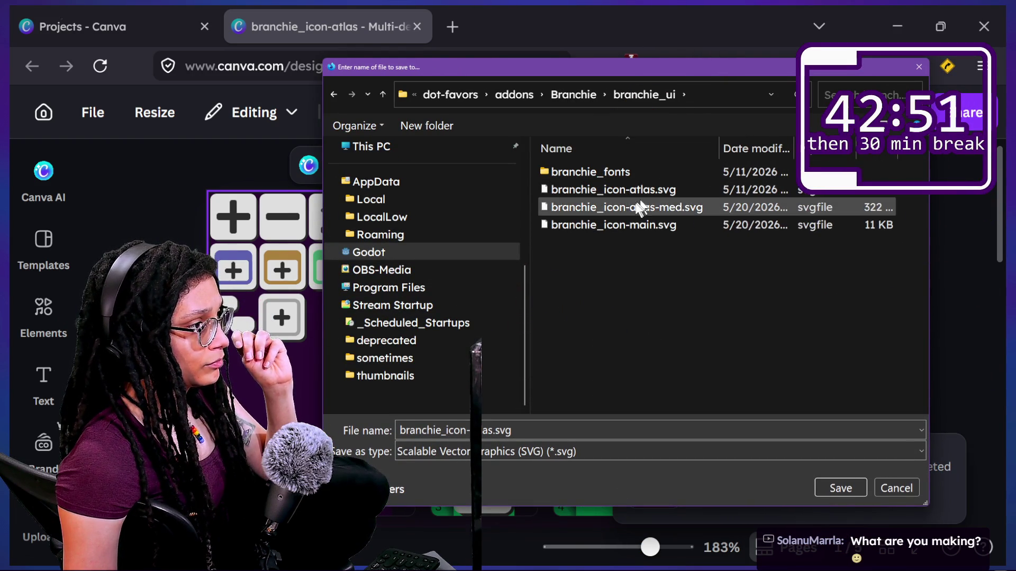
left_click(614, 225)
left_click(610, 209)
left_click(607, 192)
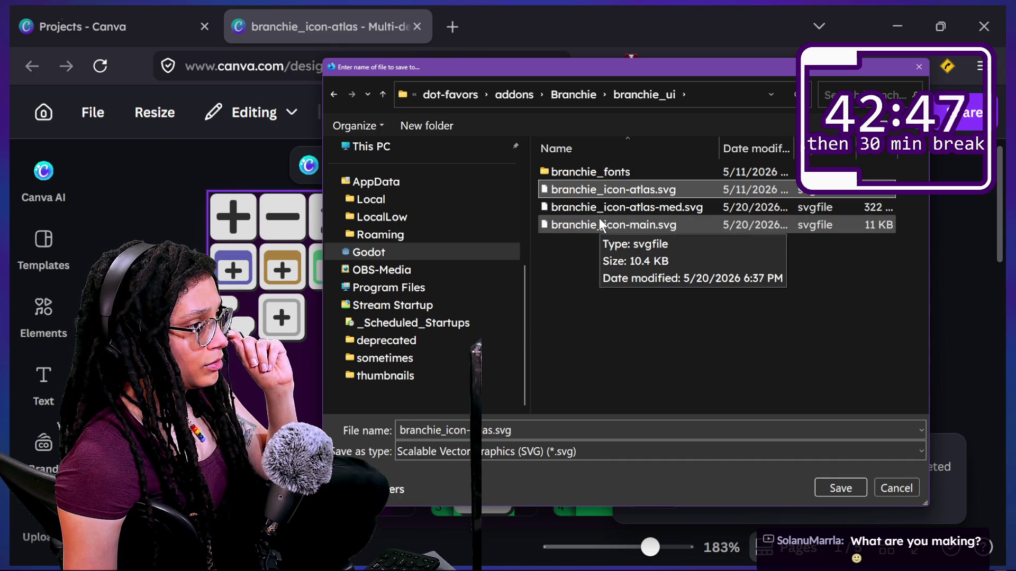
left_click(598, 214)
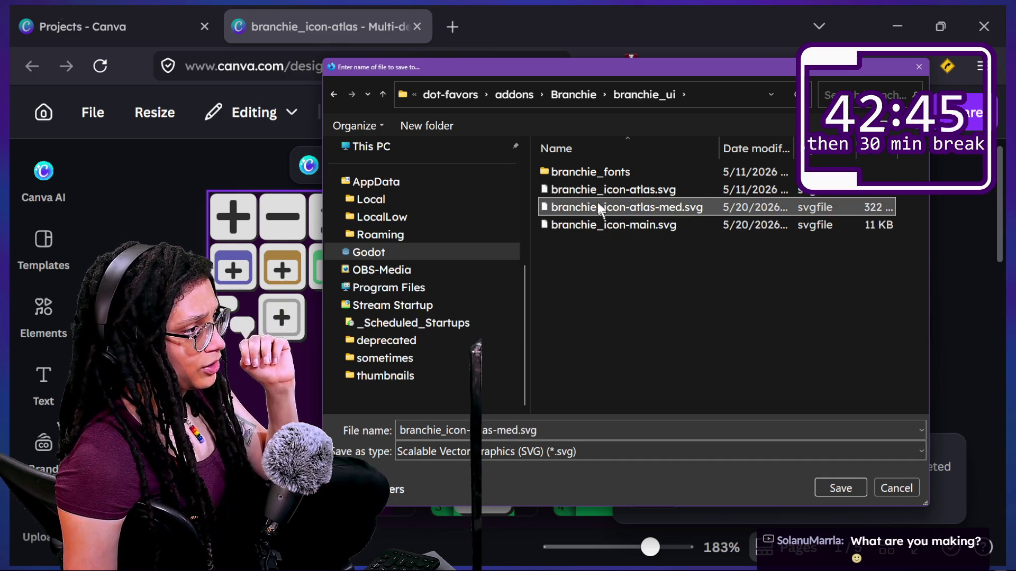
left_click(595, 196)
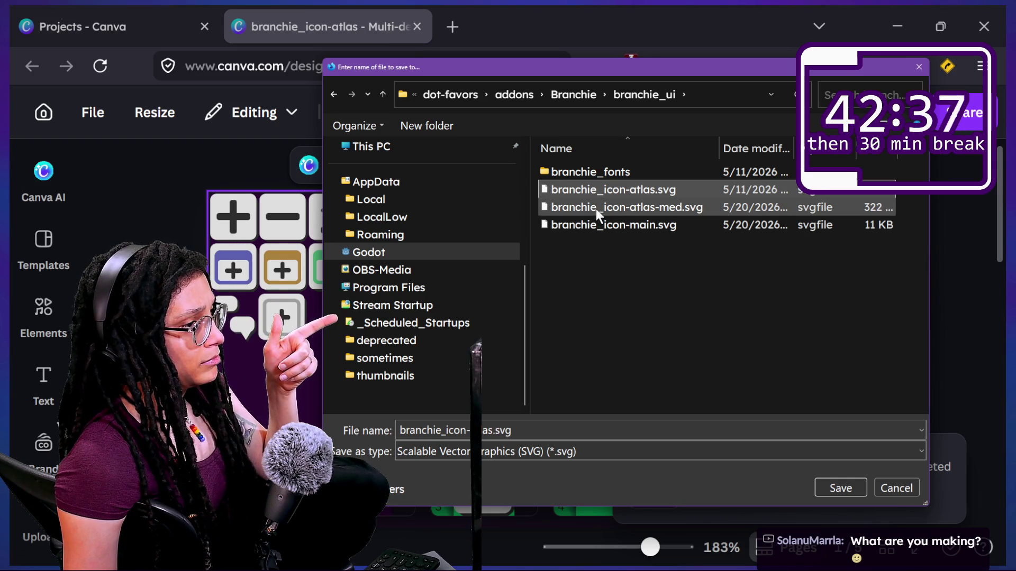
mouse_move(649, 205)
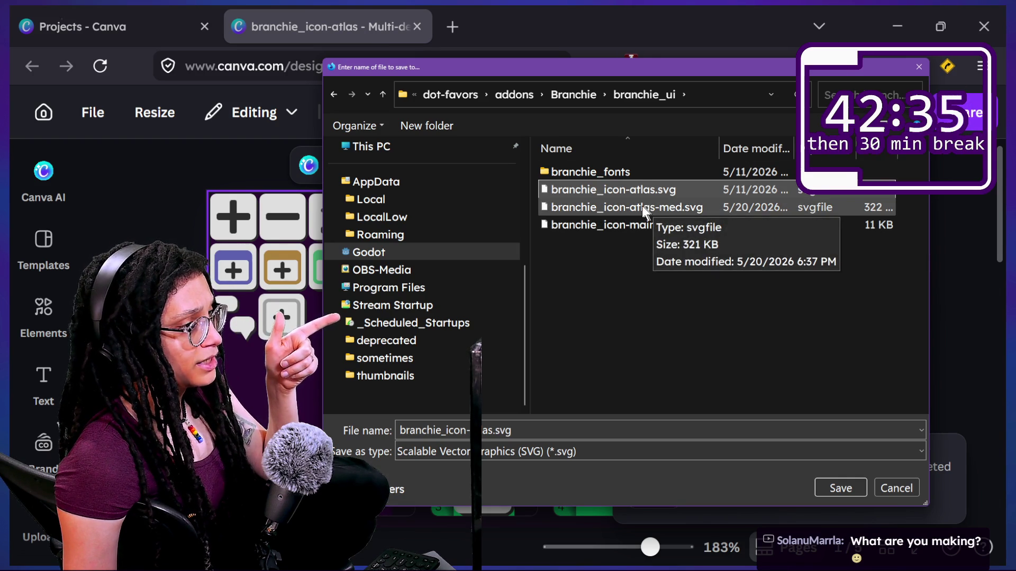
left_click(621, 208)
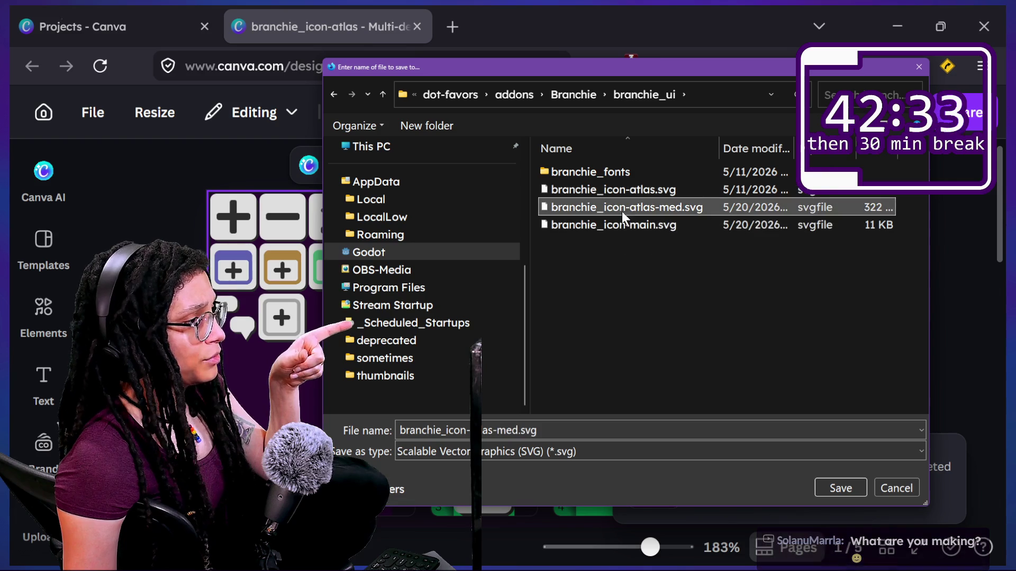
mouse_move(531, 68)
left_mouse_down()
mouse_move(877, 295)
mouse_move(651, 410)
mouse_move(460, 315)
mouse_move(480, 79)
mouse_move(500, 62)
left_mouse_up()
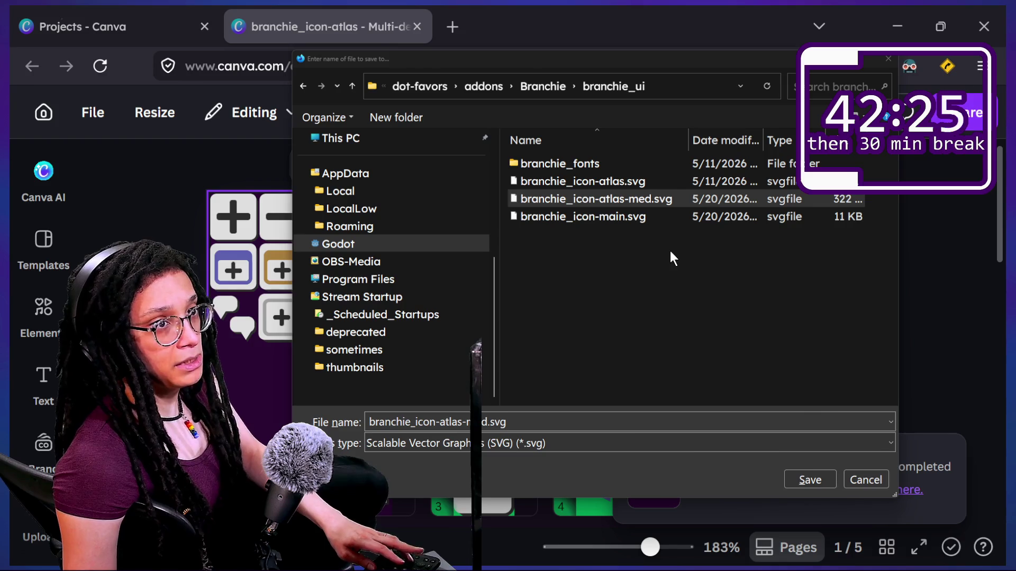
Save the SVG and confirm replacing the existing branchie_icon-atlas-med.svg
key("alt+Tab")
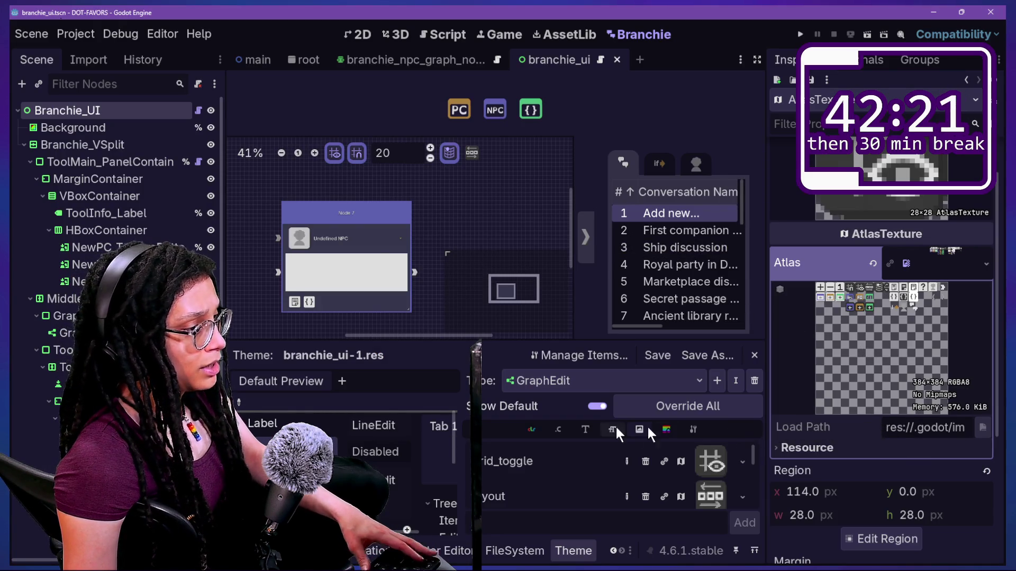
key("alt+Tab")
left_click(805, 479)
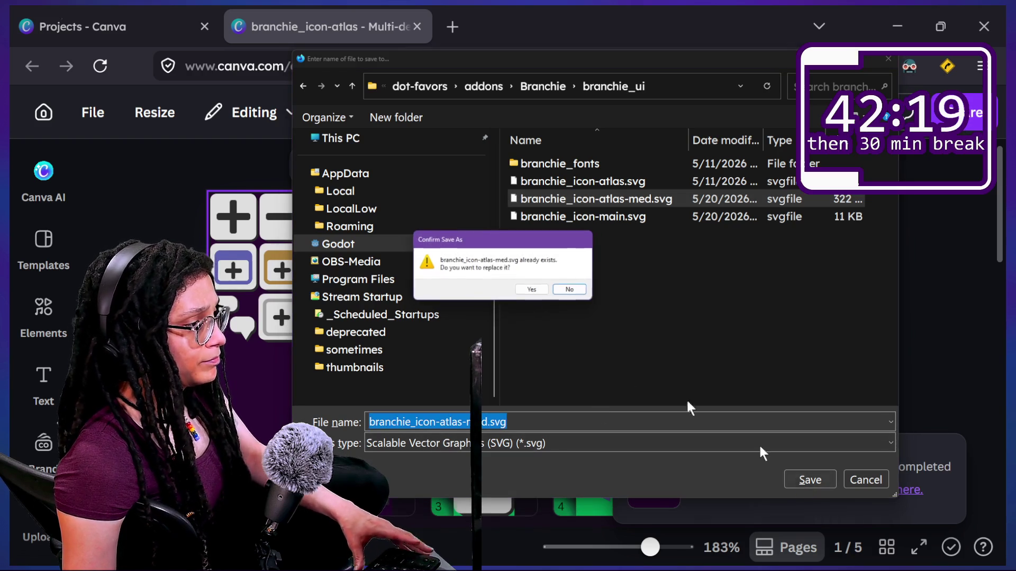
left_click(532, 291)
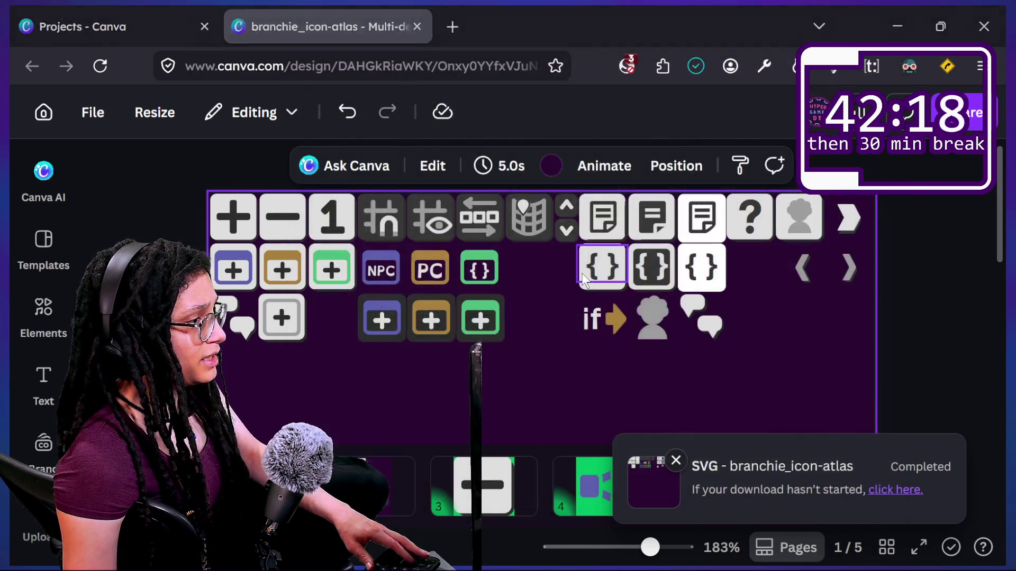
Return to Godot and display the branchie_ui scene in the 2D editor
key("alt+Tab")
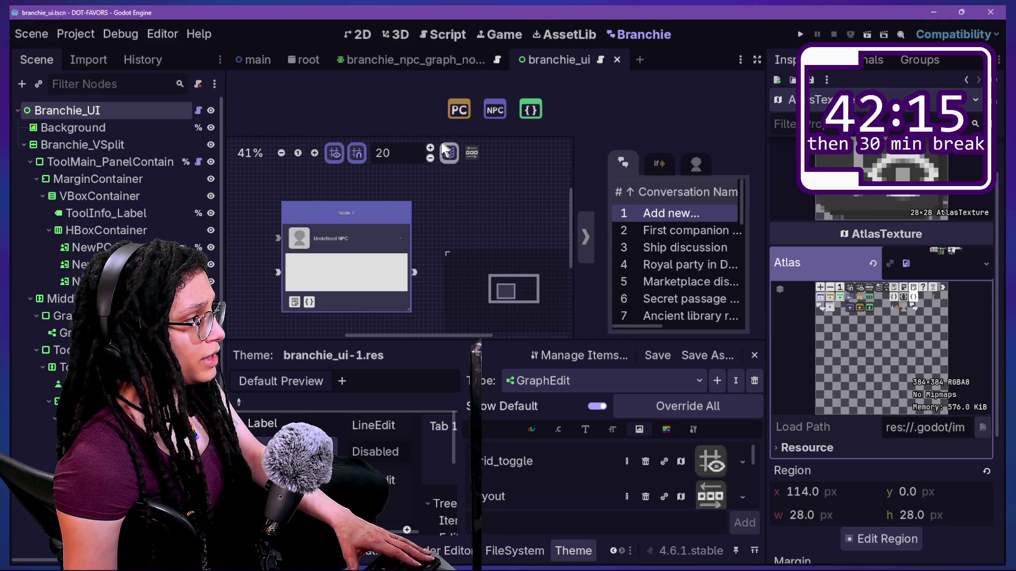
left_click(372, 32)
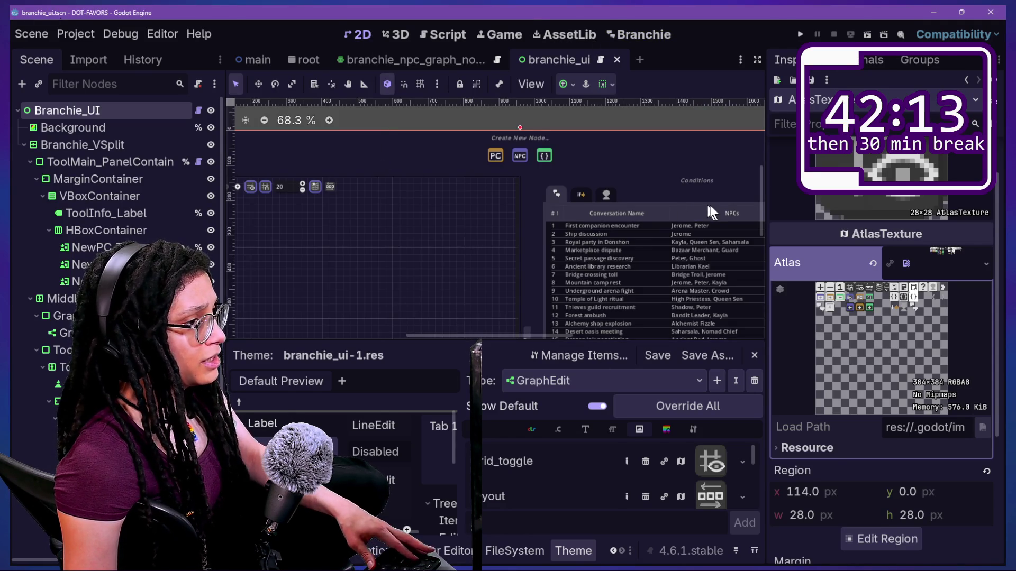
scroll(709, 204, "down", 5)
scroll(710, 204, "up", 4)
key("alt+Tab")
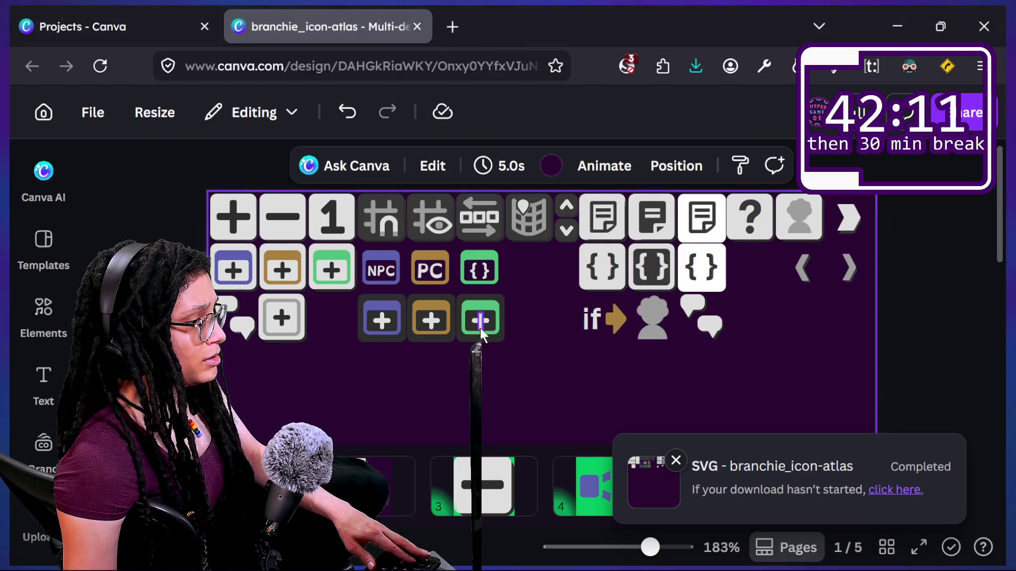
key("alt+Tab")
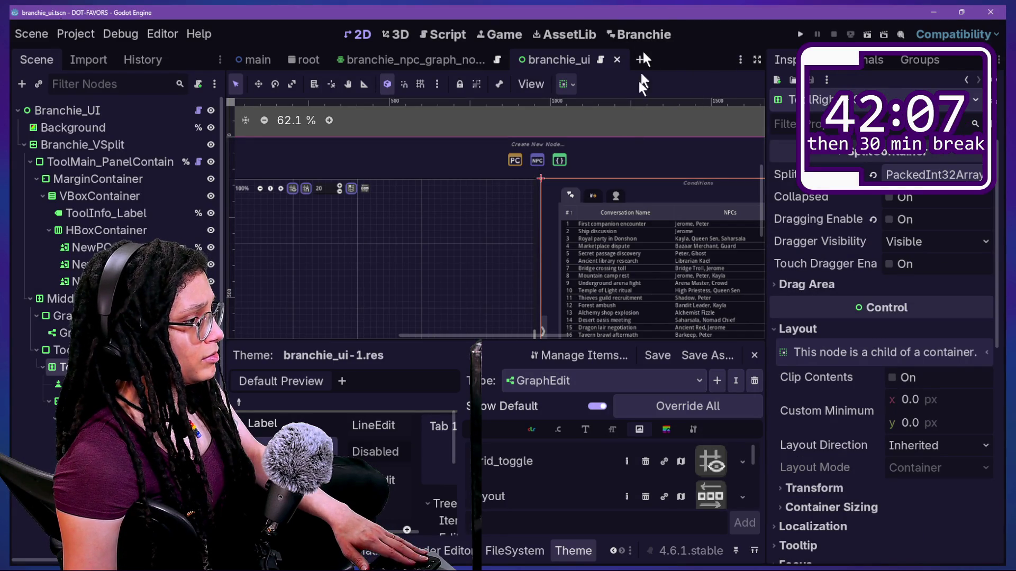
left_click(619, 36)
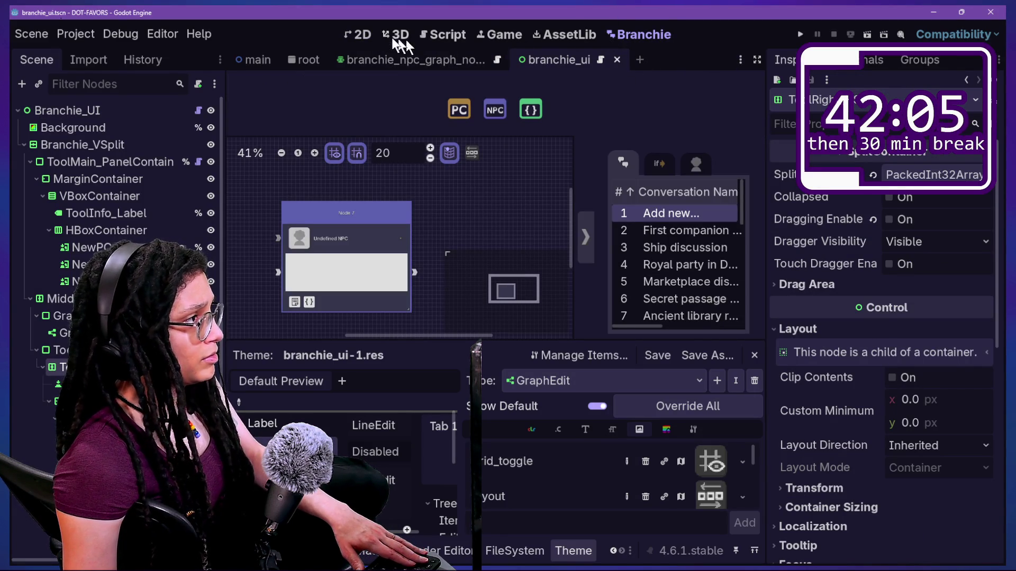
left_click(354, 36)
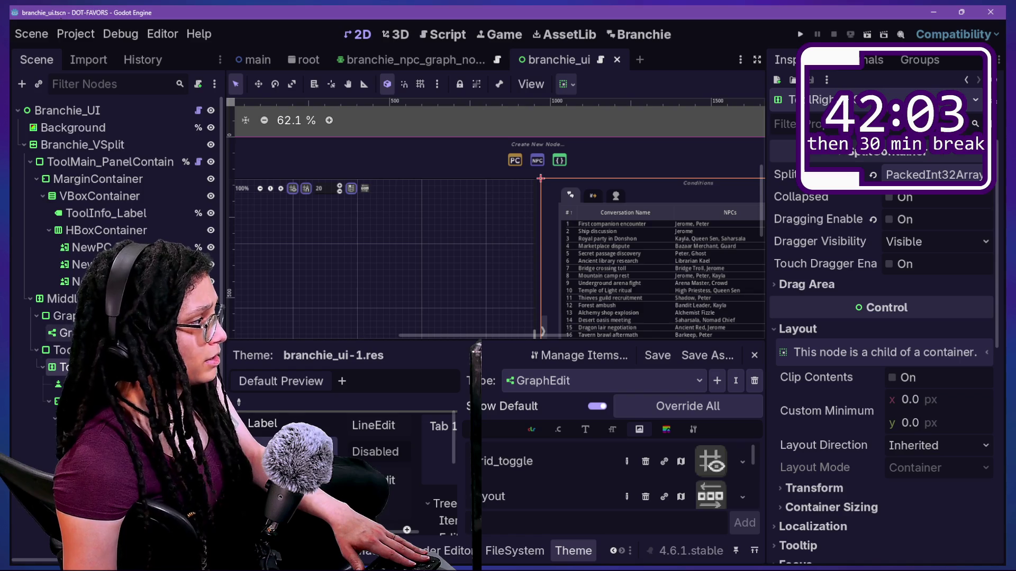
Check the grid_toggle AtlasTexture region: still 28×28 at x 114 on the 384×384 atlas
left_click(713, 471)
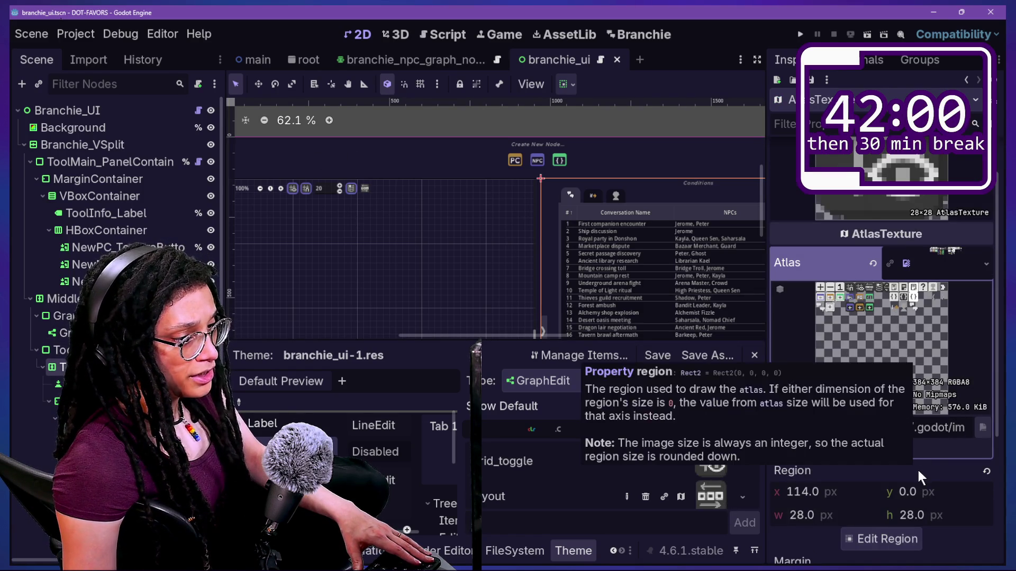
left_click(902, 538)
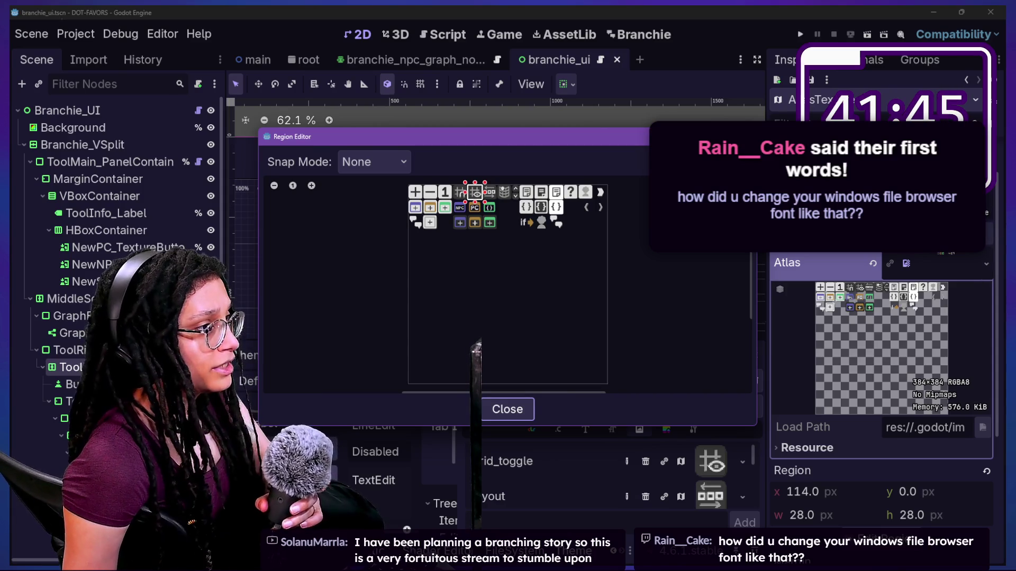
key("Escape")
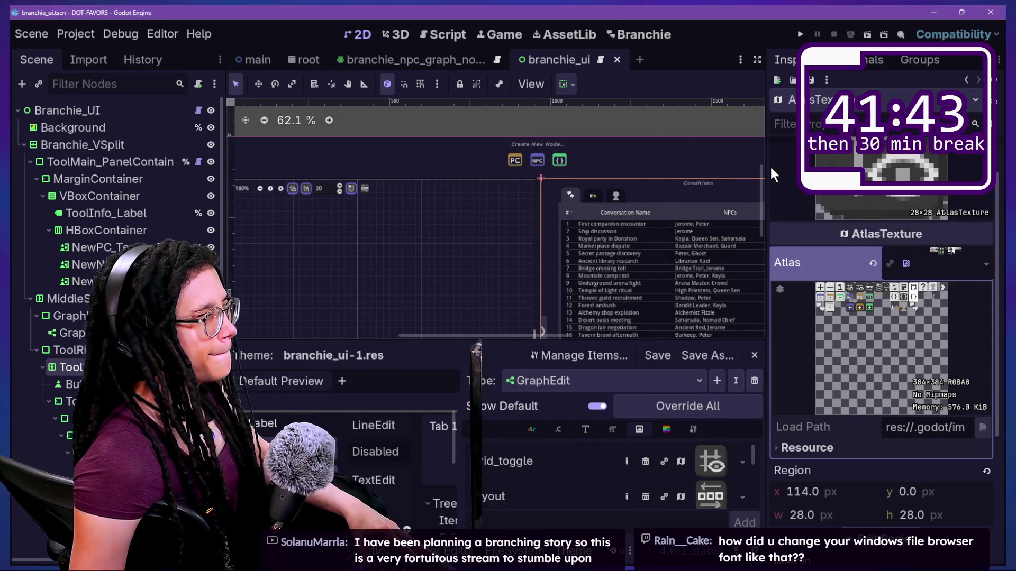
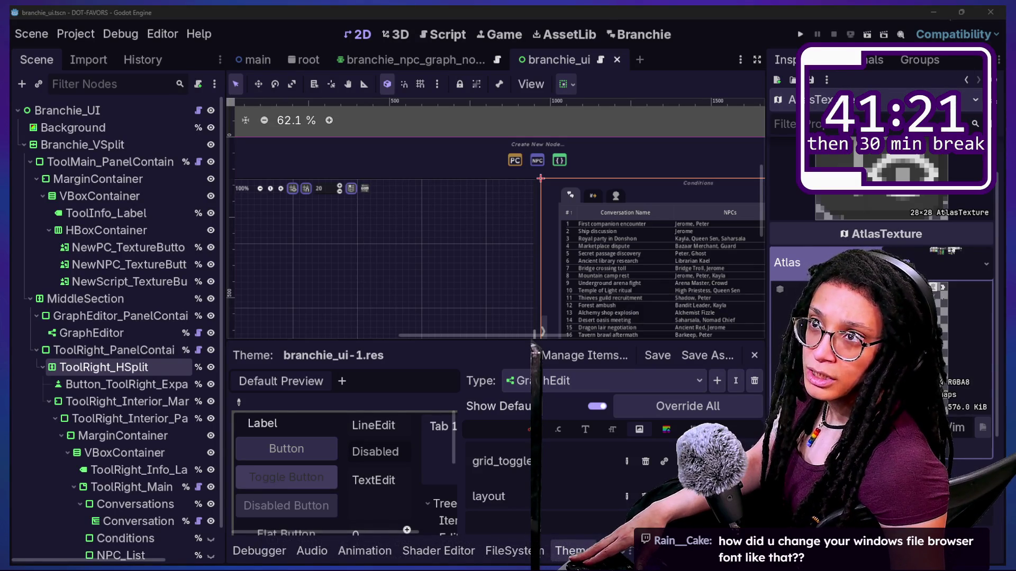
Search Winaero Tweaker for 'font' and open the System Font result's Change System Font page
mouse_move(730, 183)
left_mouse_down()
mouse_move(351, 249)
mouse_move(377, 162)
mouse_move(435, 159)
left_mouse_up()
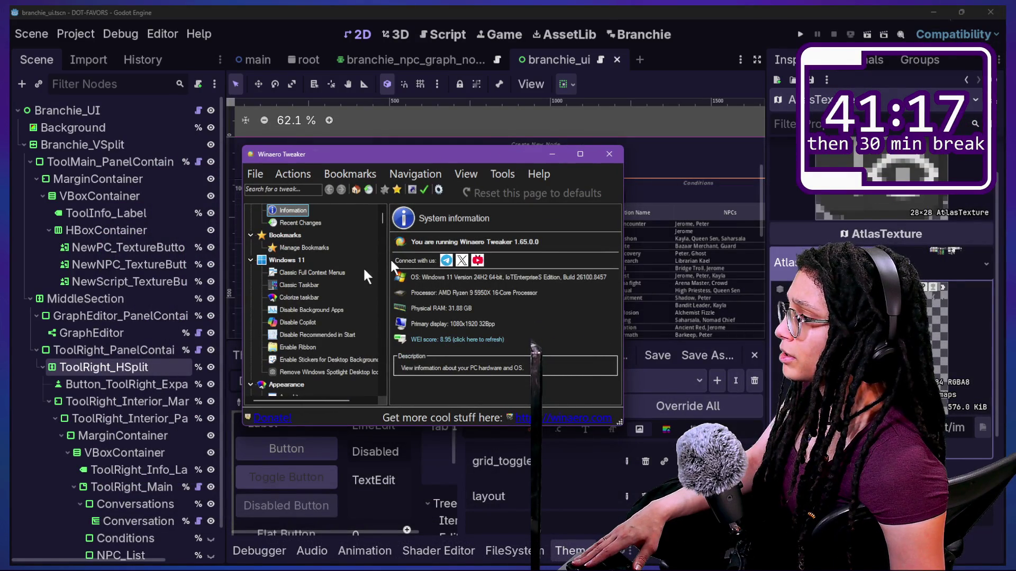
scroll(328, 300, "up", 1)
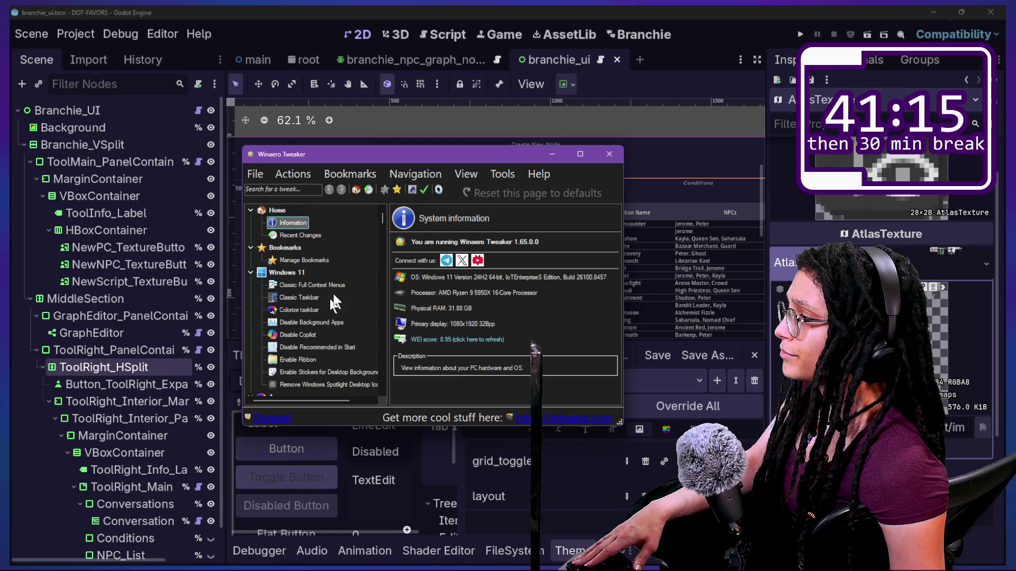
left_click(295, 190)
type("font")
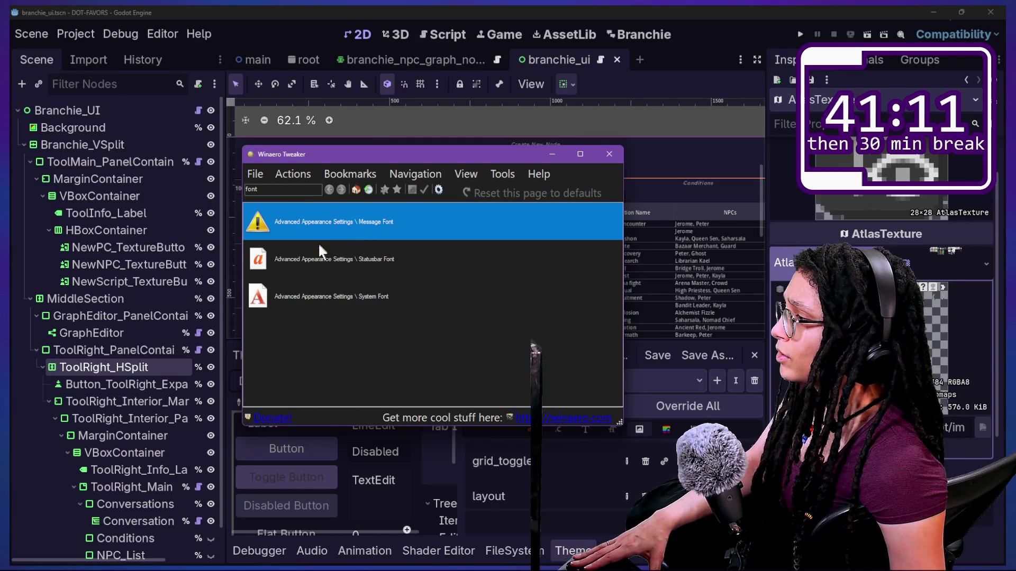
left_click(327, 304)
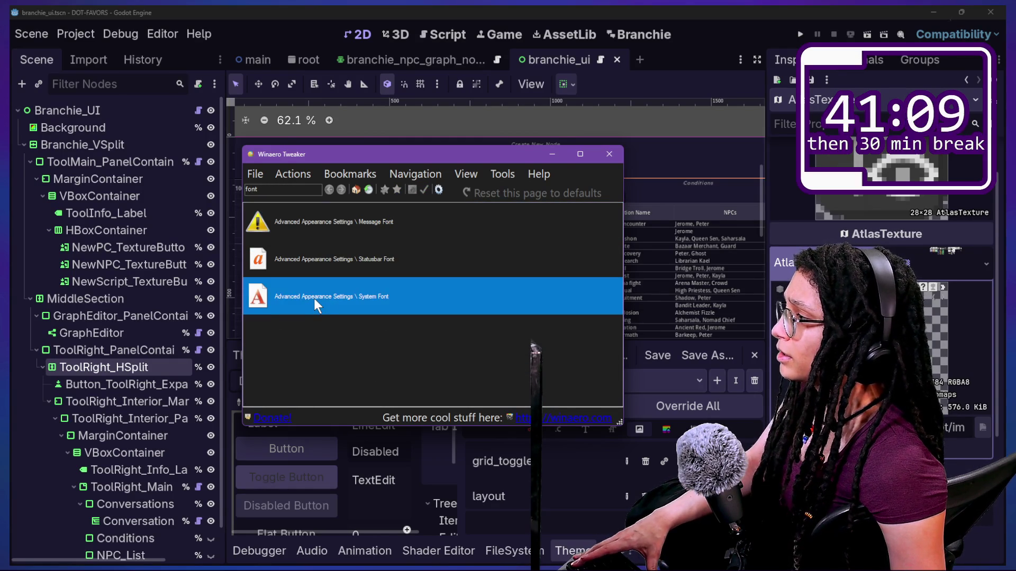
double_click(278, 297)
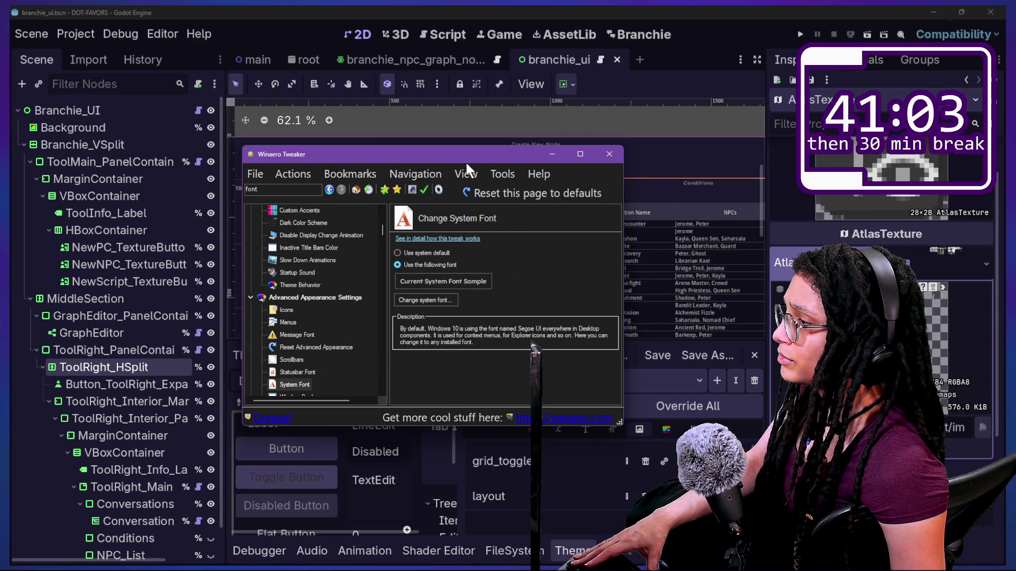
left_click_drag(456, 158, 408, 156)
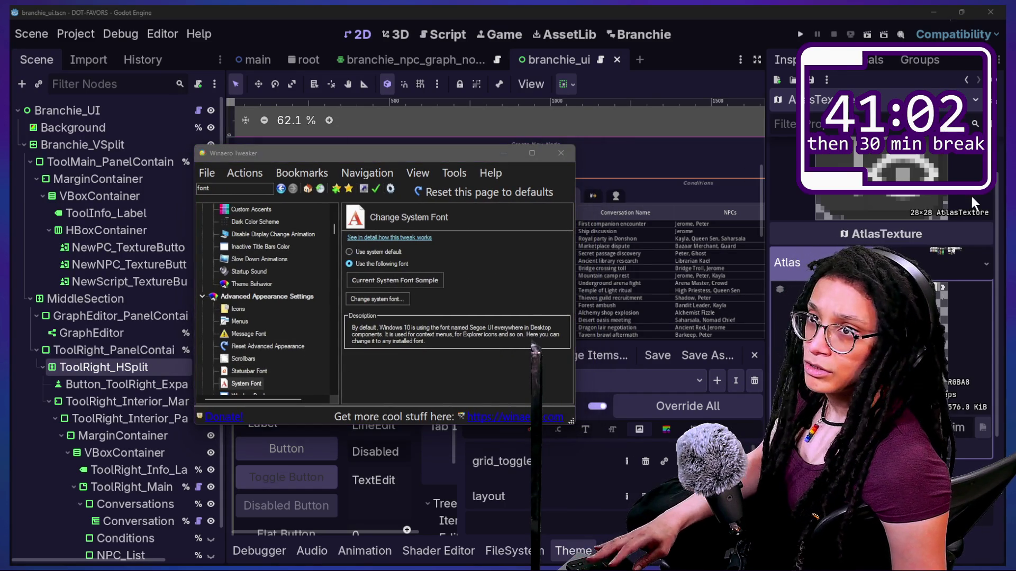
key("alt+Tab")
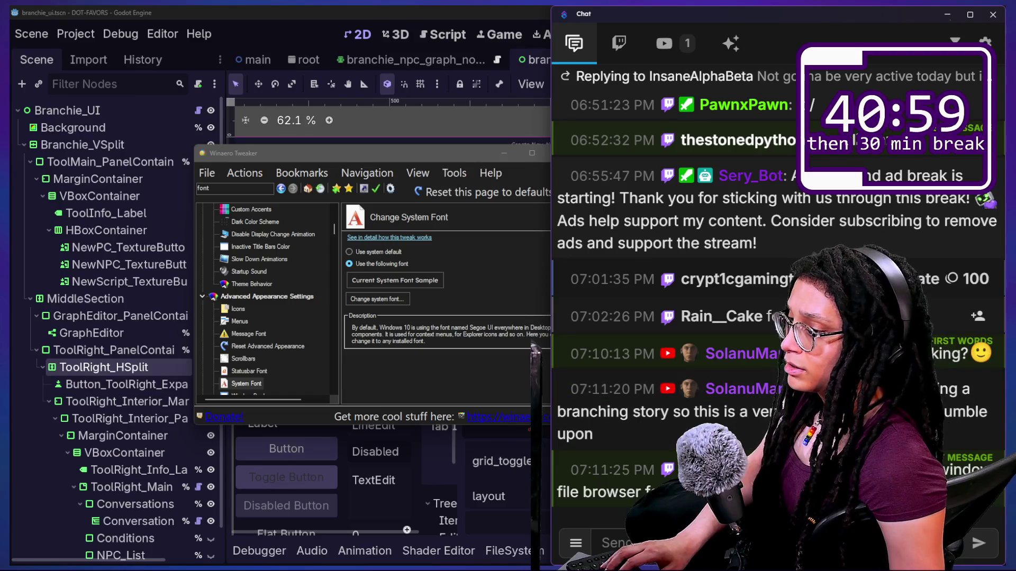
Answer in Chat with 'WinAero Tweaker', close Winaero Tweaker, and return to the Godot editor
type("WinA")
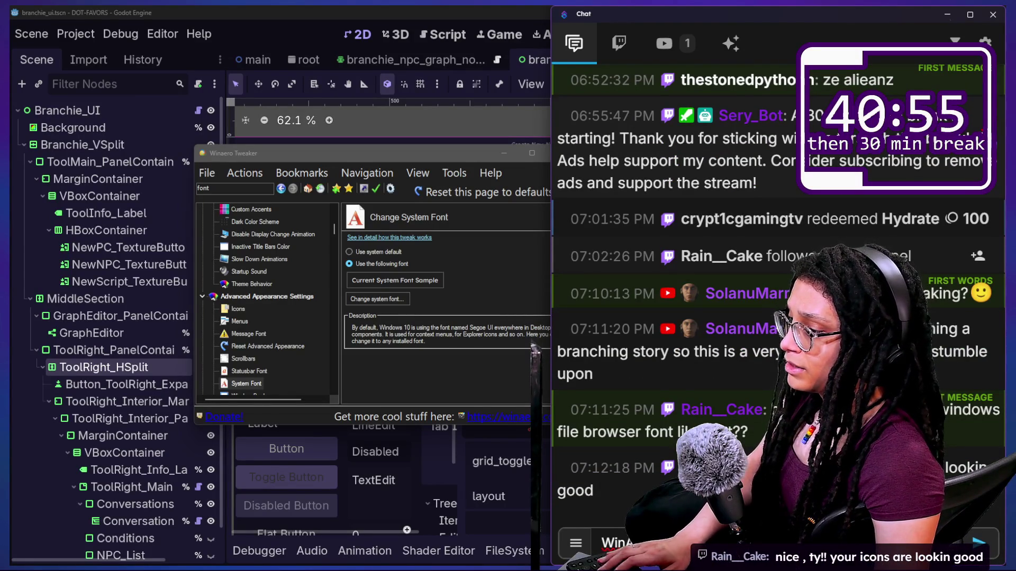
key("alt+Tab")
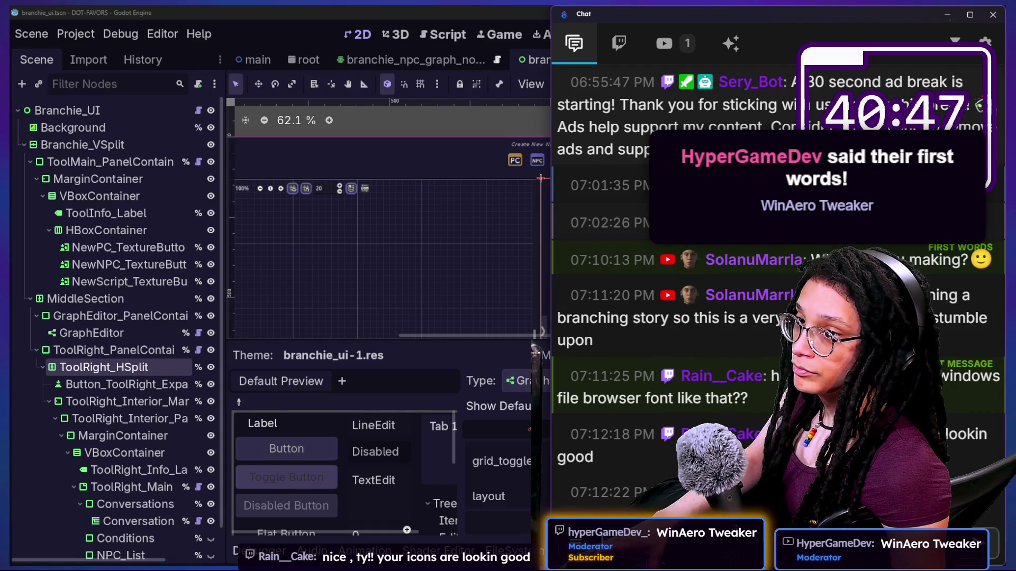
left_click(461, 236)
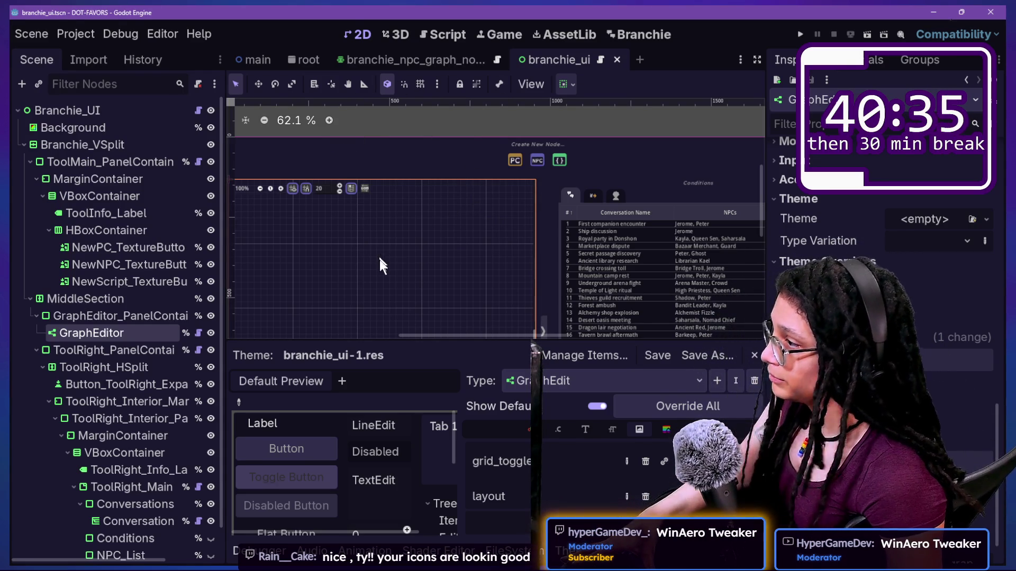
Inspect the GraphEditor_PanelContainer and right-panel nodes in the Scene tree
left_click_drag(454, 339, 446, 334)
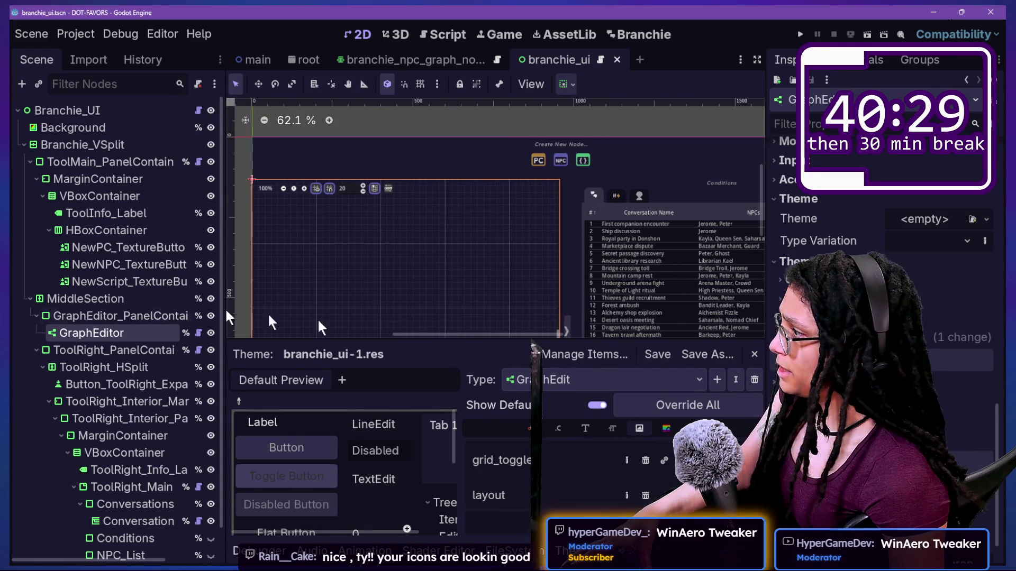
left_click(112, 316)
left_click(116, 397)
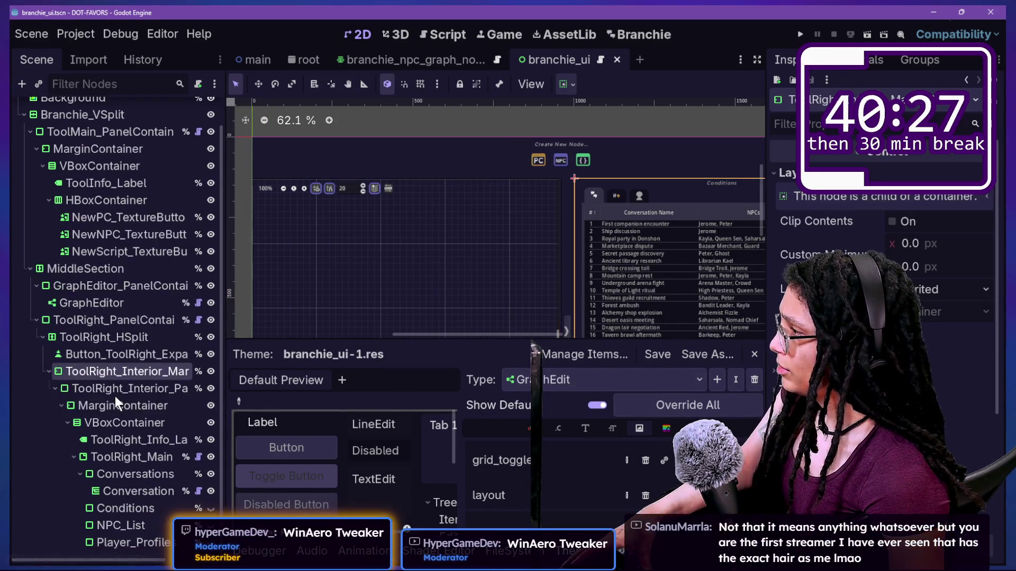
scroll(115, 396, "up", 2)
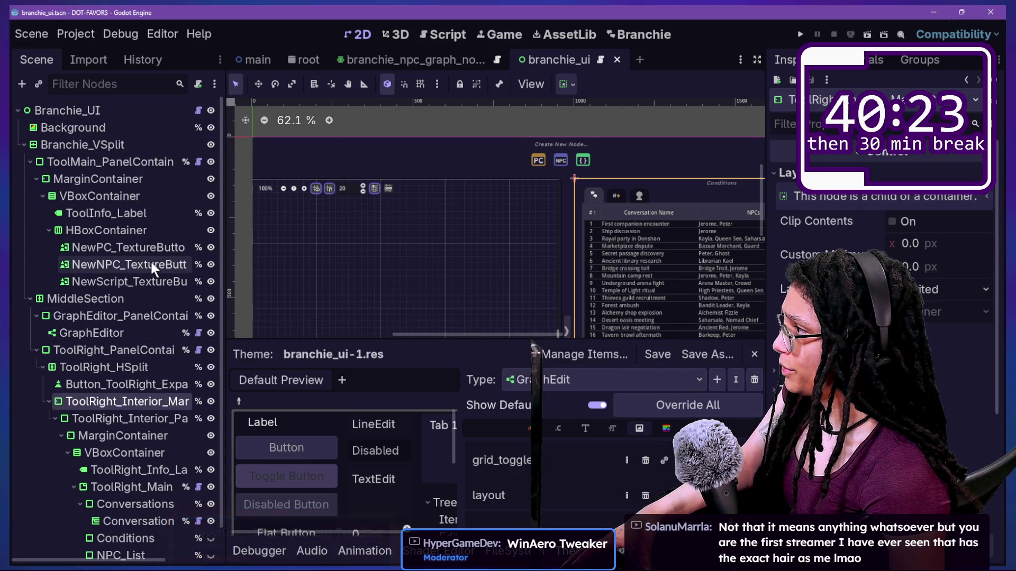
left_click(127, 385)
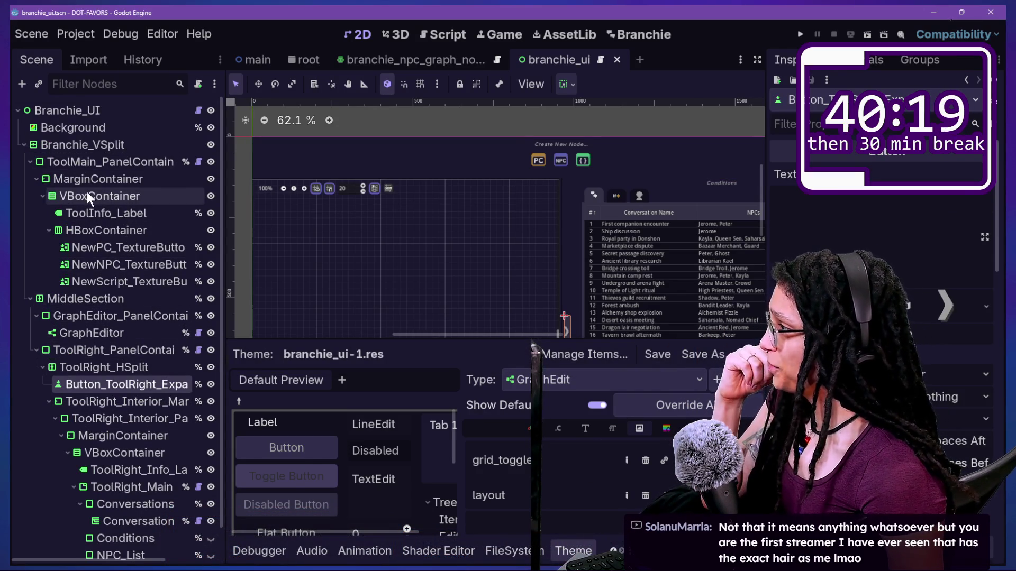
scroll(87, 193, "down", 2)
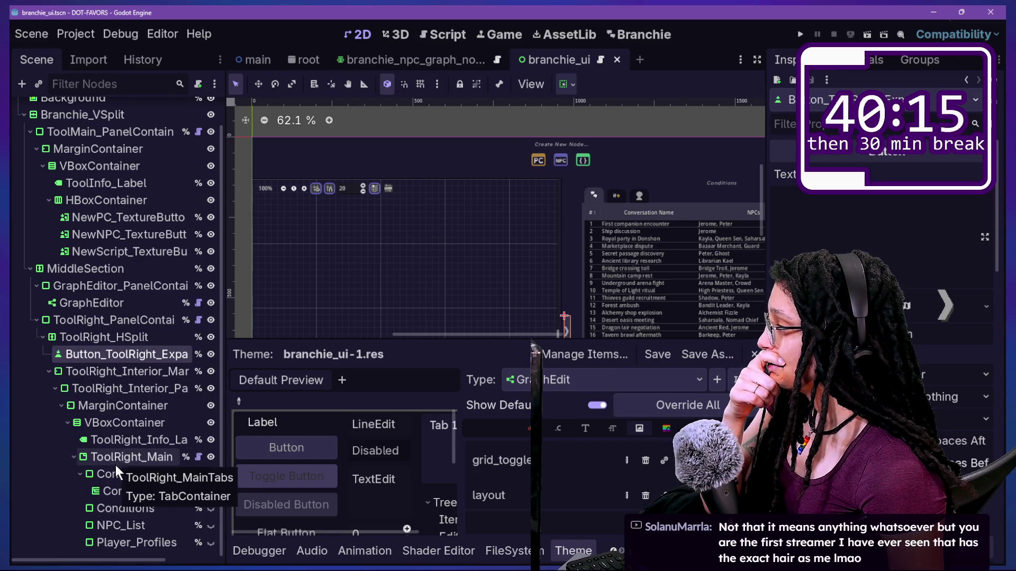
left_click(108, 424)
left_click(115, 407)
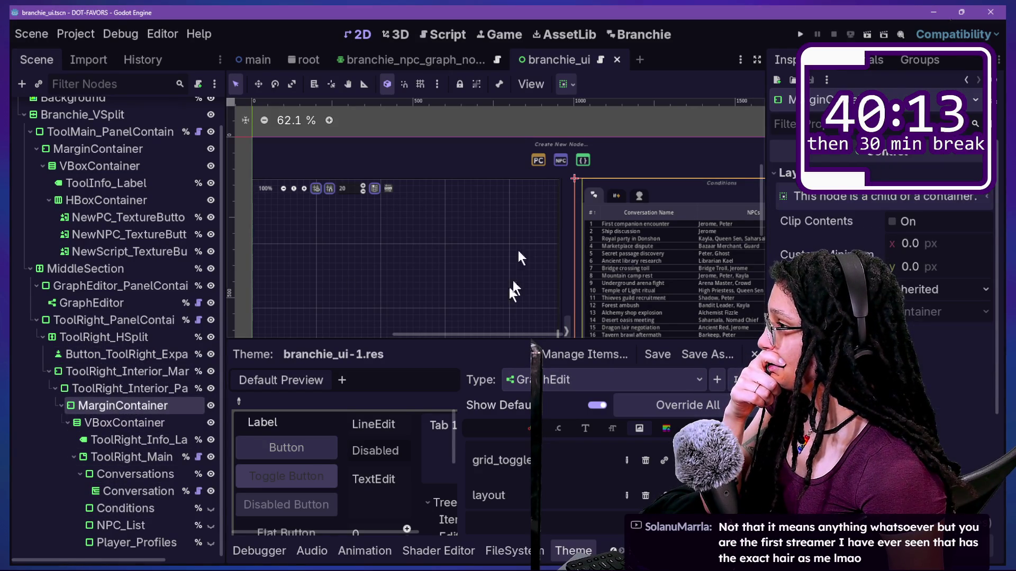
Widen the Scene dock so names like ToolMain_PanelContainer show in full
left_click(540, 164)
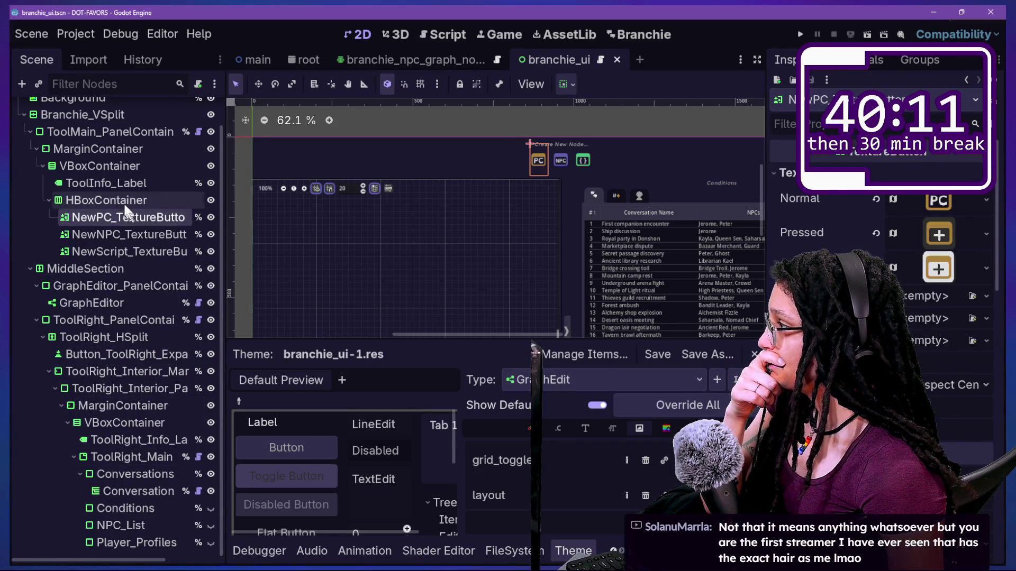
scroll(123, 198, "up", 2)
left_click(117, 163)
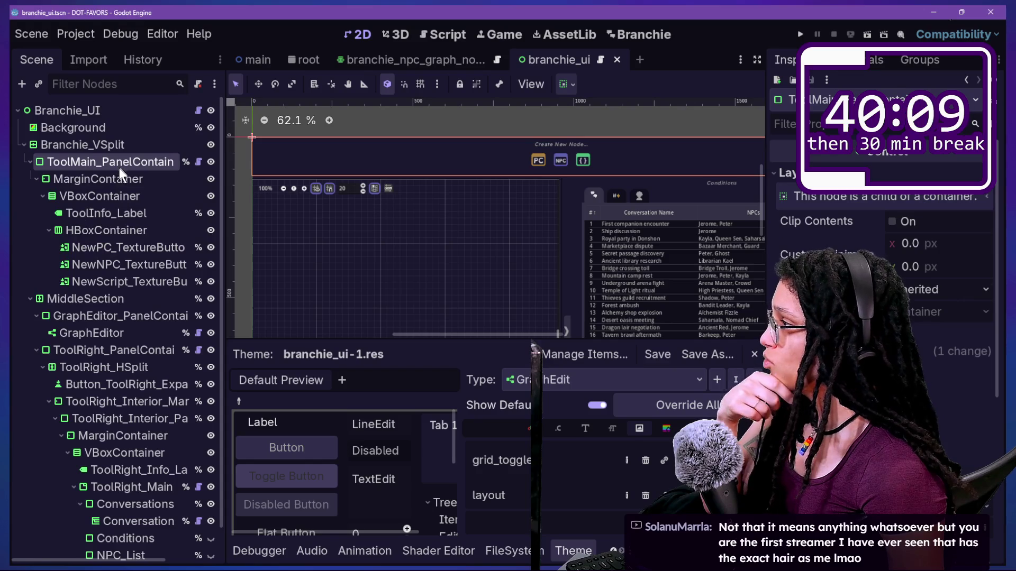
left_click_drag(224, 166, 281, 164)
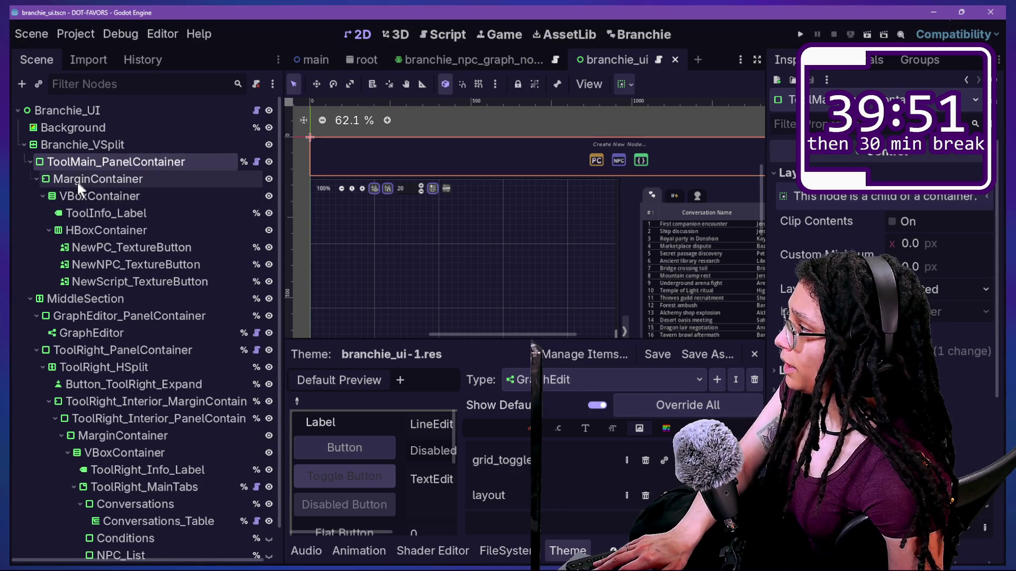
Inspect the top toolbar nodes: VBoxContainer, ToolInfo_Label, ToolMain_PanelContainer and Branchie_VSplit
left_click(83, 200)
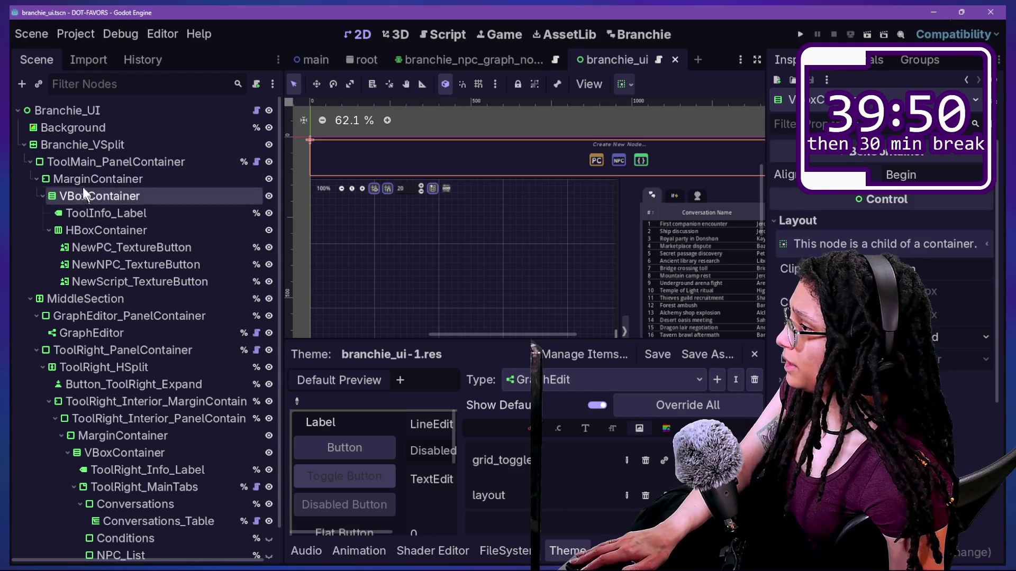
left_click(87, 216)
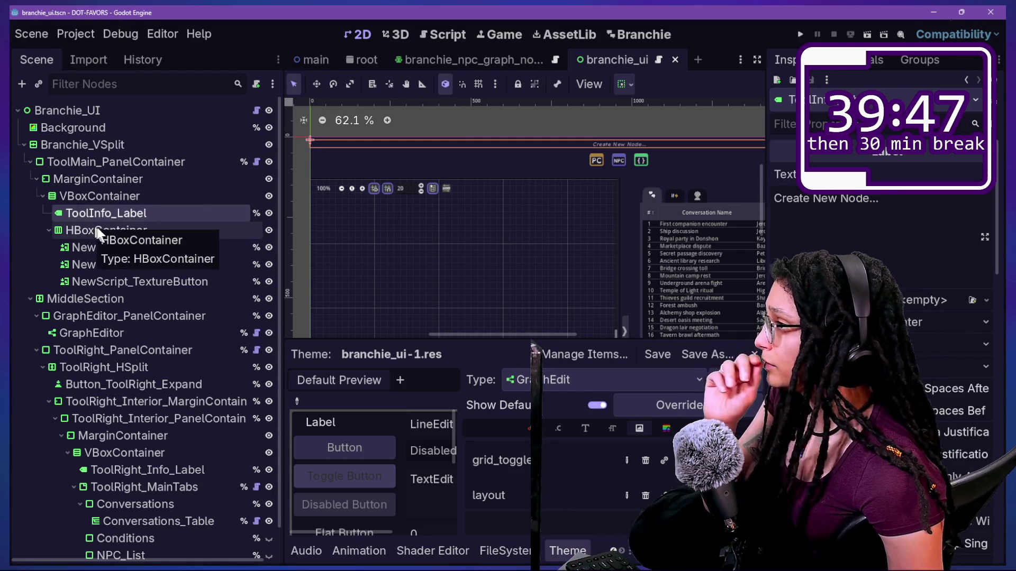
left_click(104, 179)
left_click(105, 163)
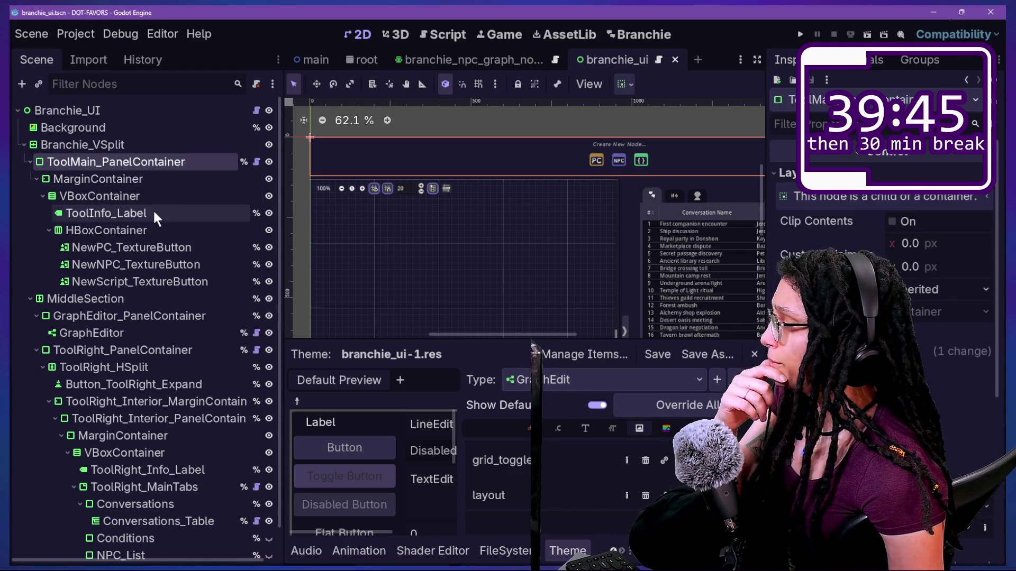
left_click(81, 140)
left_click(82, 154)
left_click(81, 141)
left_click(95, 163)
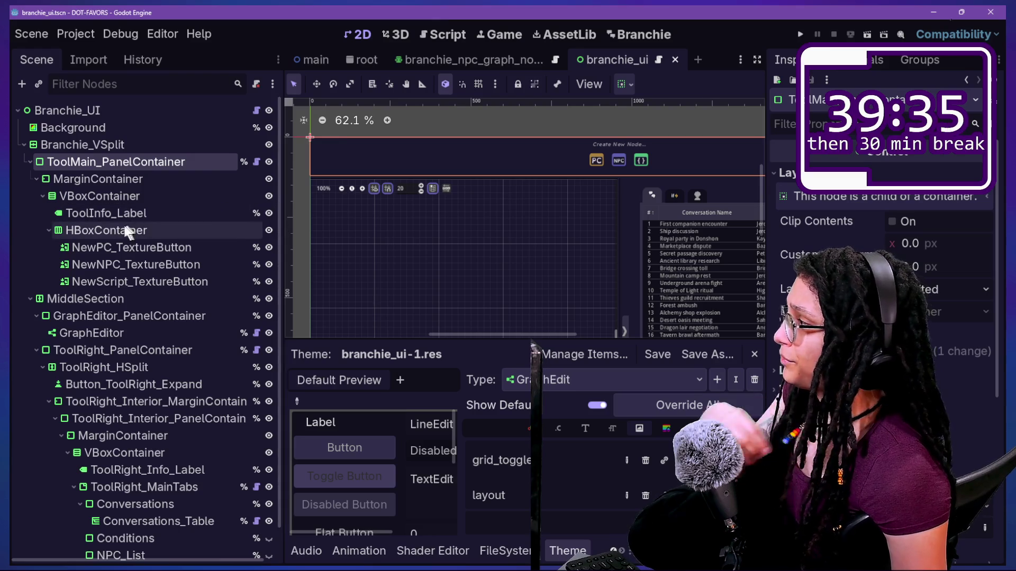
left_click(123, 144)
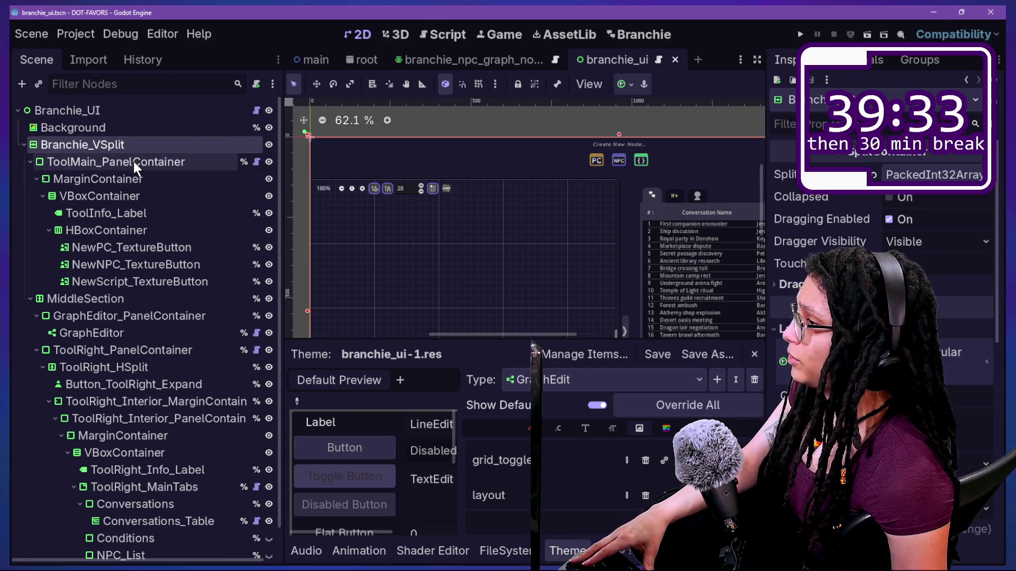
left_click(133, 161)
right_click(128, 158)
left_click(86, 182)
Rename the MarginContainer under ToolMain_PanelContainer to NodeTools_MarginContainer
left_click(94, 176)
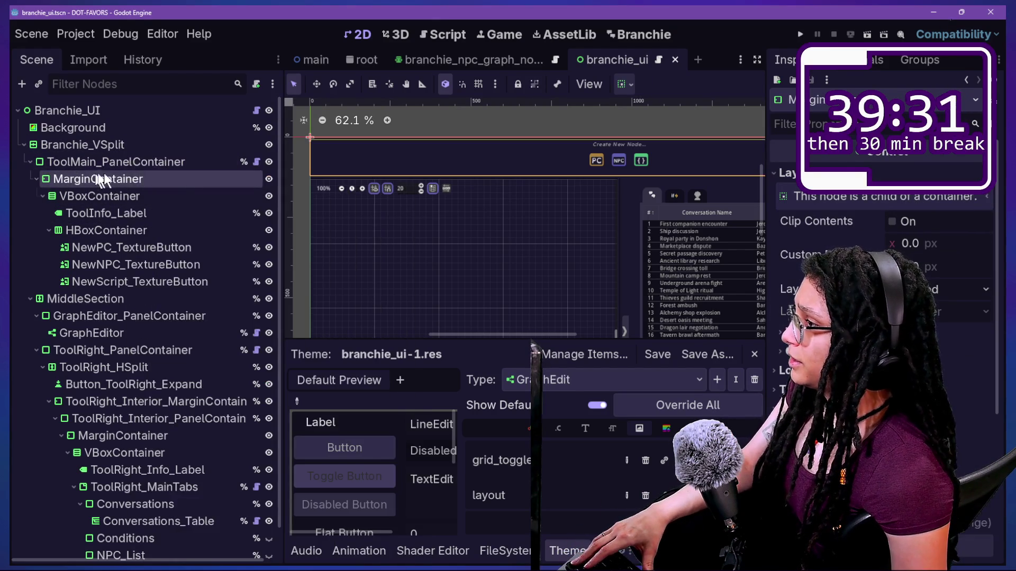
double_click(268, 179)
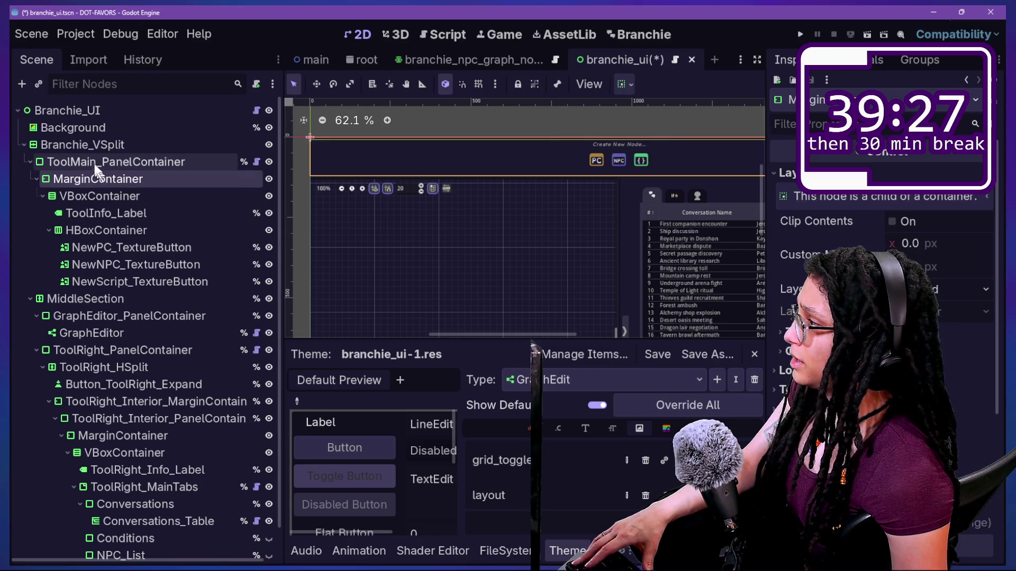
double_click(123, 180)
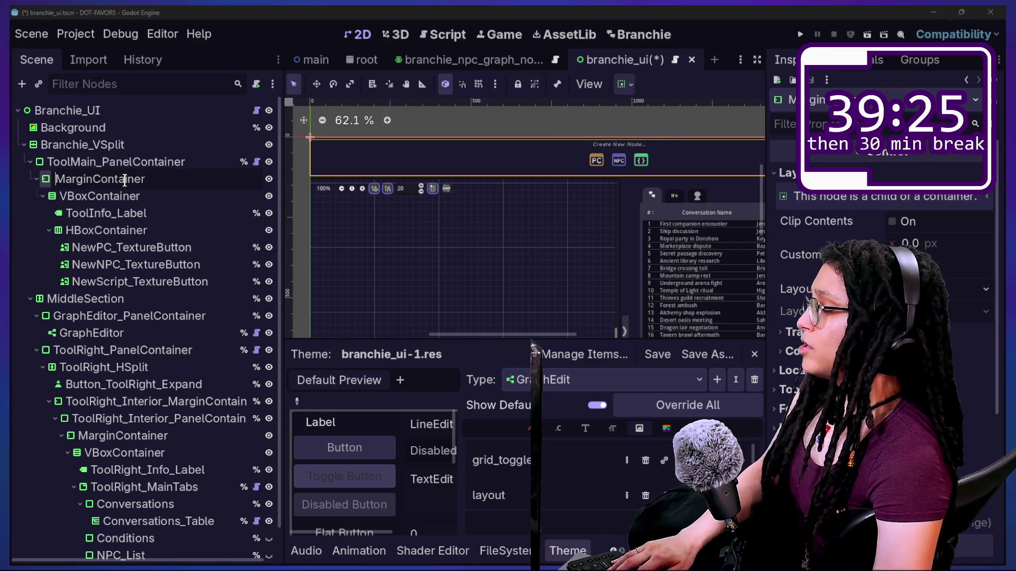
type("NodeTools")
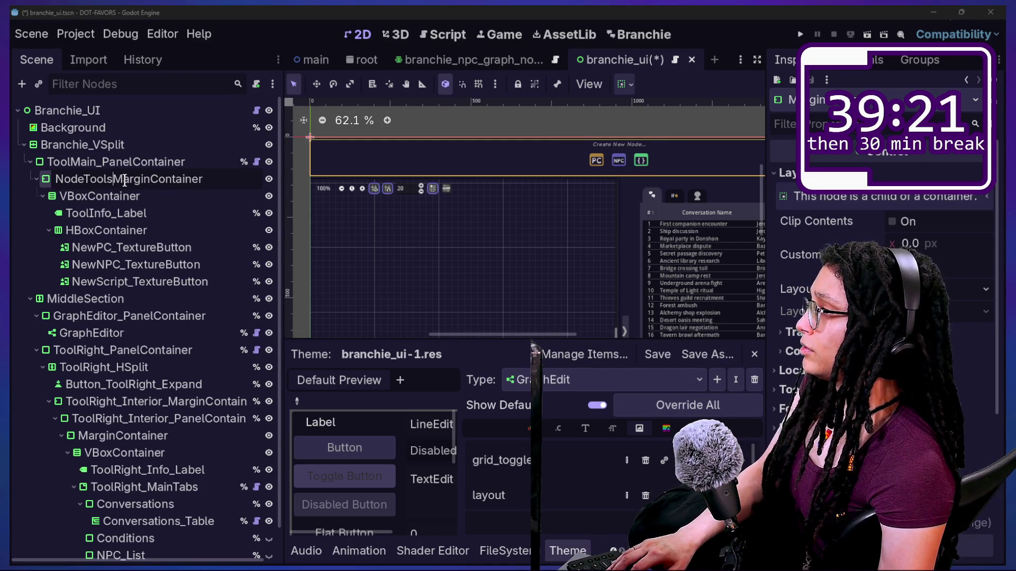
type("_")
key("Return")
Create an HSplitContainer node and place it directly under Branchie_VSplit
right_click(105, 160)
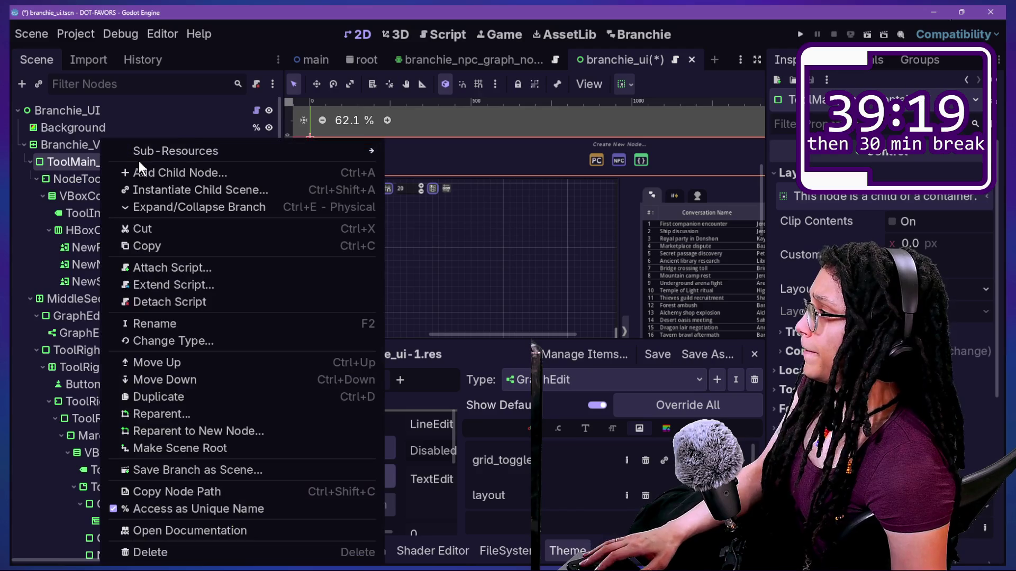
left_click(142, 173)
type("hsp")
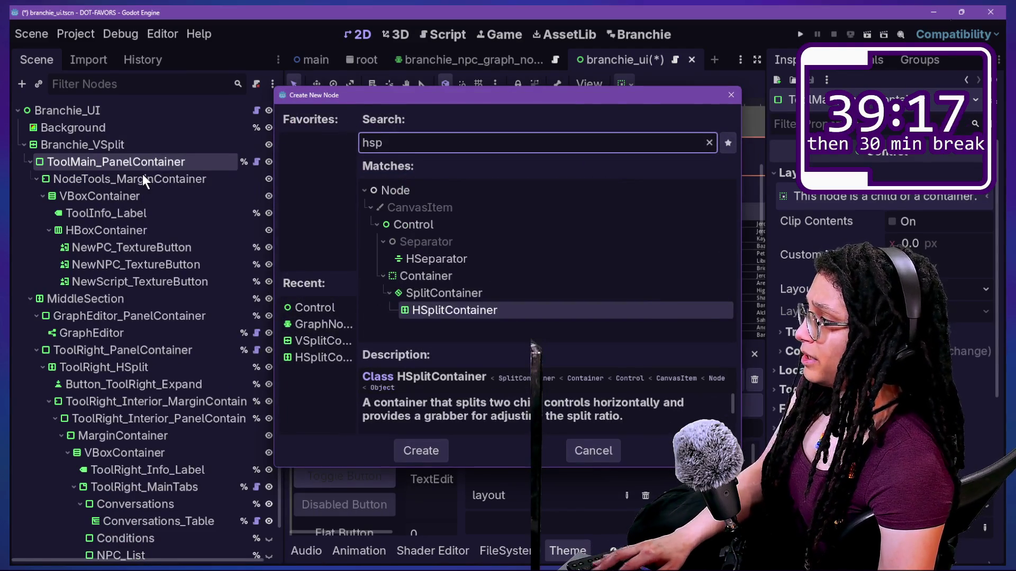
key("Return")
left_click_drag(101, 297, 139, 152)
Enlarge the canvas and move ToolMain_PanelContainer into the HSplitContainer
left_click_drag(766, 126, 889, 132)
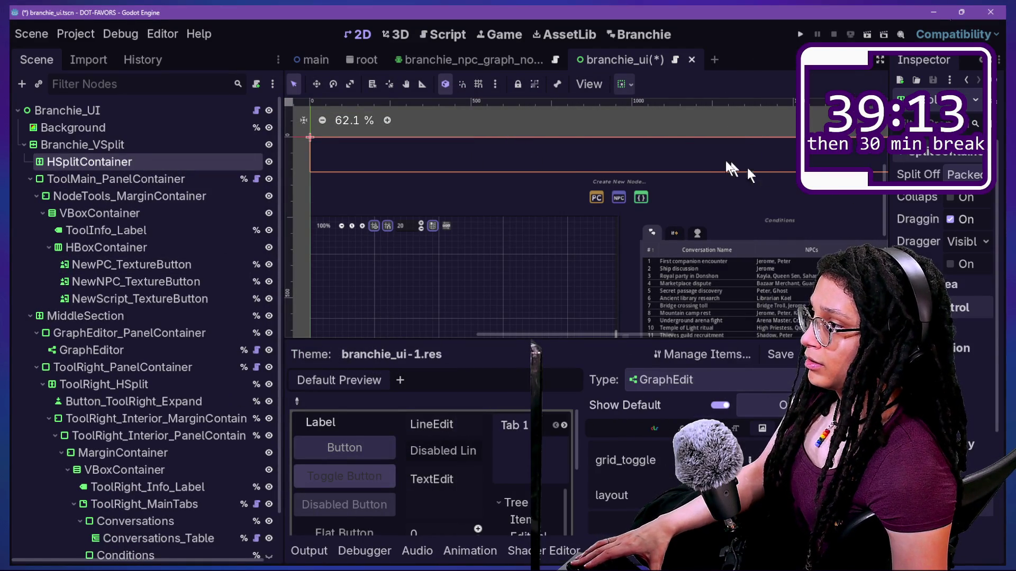
scroll(702, 158, "up", 2)
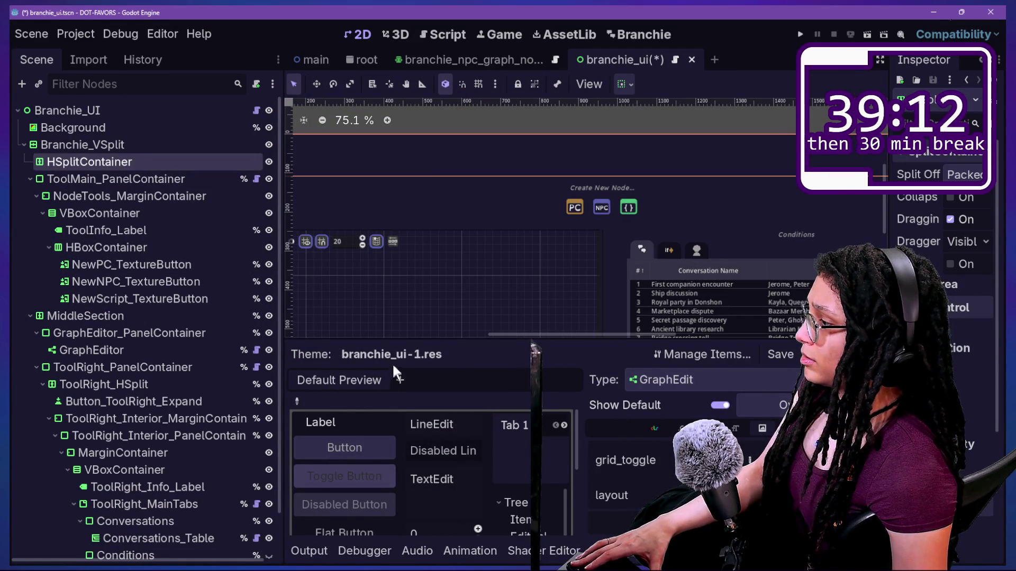
left_click(309, 551)
left_click(309, 551)
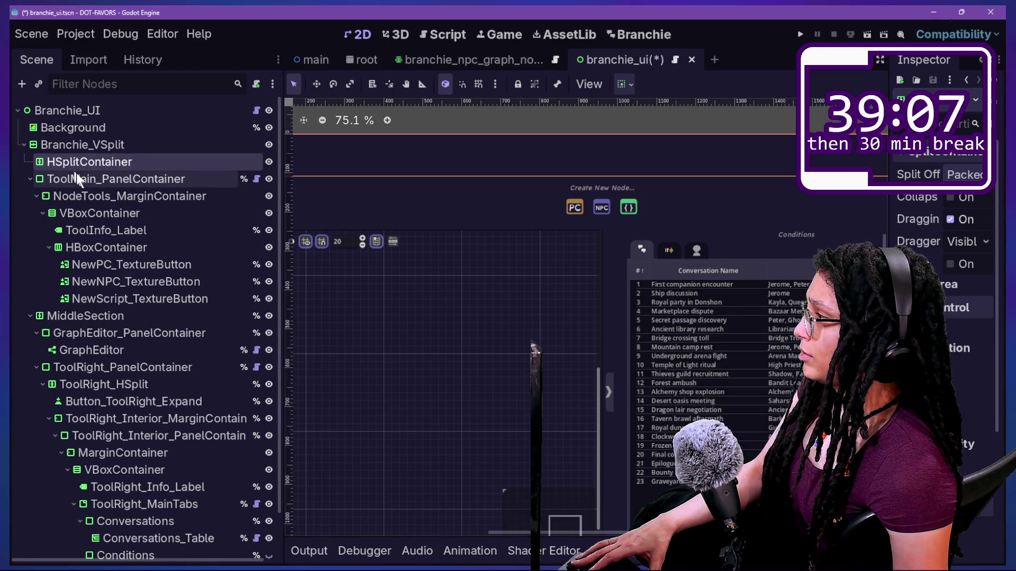
left_click_drag(79, 178, 79, 161)
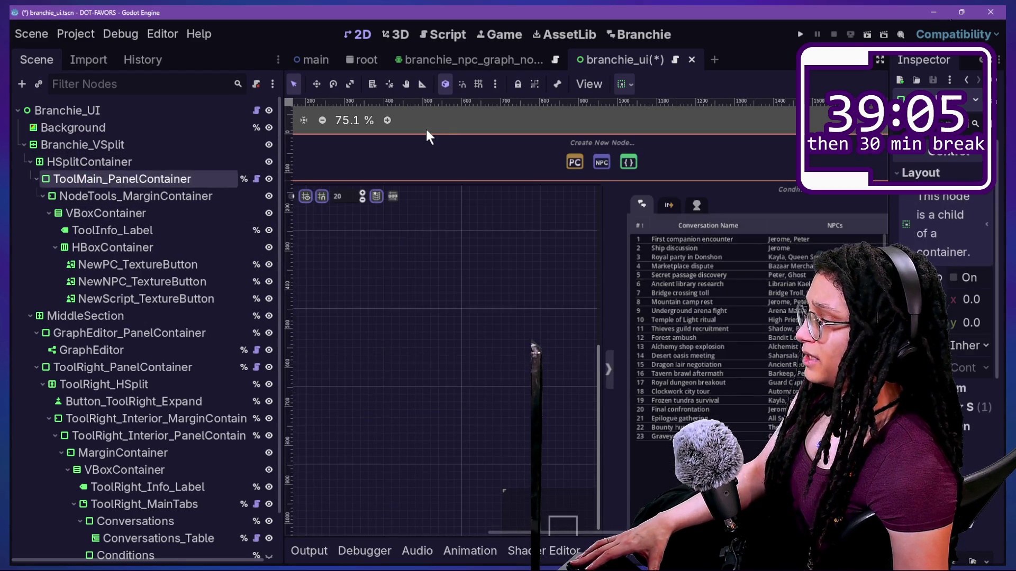
Pan the canvas and inspect ToolInfo_Label, NewPC_TextureButton and the node-button HBoxContainer
scroll(427, 129, "down", 2)
scroll(426, 128, "up", 2)
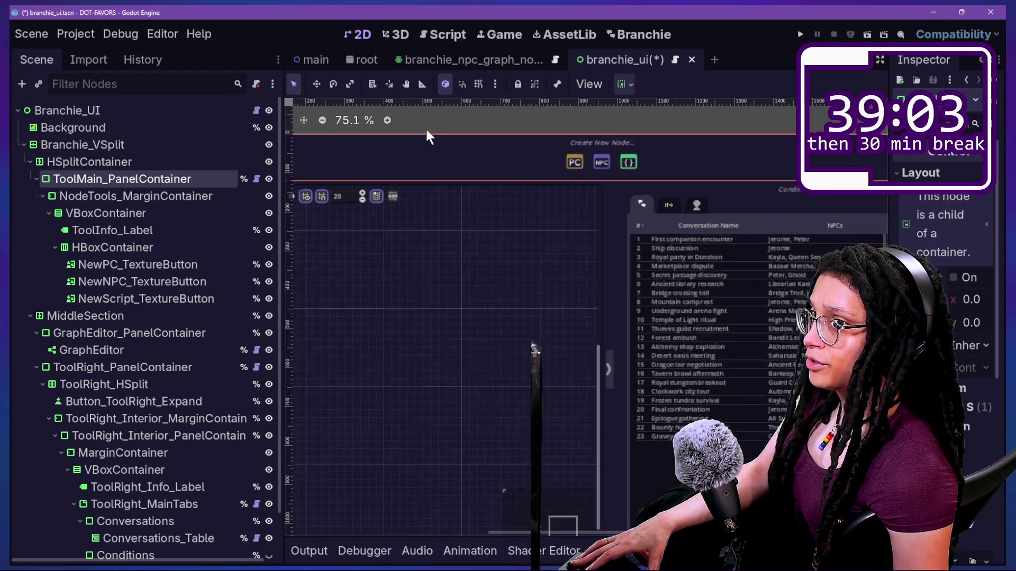
scroll(426, 137, "up", 1)
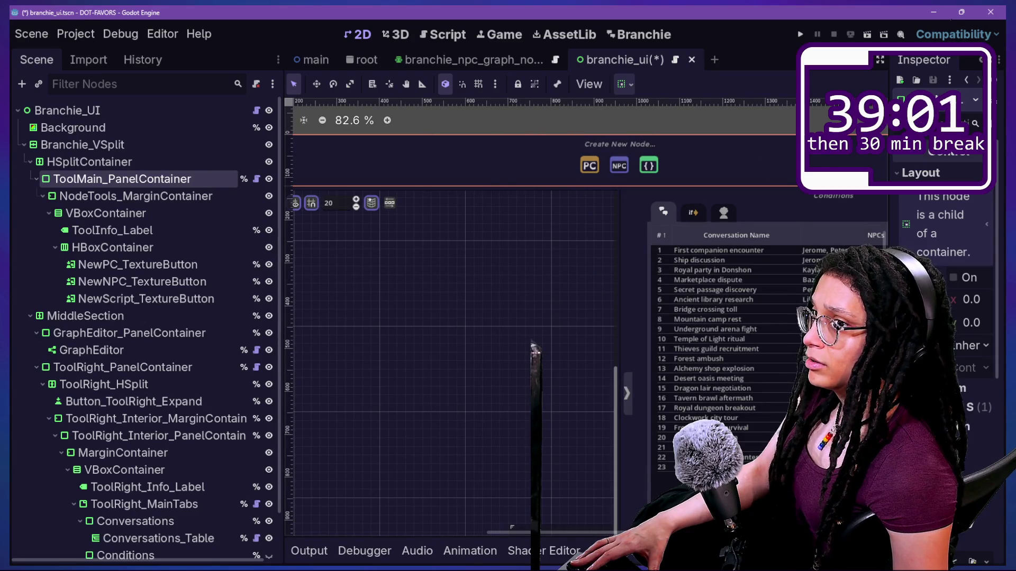
mouse_move(699, 249)
left_mouse_down()
mouse_move(612, 272)
mouse_move(625, 340)
mouse_move(642, 360)
left_mouse_up()
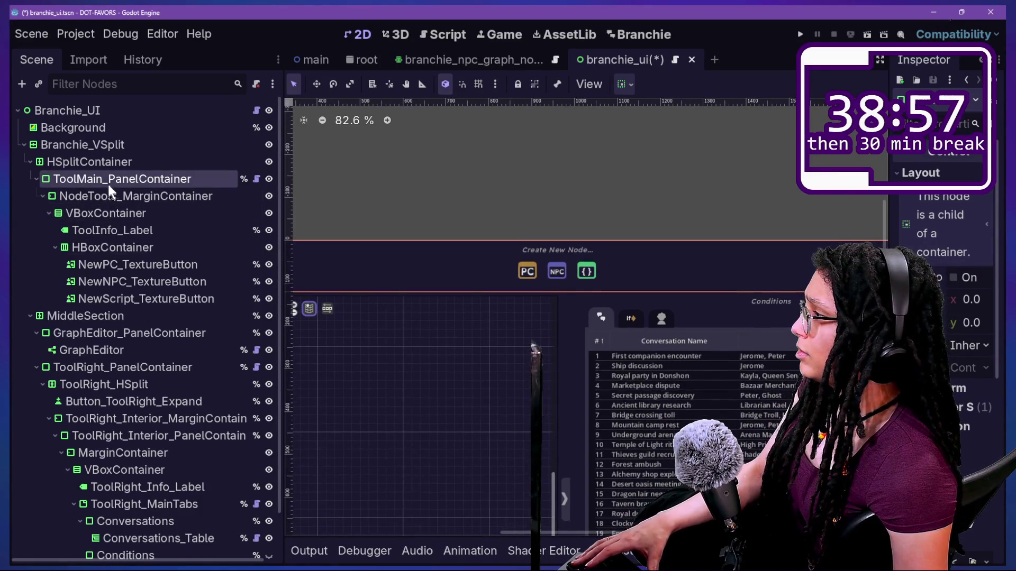
left_click(107, 196)
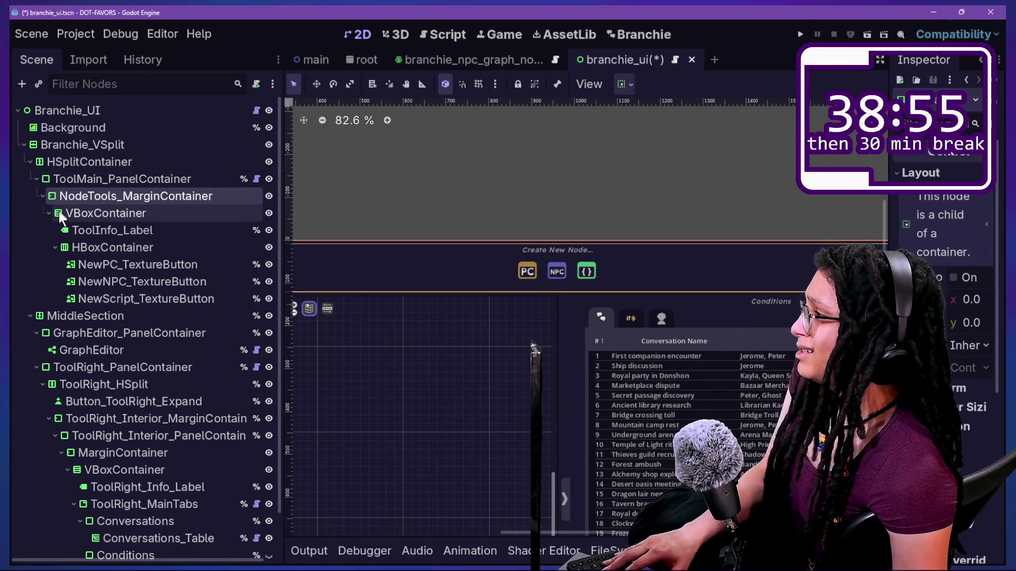
left_click(132, 230)
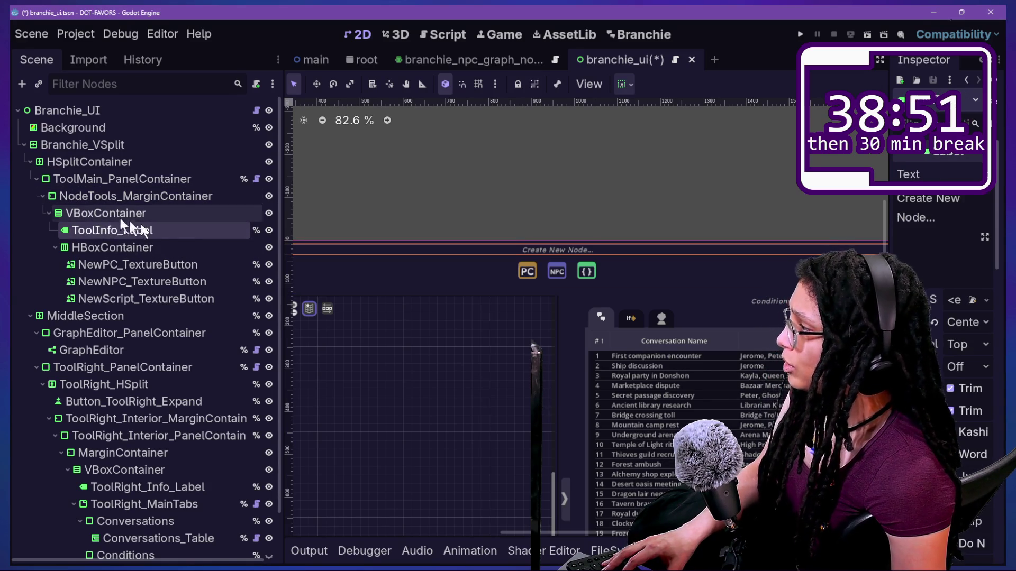
left_click(122, 263)
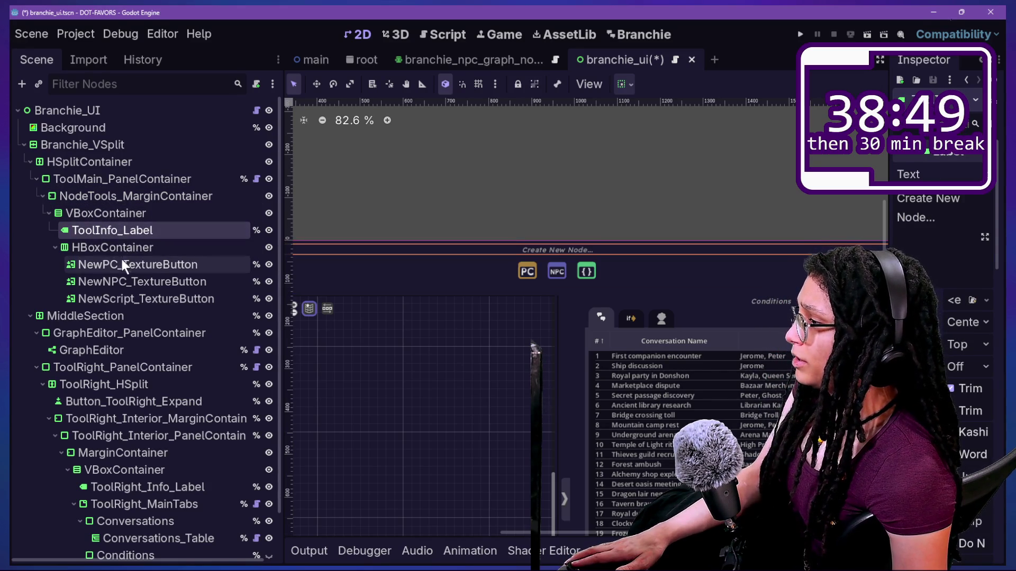
left_click(158, 247)
left_click(98, 178)
Rename NodeTools_MarginContainer back to MarginContainer and frame ToolInfo_Label in the view
left_click(112, 196)
left_click(107, 195)
left_click(123, 197)
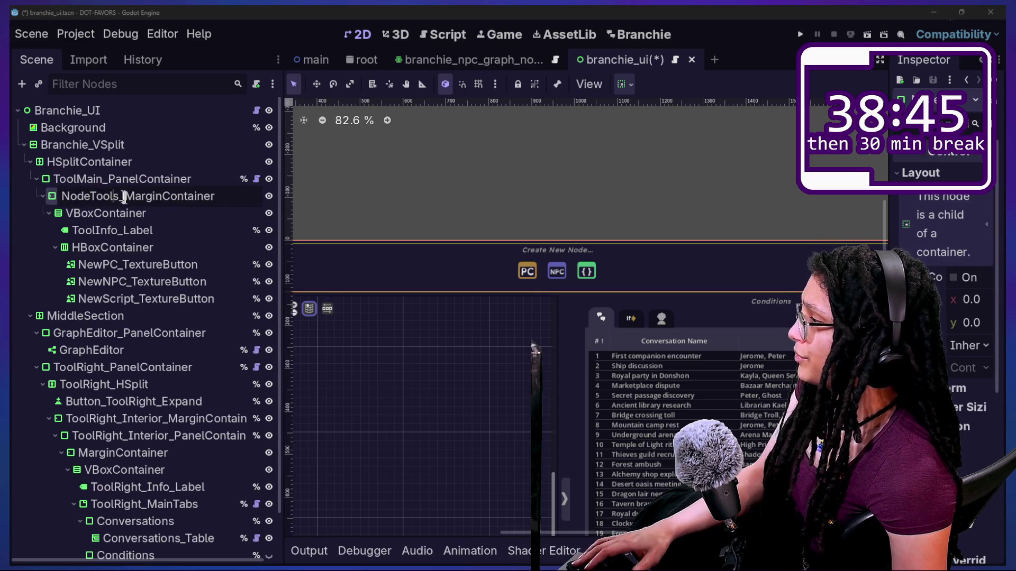
key("BackSpace")
key("Return")
left_click(132, 231)
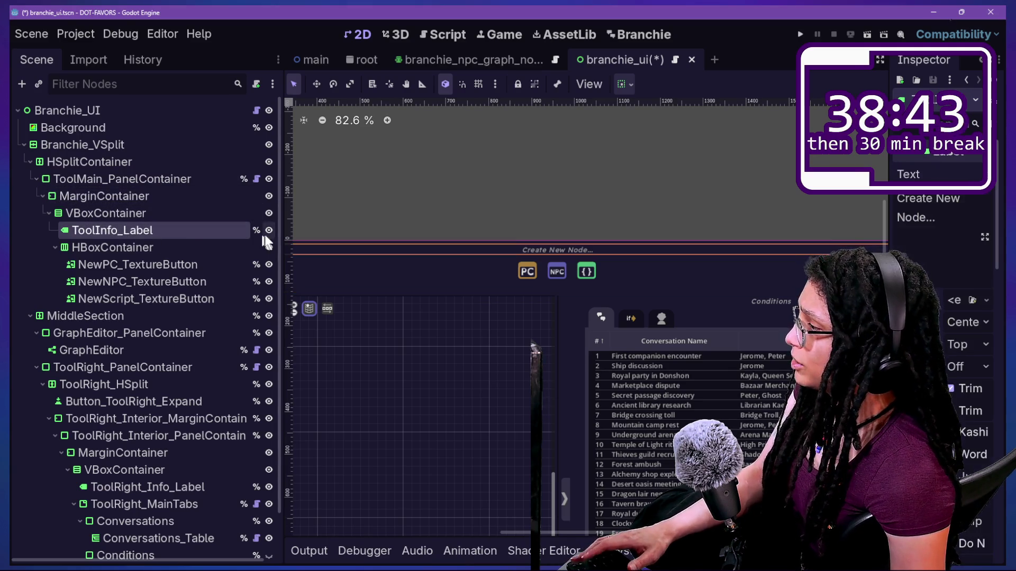
key("f")
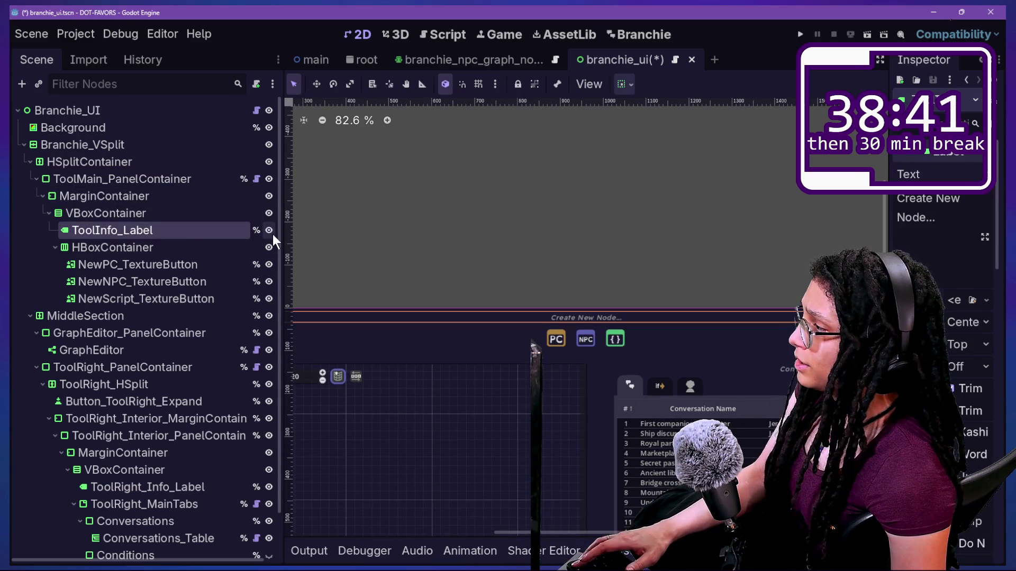
Move the HSplitContainer into the VBoxContainer below ToolInfo_Label, wrapping the node-button HBoxContainer
left_click_drag(682, 188, 631, 111)
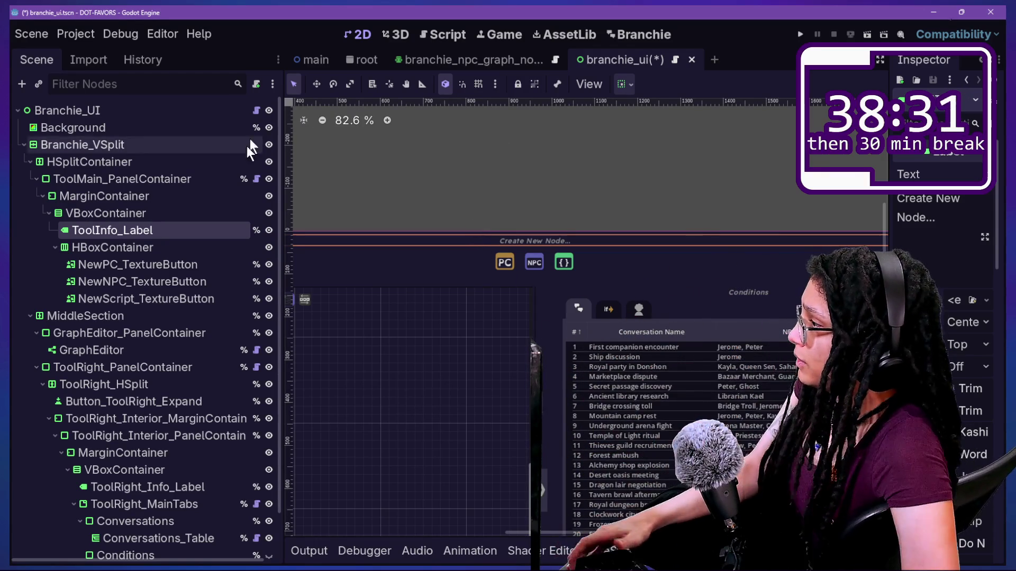
left_click(185, 213)
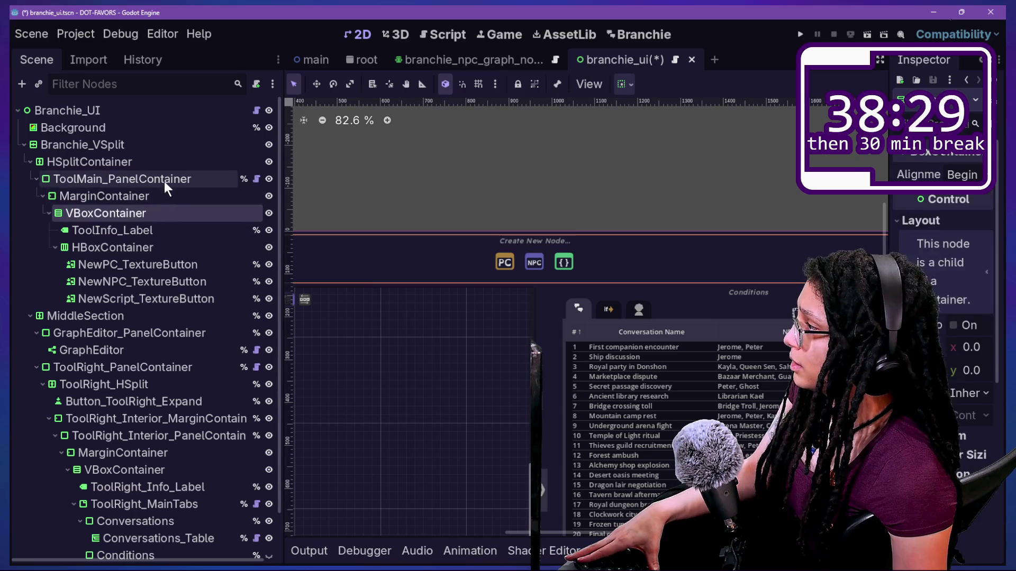
left_click(169, 200)
left_click_drag(154, 193, 153, 153)
mouse_move(100, 298)
left_mouse_down()
mouse_move(122, 227)
mouse_move(100, 241)
mouse_move(102, 230)
left_mouse_up()
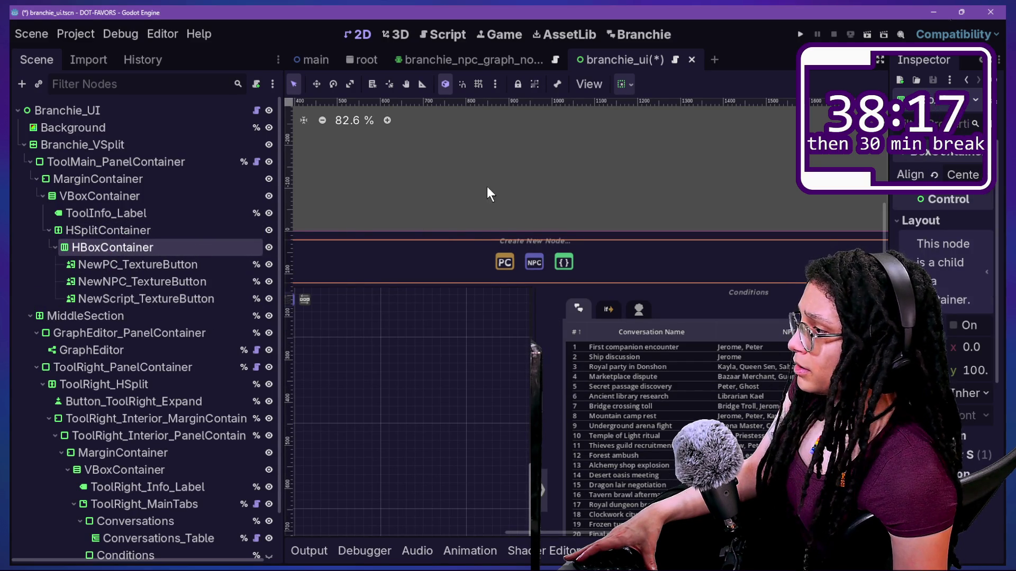
Rename the button row HBoxContainer to NodeTools_HBoxContainer
double_click(133, 247)
key("Home")
type("odeTools_")
key("Return")
left_click(149, 272)
left_click(132, 250)
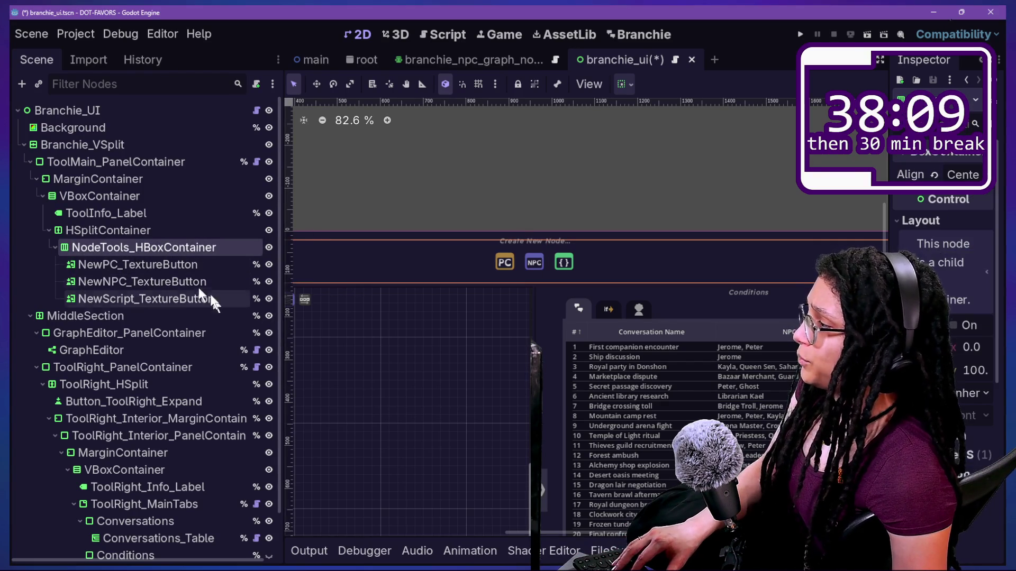
Duplicate NodeTools_HBoxContainer and rename the copy ConvoTools_HBoxContainer
key("ctrl+d")
scroll(422, 288, "down", 3)
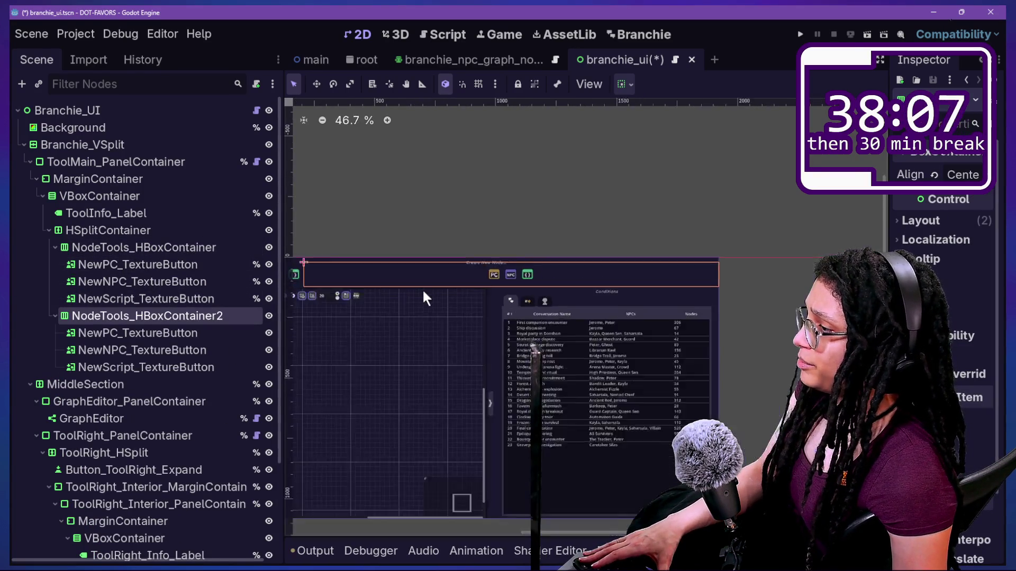
scroll(423, 288, "down", 3)
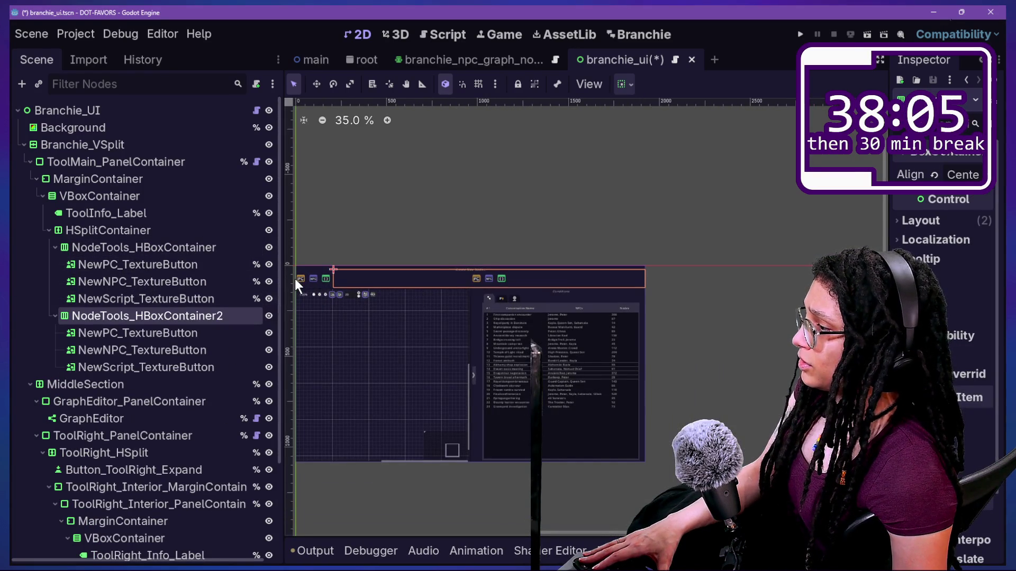
scroll(294, 278, "up", 3)
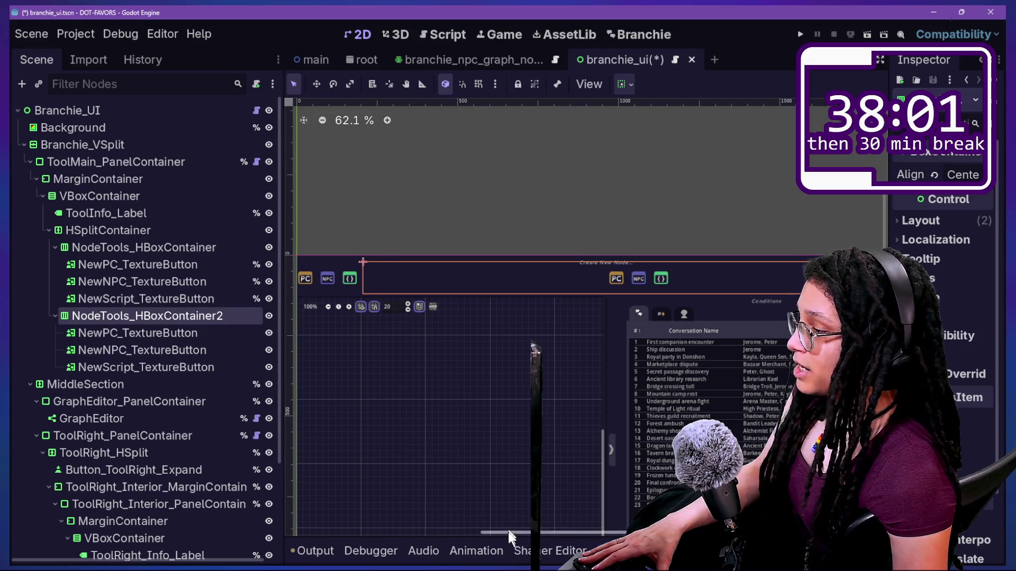
left_click(132, 350)
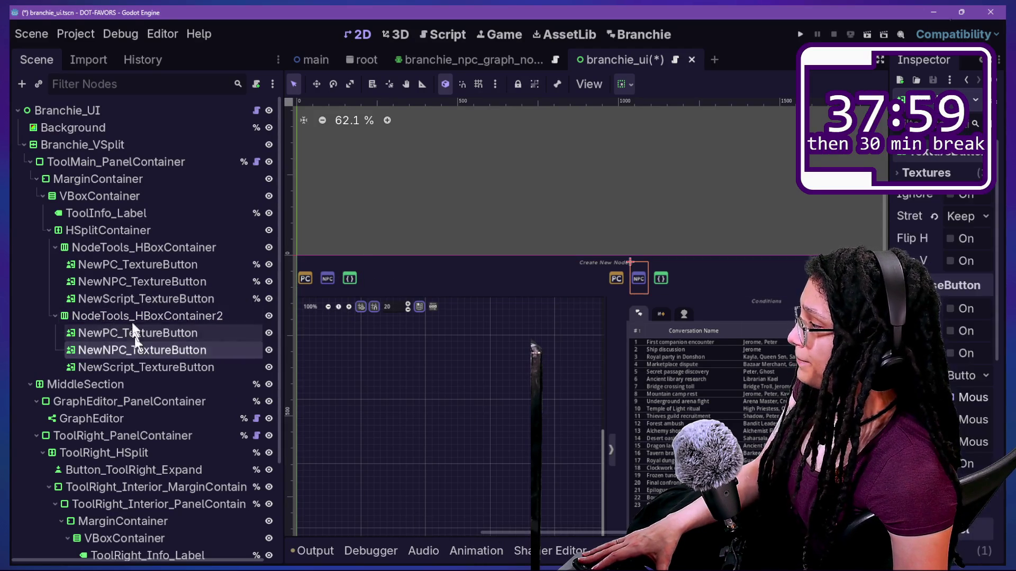
double_click(129, 316)
left_click(181, 315)
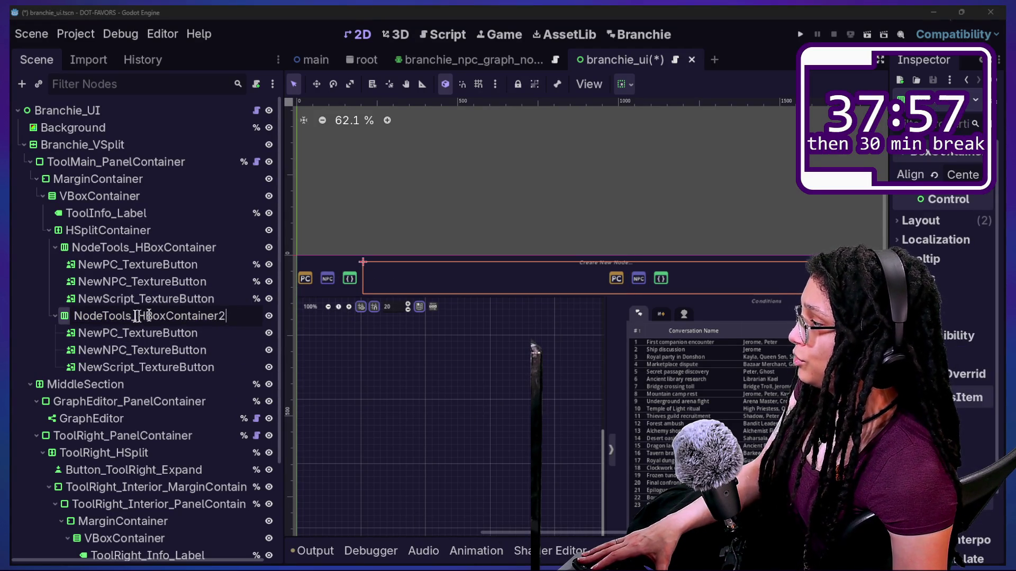
type("ConvoT")
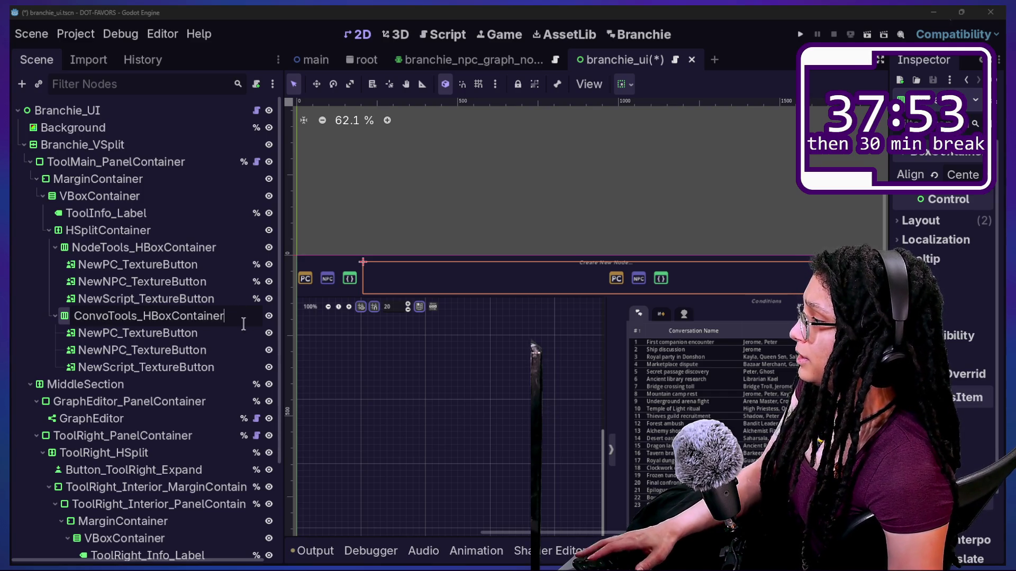
left_click(95, 230)
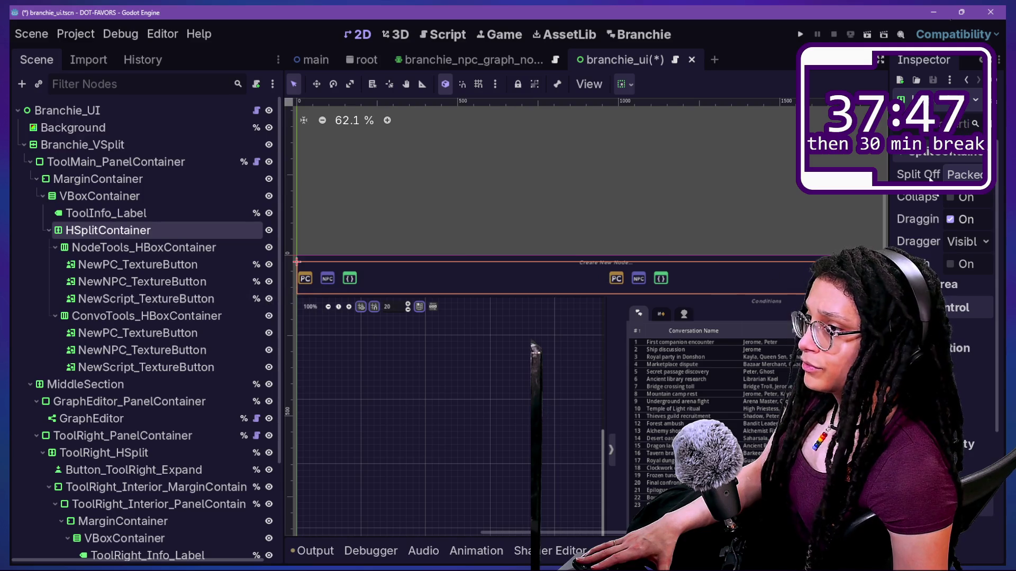
Raise the HSplitContainer's split offset to separate the two button rows
left_click_drag(890, 167, 771, 167)
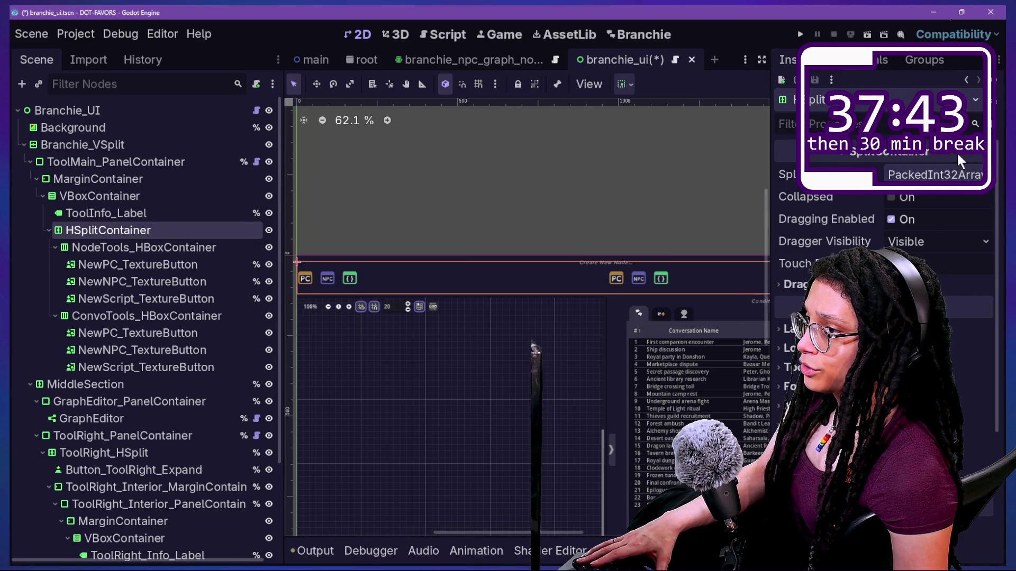
left_click(951, 168)
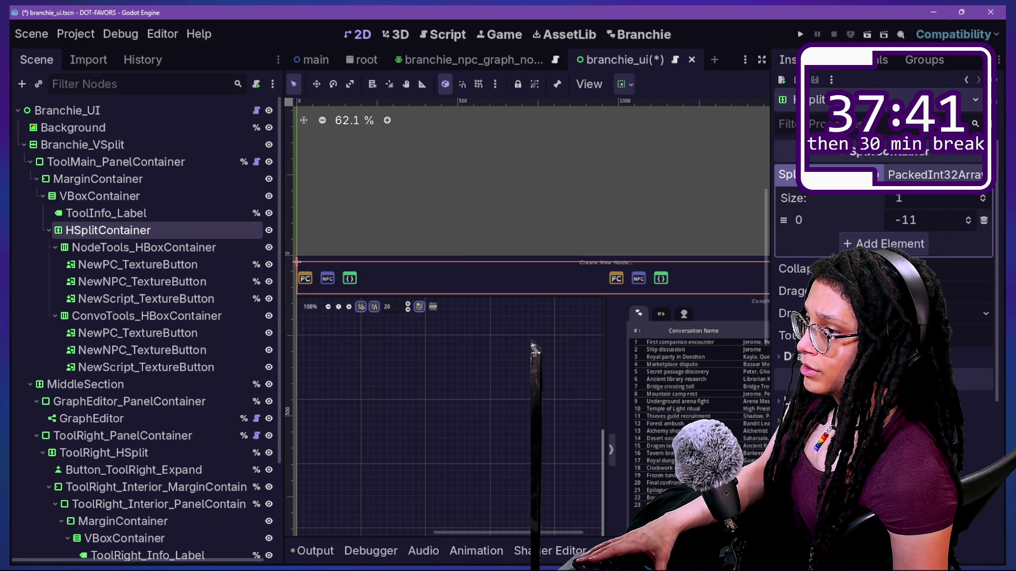
mouse_move(926, 220)
left_mouse_down()
mouse_move(1000, 220)
mouse_move(931, 220)
mouse_move(964, 220)
left_mouse_up()
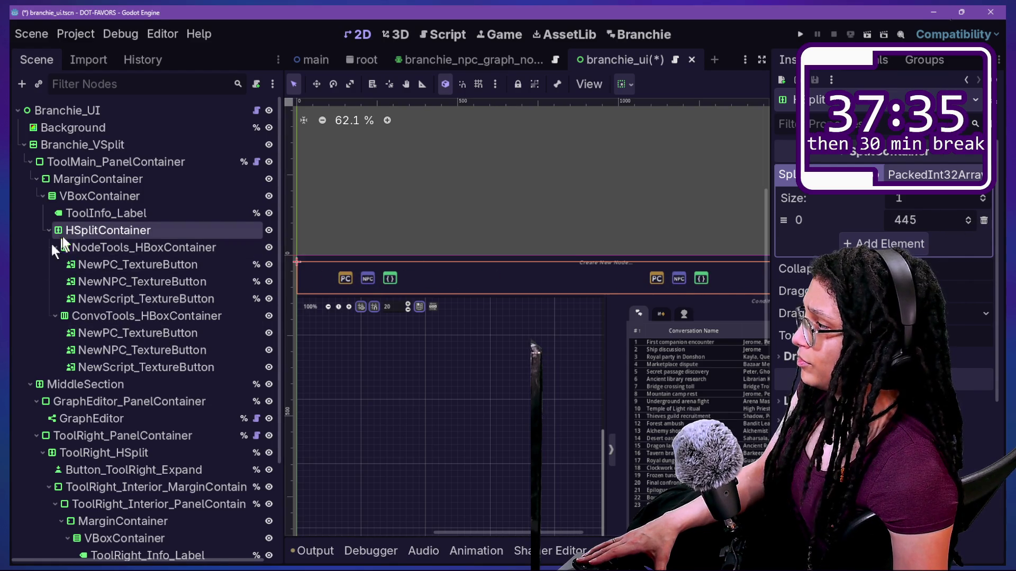
Set ConvoTools_HBoxContainer's horizontal container sizing to Shrink Center
left_click(101, 269)
left_click(113, 286)
left_click(116, 299)
left_click(123, 332)
left_click(122, 316)
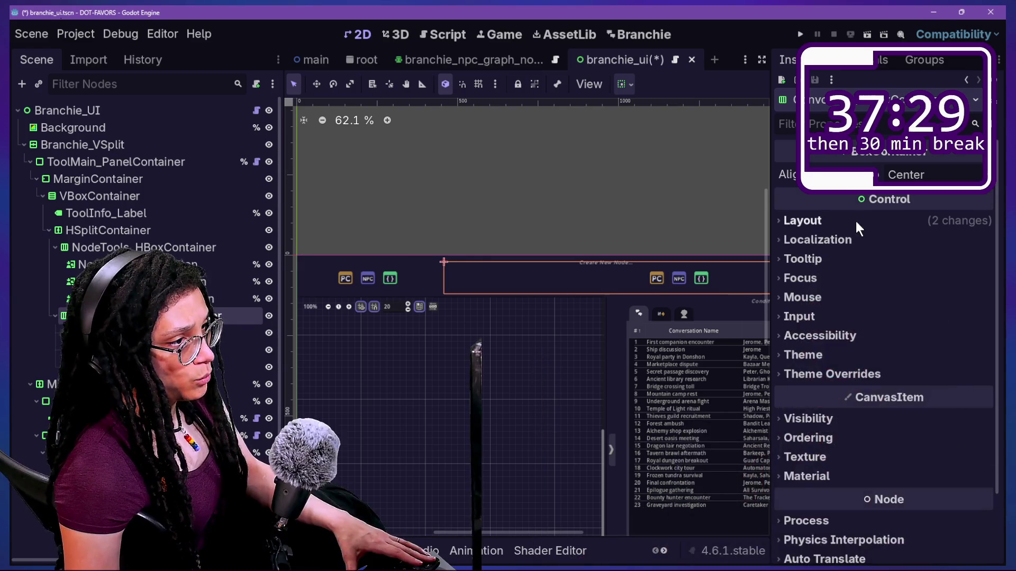
left_click(855, 222)
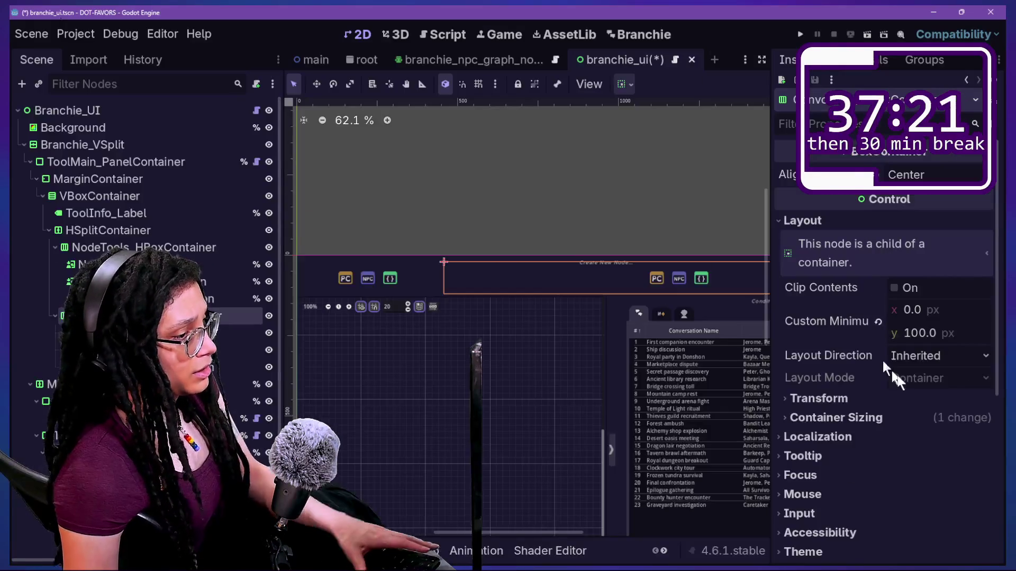
left_click(880, 418)
scroll(880, 420, "down", 2)
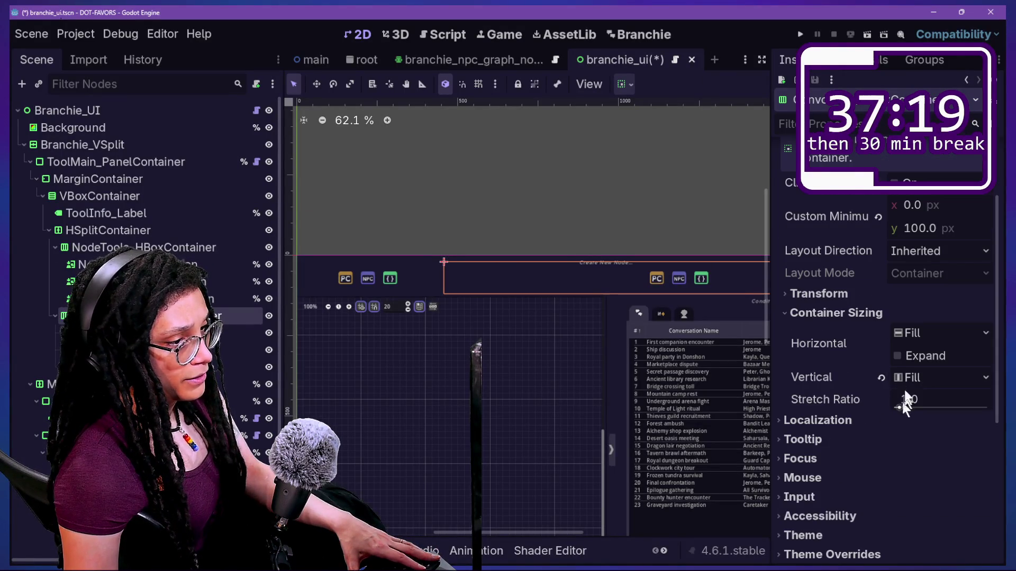
left_click(909, 333)
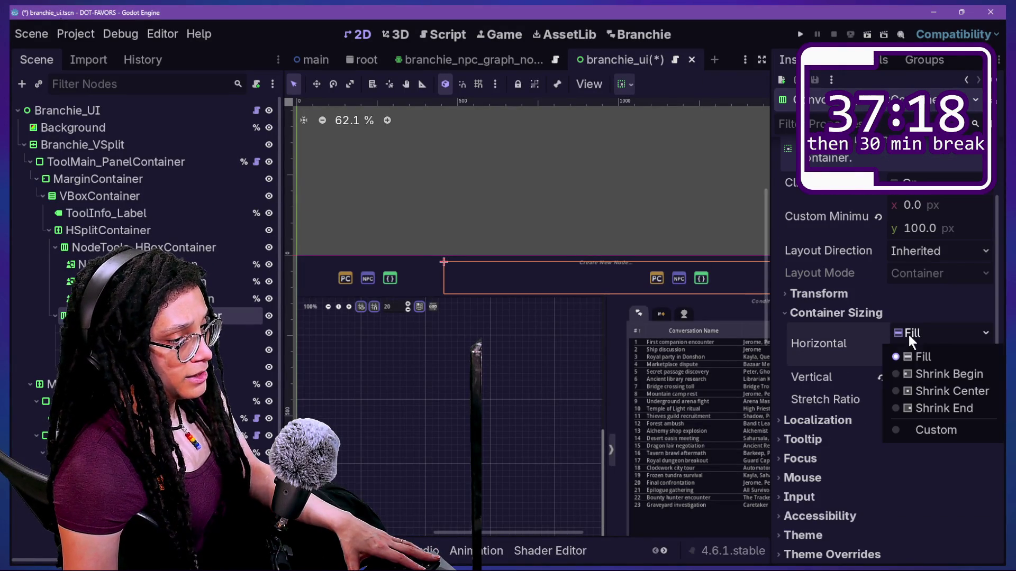
left_click(916, 389)
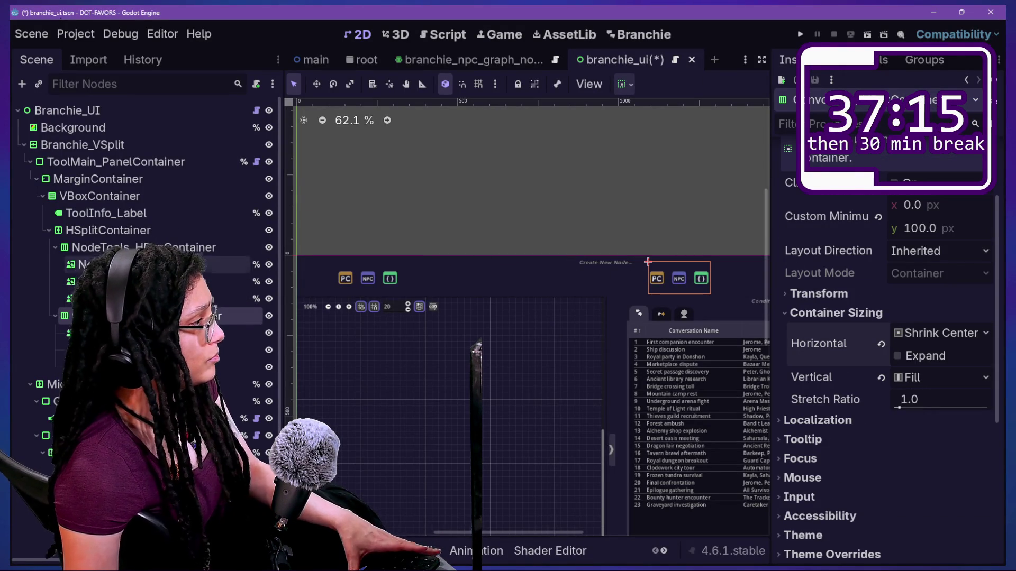
Set NodeTools_HBoxContainer's horizontal container sizing to Shrink Center as well
left_click(527, 317)
left_click(204, 316)
left_click(159, 248)
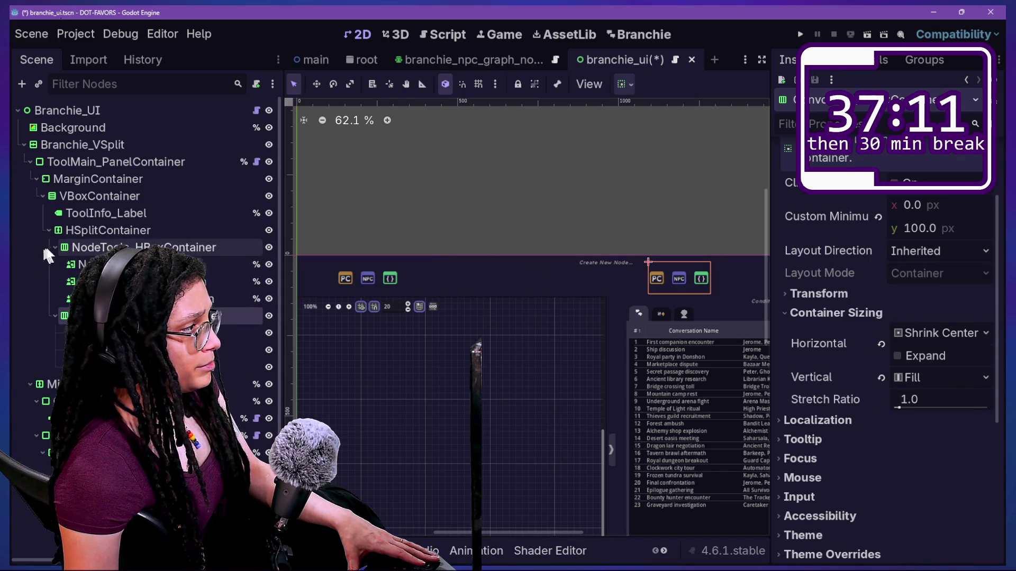
left_click(897, 418)
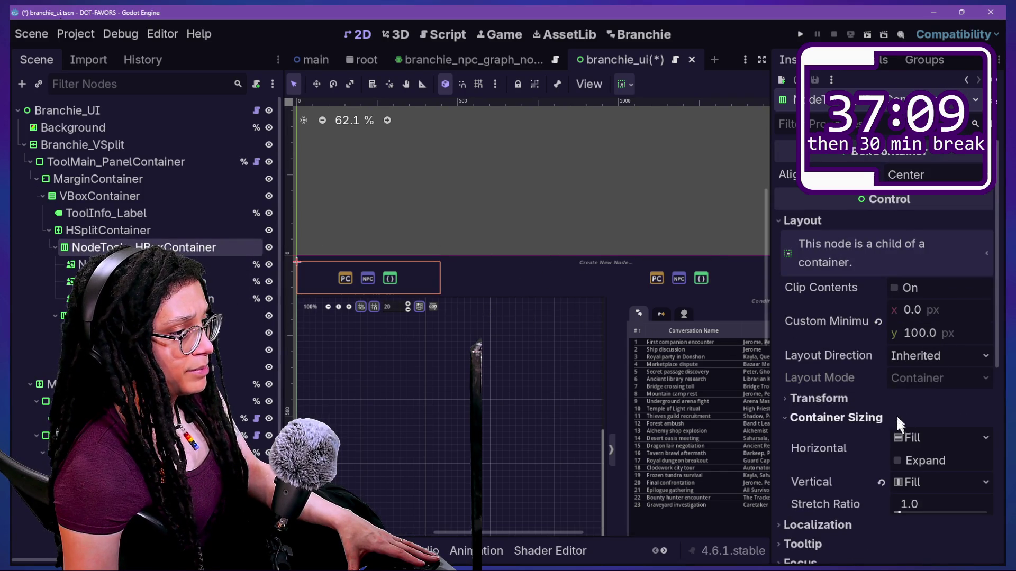
left_click(915, 438)
left_click(930, 495)
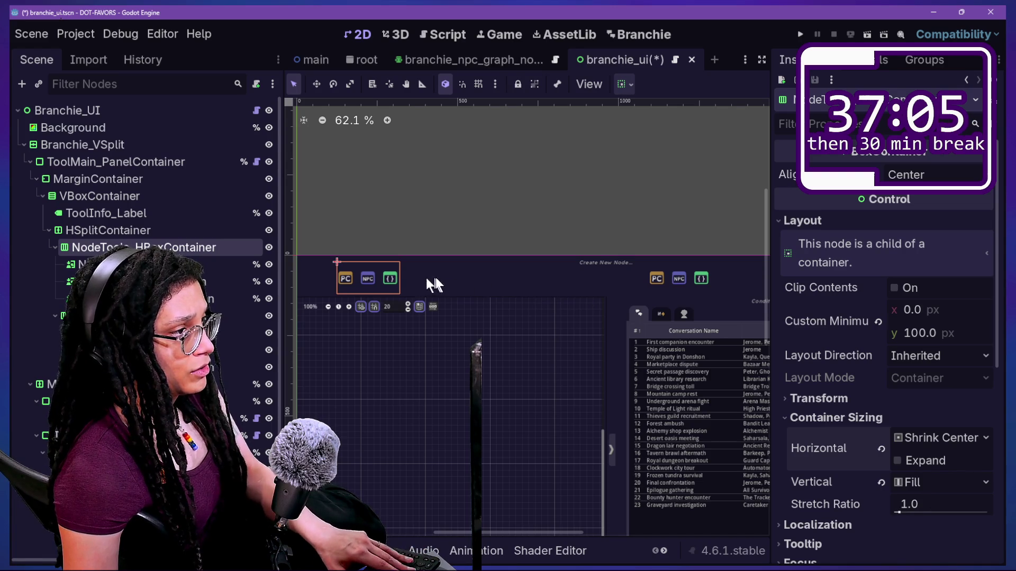
left_click_drag(531, 220, 452, 250)
left_click(460, 267)
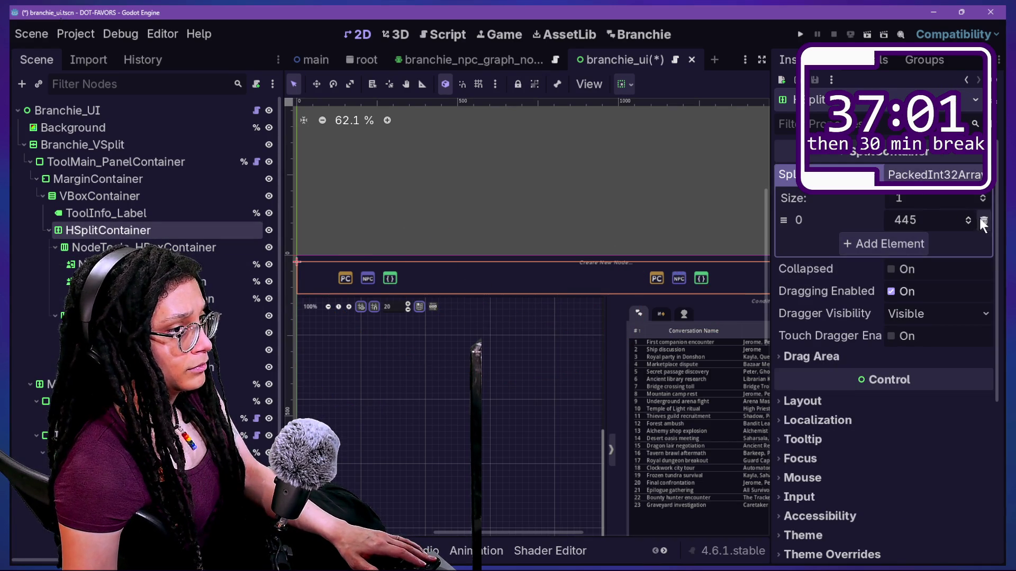
Try a larger HSplitContainer split offset, then set it back to 0
left_click(982, 220)
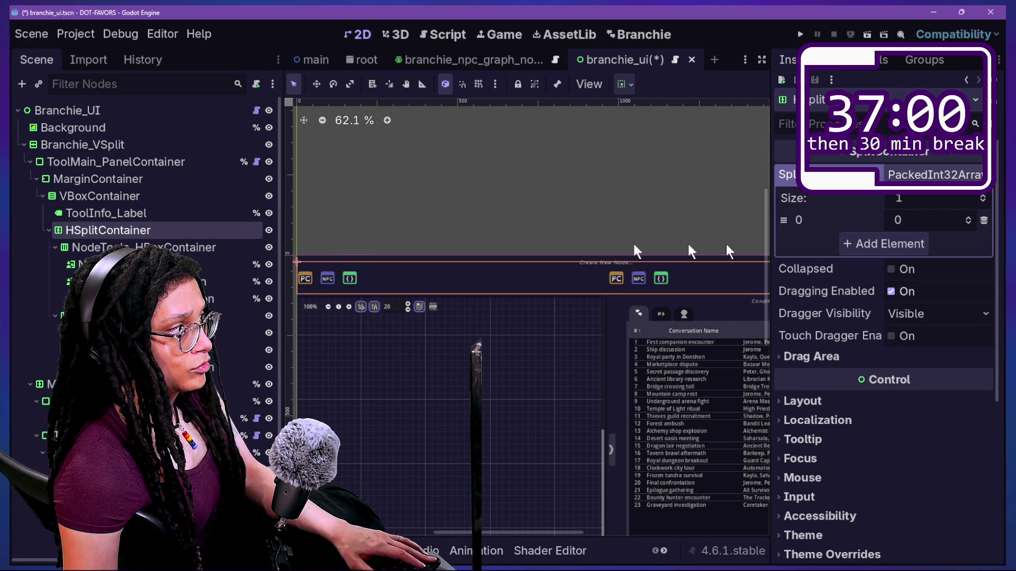
left_click_drag(904, 220, 942, 220)
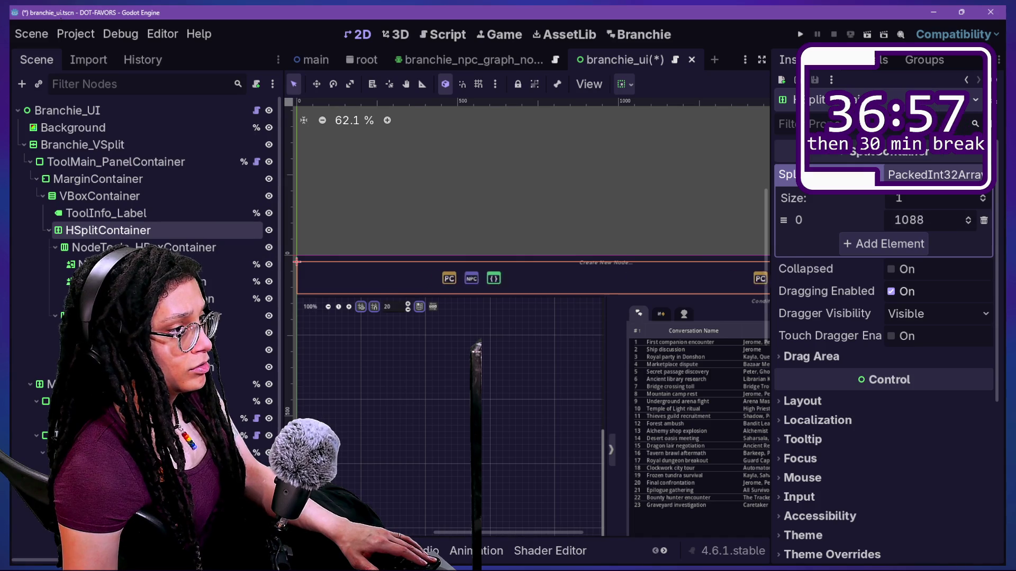
left_click(986, 222)
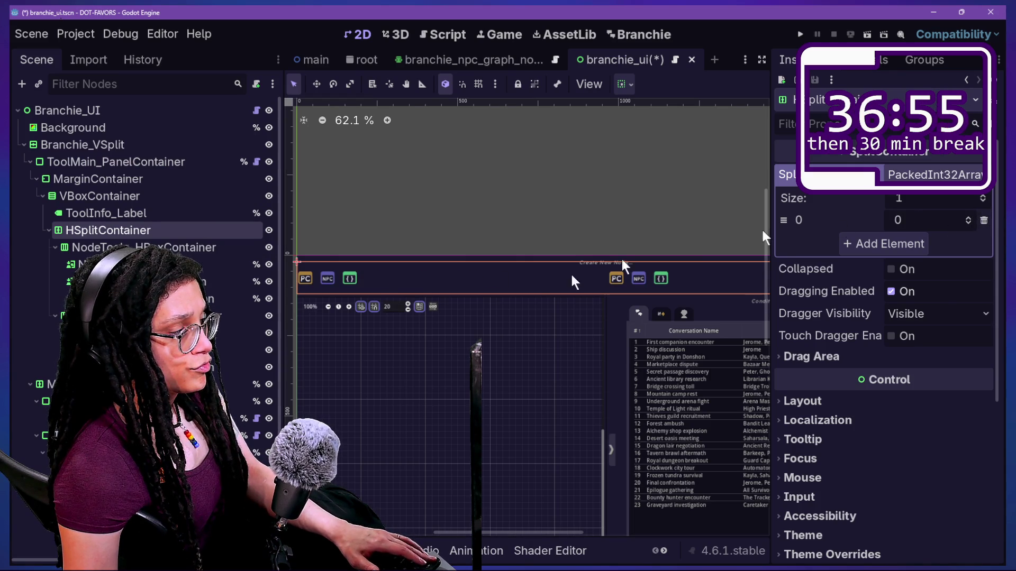
Review the VBoxContainer, button groups and texture buttons, ending on the HSplitContainer
left_click(129, 197)
left_click(136, 230)
left_click(140, 247)
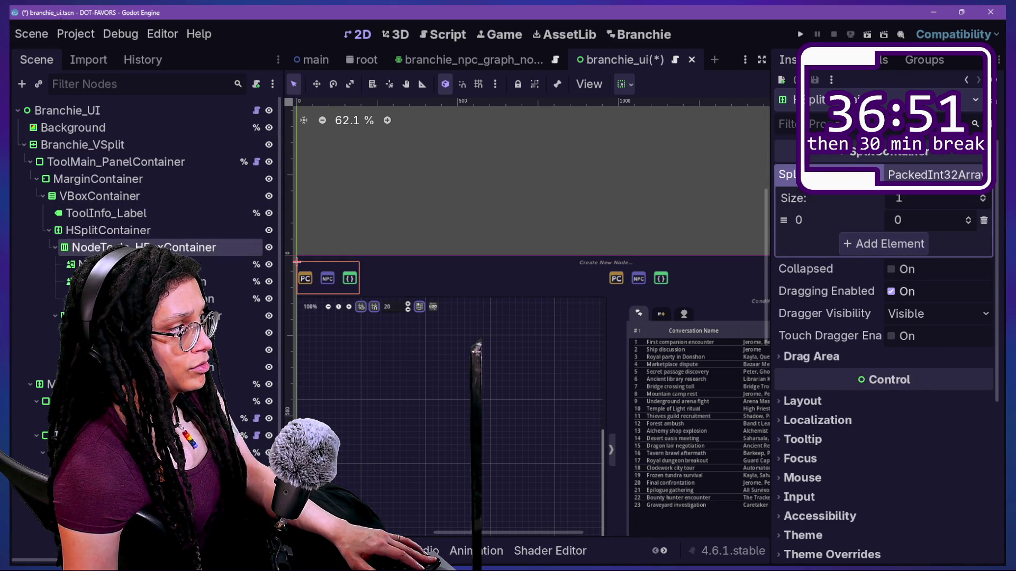
left_click(133, 333)
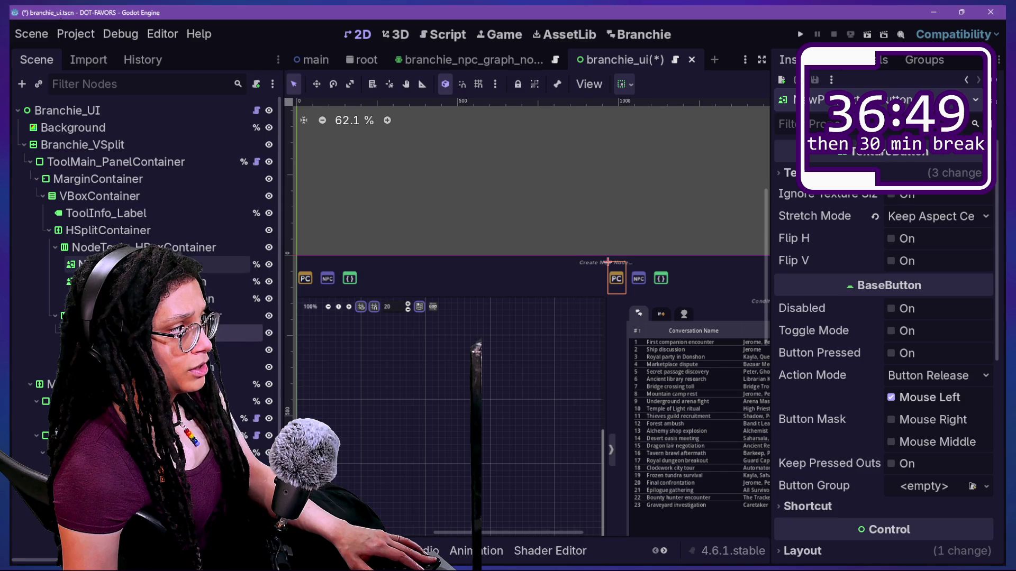
left_click(154, 247)
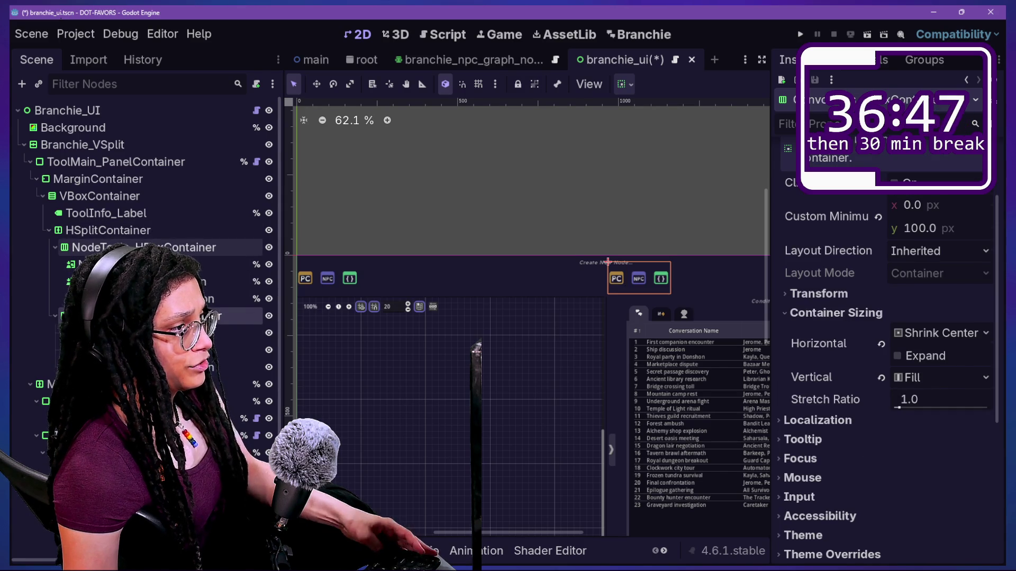
left_click(154, 247)
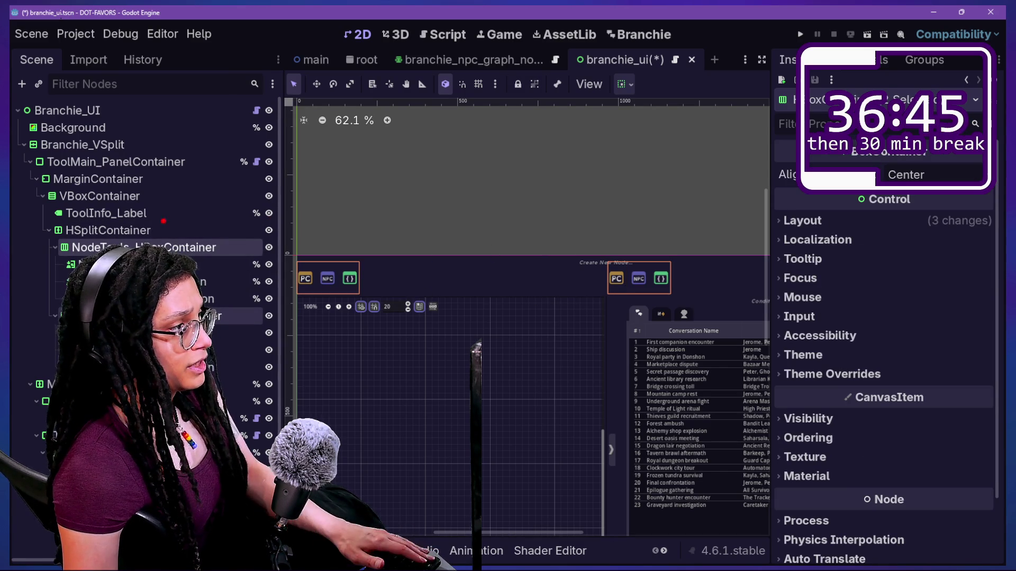
left_click_drag(604, 320, 555, 236)
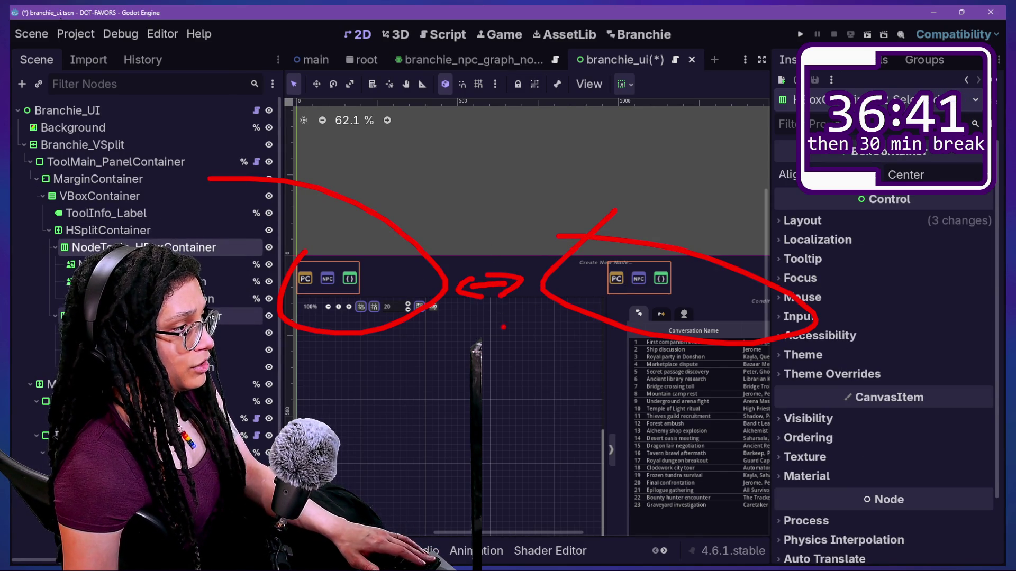
key("Escape")
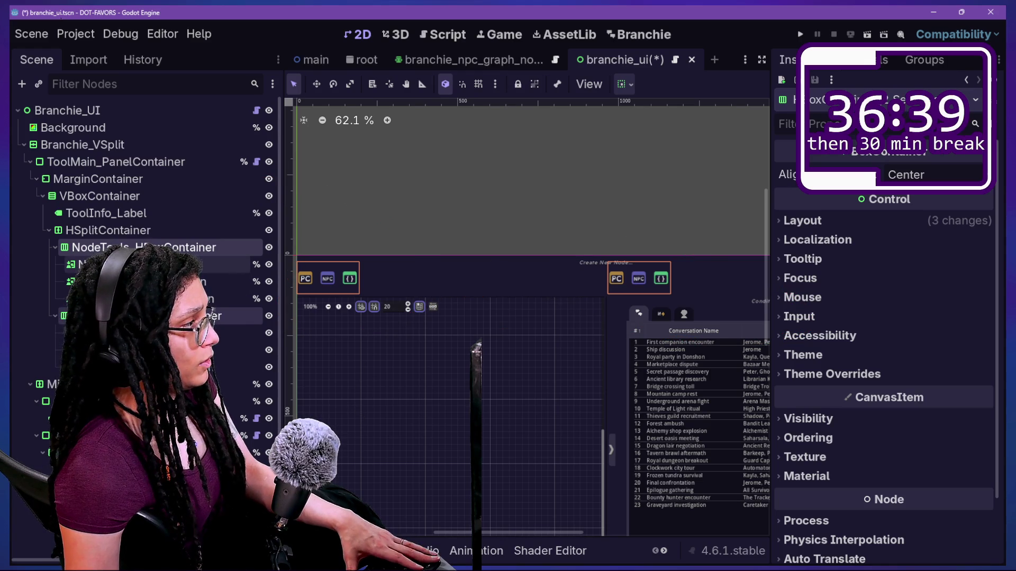
left_click(93, 229)
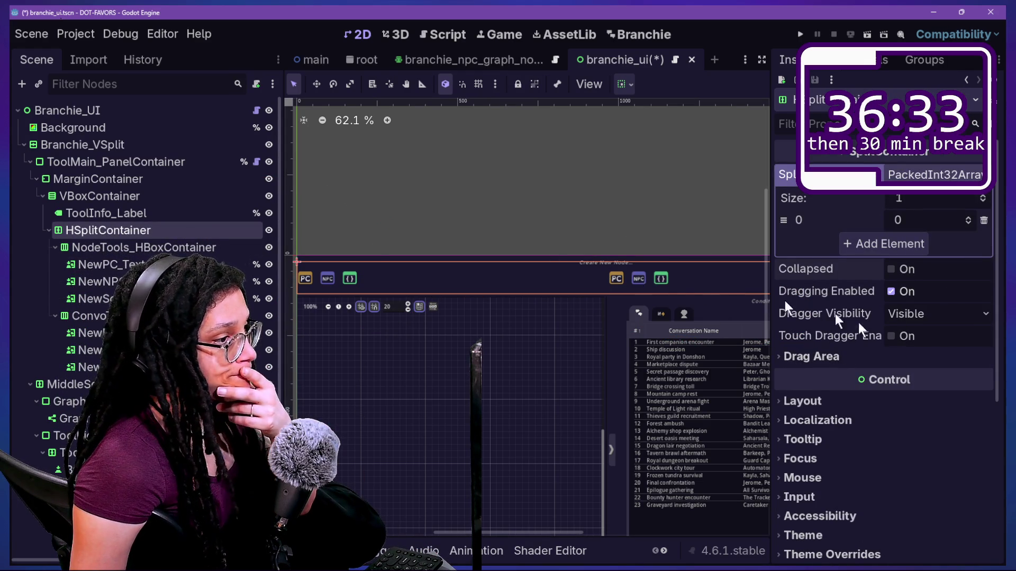
Expand Drag Area and test the split offset at 1080, then pull the dragger back left
left_click(872, 358)
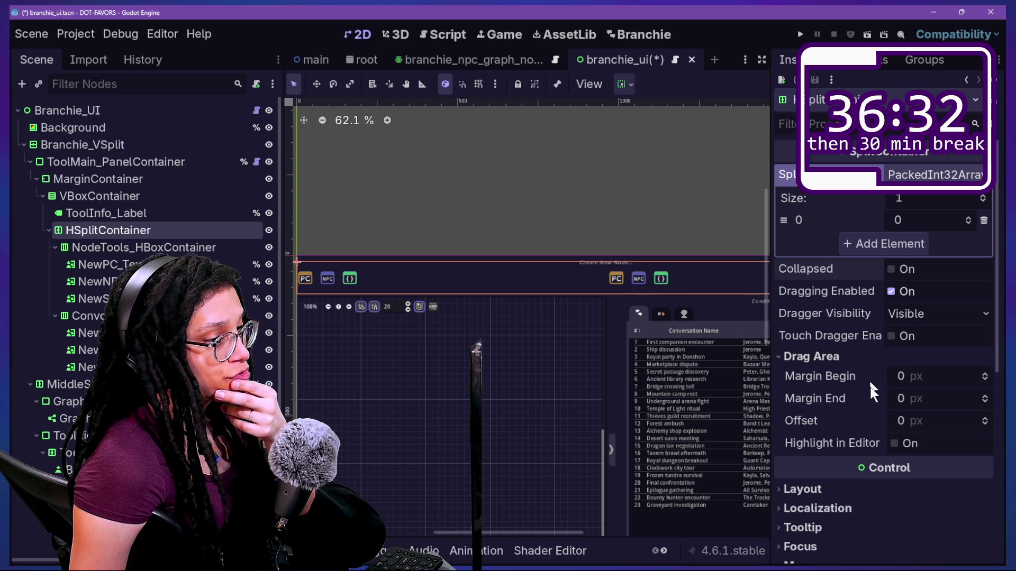
left_click(899, 444)
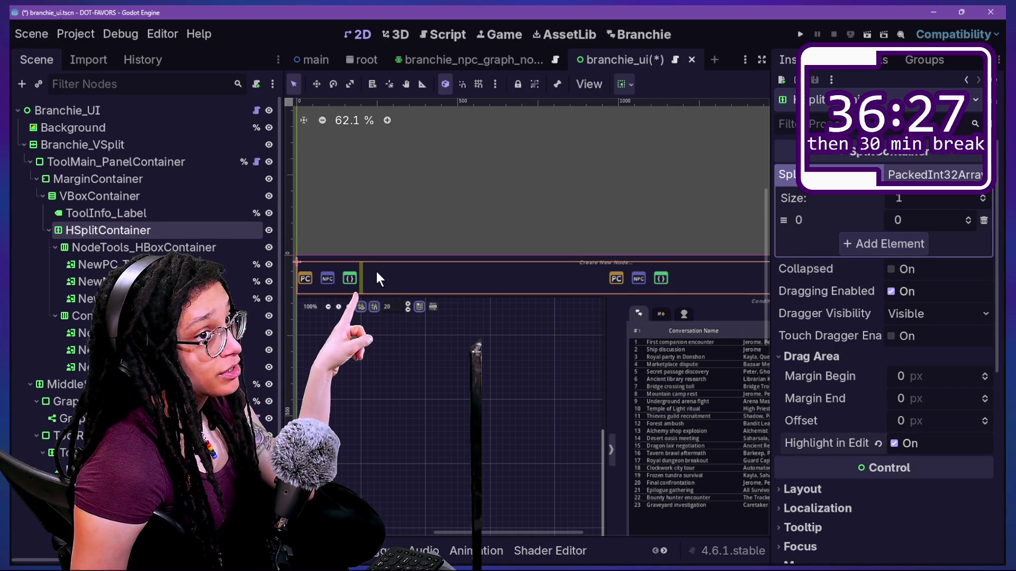
left_click(916, 450)
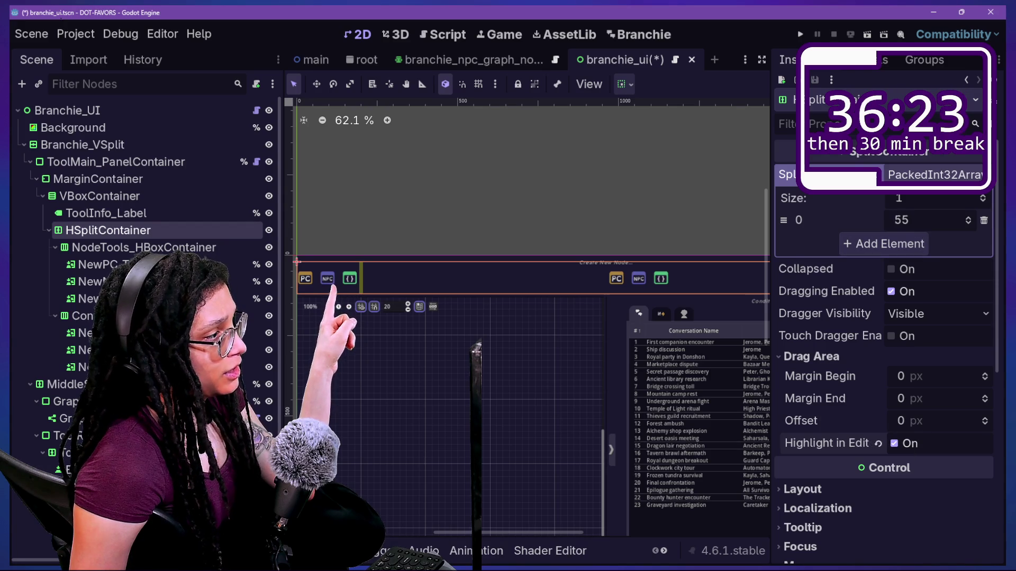
left_click_drag(918, 214, 940, 215)
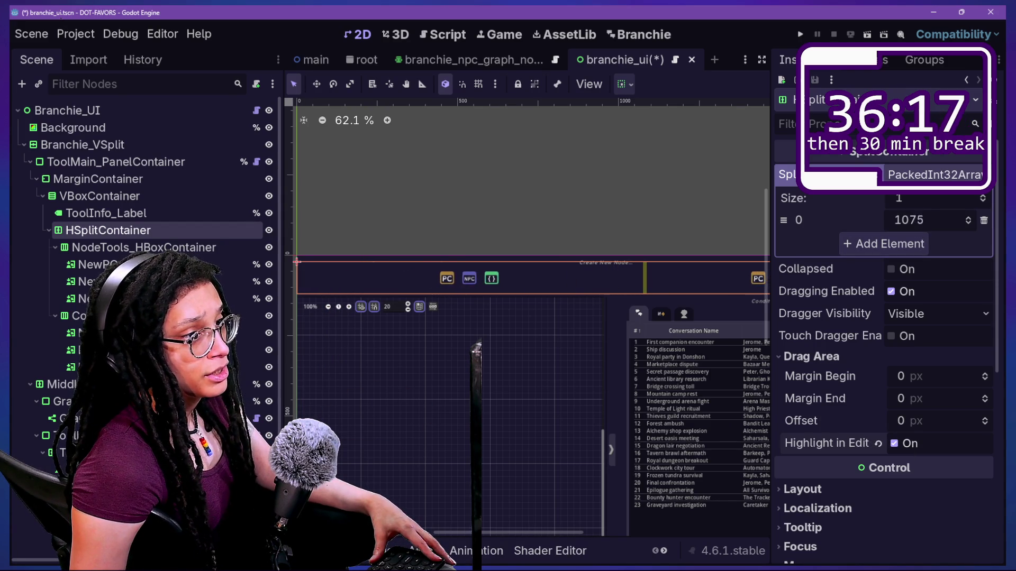
left_click(957, 217)
type("1080")
key("Return")
mouse_move(950, 211)
left_mouse_down()
mouse_move(931, 211)
mouse_move(960, 220)
mouse_move(481, 336)
left_mouse_up()
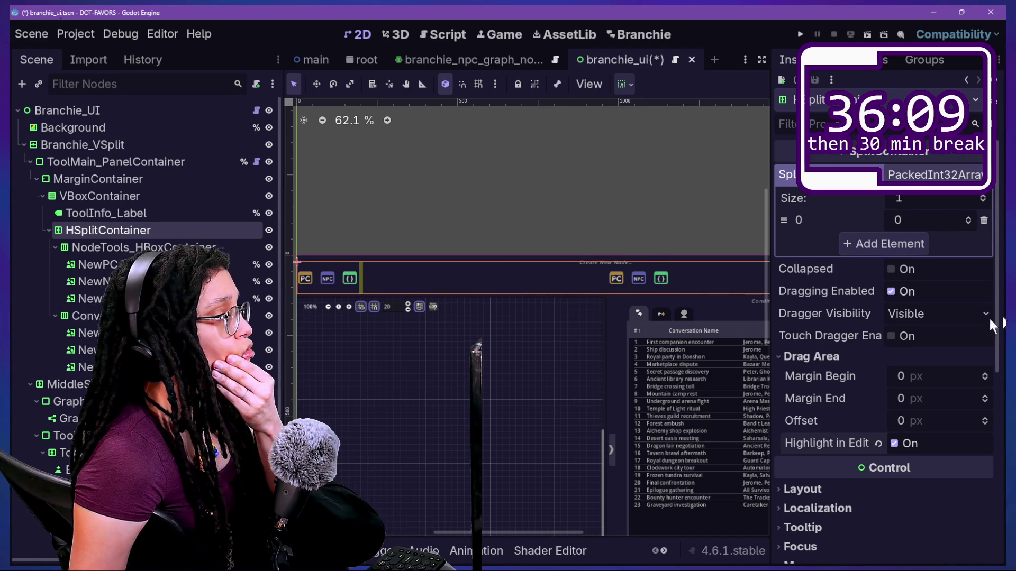
scroll(865, 490, "down", 5)
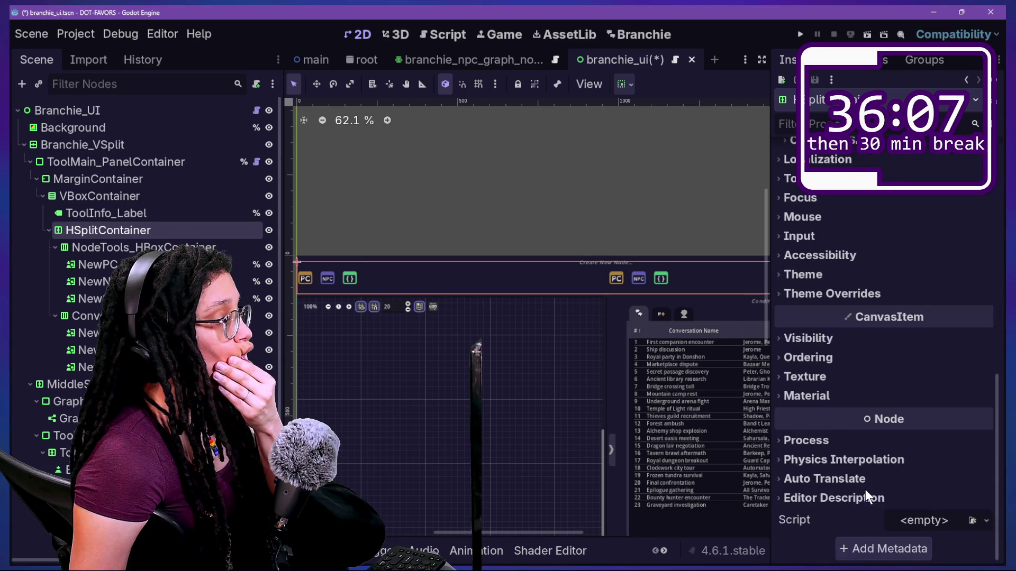
scroll(872, 281, "up", 3)
Set the HSplitContainer's horizontal container sizing to Shrink Center
left_click(835, 245)
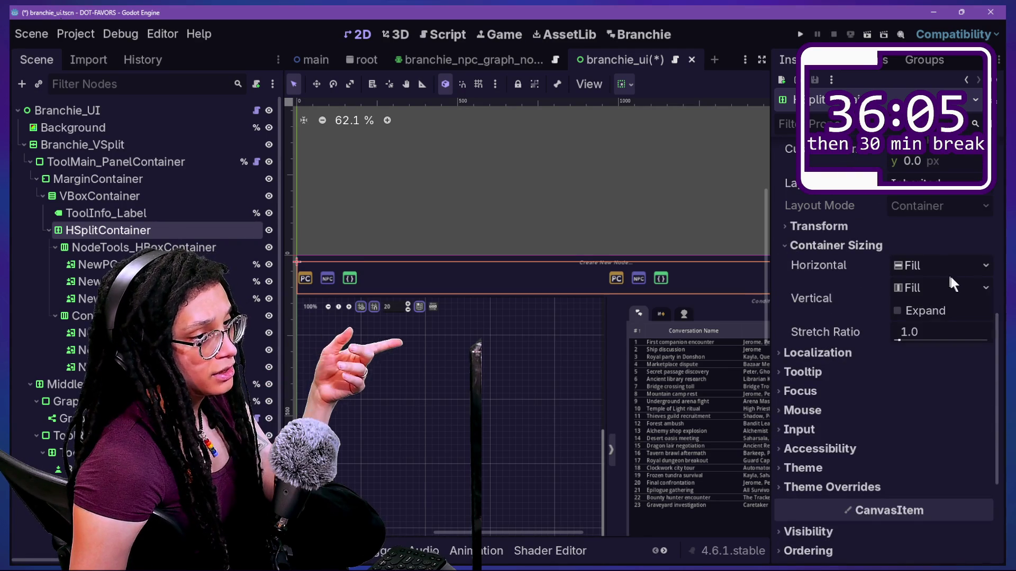
left_click(942, 267)
left_click(949, 321)
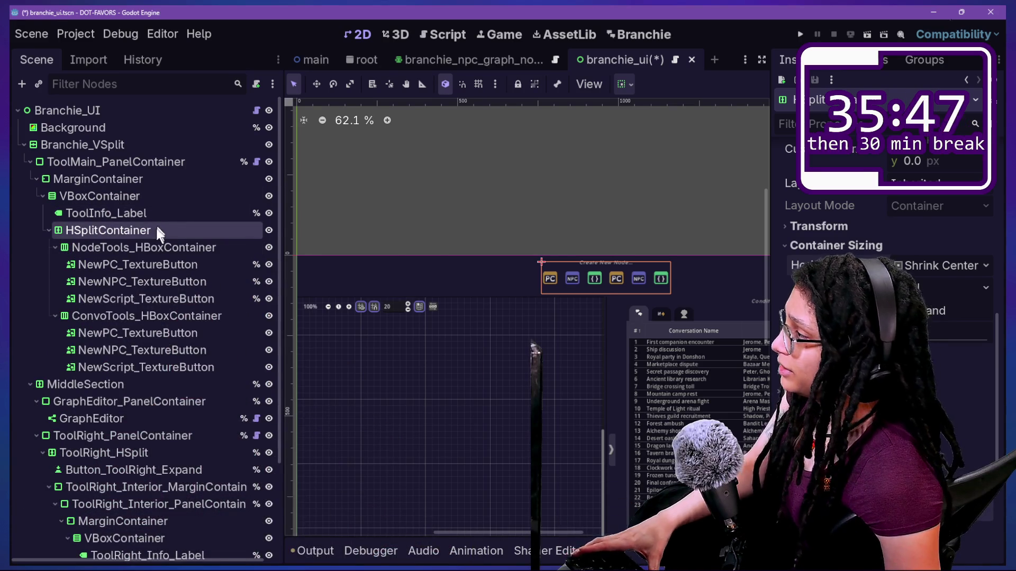
Add a PanelContainer child to HSplitContainer and move it to the top of the split
right_click(155, 228)
left_click(211, 208)
type("~ajne")
key("BackSpace")
key("BackSpace")
key("BackSpace")
type("panel")
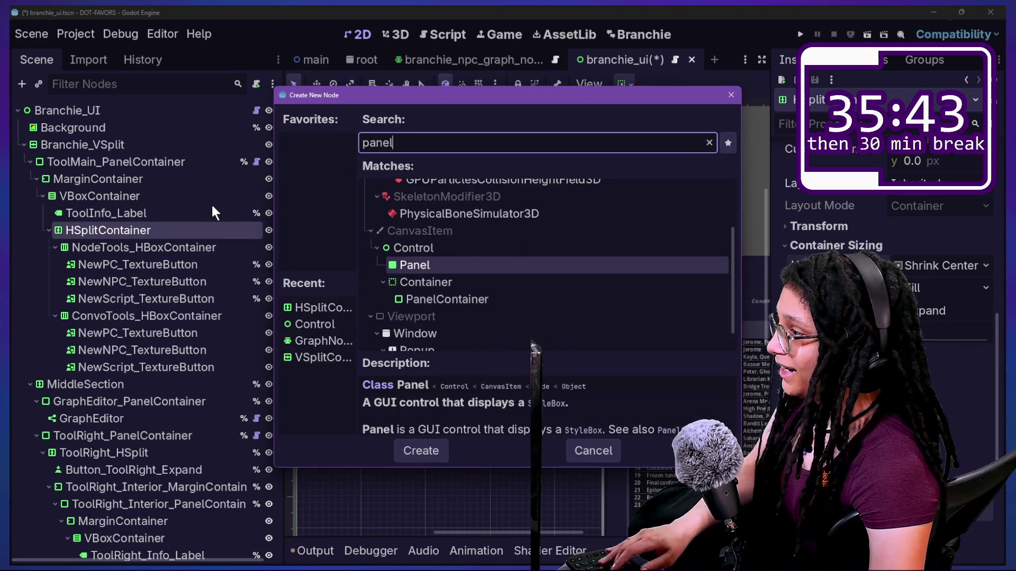
key("Down")
key("Down")
key("Return")
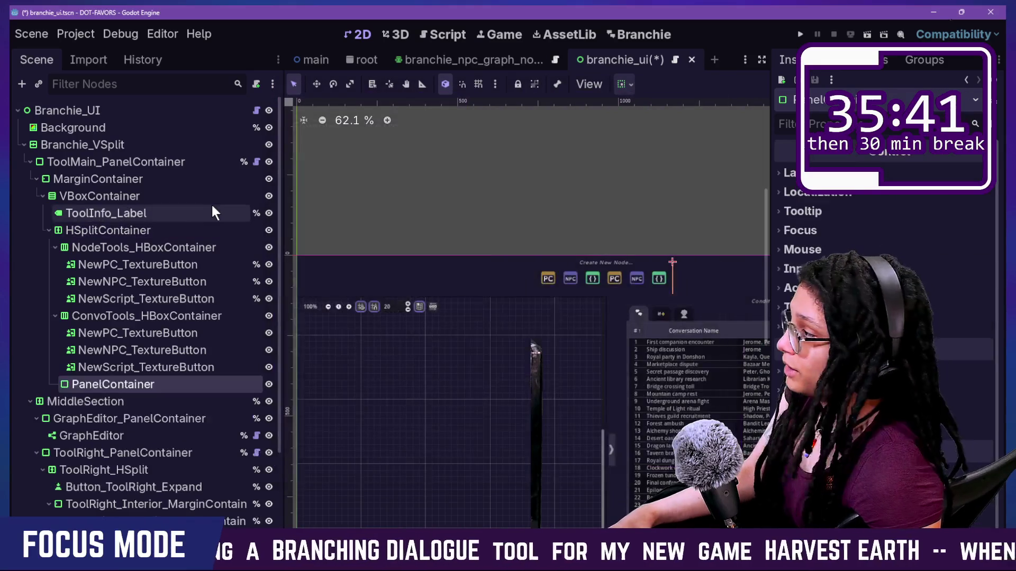
left_click_drag(158, 386, 155, 246)
left_click(151, 265)
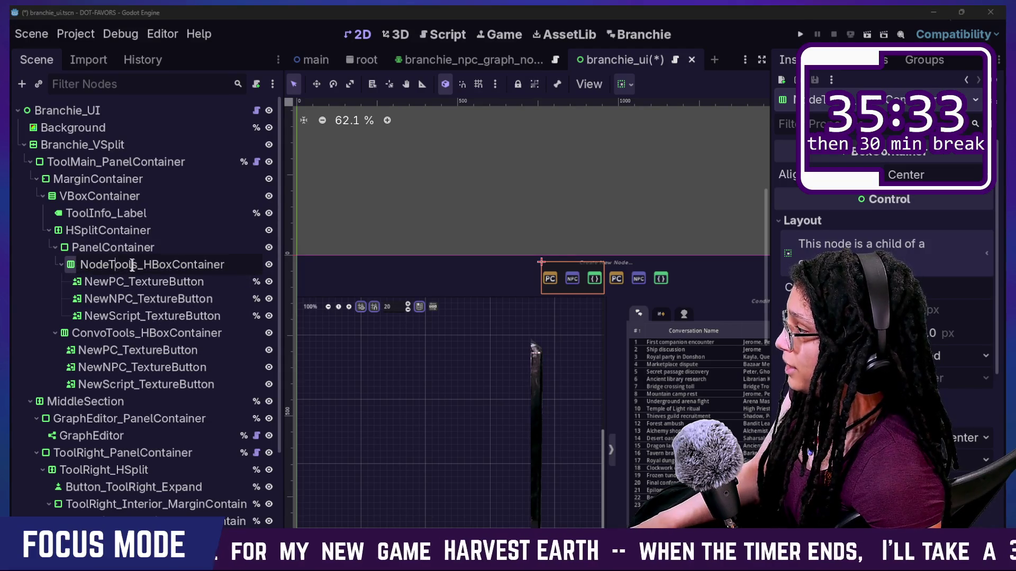
Name the new panel NodeTools_PanelContainer, then begin renaming ConvoTools_HBoxContainer
key("Left")
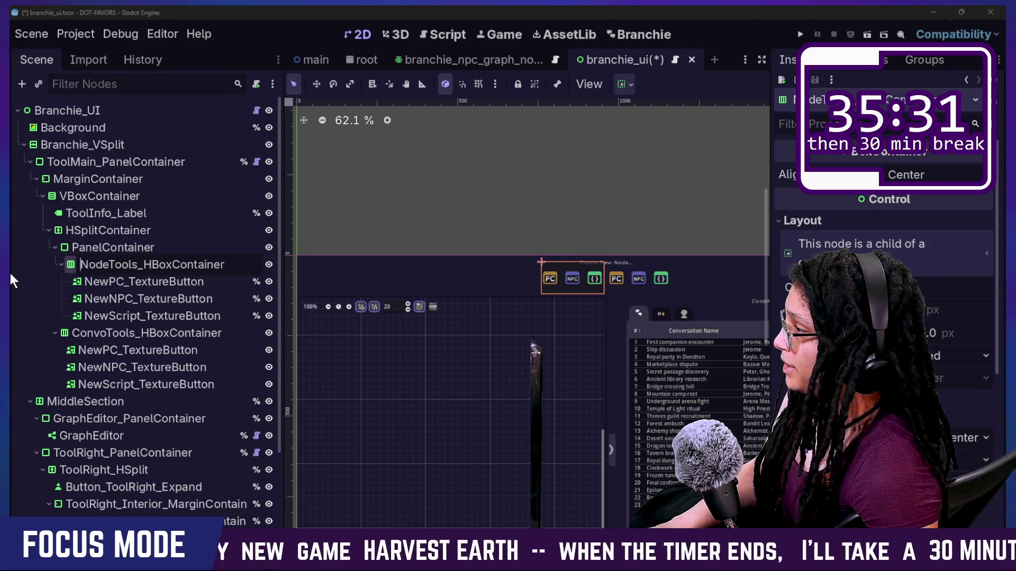
key("shift+Right")
key("shift+Right")
key("shift+Right")
key("BackSpace")
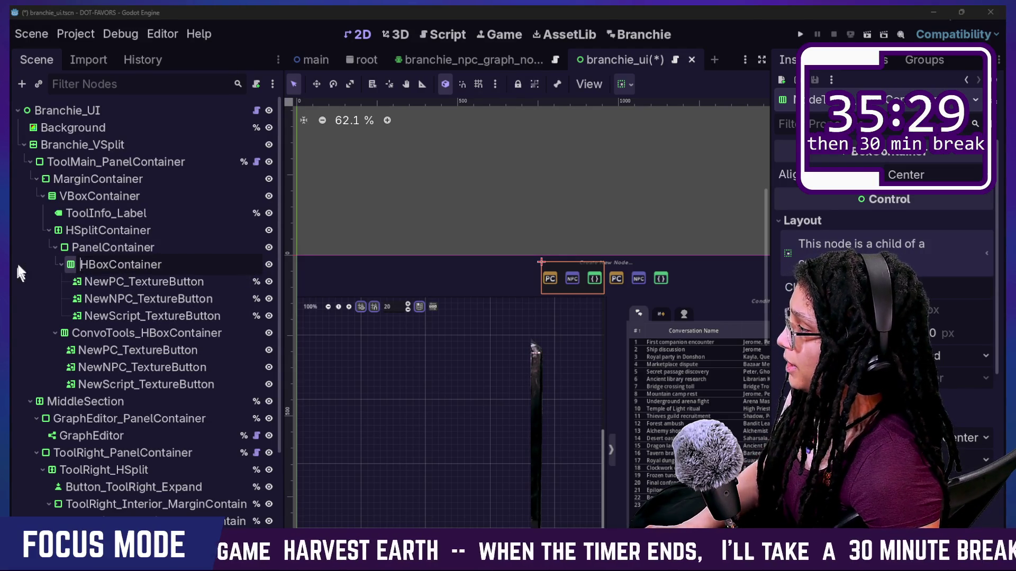
left_click(105, 246)
left_click(104, 245)
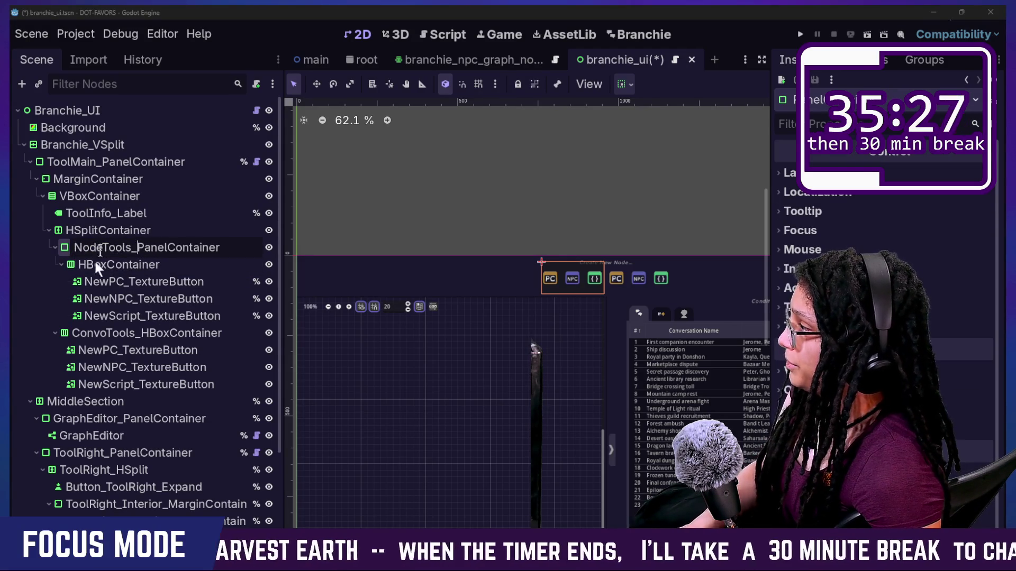
key("Return")
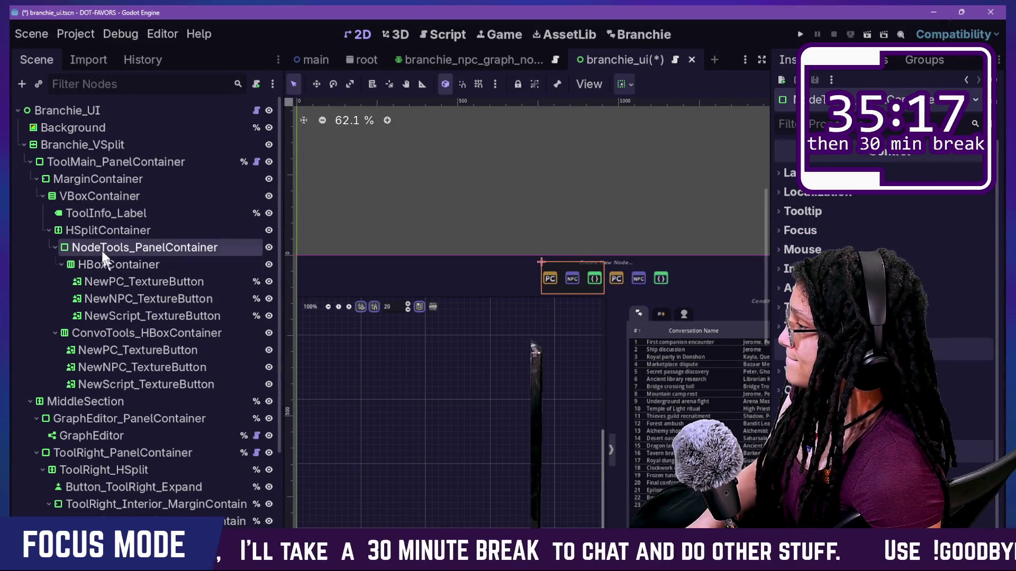
double_click(122, 332)
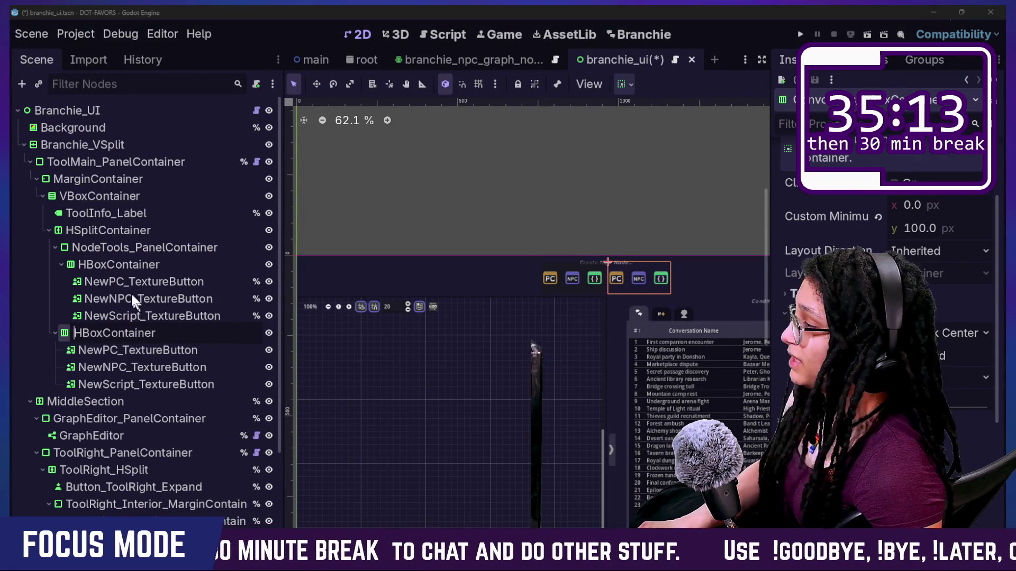
Confirm the HBoxContainer name and add another PanelContainer child under HSplitContainer
left_click(85, 232)
right_click(94, 229)
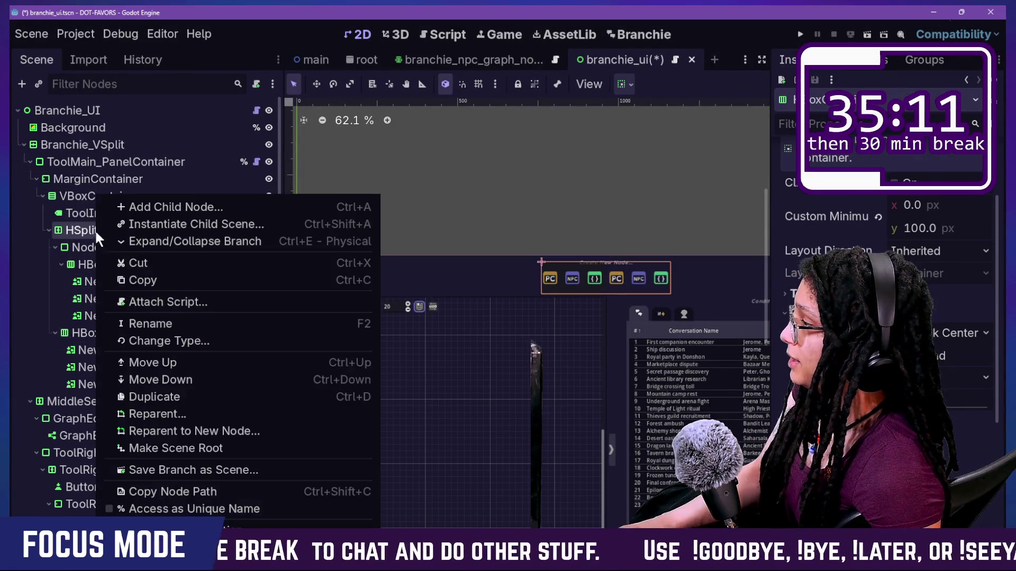
left_click(129, 207)
type("panel")
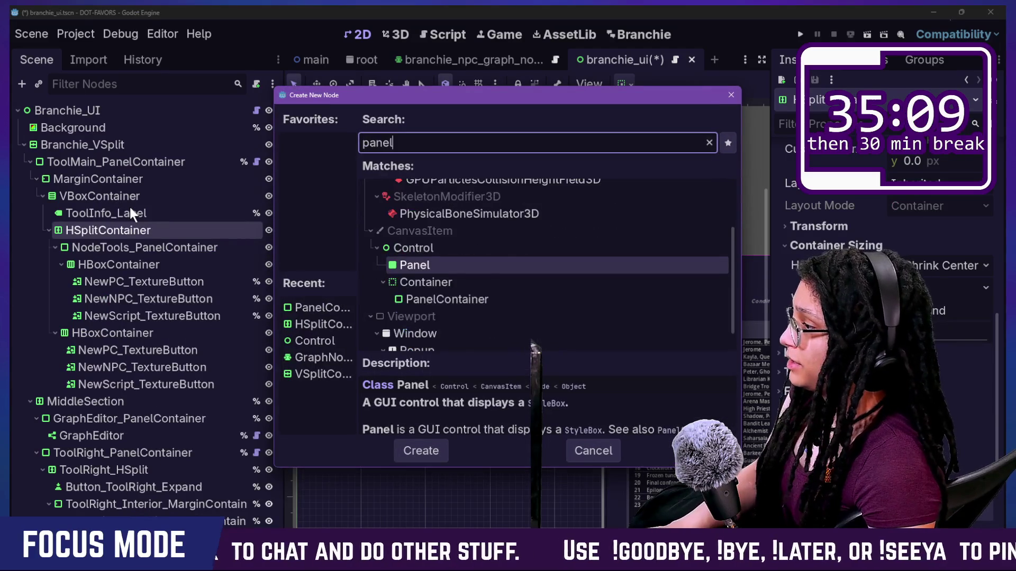
key("Down")
key("Down")
key("Return")
Move the HBoxContainer into the new panel and name the panel ConvoTools_PanelContainer
mouse_move(117, 332)
left_mouse_down()
mouse_move(136, 351)
mouse_move(119, 338)
mouse_move(133, 376)
mouse_move(127, 405)
mouse_move(119, 395)
left_mouse_up()
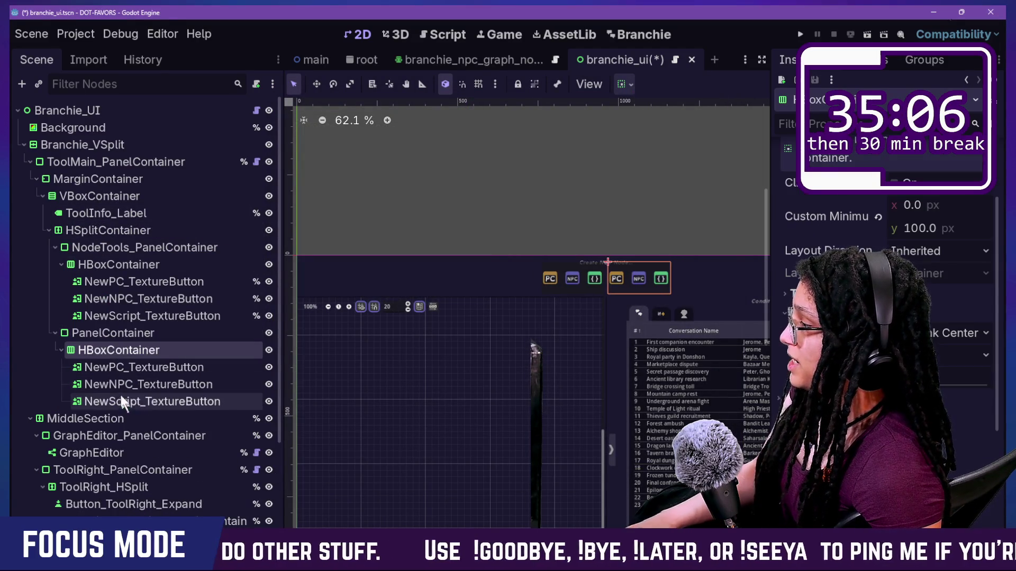
double_click(97, 351)
double_click(125, 333)
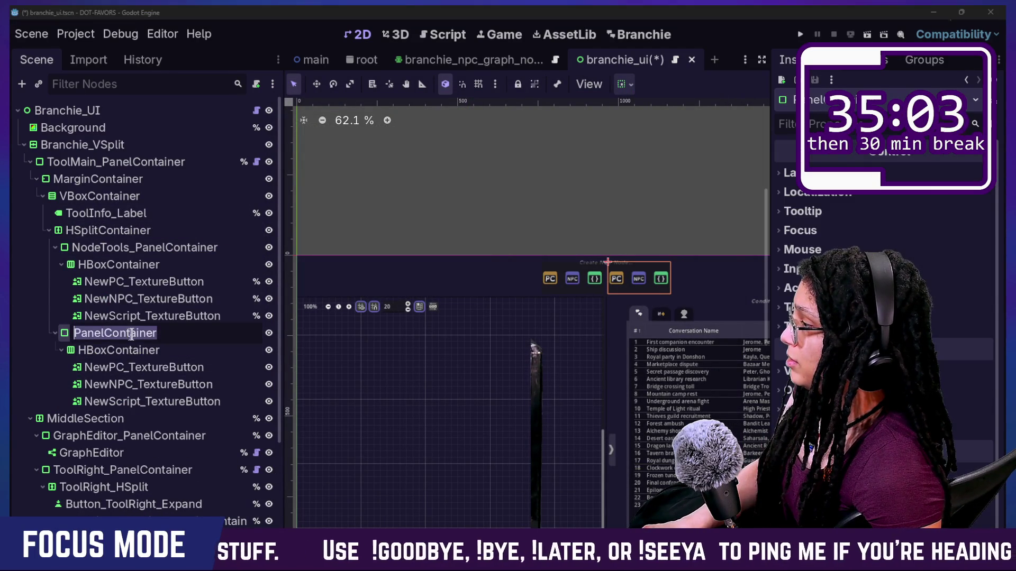
type("ConvoTools_")
key("Return")
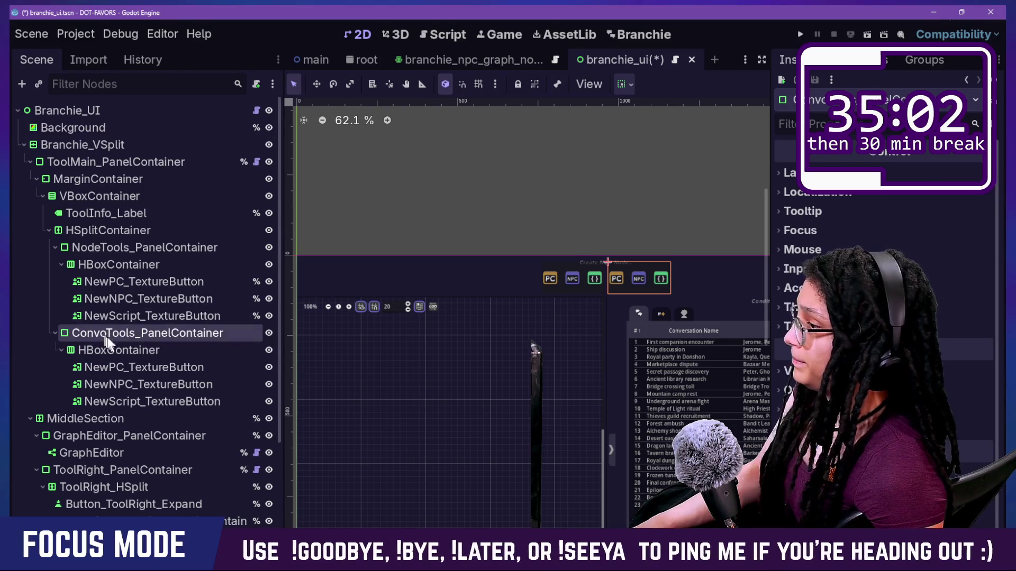
scroll(690, 238, "up", 1)
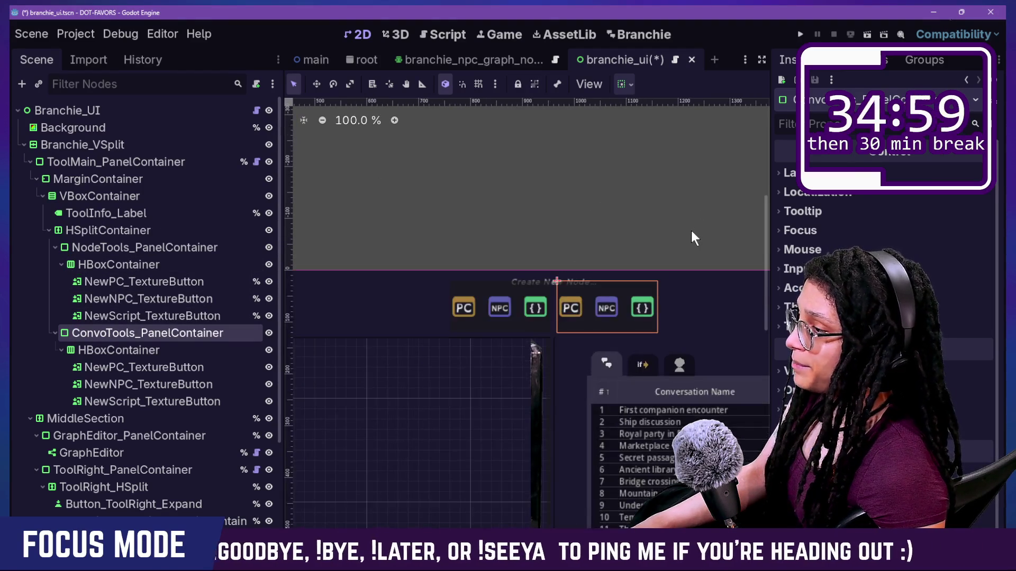
scroll(624, 292, "up", 1)
scroll(380, 332, "up", 1)
scroll(380, 330, "up", 2)
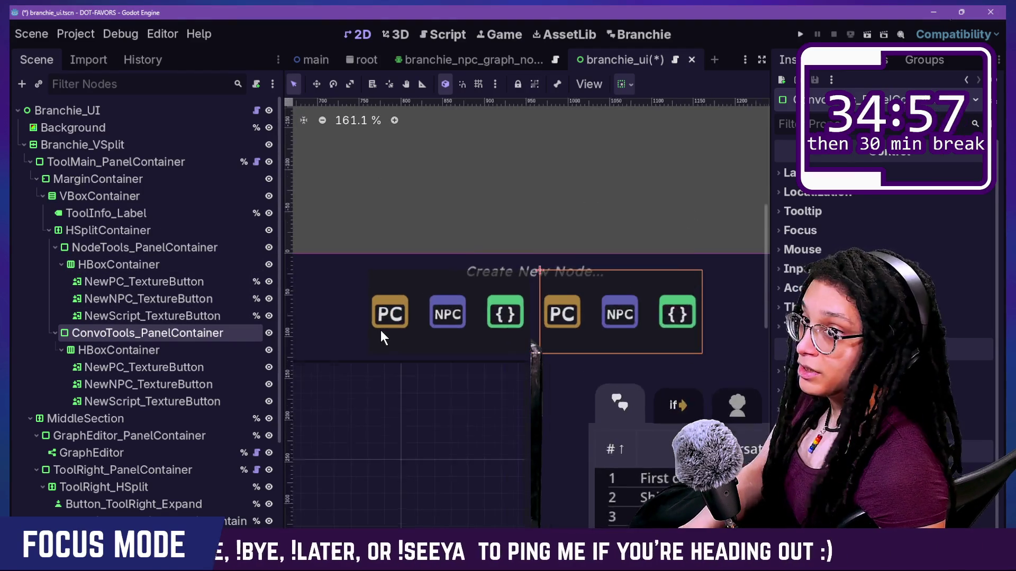
Select NodeTools_PanelContainer and revert its Theme Overrides Panel style box
left_click(139, 248)
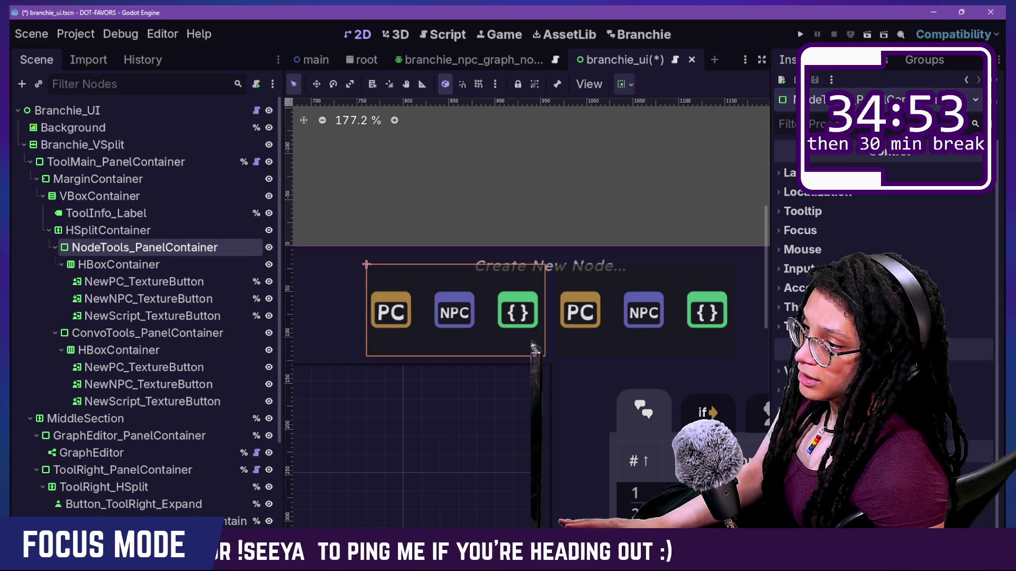
left_click(804, 327)
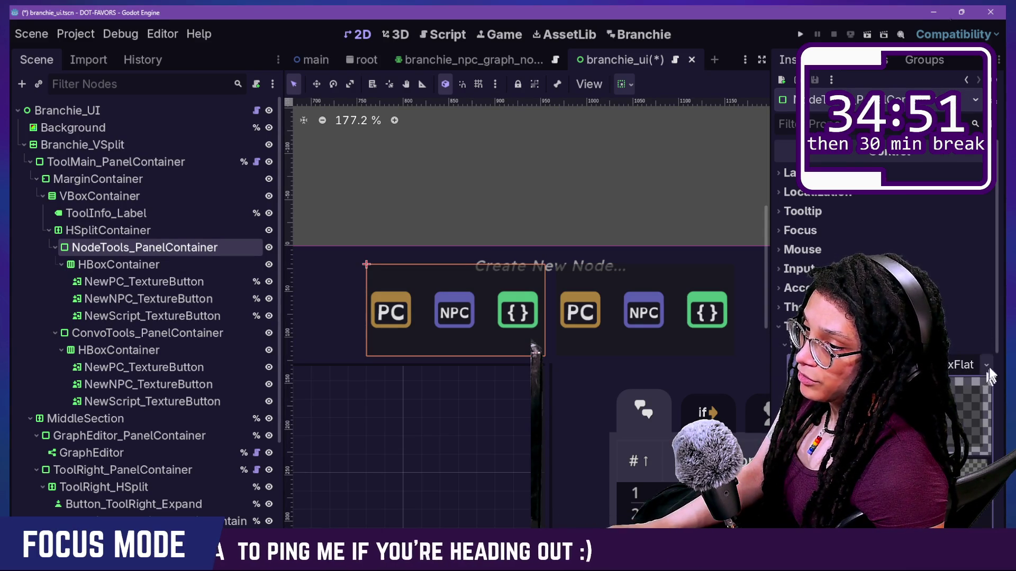
left_click(986, 365)
left_click(944, 389)
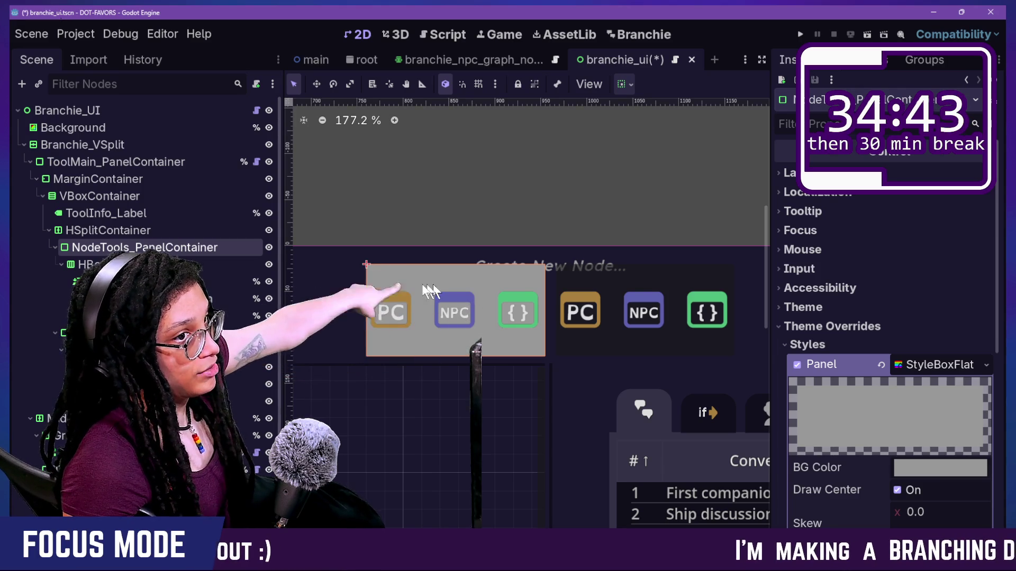
scroll(870, 465, "down", 2)
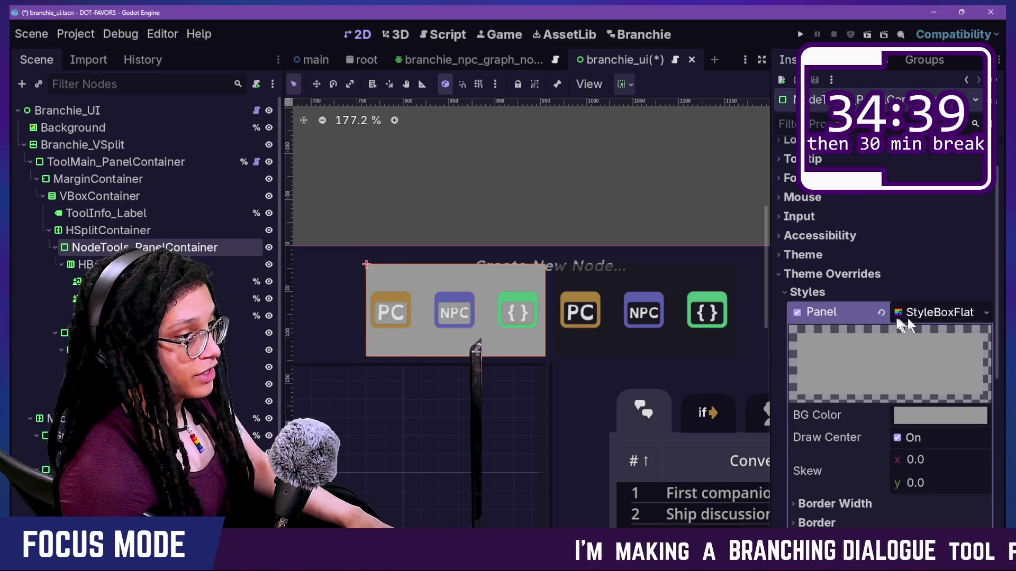
left_click(881, 314)
left_click(868, 286)
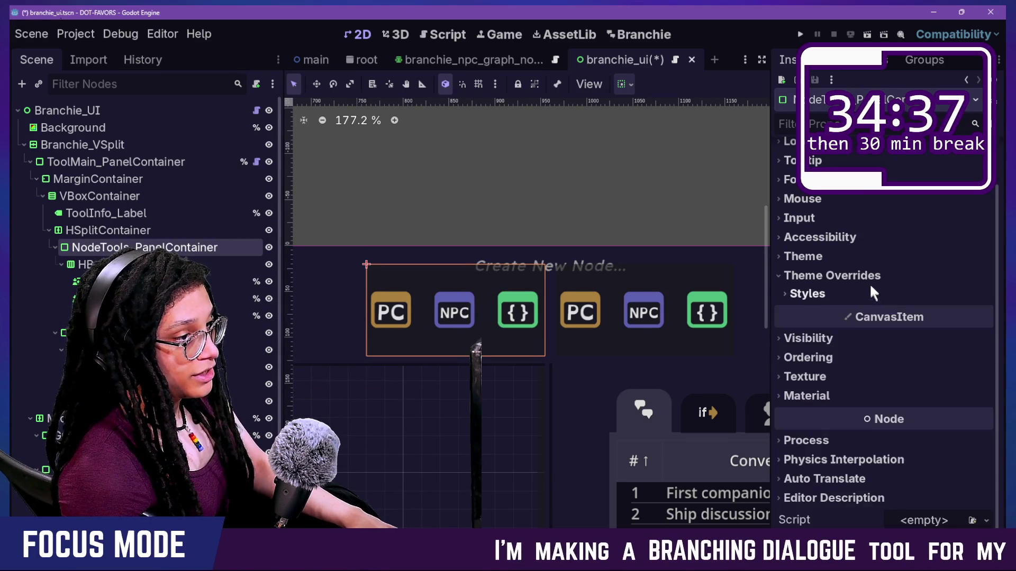
Set its Type Variation to PanelContainer_Toolbar_Main and switch to the Branchie editor
left_click(855, 255)
left_click(923, 302)
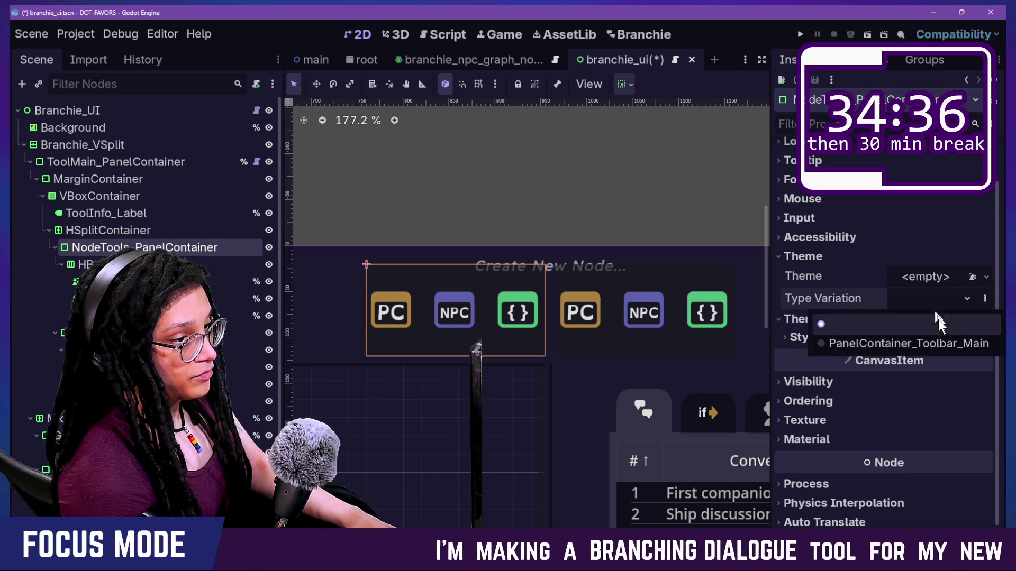
left_click(894, 344)
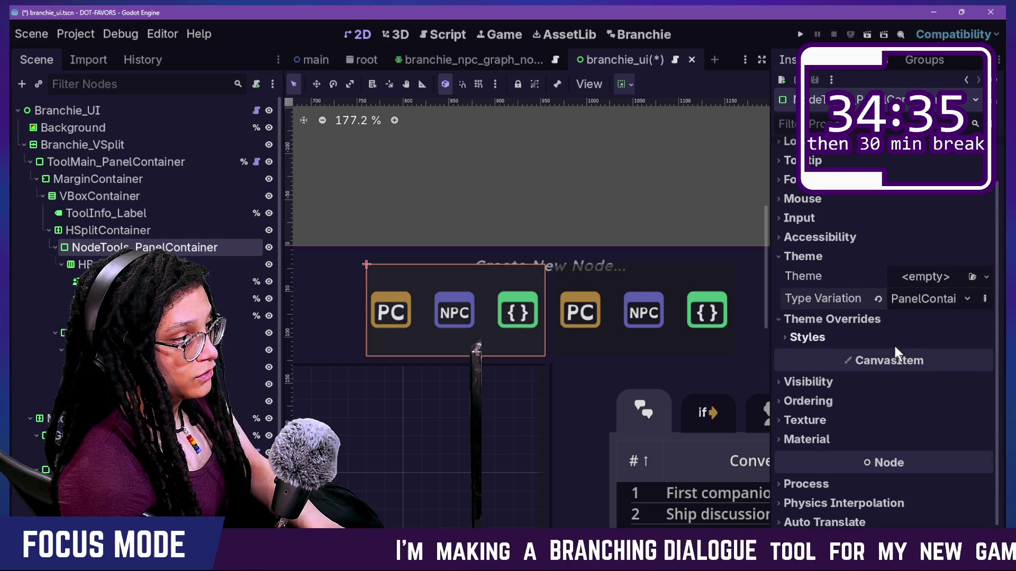
left_click(897, 297)
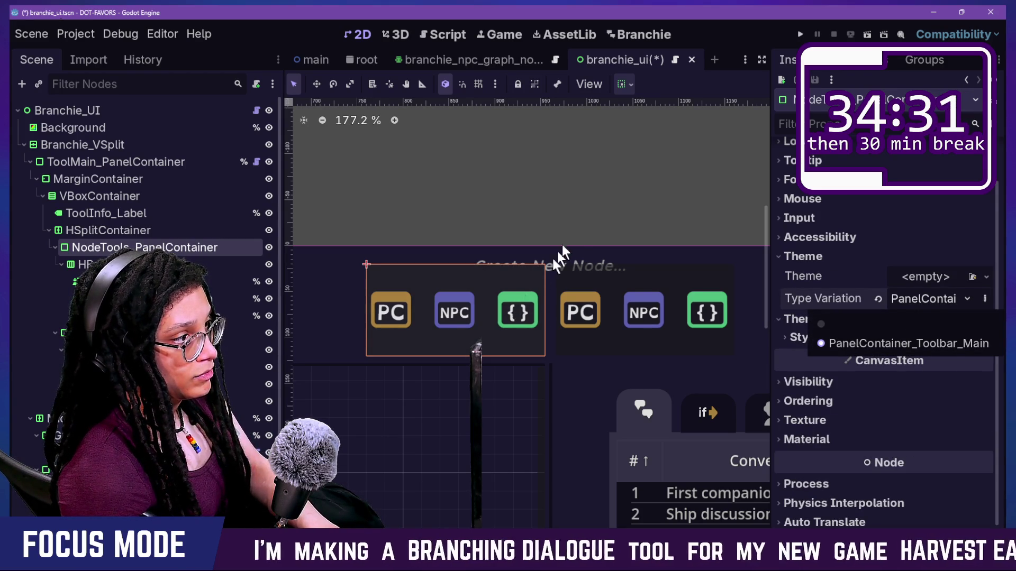
left_click(595, 292)
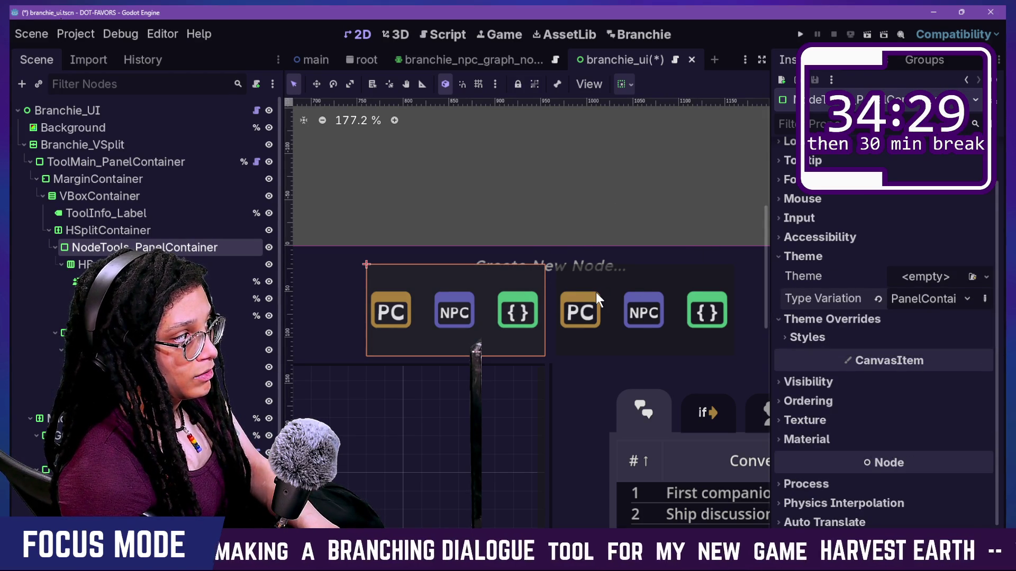
scroll(595, 292, "down", 5)
scroll(595, 292, "down", 5)
scroll(595, 292, "up", 9)
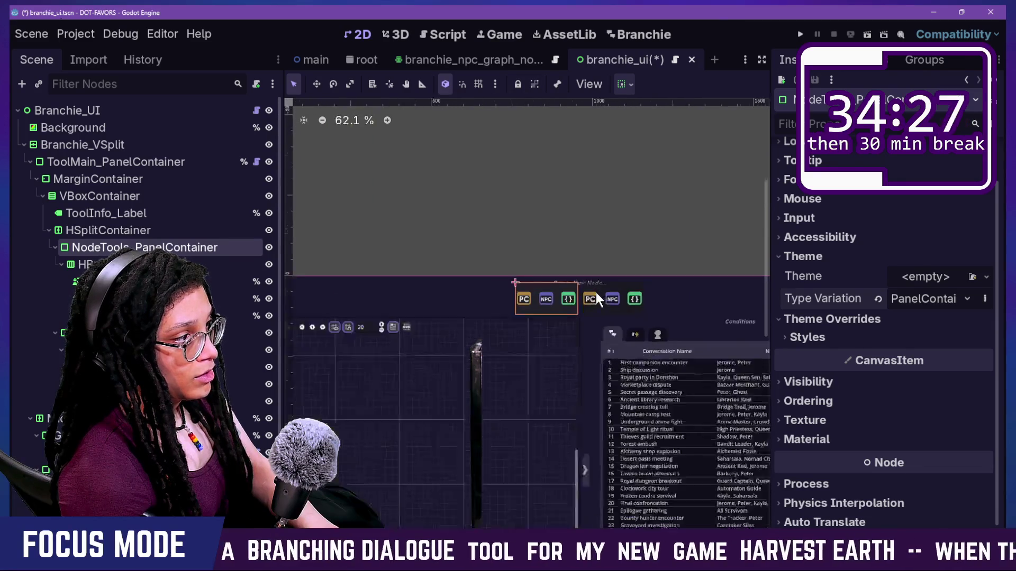
left_click(621, 33)
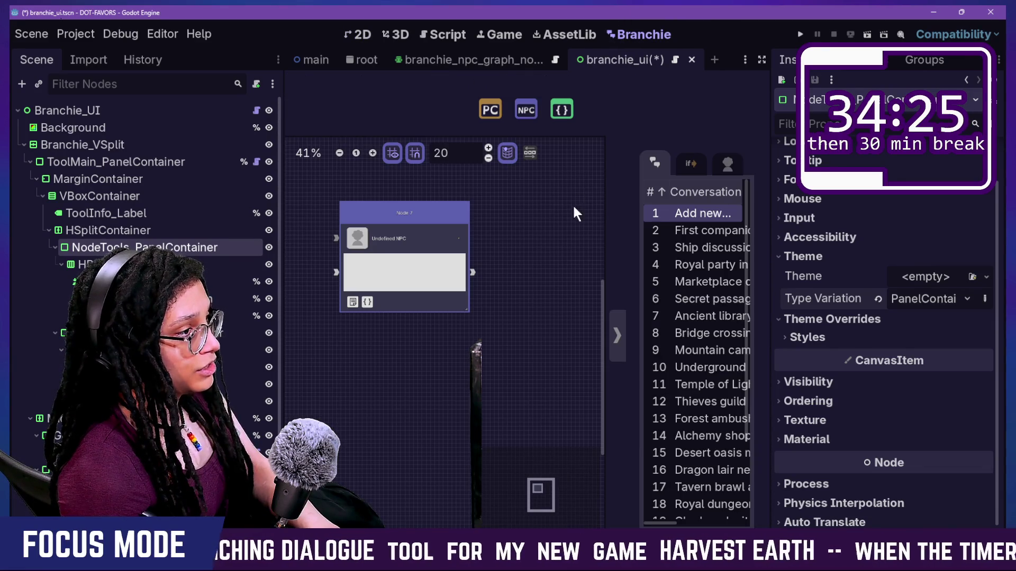
Enable distraction-free mode, then briefly open and close Editor Settings
left_click(761, 60)
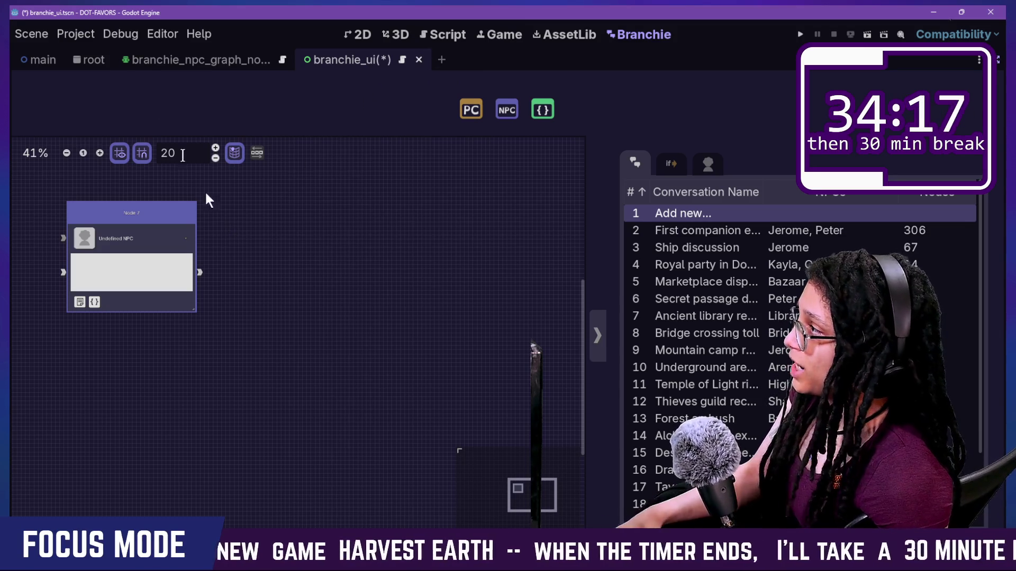
left_click(159, 35)
left_click(177, 55)
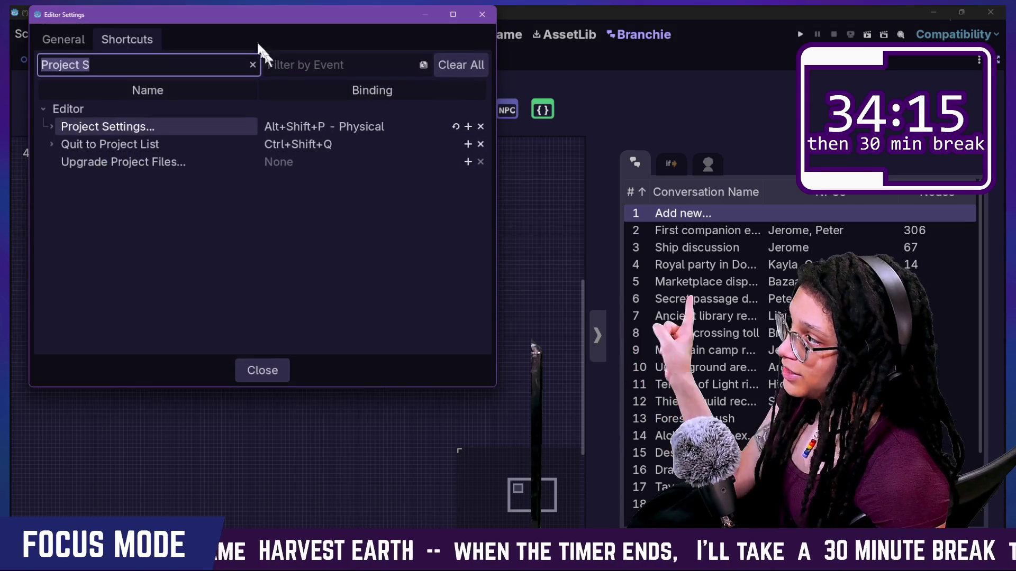
mouse_move(267, 15)
left_mouse_down()
mouse_move(519, 236)
mouse_move(504, 235)
mouse_move(411, 151)
left_mouse_up()
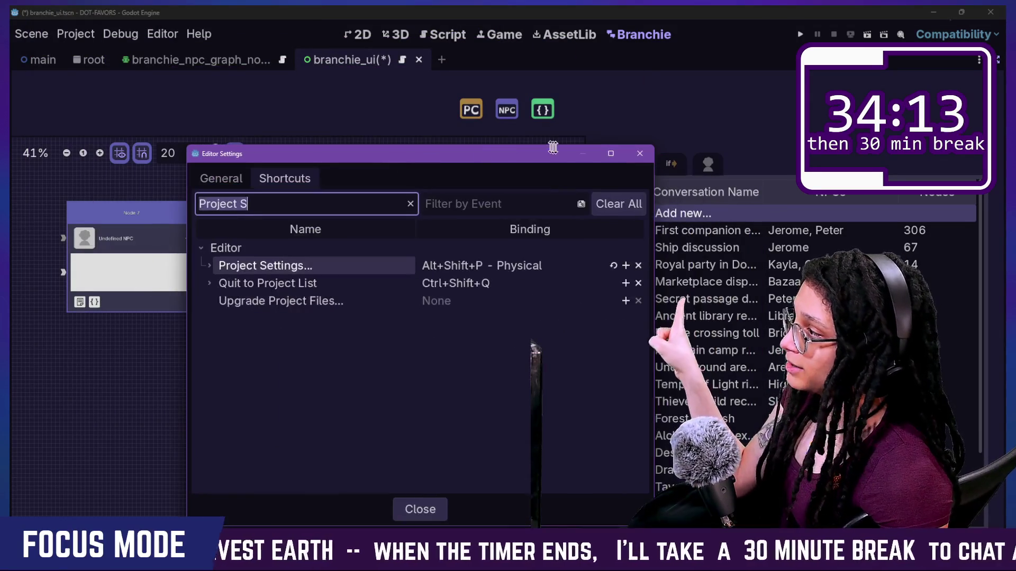
left_click(639, 153)
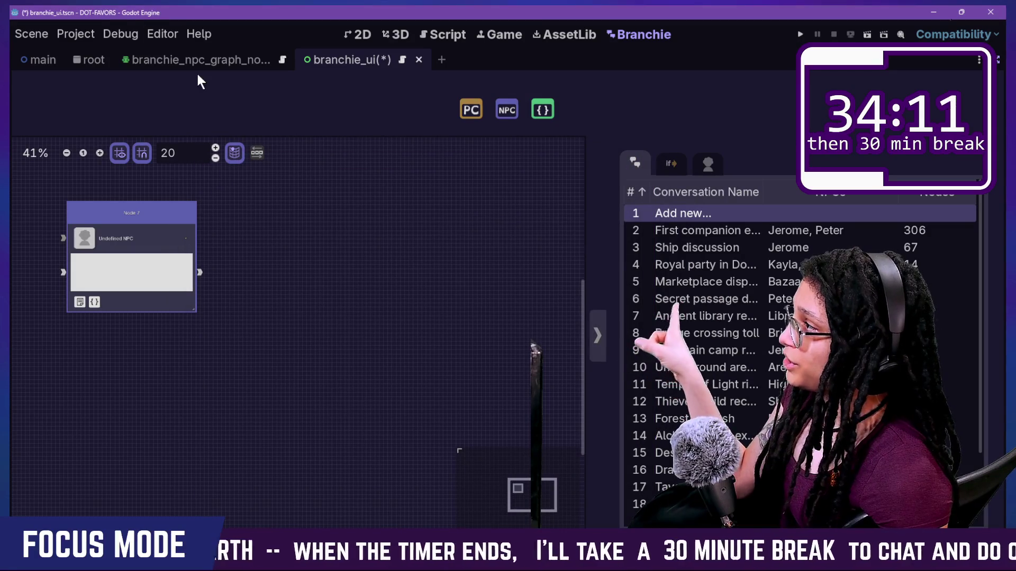
left_click(161, 33)
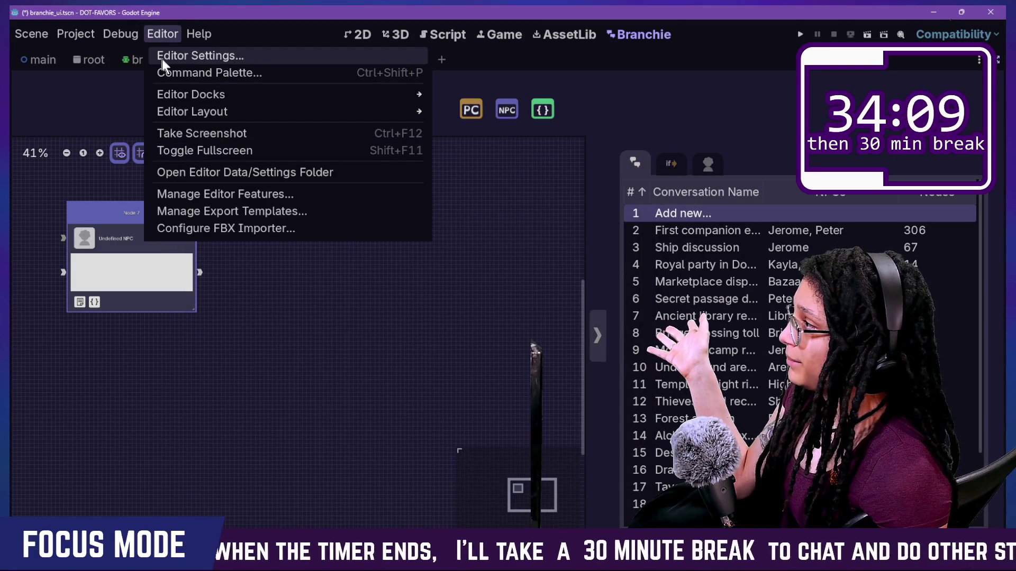
In Editor Settings > Interface > Theme, try a dark red Base Color
left_click(161, 57)
left_click(227, 180)
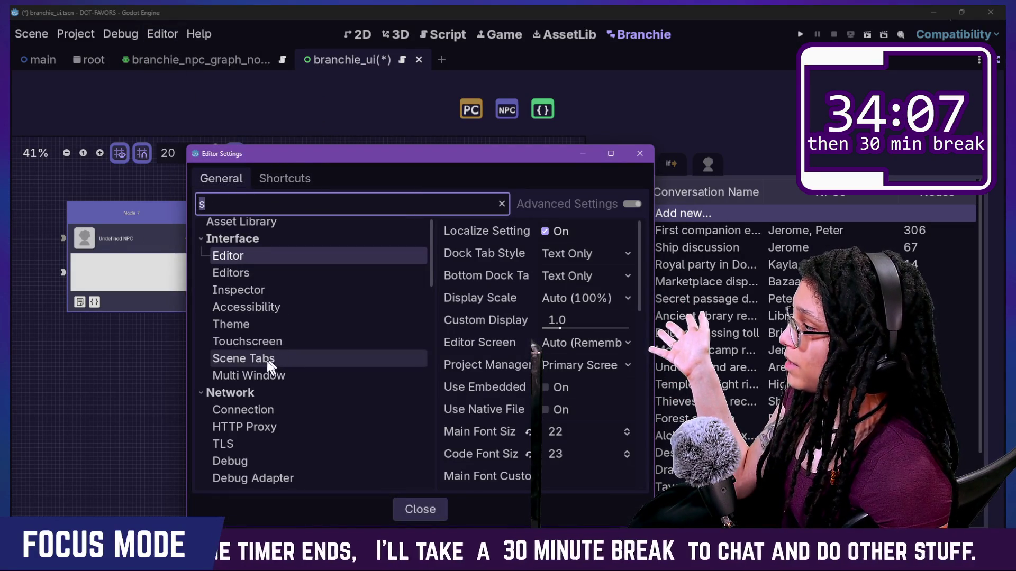
left_click(254, 324)
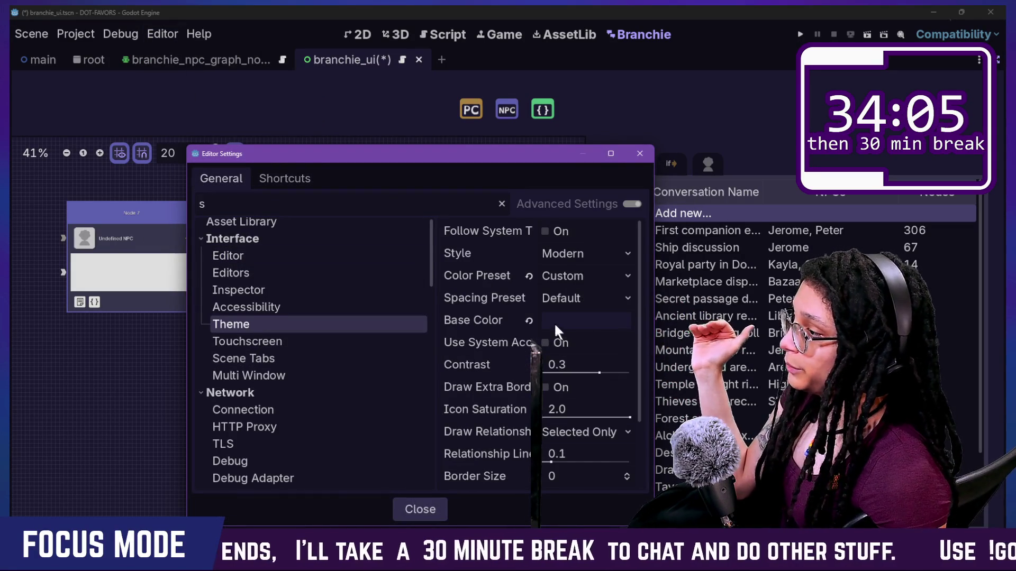
left_click(554, 325)
mouse_move(584, 286)
left_mouse_down()
mouse_move(627, 280)
mouse_move(622, 239)
mouse_move(627, 263)
left_mouse_up()
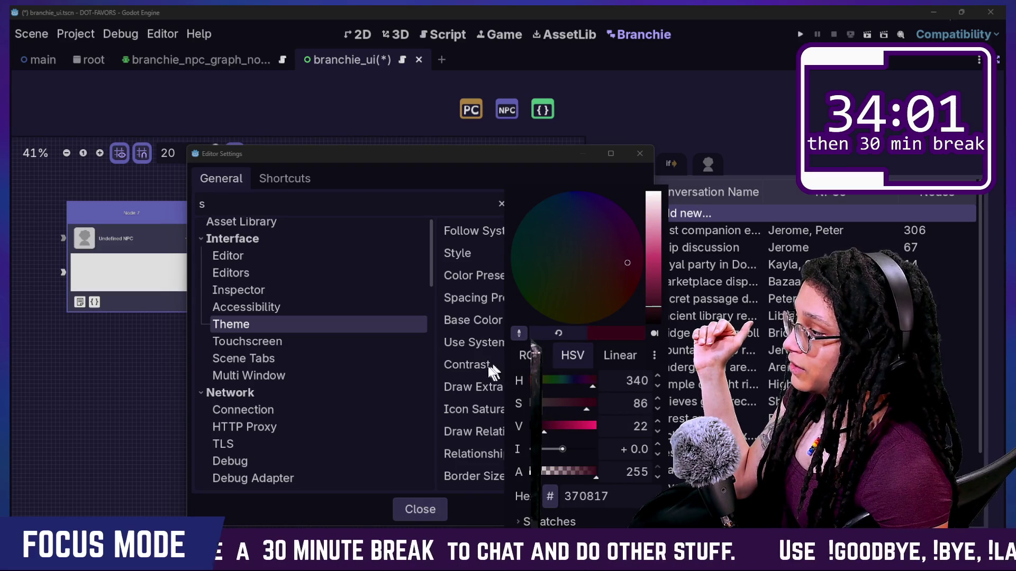
left_click(497, 371)
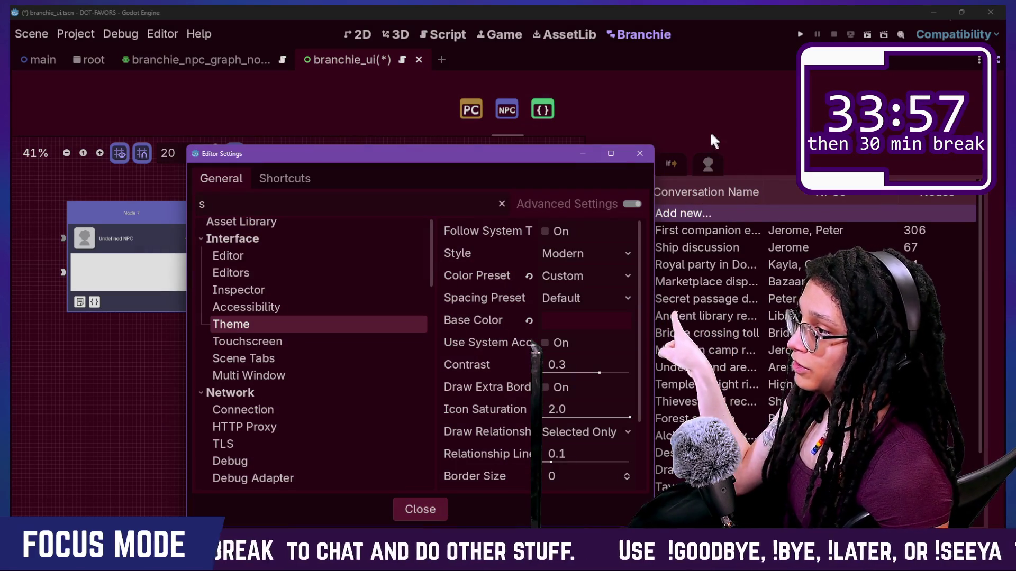
Revert the theme Base Color to its default and close Editor Settings
mouse_move(513, 163)
left_mouse_down()
mouse_move(576, 524)
mouse_move(509, 423)
mouse_move(490, 370)
left_mouse_up()
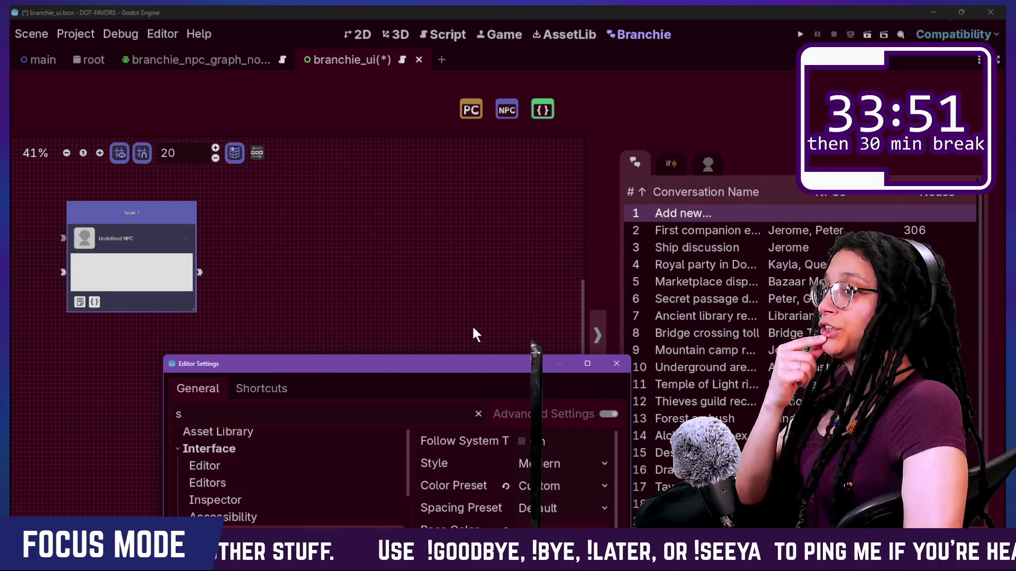
mouse_move(445, 356)
left_mouse_down()
mouse_move(528, 296)
mouse_move(441, 254)
mouse_move(463, 310)
left_mouse_up()
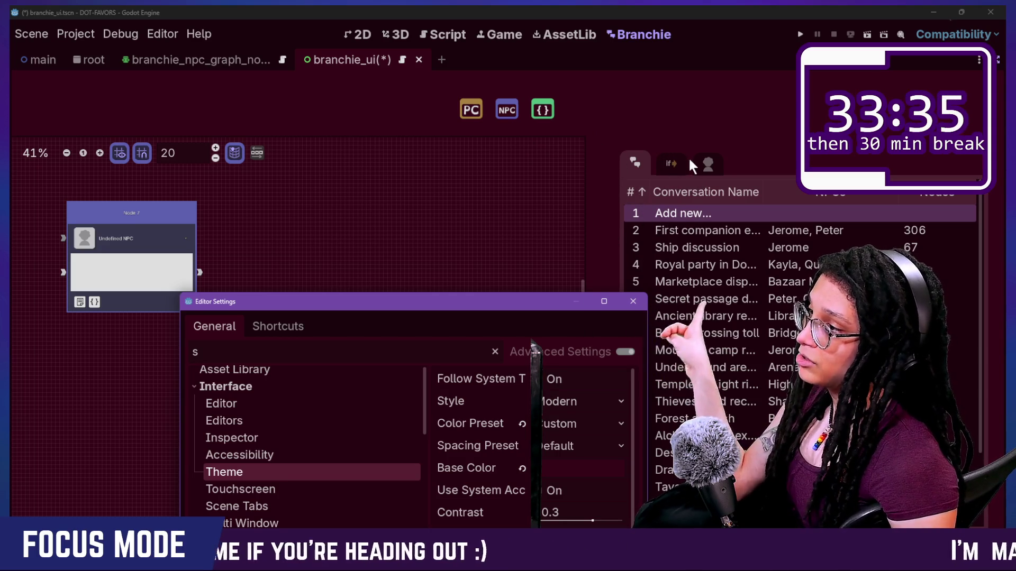
mouse_move(517, 309)
left_mouse_down()
mouse_move(555, 183)
mouse_move(545, 147)
left_mouse_up()
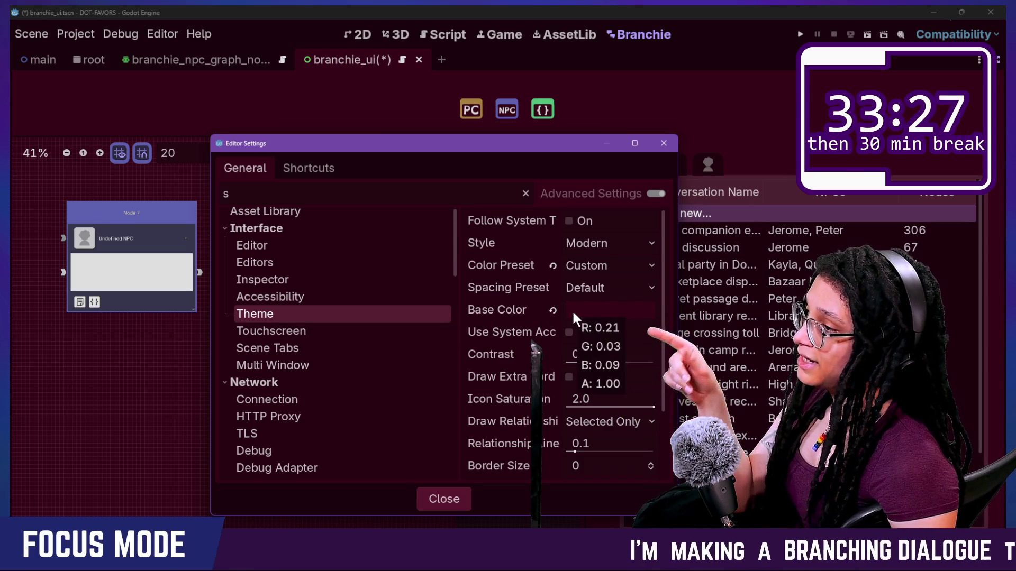
mouse_move(474, 151)
left_mouse_down()
mouse_move(411, 280)
mouse_move(390, 277)
left_mouse_up()
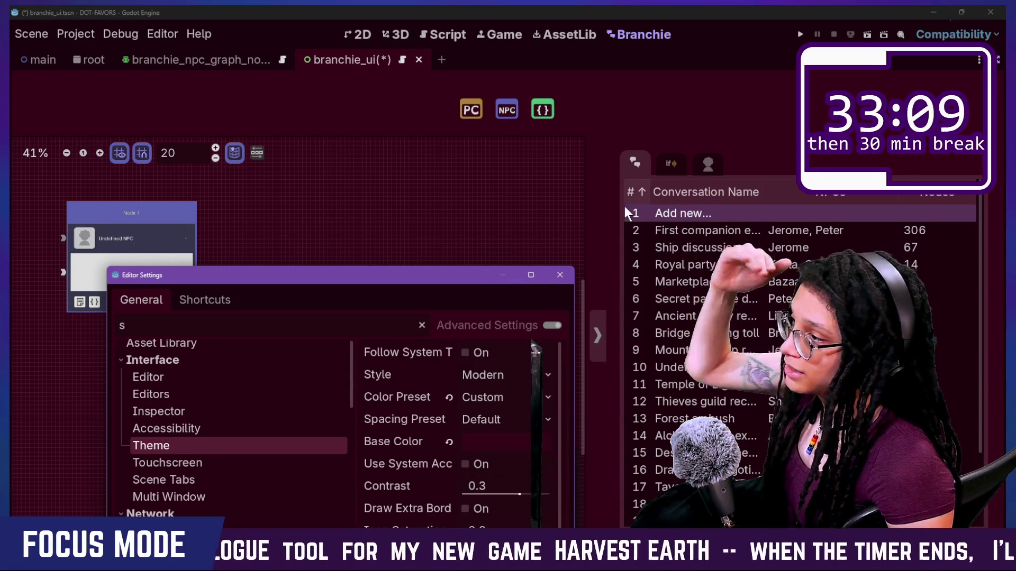
mouse_move(445, 285)
left_mouse_down()
mouse_move(534, 164)
mouse_move(517, 111)
mouse_move(519, 168)
left_mouse_up()
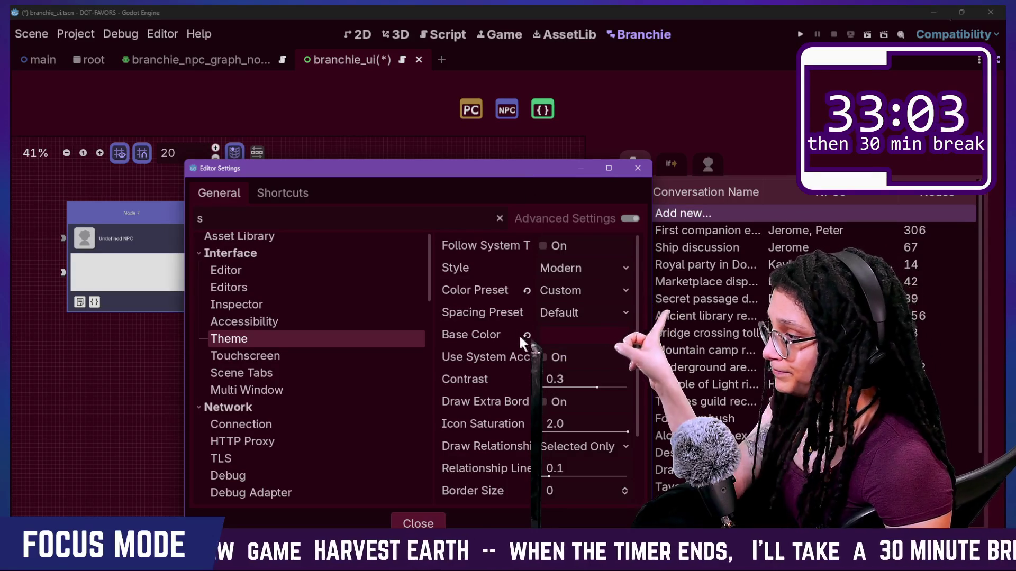
left_click(526, 335)
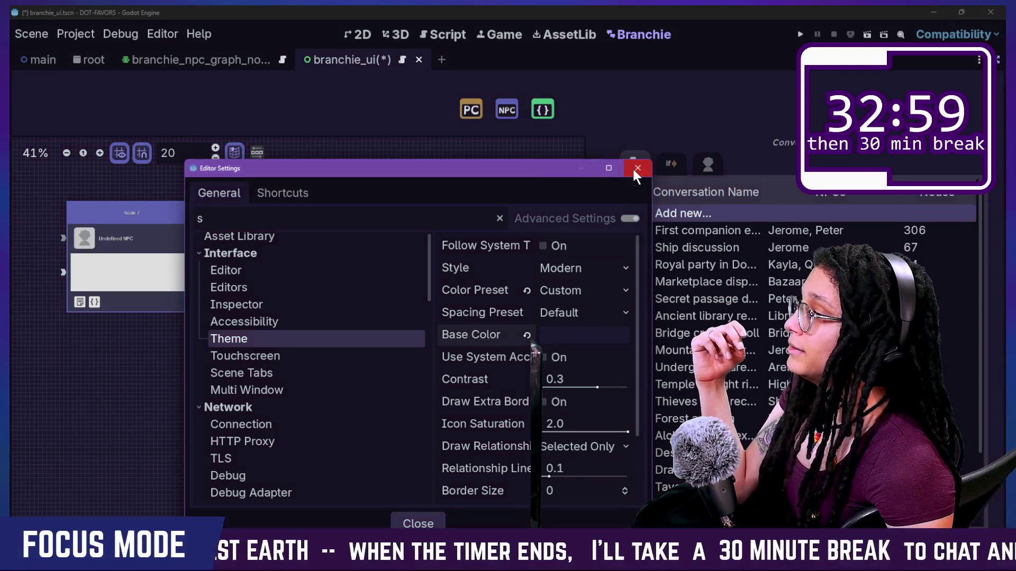
left_click(637, 169)
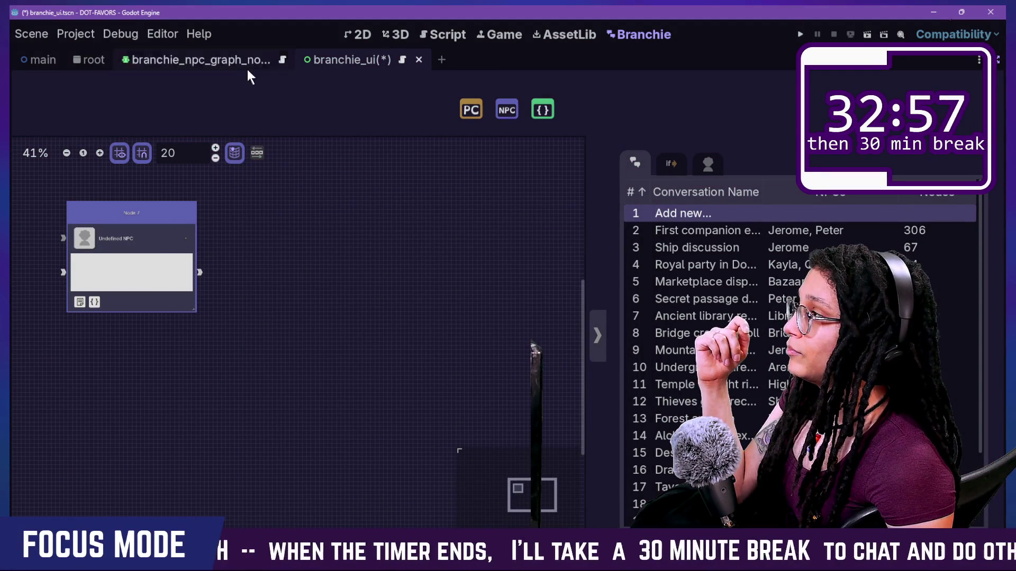
left_click(424, 37)
Return to branchie_ui with docks visible, save it with Ctrl+S, and open Project Settings
left_click(504, 36)
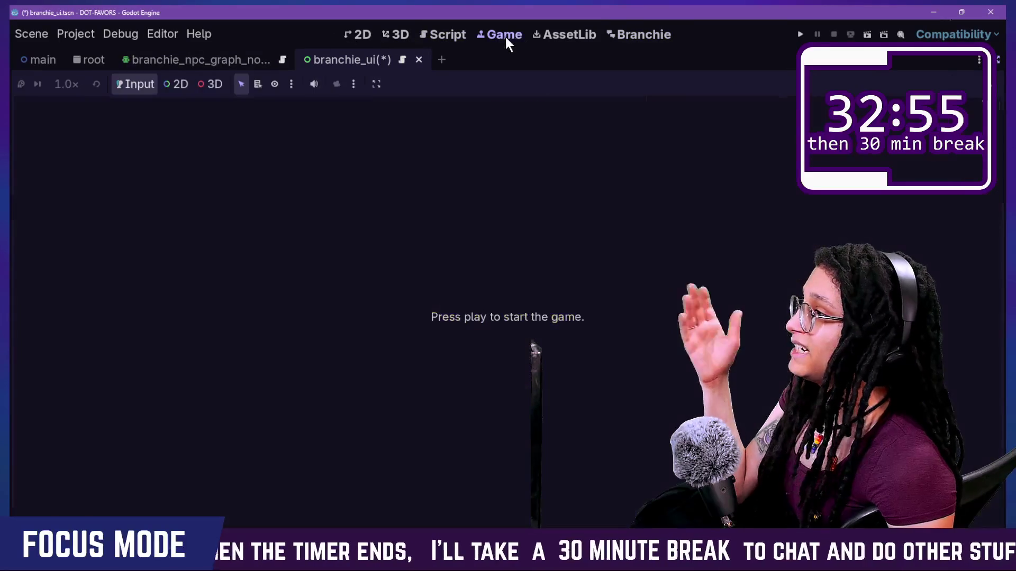
left_click(172, 55)
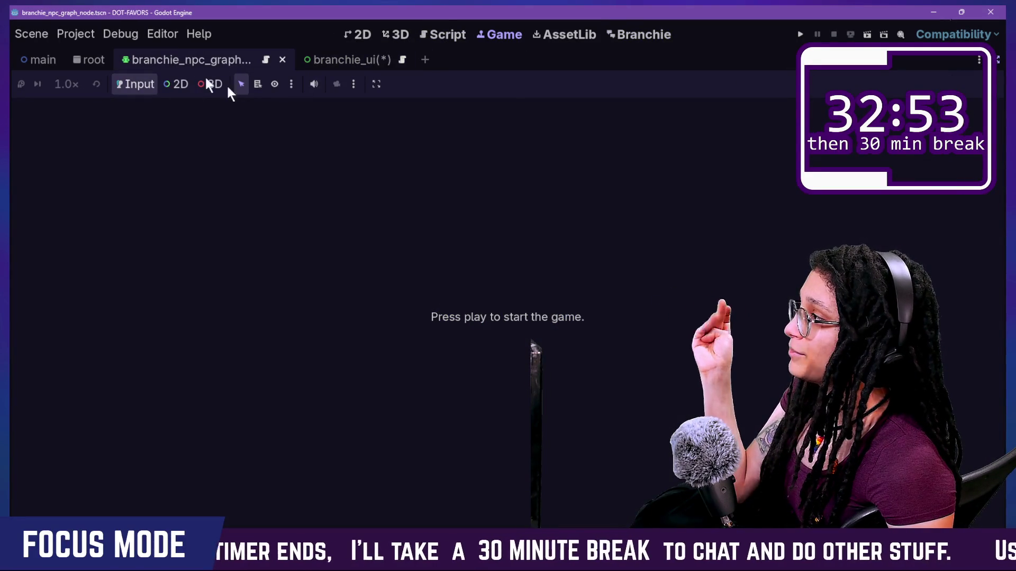
left_click(360, 34)
left_click(352, 60)
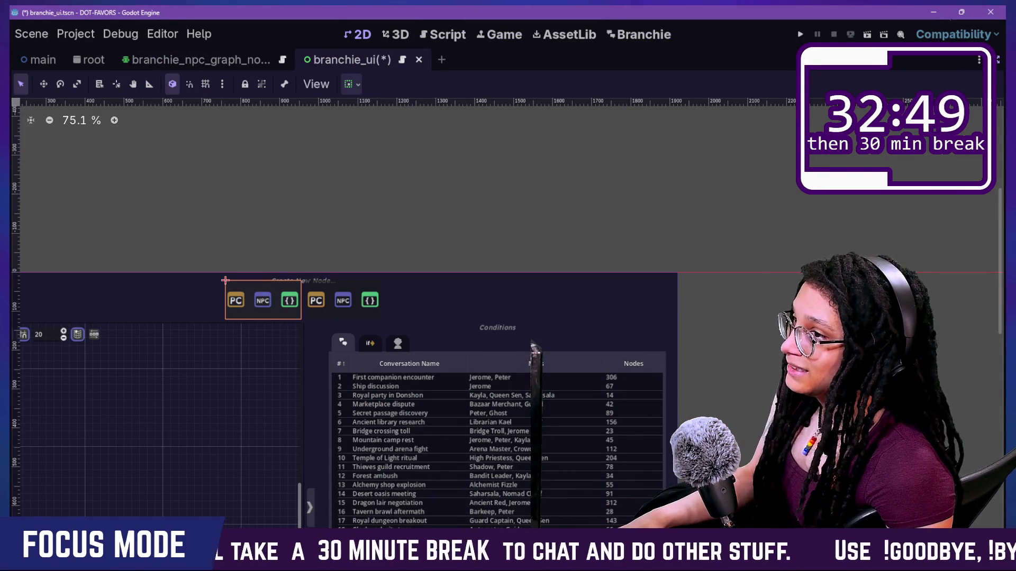
left_click(1000, 58)
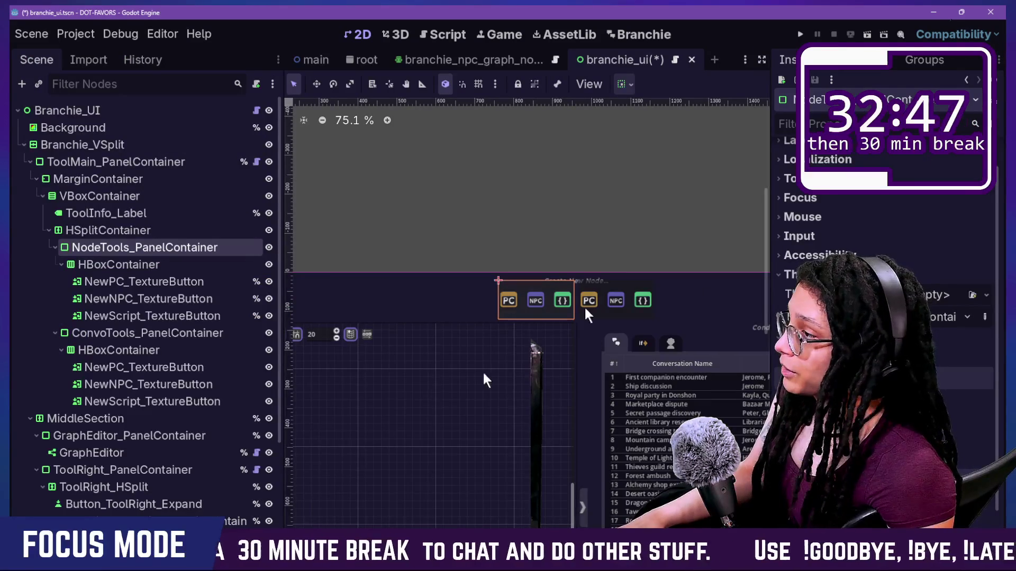
scroll(549, 302, "up", 2)
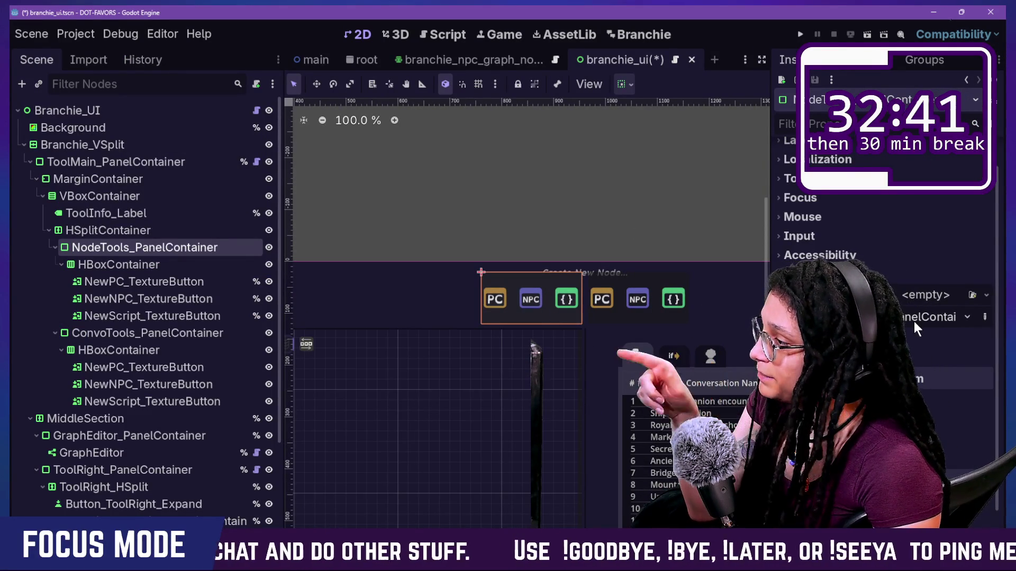
key("ctrl+s")
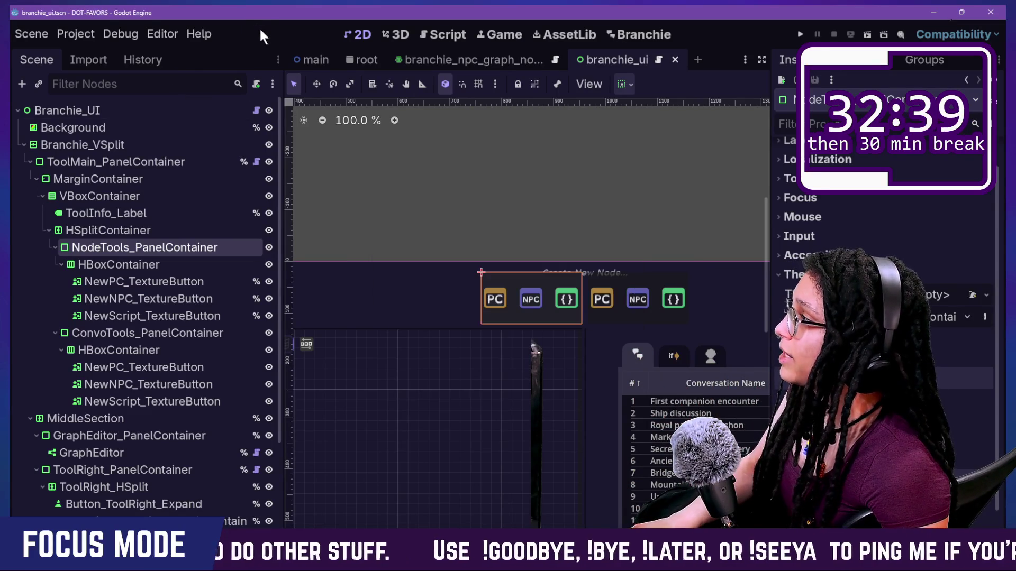
key("ctrl+alt+s")
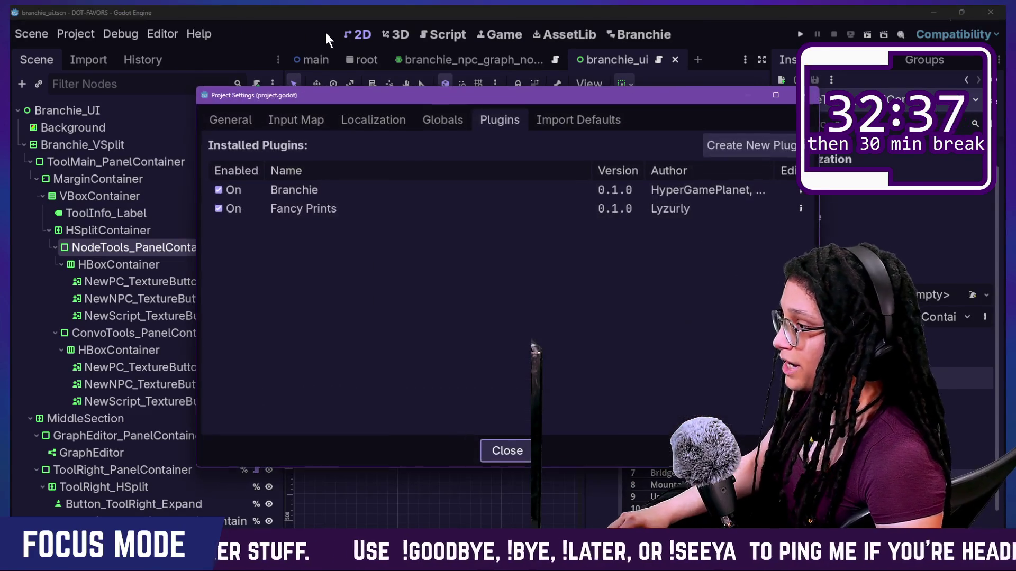
Toggle the Branchie plugin off and back on, close Project Settings, and hide the side docks
left_click(229, 189)
left_click(229, 190)
key("Escape")
left_click(627, 46)
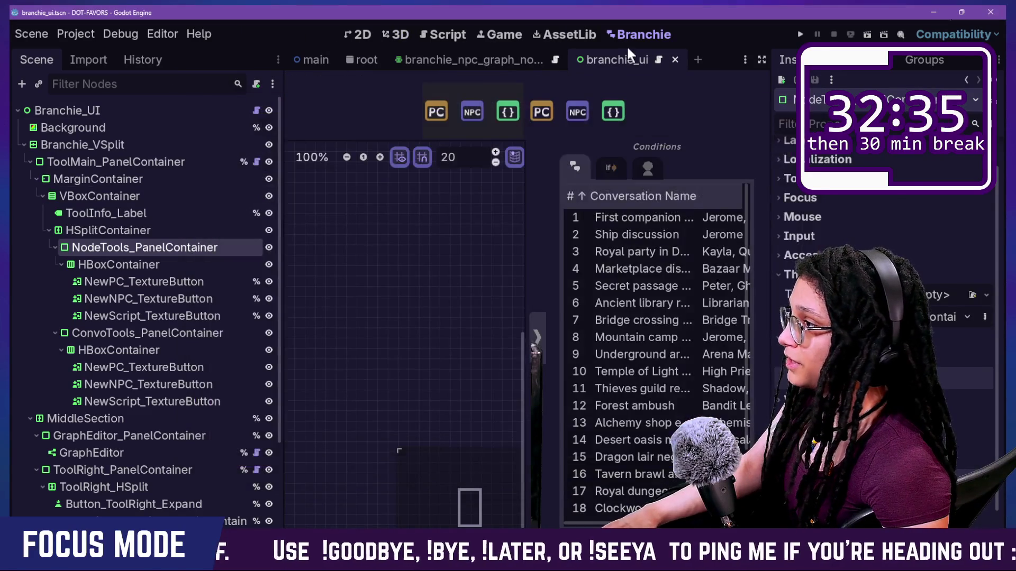
key("ctrl+shift+F11")
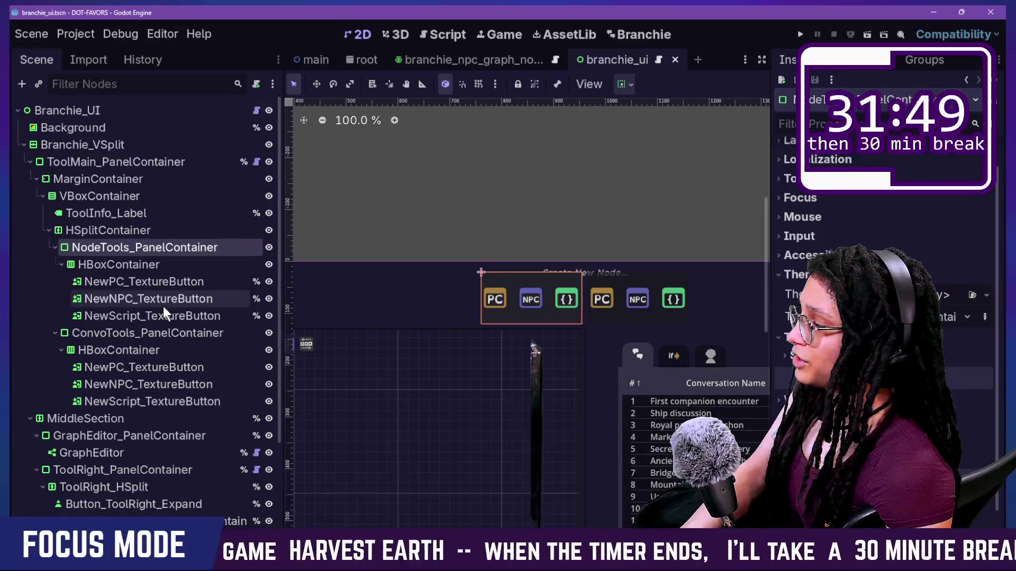
left_click(112, 263)
left_click(136, 384)
left_click(129, 333)
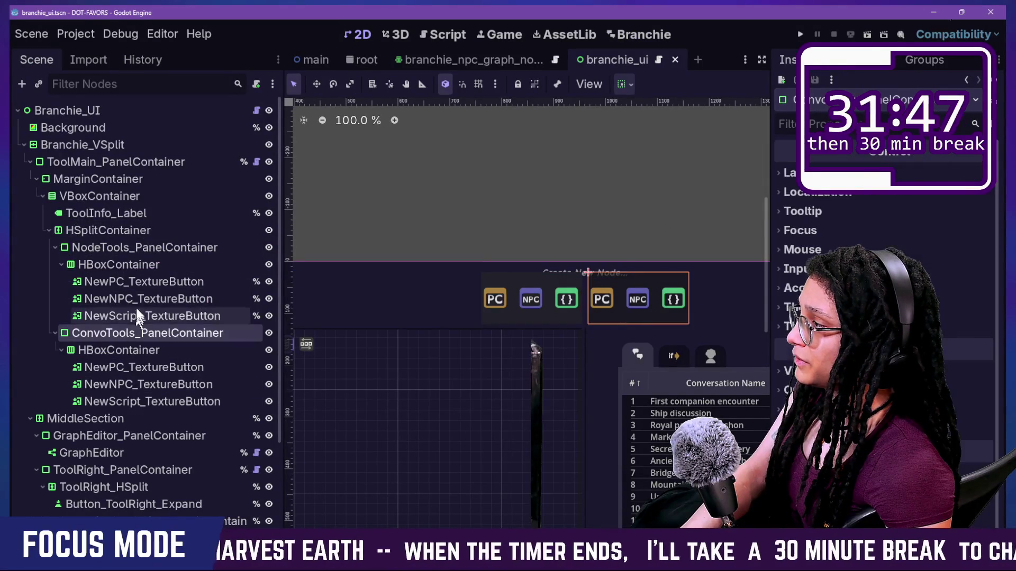
left_click(146, 249)
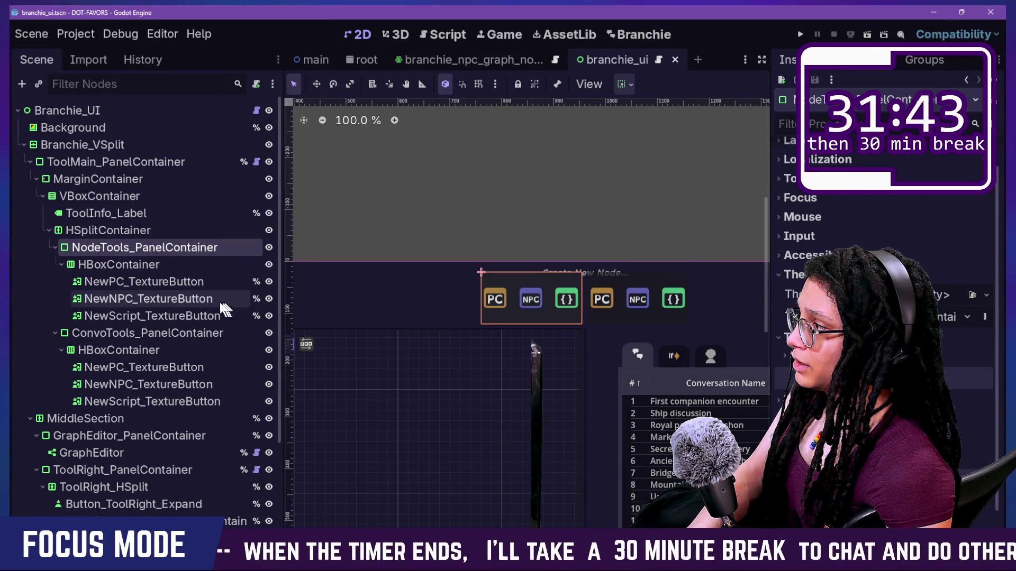
left_click(180, 333)
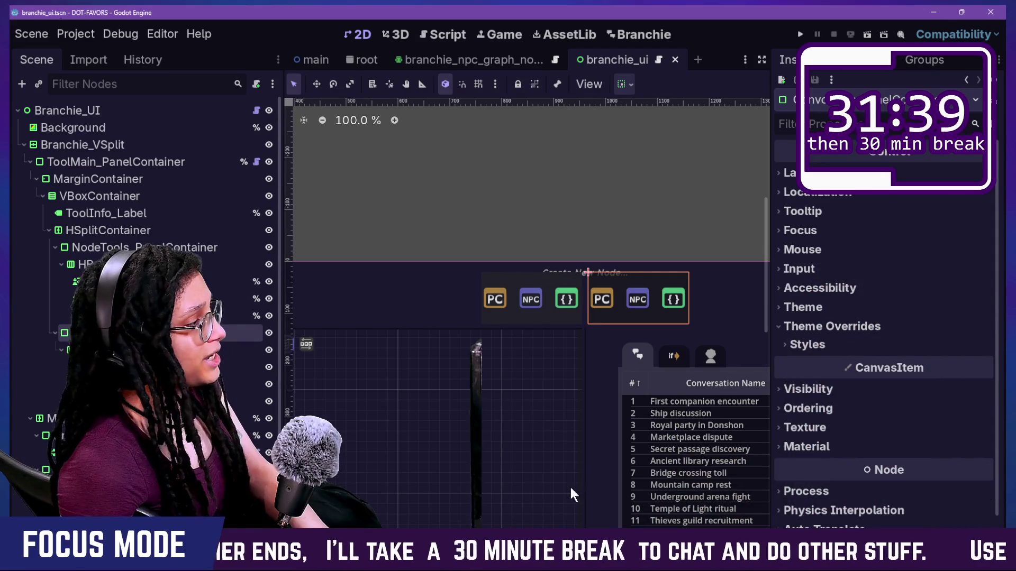
left_click(821, 344)
left_click(821, 344)
left_click(832, 308)
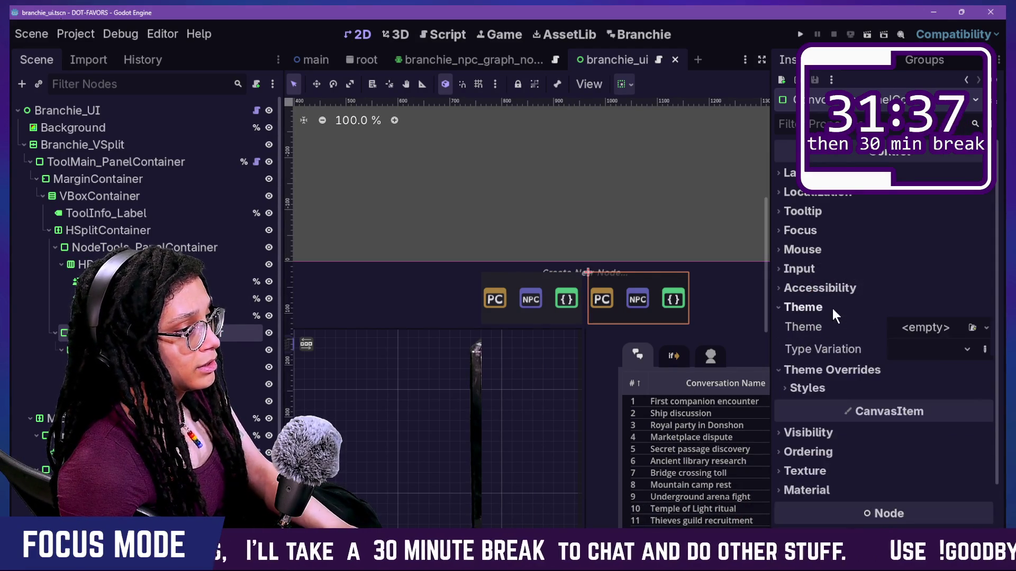
left_click(934, 353)
left_click(876, 398)
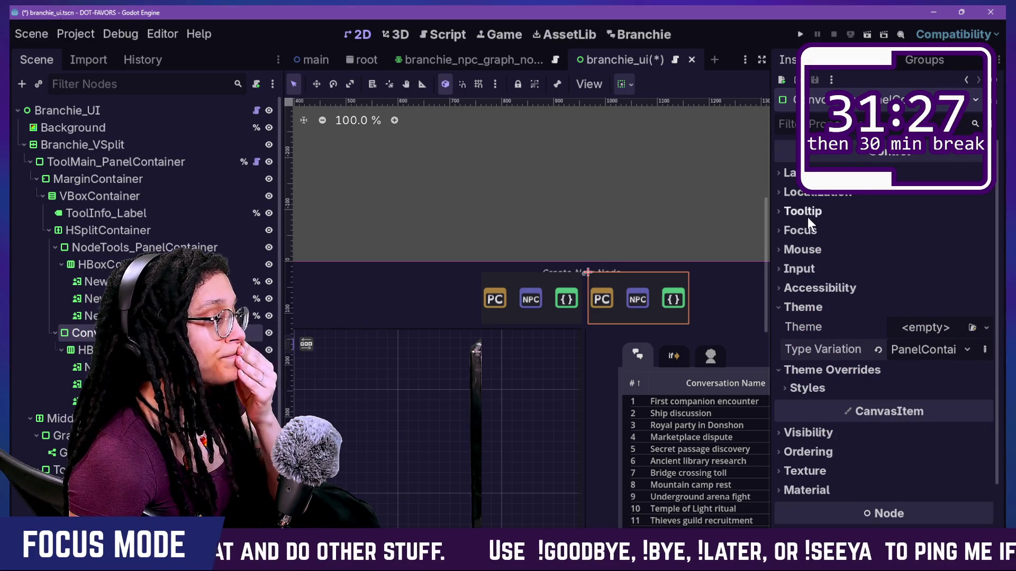
left_click(935, 357)
left_click(894, 370)
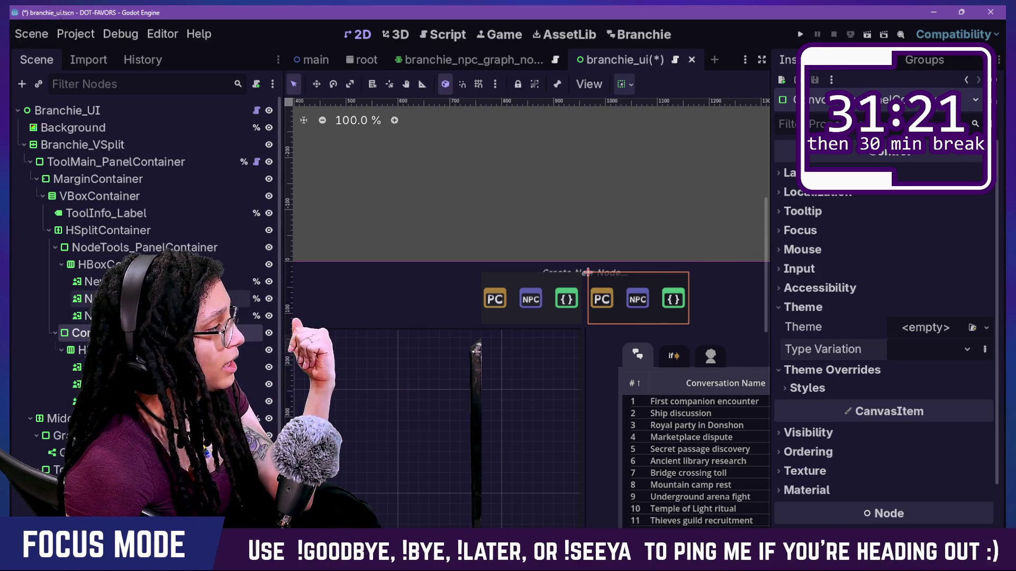
left_click(518, 273)
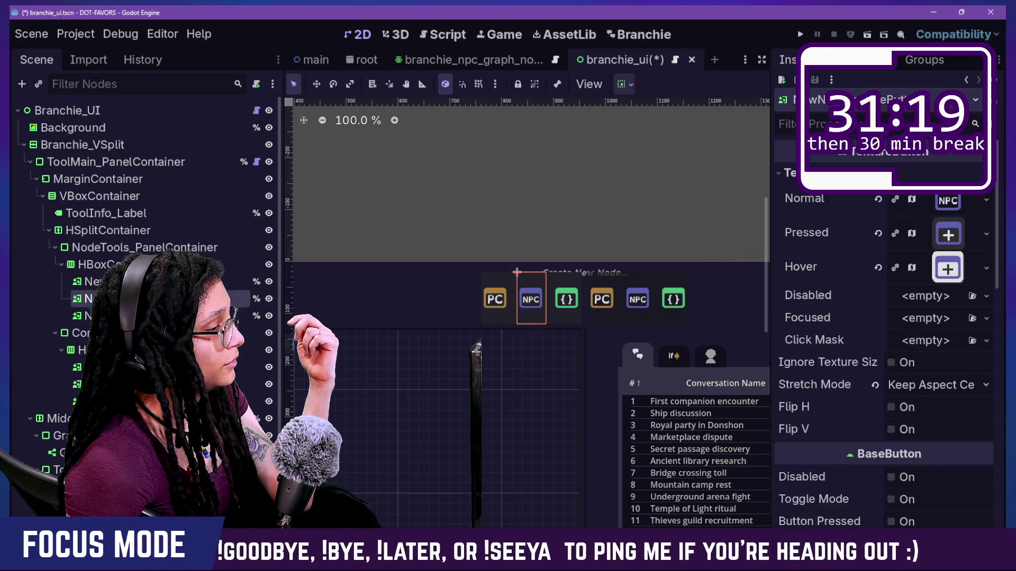
left_click(587, 271)
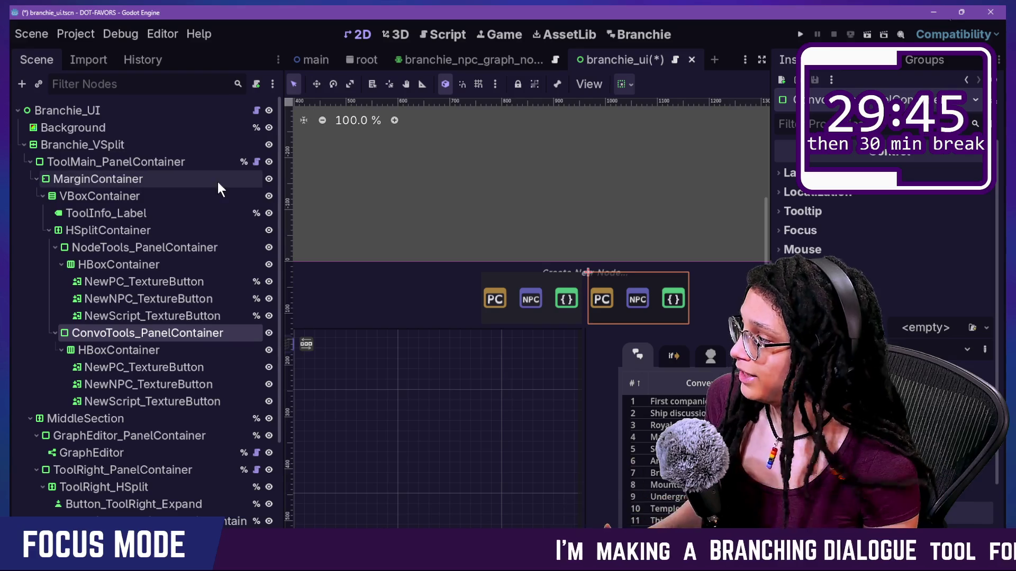
Open the Branchie editor, then inspect HSplitContainer, ToolInfo_Label and both panel containers in the Scene dock
left_click(617, 39)
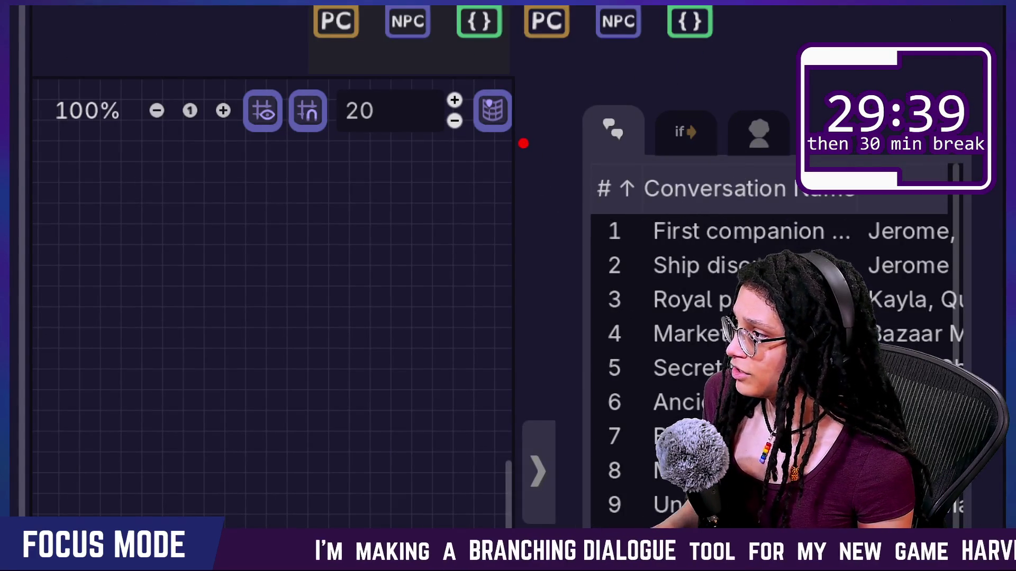
left_click_drag(521, 233, 520, 295)
left_click_drag(513, 244, 498, 391)
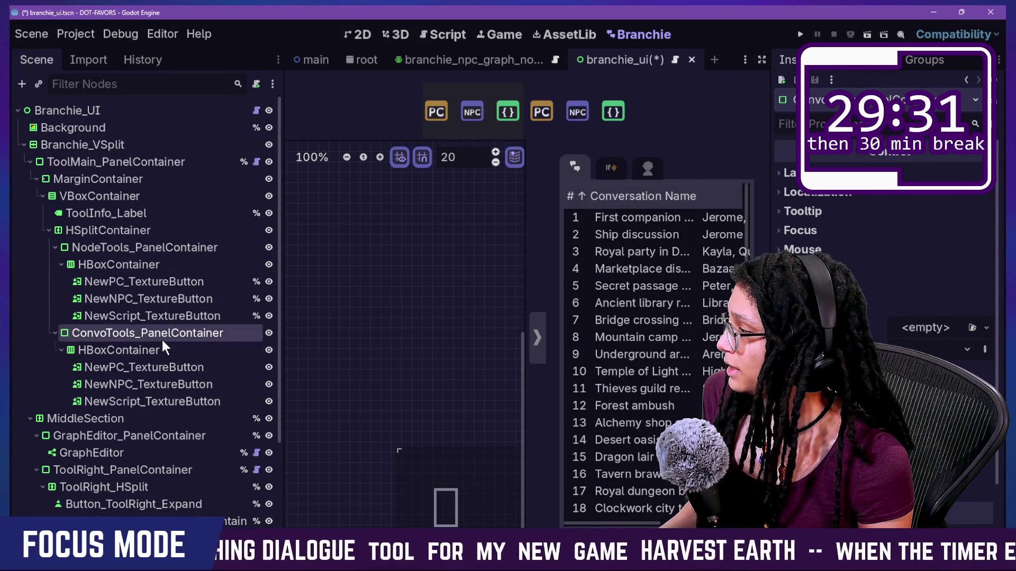
left_click(124, 229)
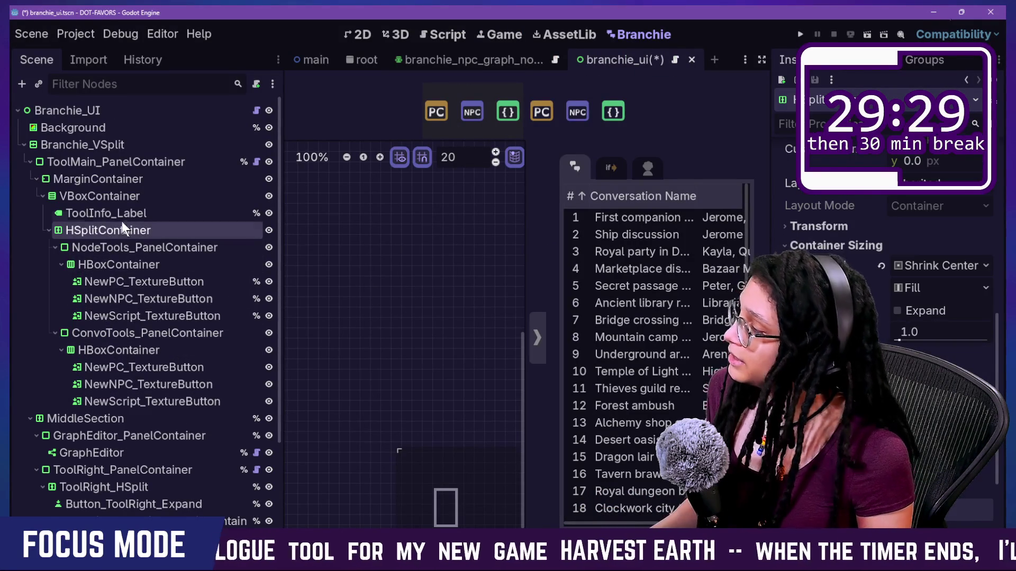
left_click(123, 216)
left_click(163, 352)
left_click(160, 334)
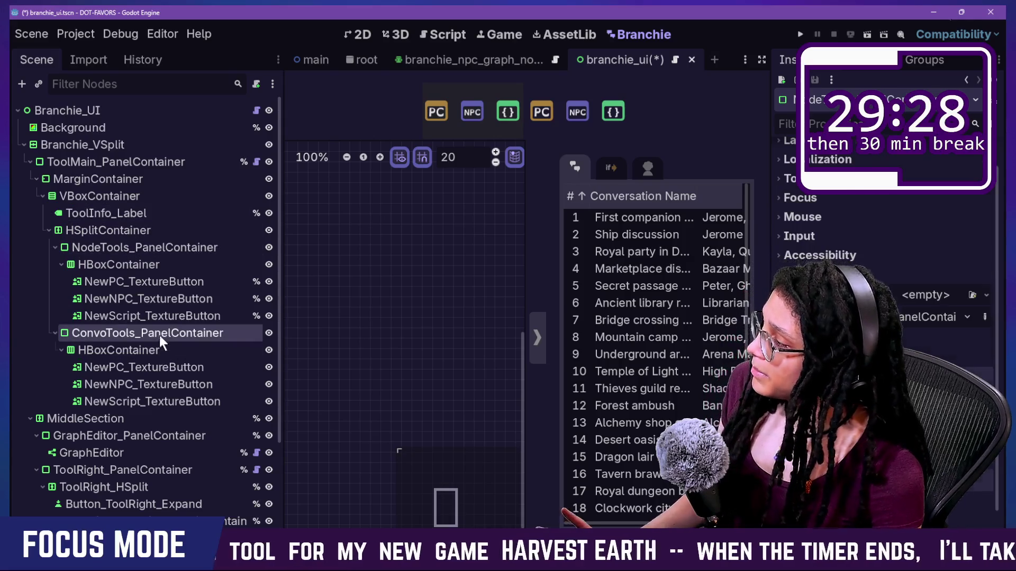
left_click(185, 247)
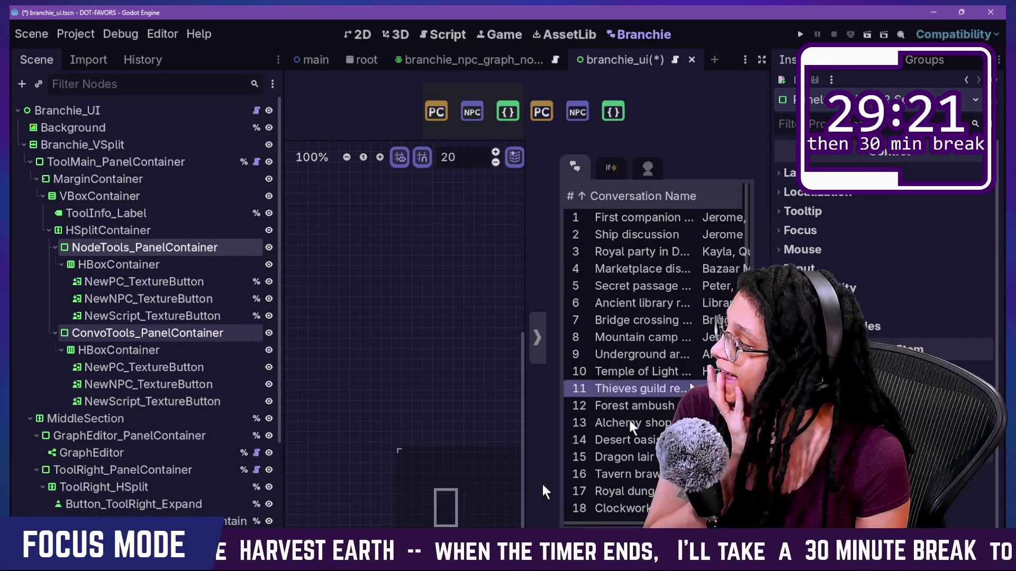
mouse_move(94, 259)
left_mouse_down()
mouse_move(99, 242)
mouse_move(106, 265)
left_mouse_up()
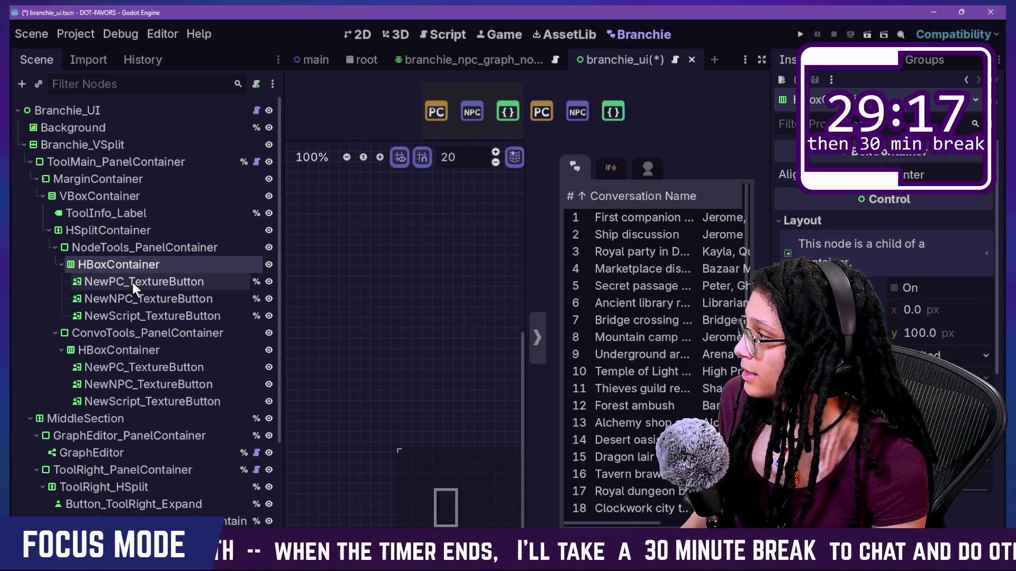
Undo the PanelContainer wrappers and save the branchie_ui scene
key("ctrl+z")
key("ctrl+z")
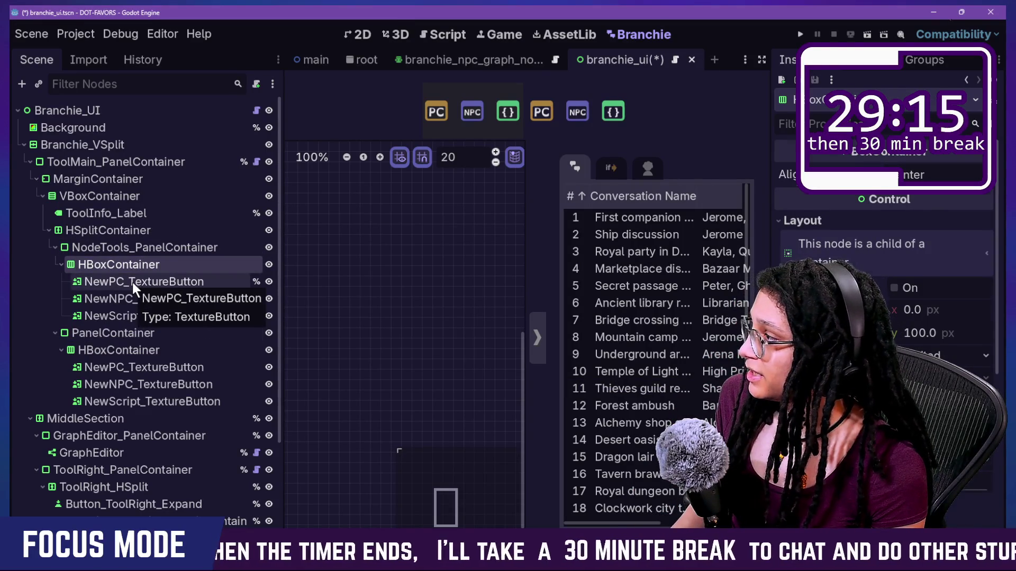
key("ctrl+z")
key("ctrl+z")
key("ctrl+z")
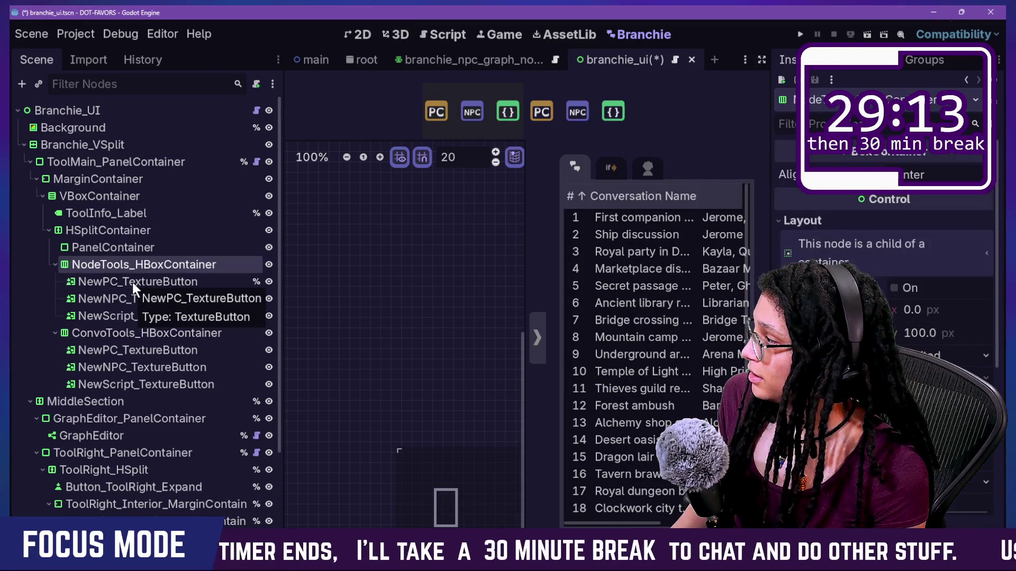
key("ctrl+z")
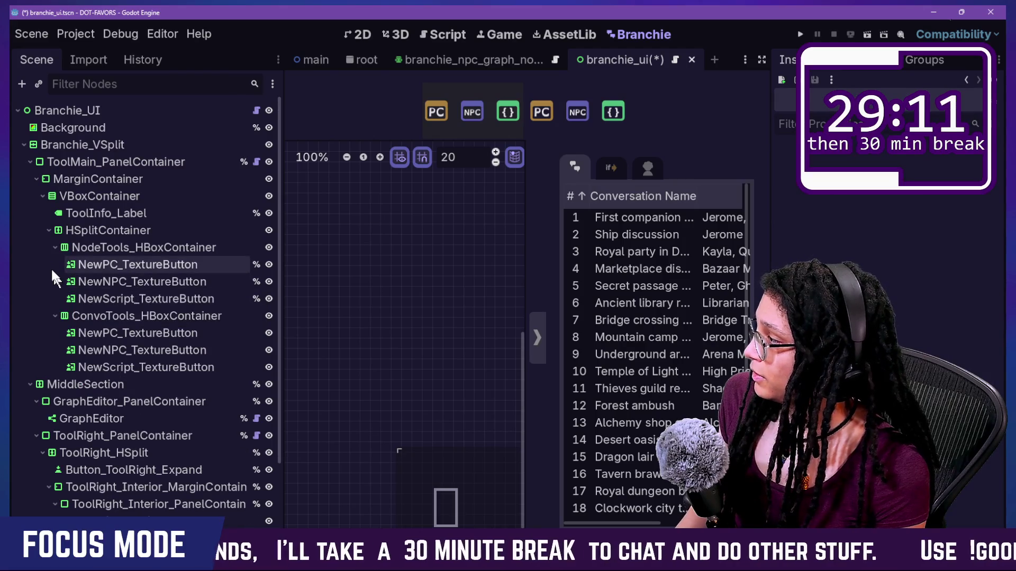
left_click(86, 237)
left_click(106, 262)
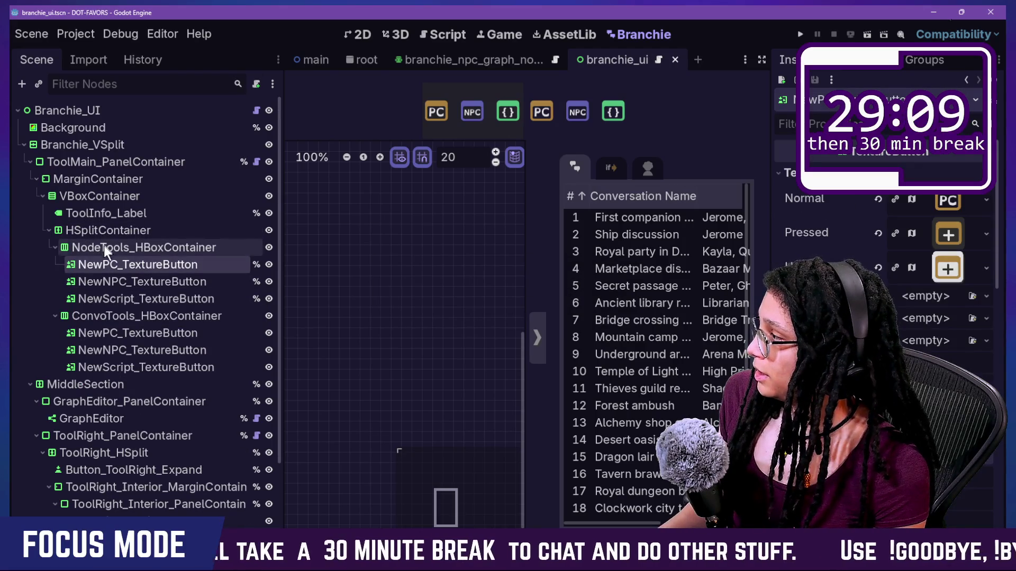
left_click(104, 247)
key("ctrl+s")
Change HSplitContainer's type to HBoxContainer and start renaming it
right_click(98, 230)
left_click(138, 212)
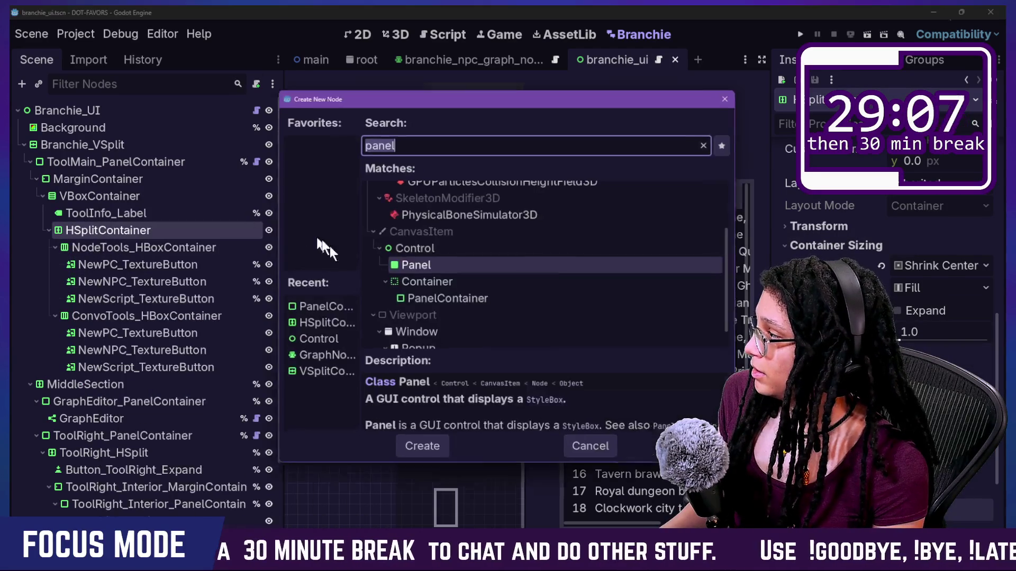
key("Escape")
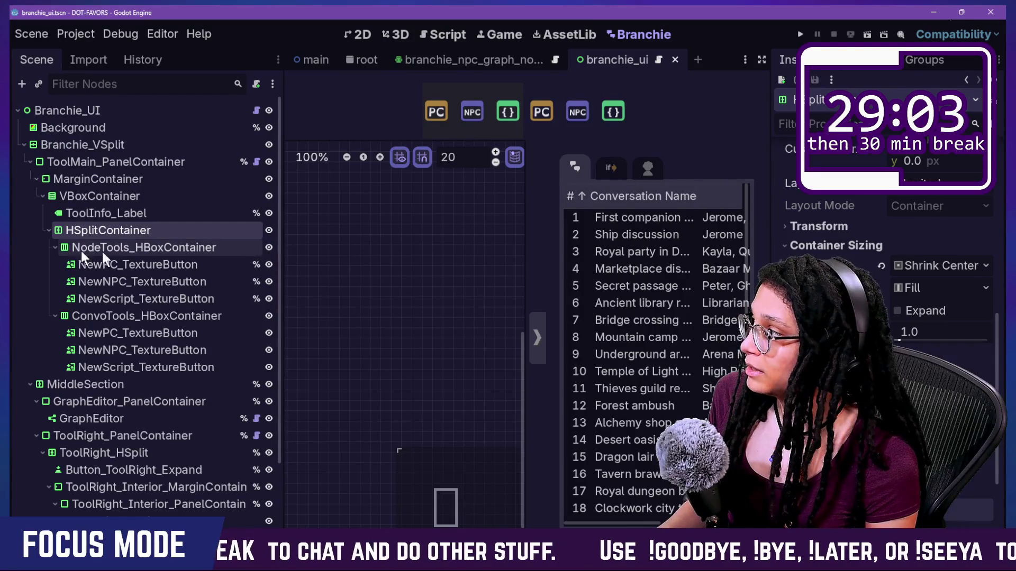
right_click(78, 231)
left_click(122, 342)
type("box")
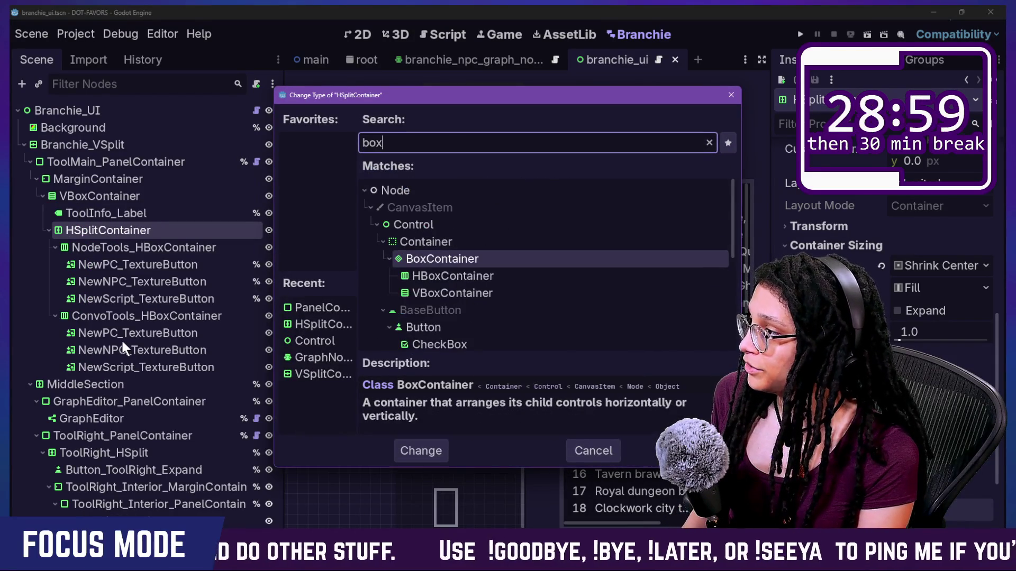
key("Down")
key("Return")
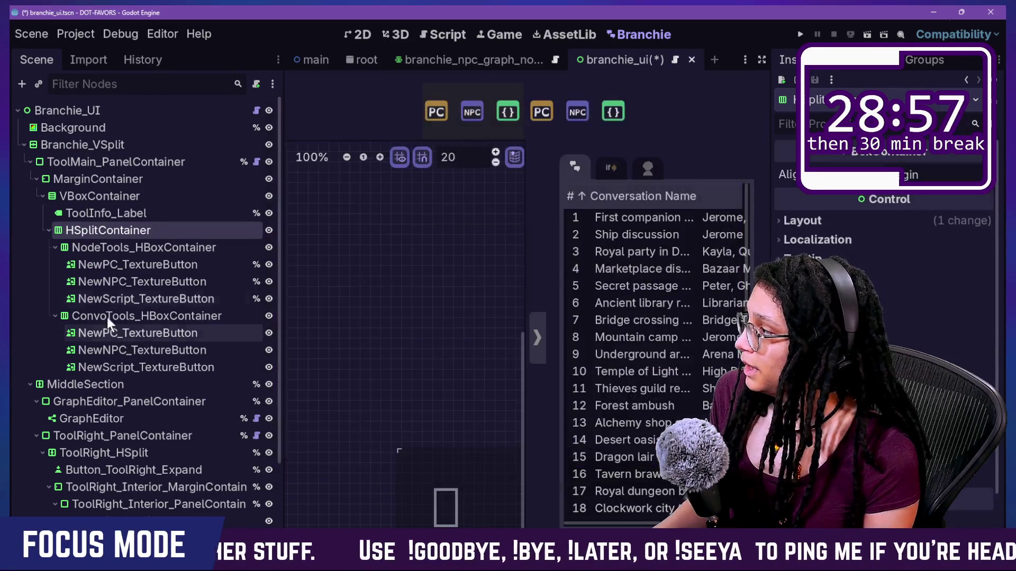
right_click(112, 229)
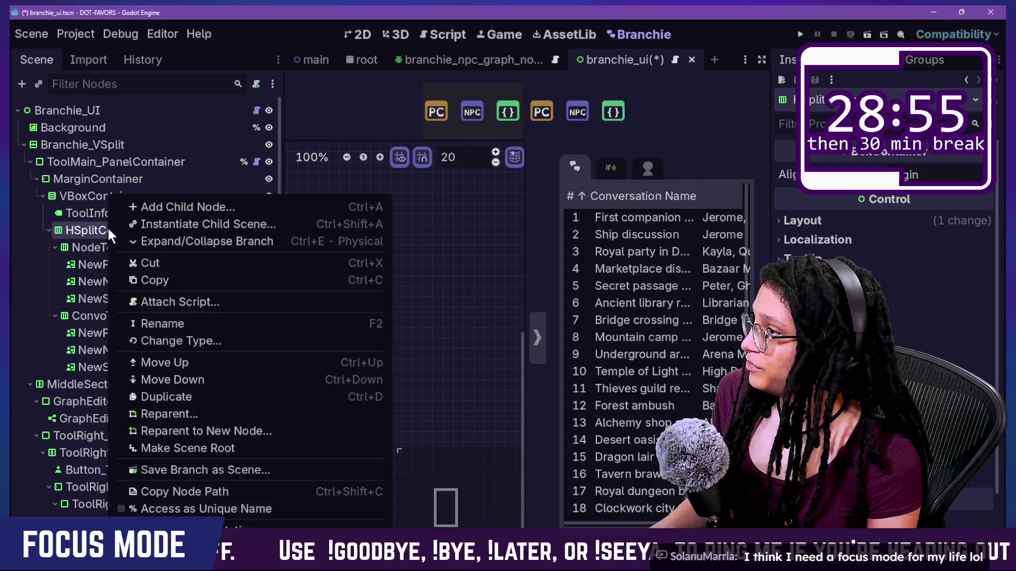
left_click(192, 328)
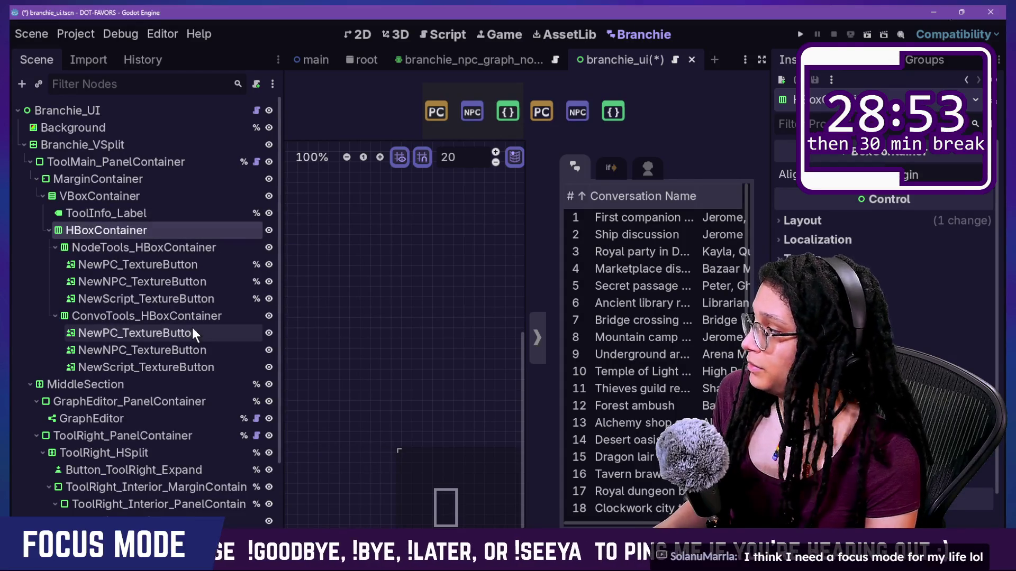
Rename the container to HBoxContainer and inspect the toolbar's NewPC buttons, ToolInfo_Label and MarginContainer
type("HBoxContainer")
key("Return")
left_click(117, 286)
left_click(123, 241)
left_click(157, 332)
left_click(142, 265)
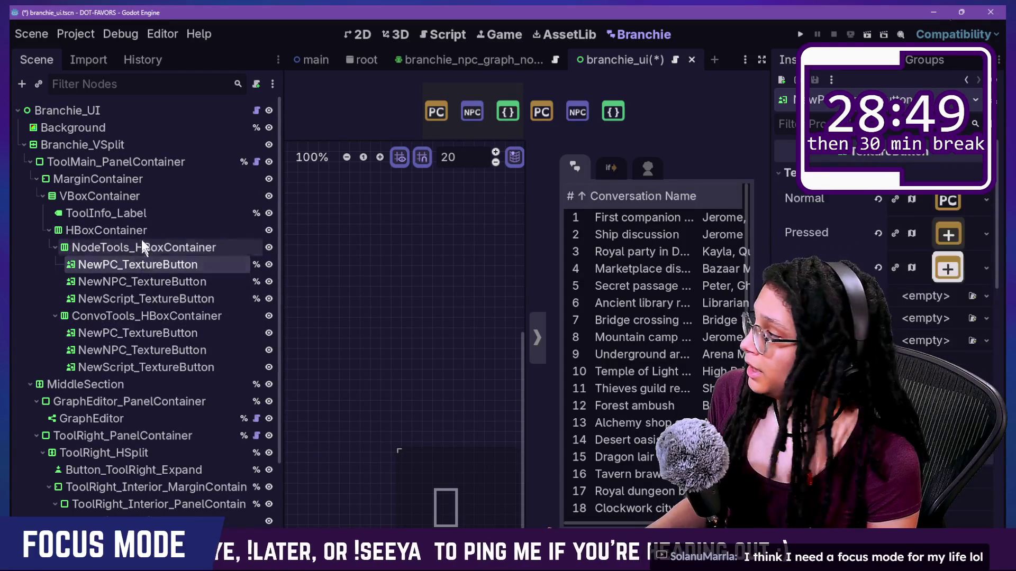
left_click(148, 212)
left_click(132, 177)
Inspect ToolInfo_Label, NewNPC_TextureButton and the VBoxContainer's layout properties
left_click(150, 211)
left_click(142, 281)
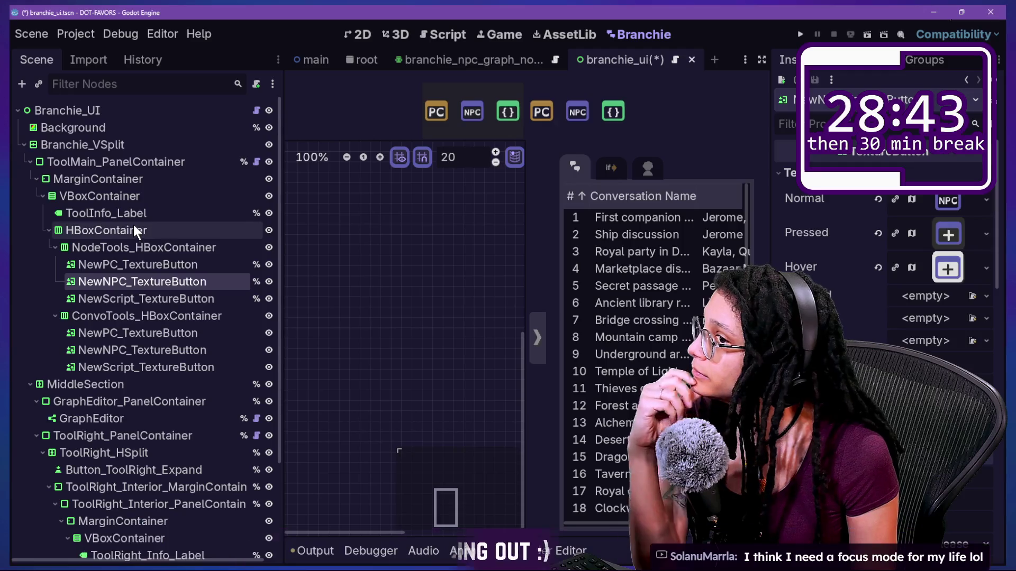
left_click(132, 197)
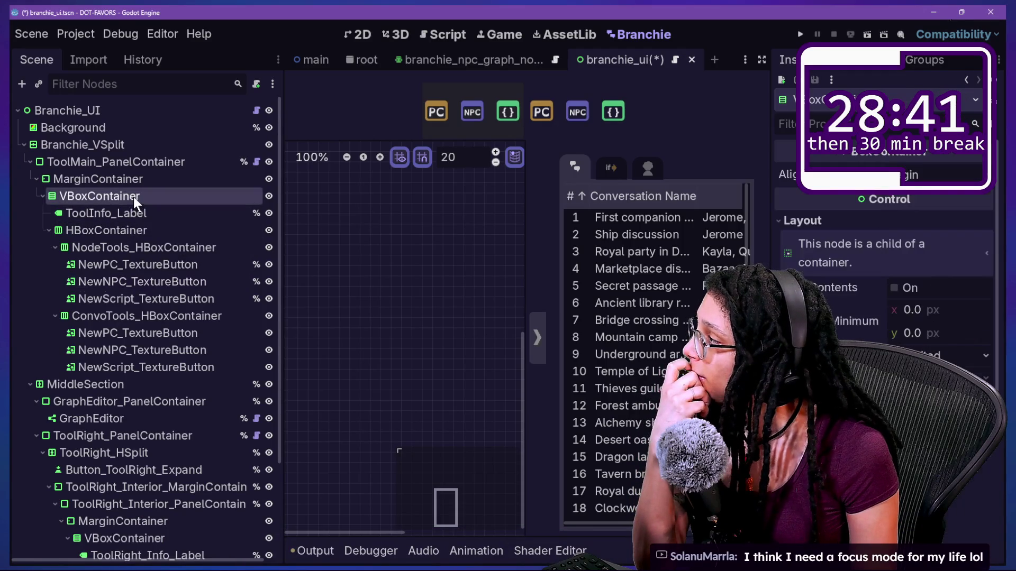
left_click(137, 229)
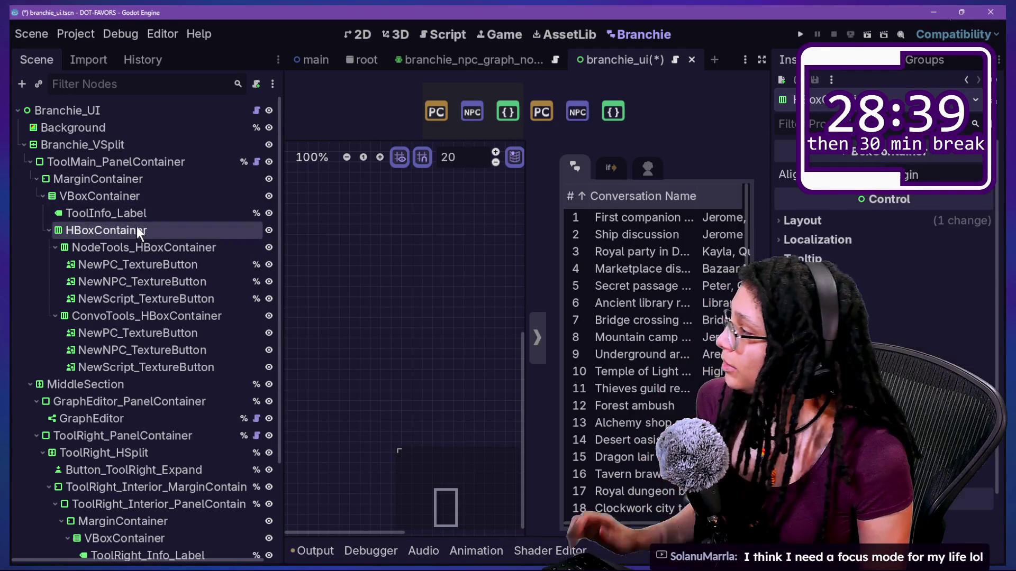
left_click(122, 196)
right_click(123, 196)
left_click(113, 193)
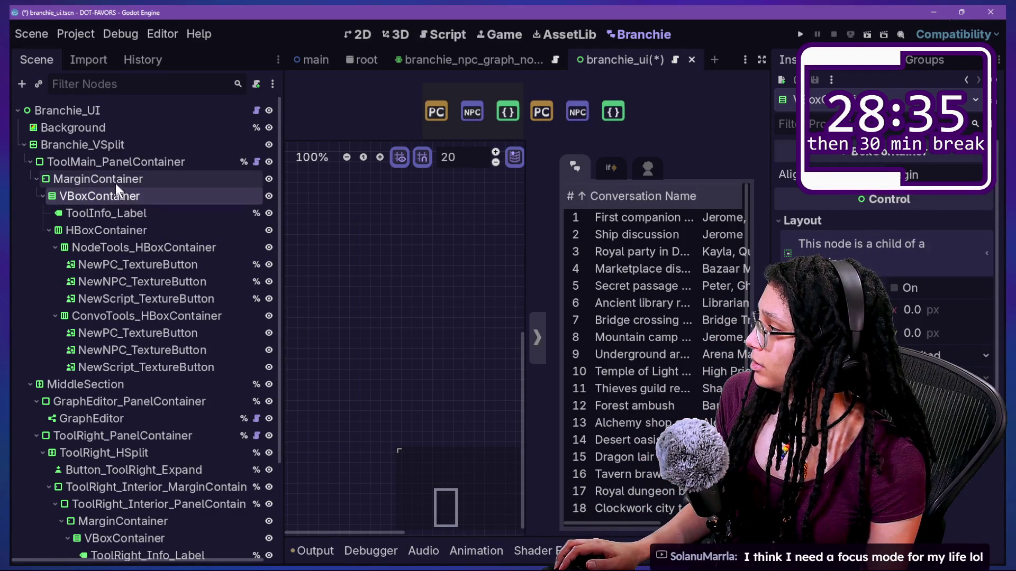
Add a VSeparator child node to the toolbar HBoxContainer, found by searching 'sepa'
right_click(135, 227)
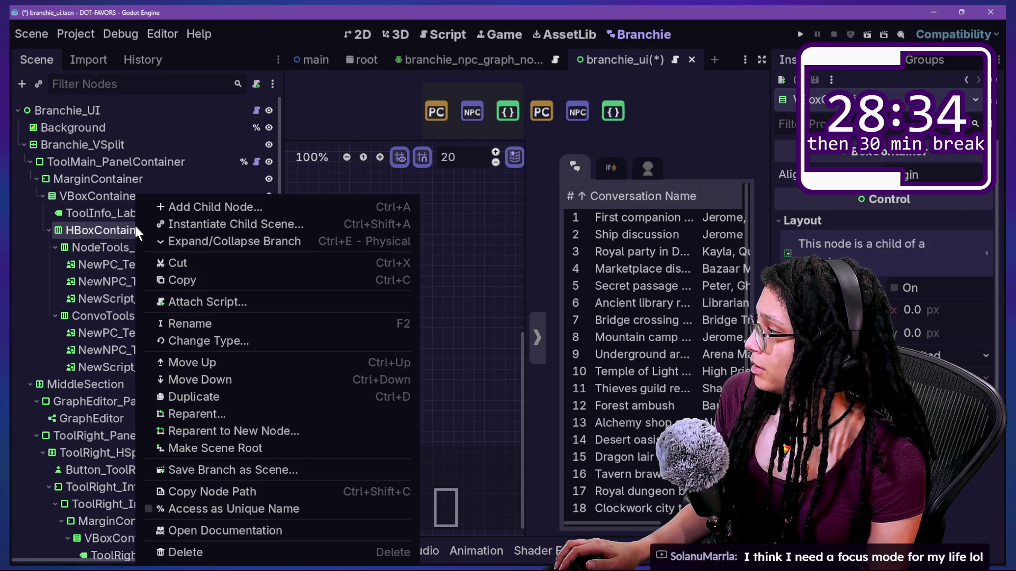
left_click(165, 206)
type("vs")
key("BackSpace")
type("er")
key("BackSpace")
key("BackSpace")
key("BackSpace")
type("sepa")
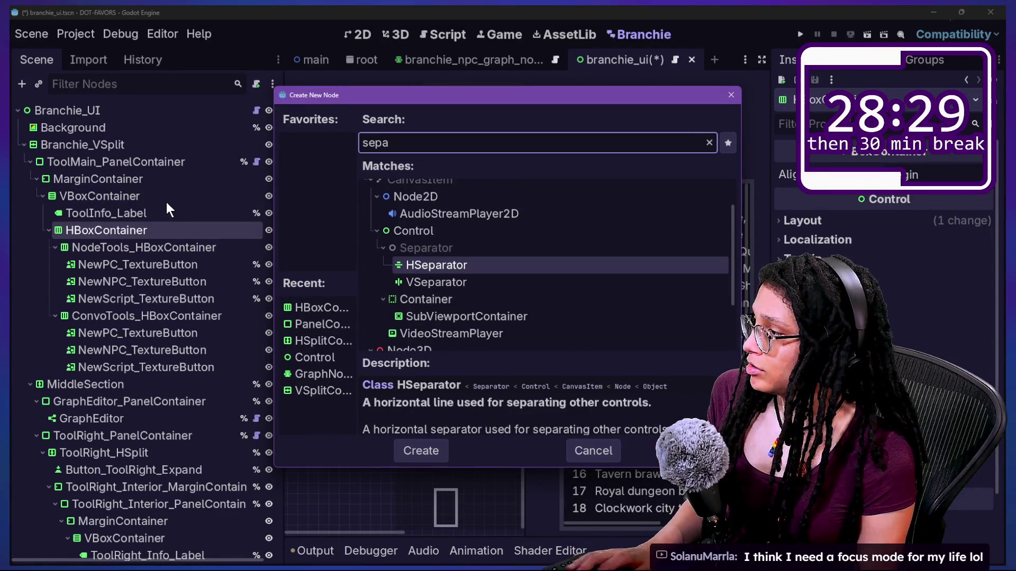
key("Down")
key("Return")
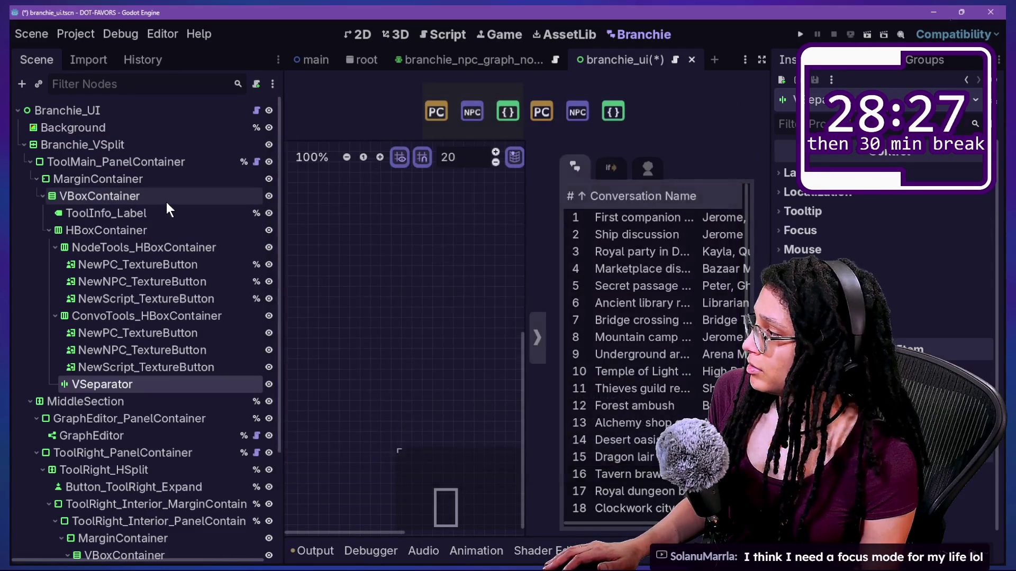
Move the VSeparator between NodeTools and ConvoTools and view it in the 2D editor
mouse_move(78, 372)
left_mouse_down()
mouse_move(104, 353)
mouse_move(112, 309)
left_mouse_up()
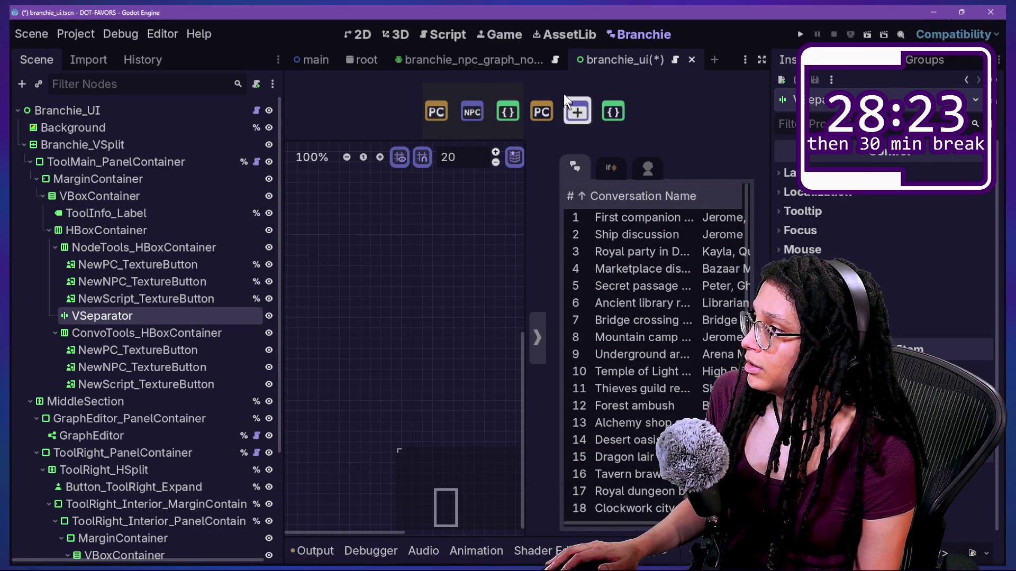
left_click(118, 246)
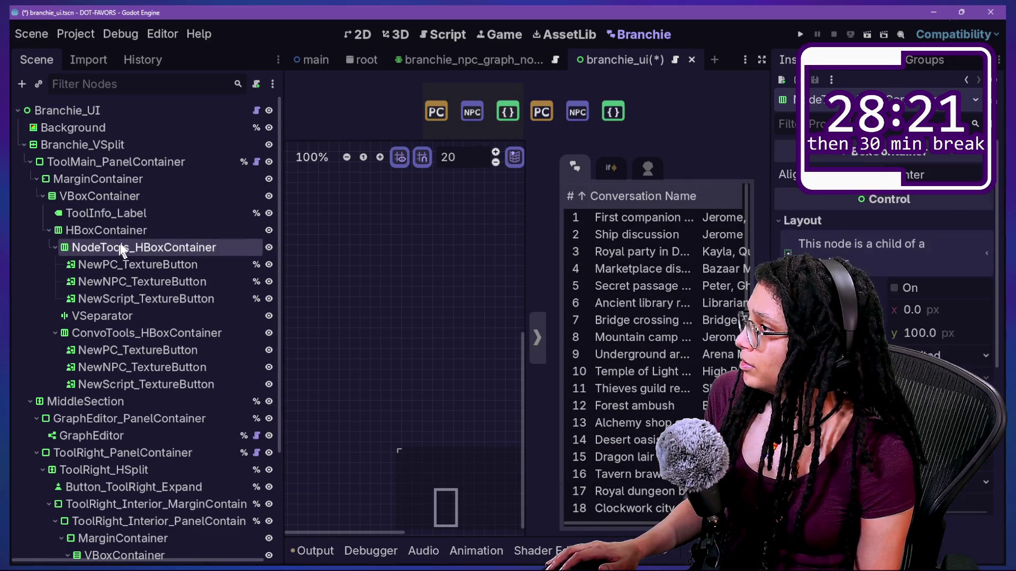
left_click(128, 229)
left_click(360, 34)
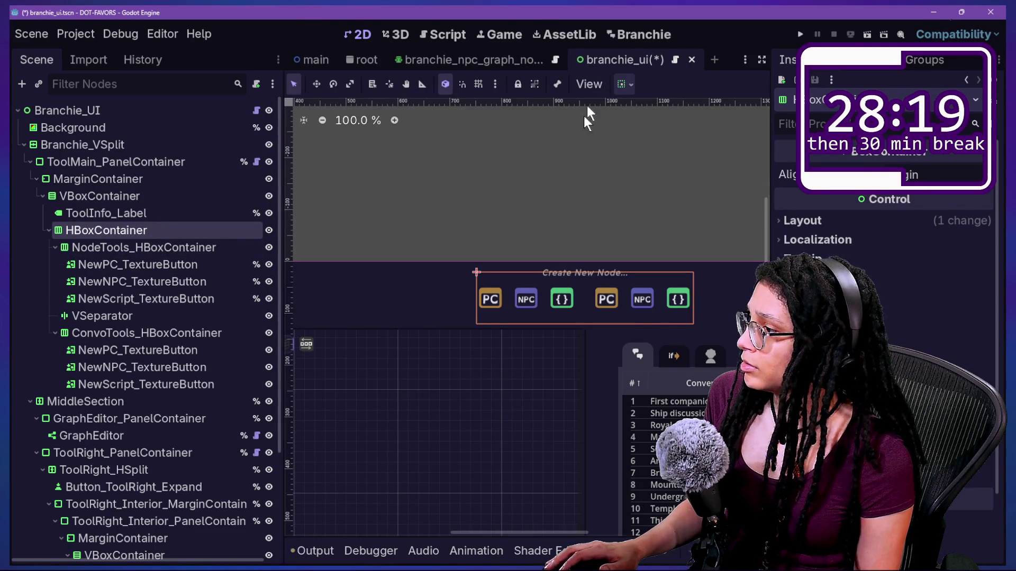
scroll(561, 321, "up", 1)
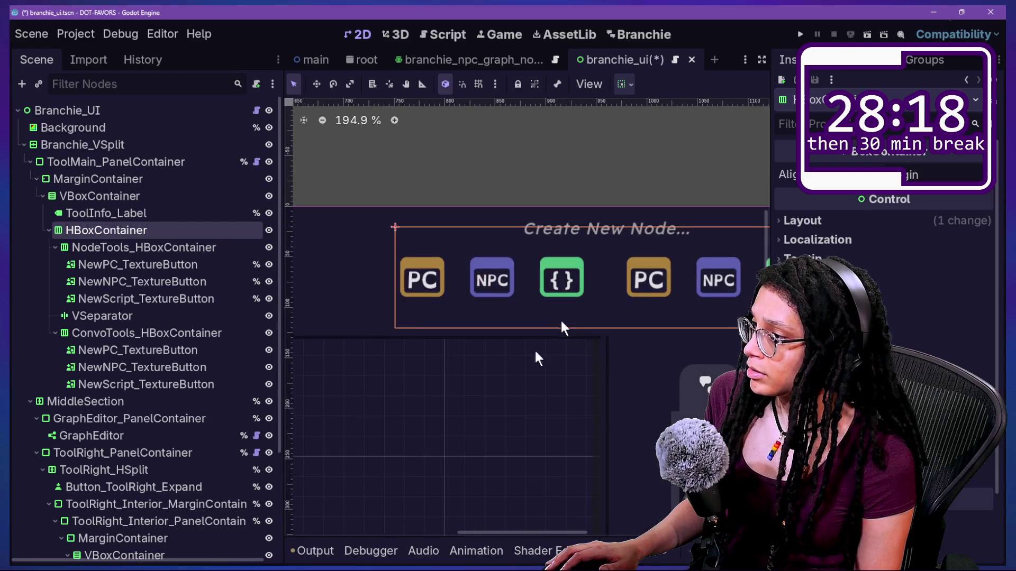
left_click(135, 316)
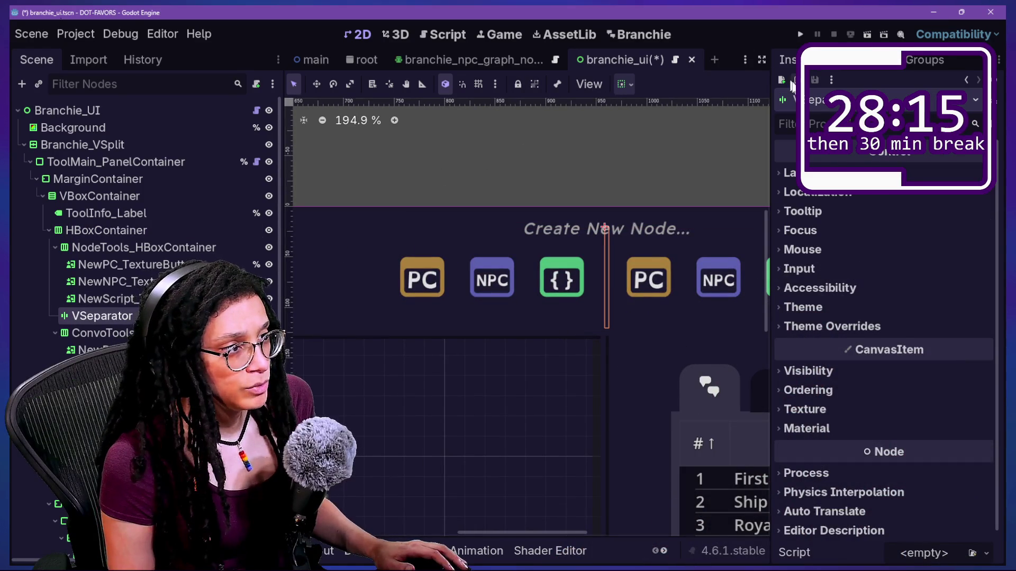
Give the VSeparator's separator style override a new StyleBoxFlat
left_click(826, 170)
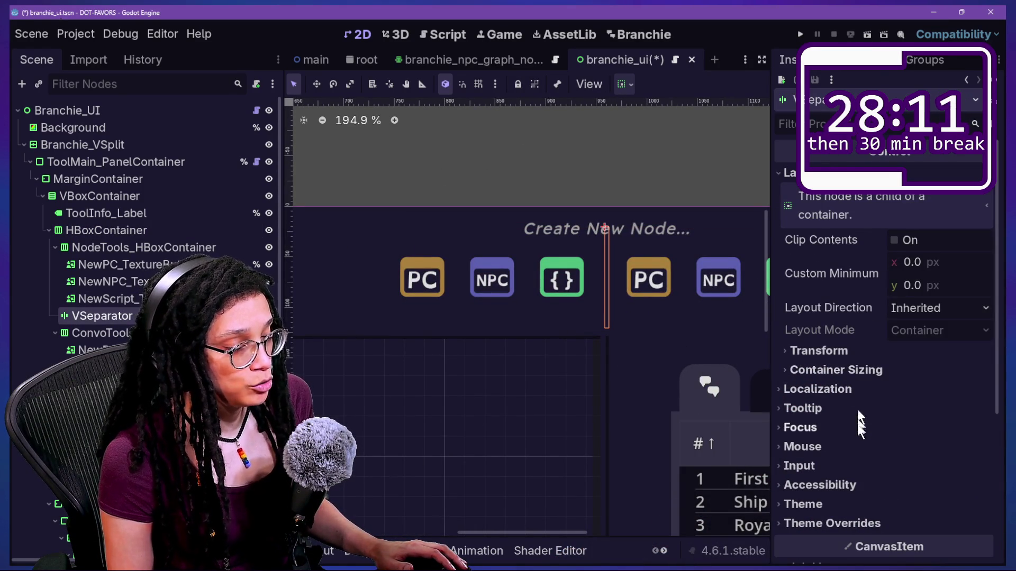
scroll(852, 447, "down", 2)
left_click(856, 469)
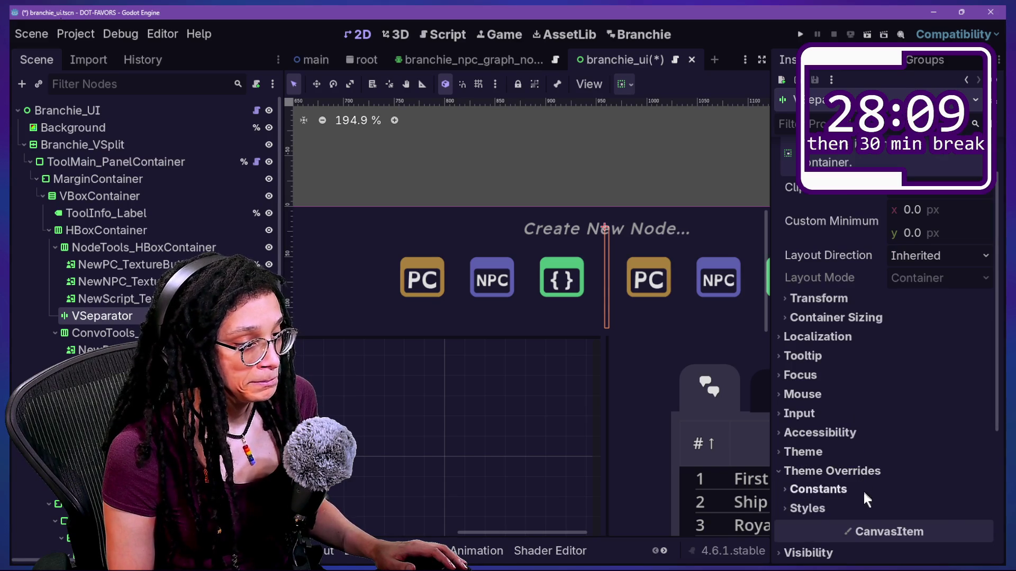
left_click(864, 507)
scroll(969, 394, "down", 5)
left_click(984, 319)
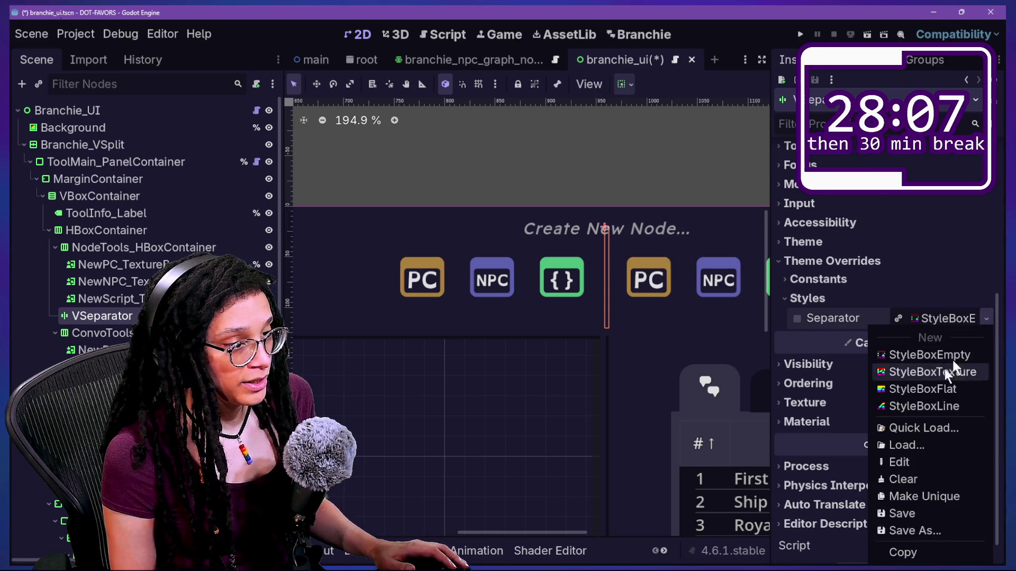
left_click(939, 388)
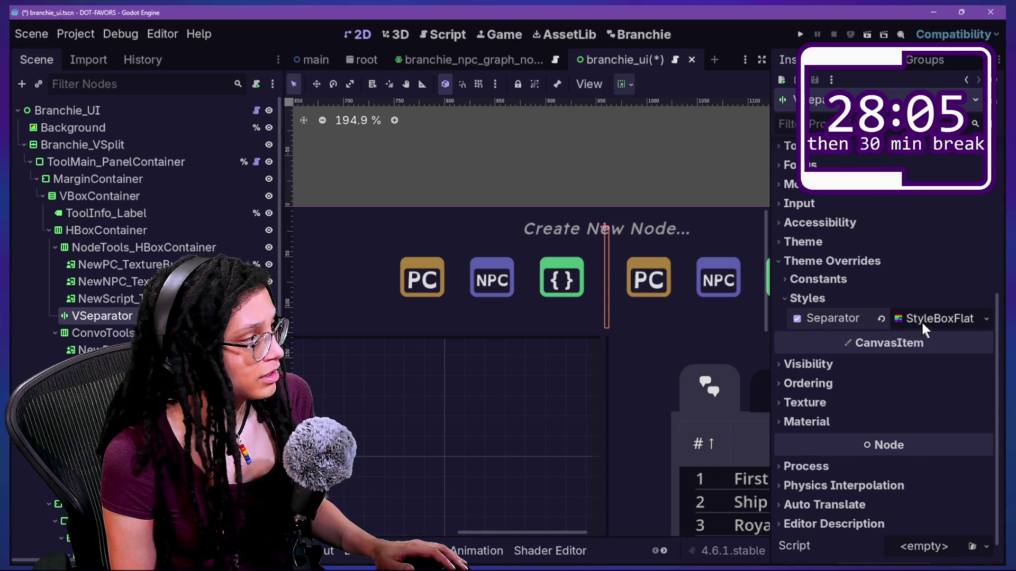
left_click(922, 321)
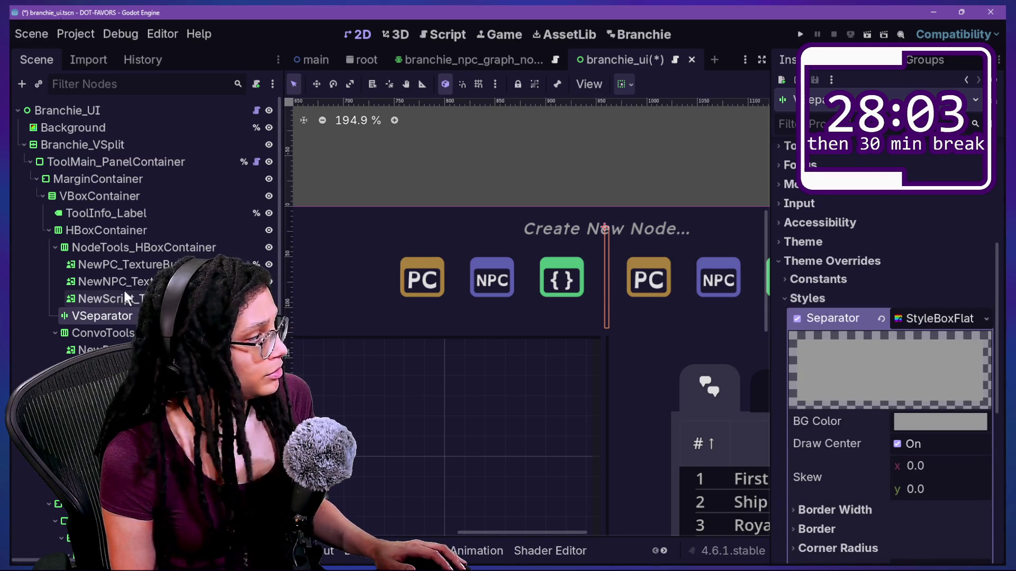
scroll(889, 370, "up", 5)
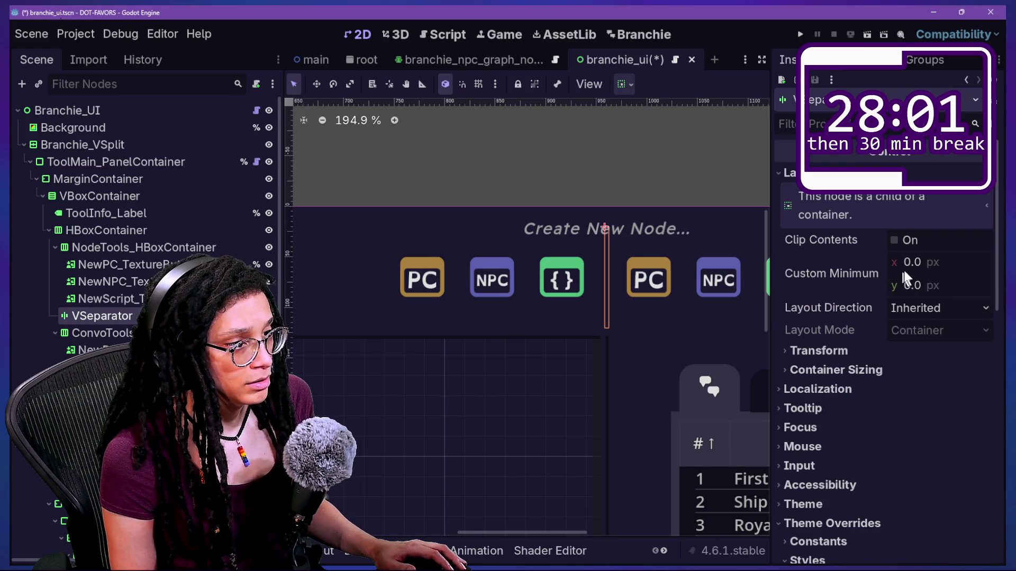
Set the separator's minimum width to 10, then raise it to 30
left_click(923, 262)
type("10")
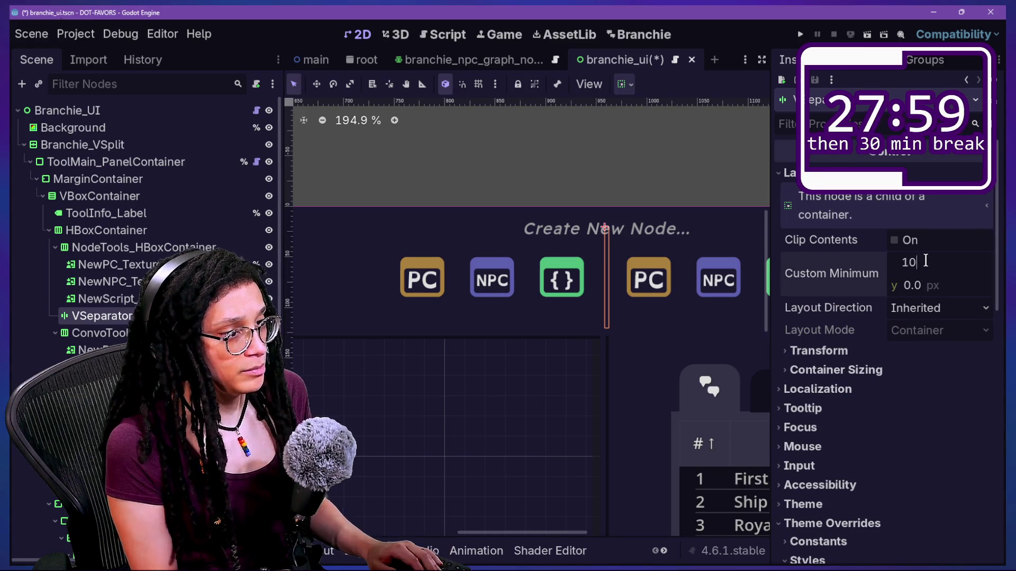
key("Return")
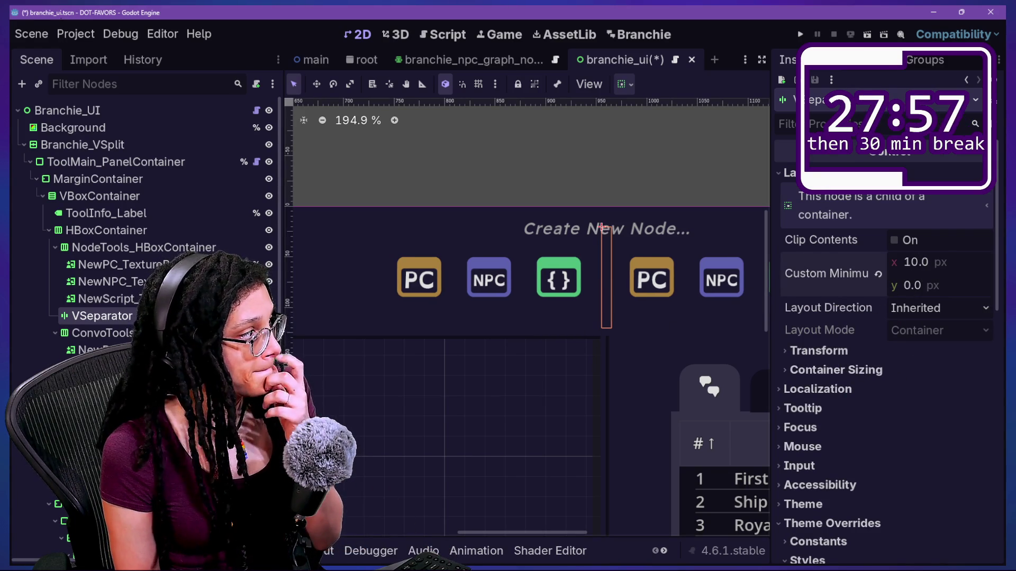
scroll(859, 401, "down", 2)
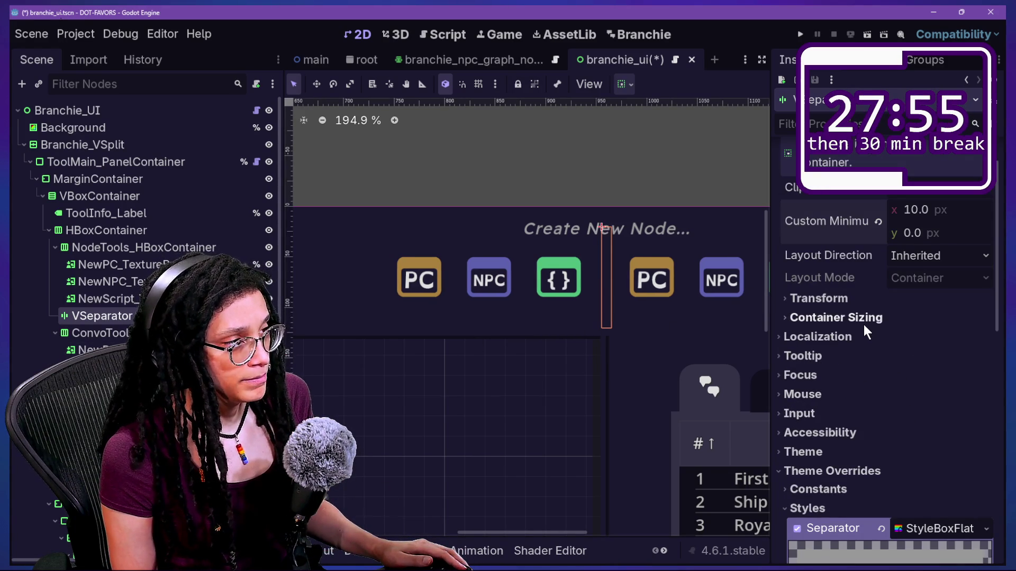
scroll(572, 255, "down", 1)
scroll(571, 255, "up", 5)
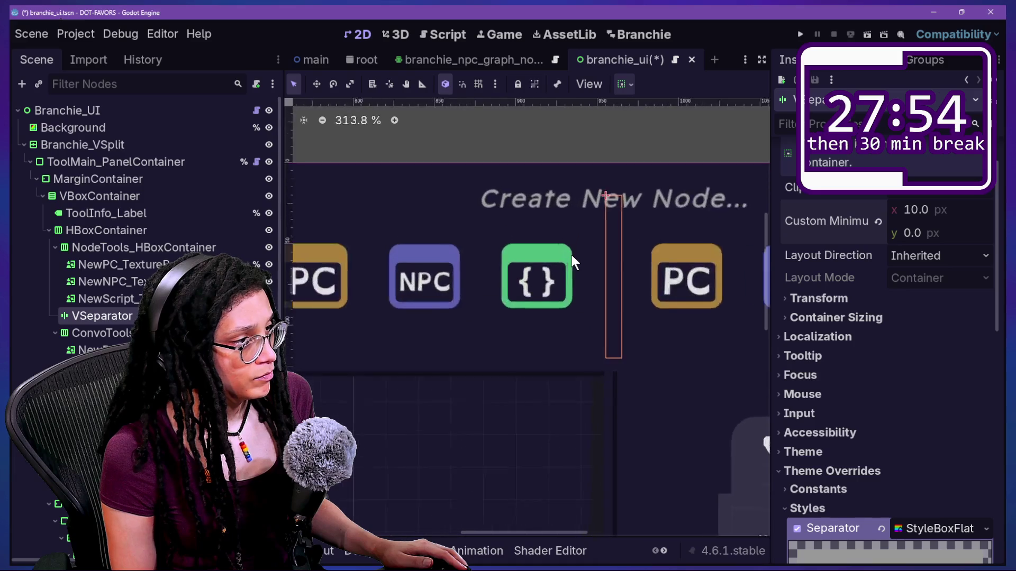
left_click(914, 209)
type("30")
key("Return")
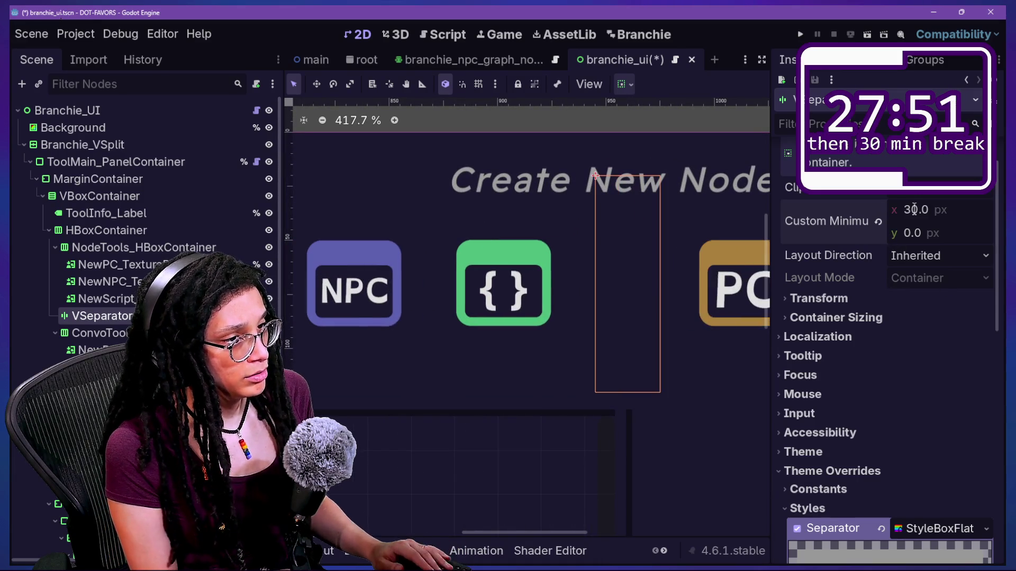
scroll(902, 461, "down", 6)
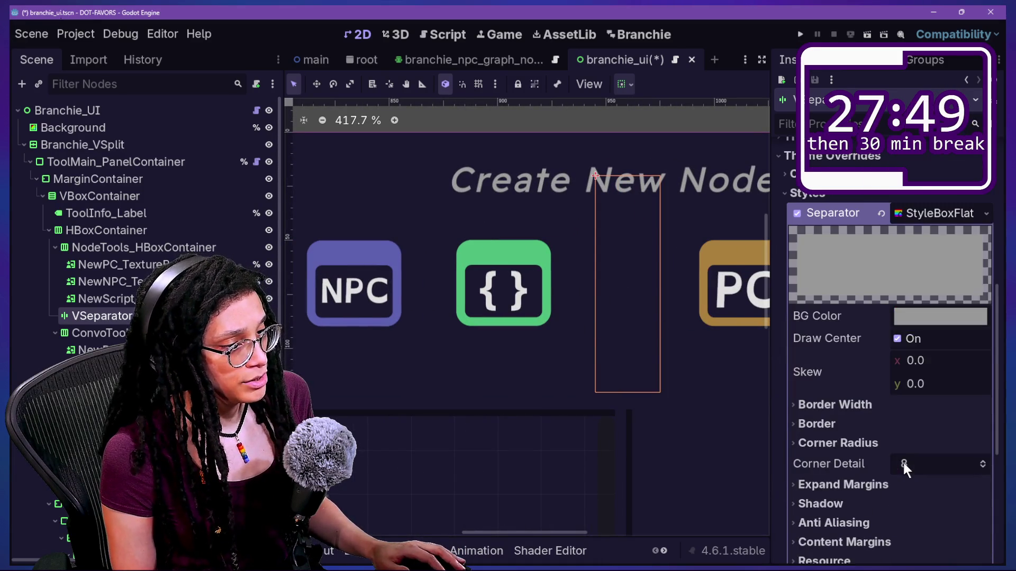
Turn off Draw Center and give the separator style 2 px left and right borders
left_click(891, 424)
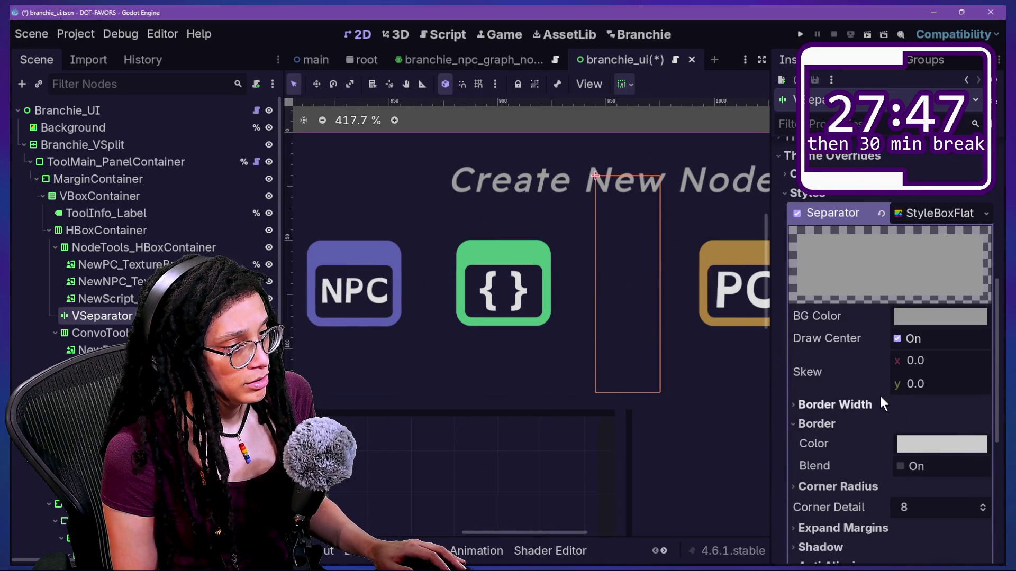
left_click(879, 404)
mouse_move(905, 424)
left_mouse_down()
mouse_move(937, 424)
mouse_move(912, 424)
left_mouse_up()
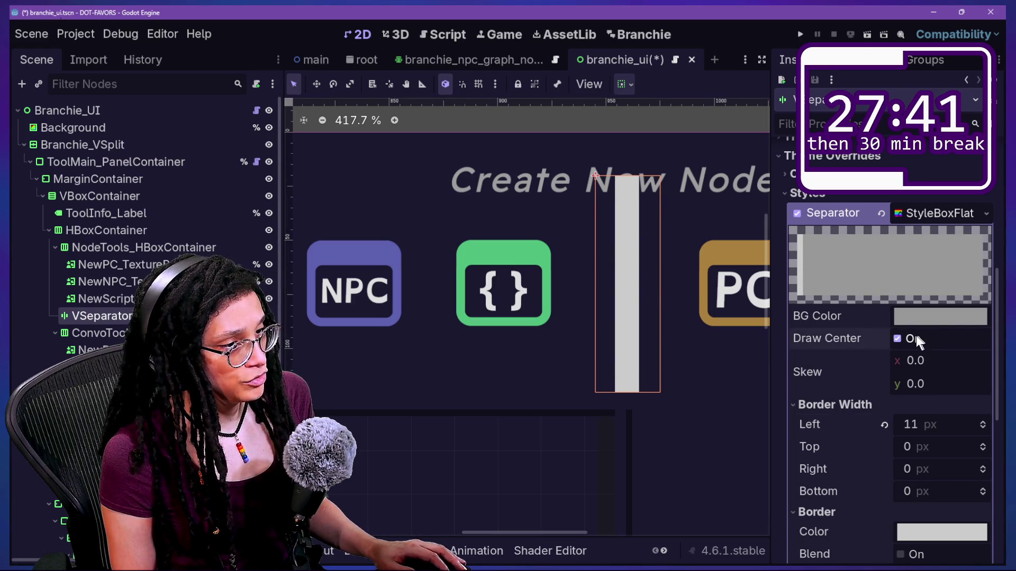
scroll(906, 273, "down", 2)
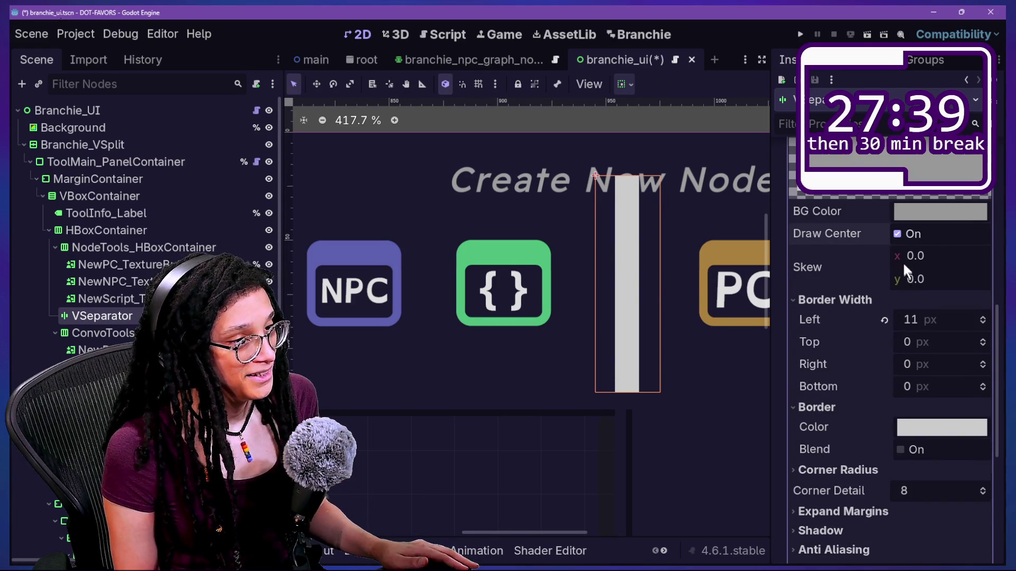
left_click(898, 233)
mouse_move(931, 319)
left_mouse_down()
mouse_move(947, 319)
mouse_move(920, 319)
mouse_move(959, 320)
mouse_move(884, 321)
mouse_move(923, 325)
left_mouse_up()
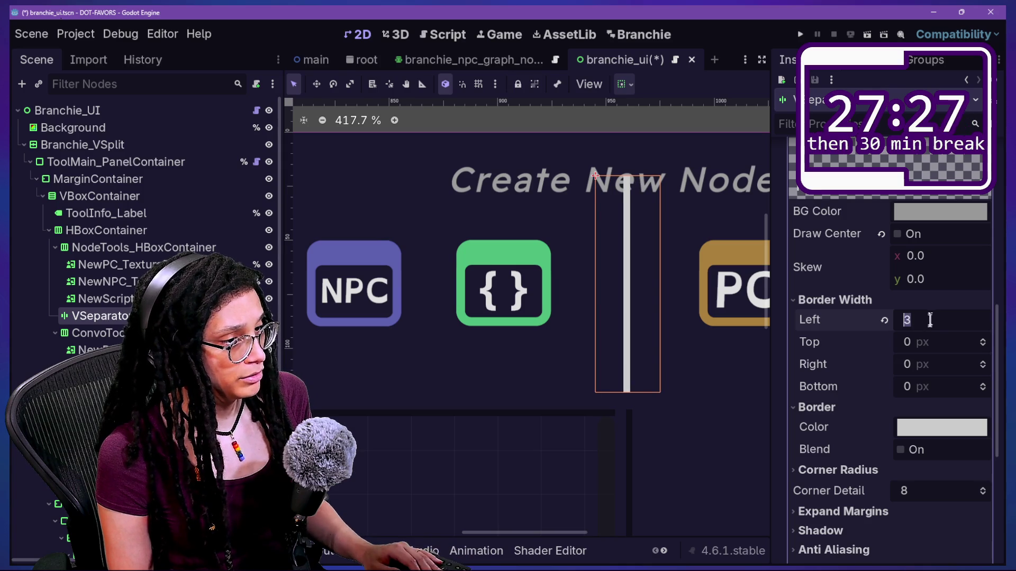
left_click_drag(923, 364, 927, 364)
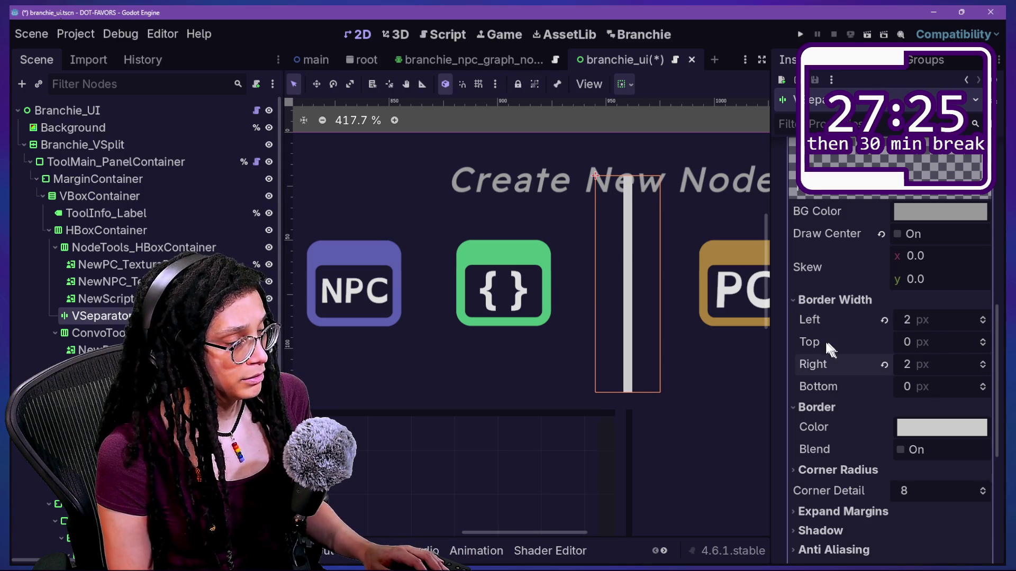
Try 3 px left and right borders, then set the left border width back to 2 px
scroll(617, 404, "down", 2)
scroll(703, 453, "up", 1)
scroll(703, 453, "down", 1)
scroll(704, 454, "down", 4)
scroll(704, 453, "up", 2)
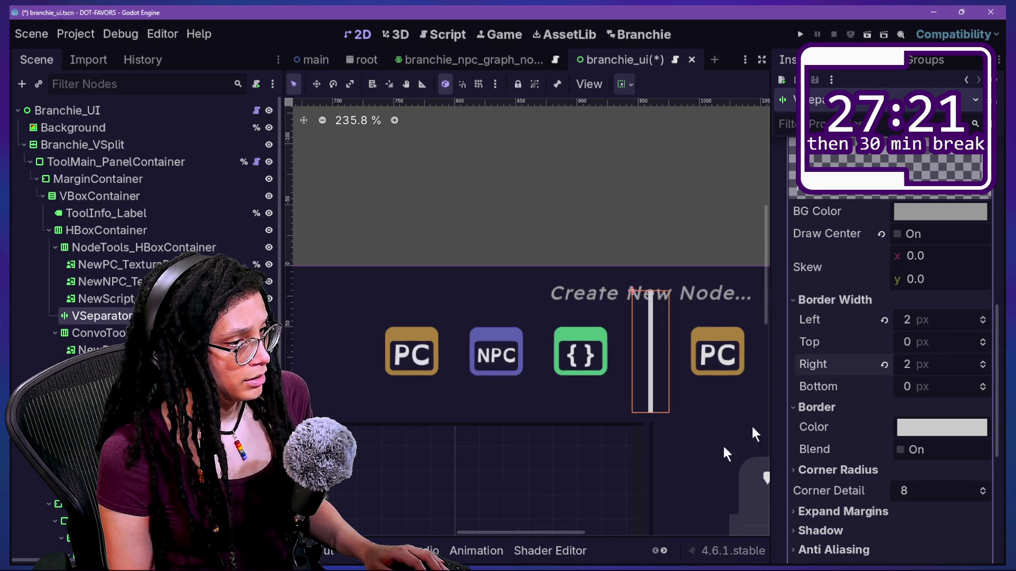
left_click_drag(933, 319, 938, 319)
left_click_drag(933, 364, 937, 364)
left_click(926, 315)
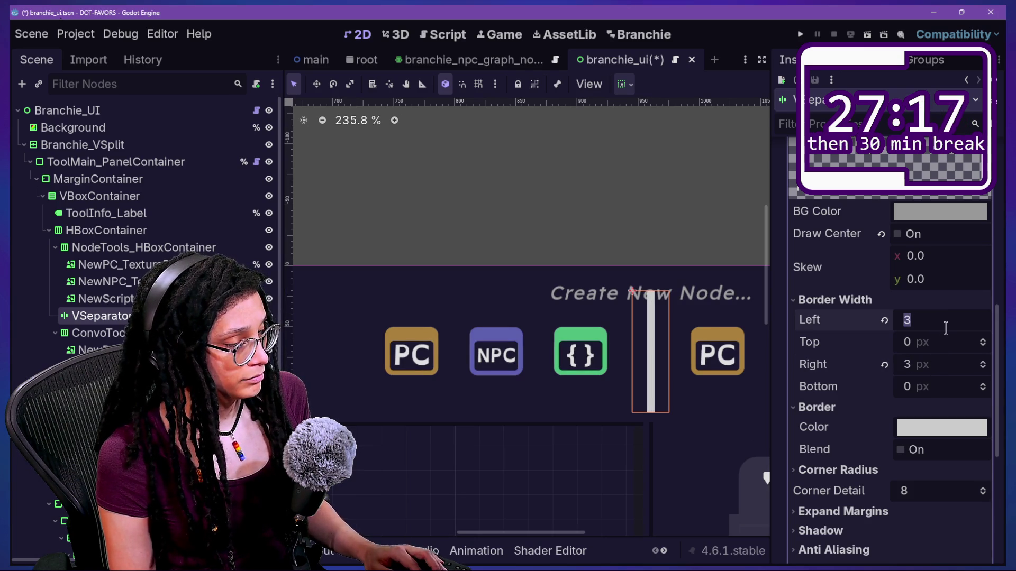
type("2")
key("Return")
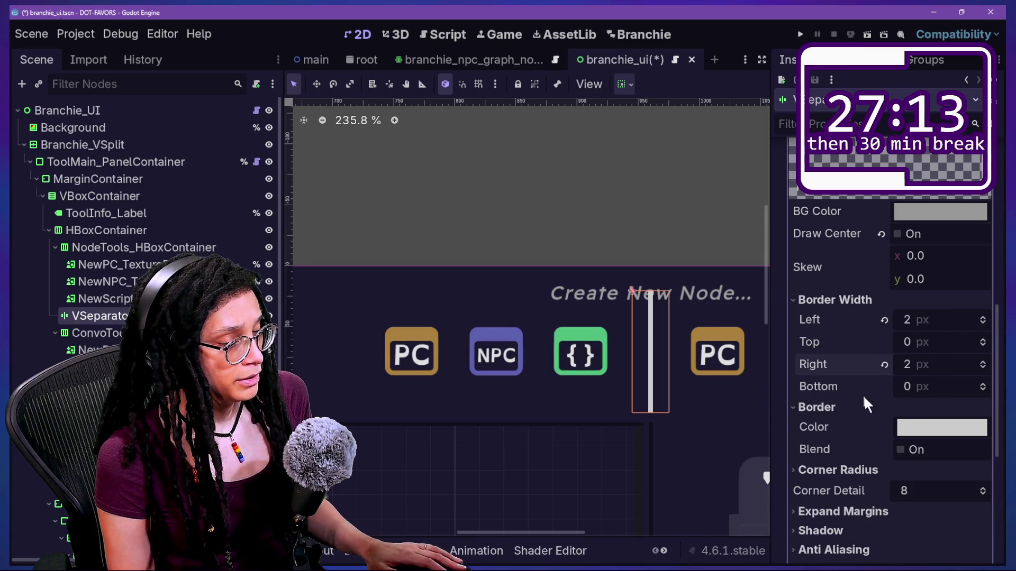
Check the border colour picker and leave the colour unchanged
left_click(909, 424)
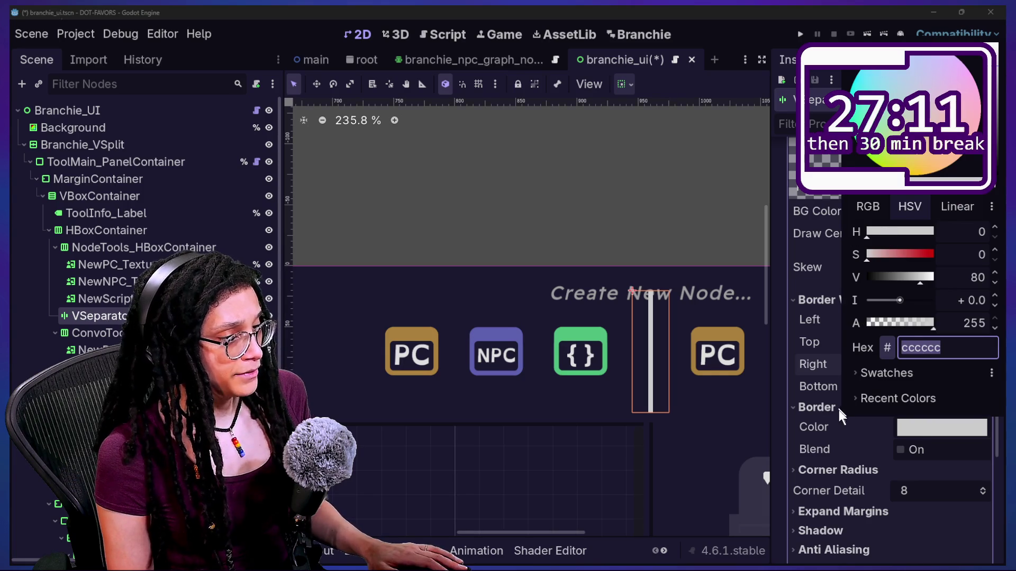
left_click(826, 391)
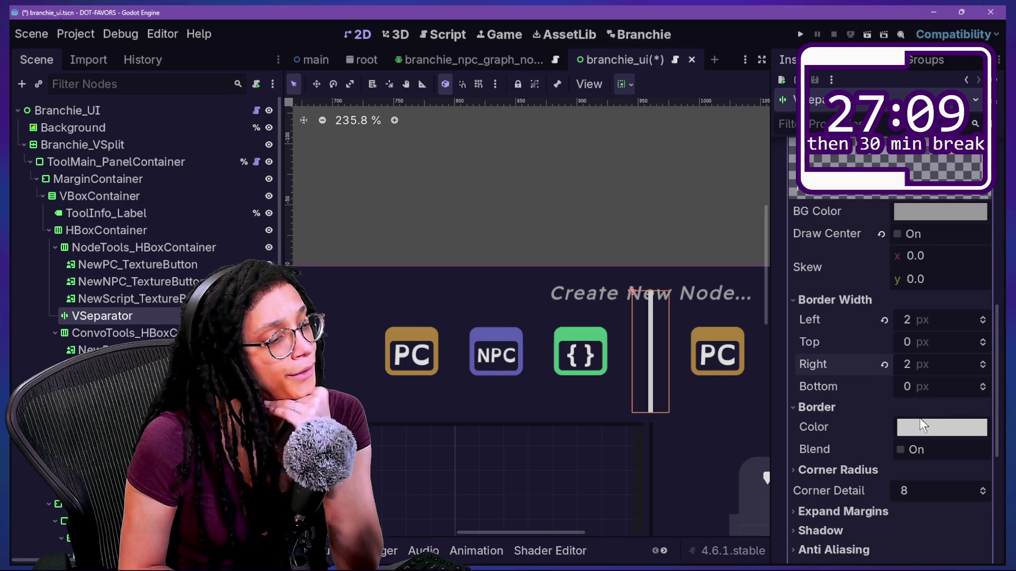
mouse_move(922, 423)
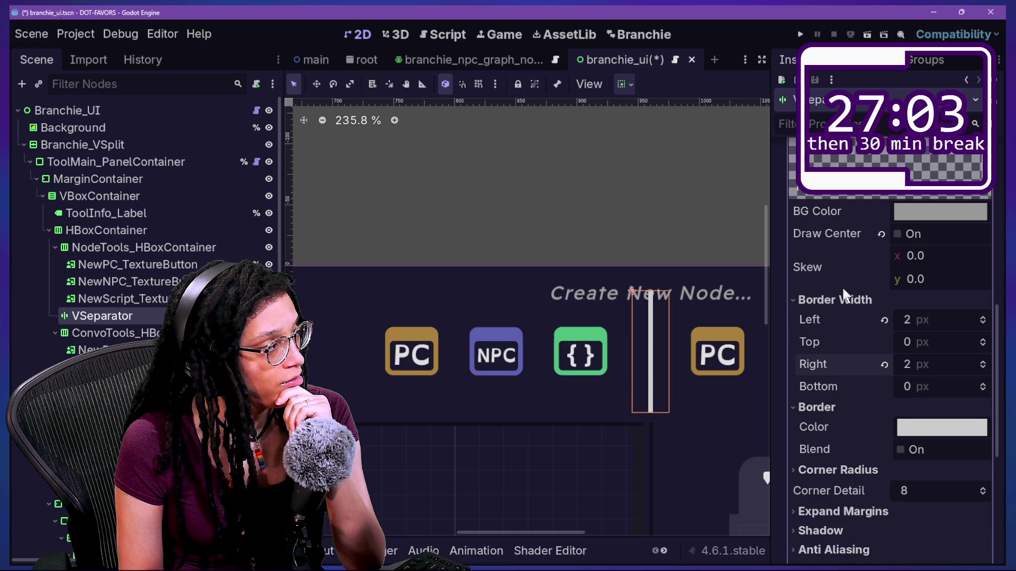
scroll(857, 309, "up", 8)
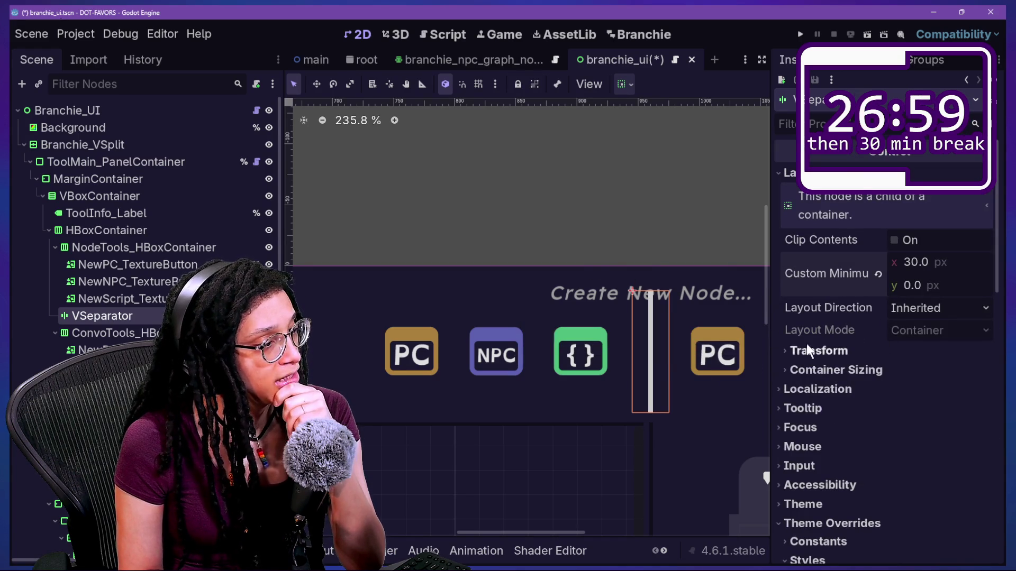
Set the separator's minimum width to 15 and its vertical sizing to Shrink Center
left_click(899, 265)
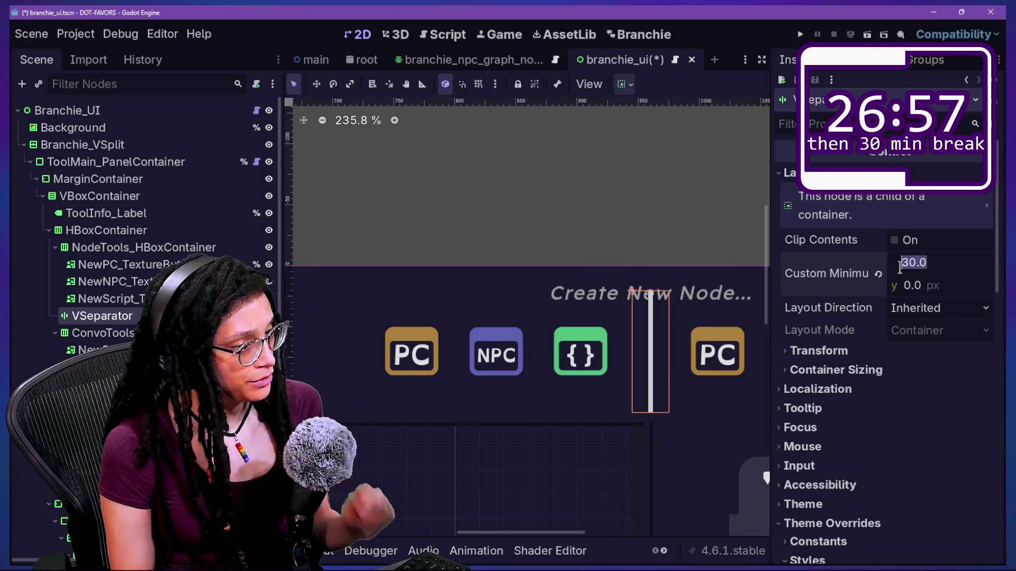
type("15")
key("Return")
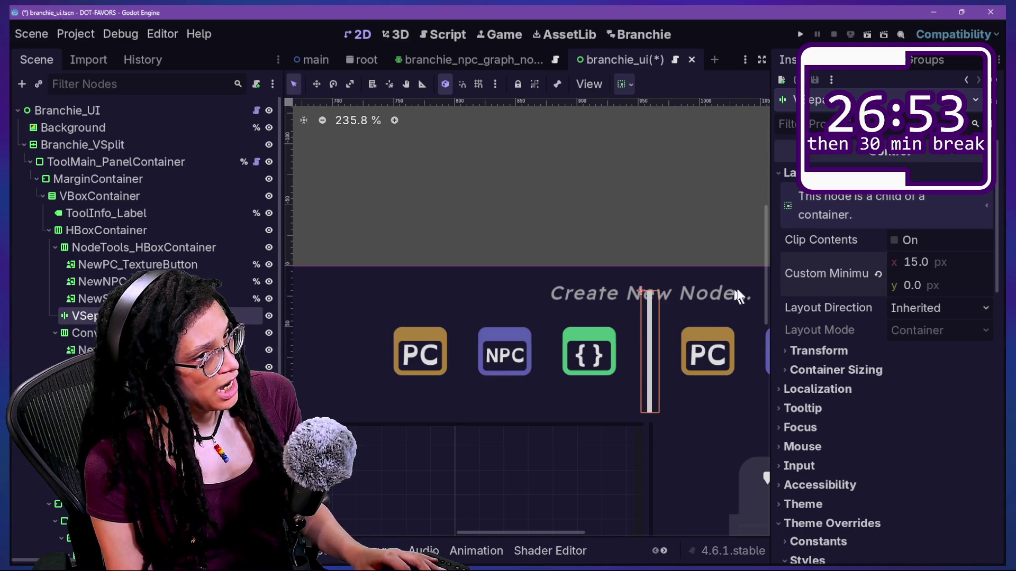
left_click_drag(679, 277, 732, 292)
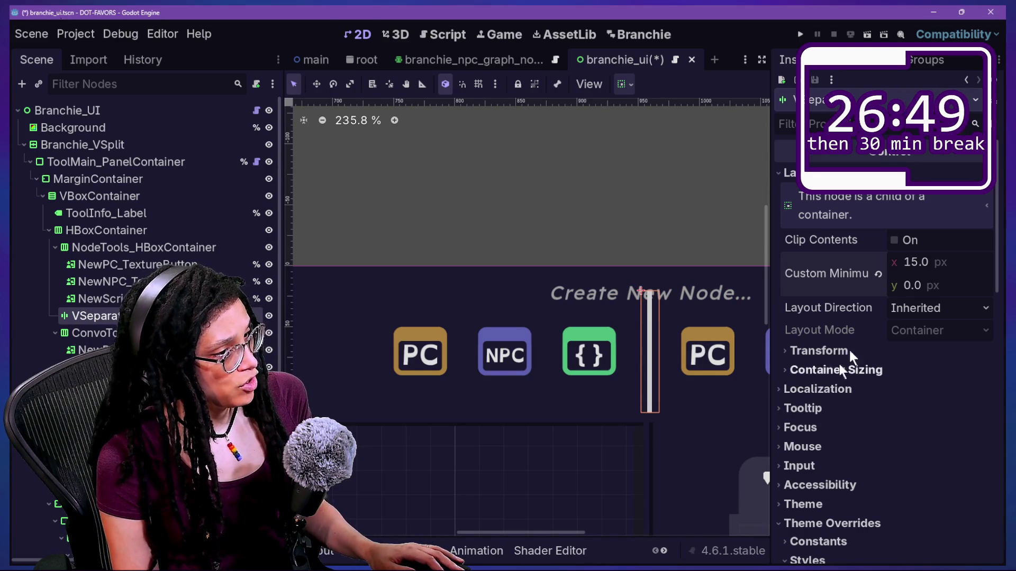
left_click(903, 371)
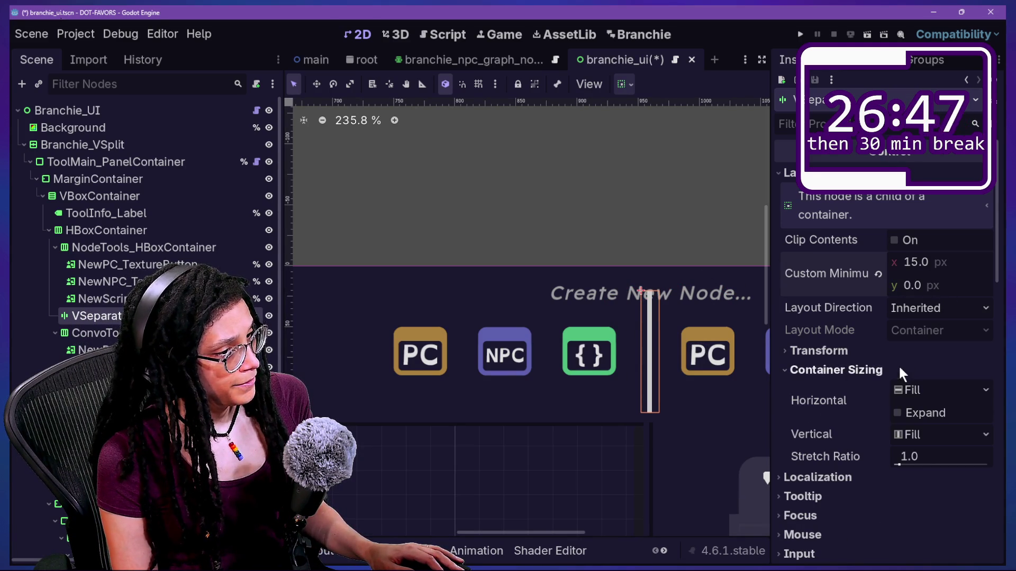
left_click(917, 434)
left_click(945, 491)
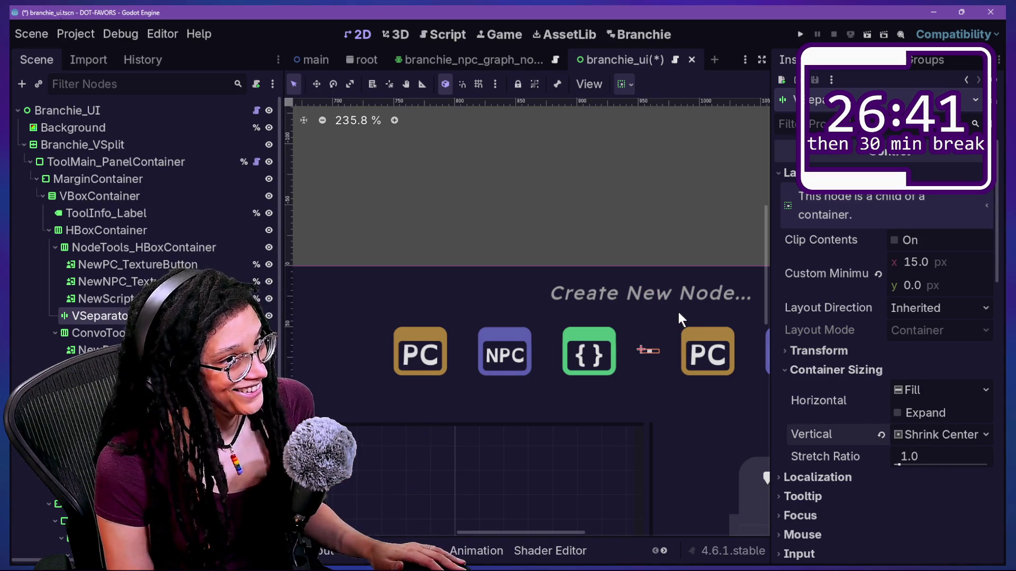
Try different stretch ratios and vertical fill, ending with the separator centred vertically
left_click(930, 286)
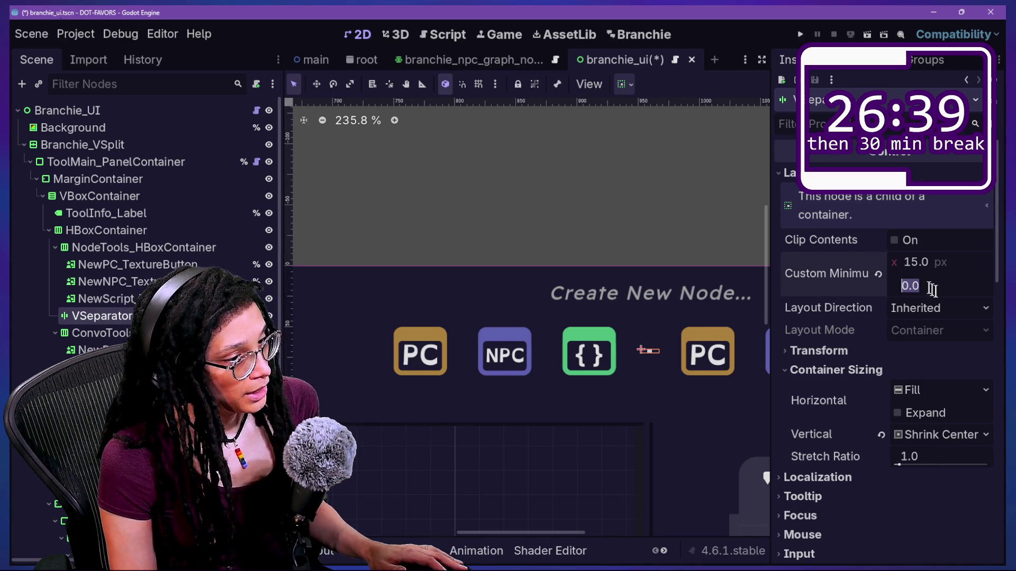
left_click_drag(898, 465, 987, 465)
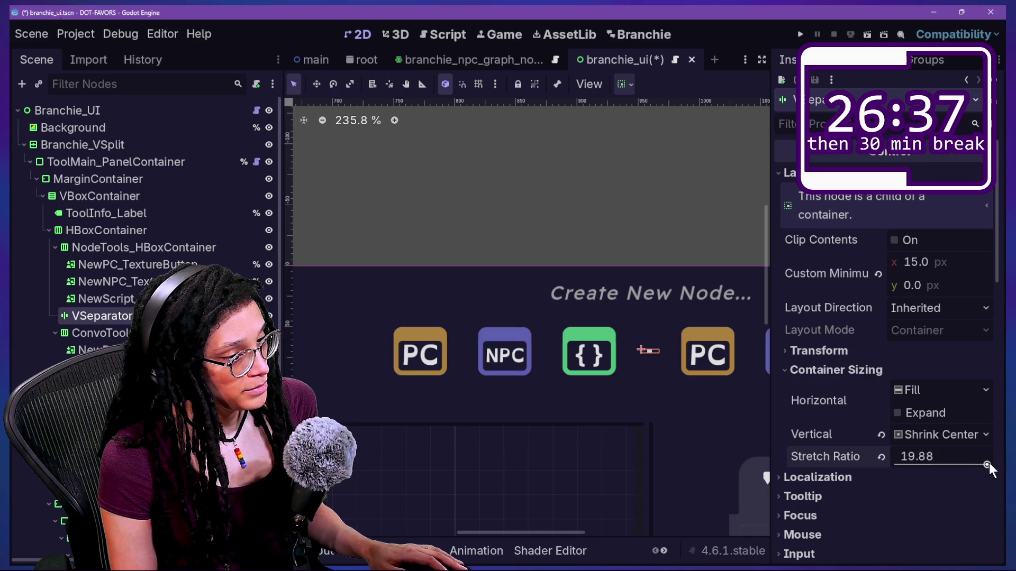
left_click(904, 435)
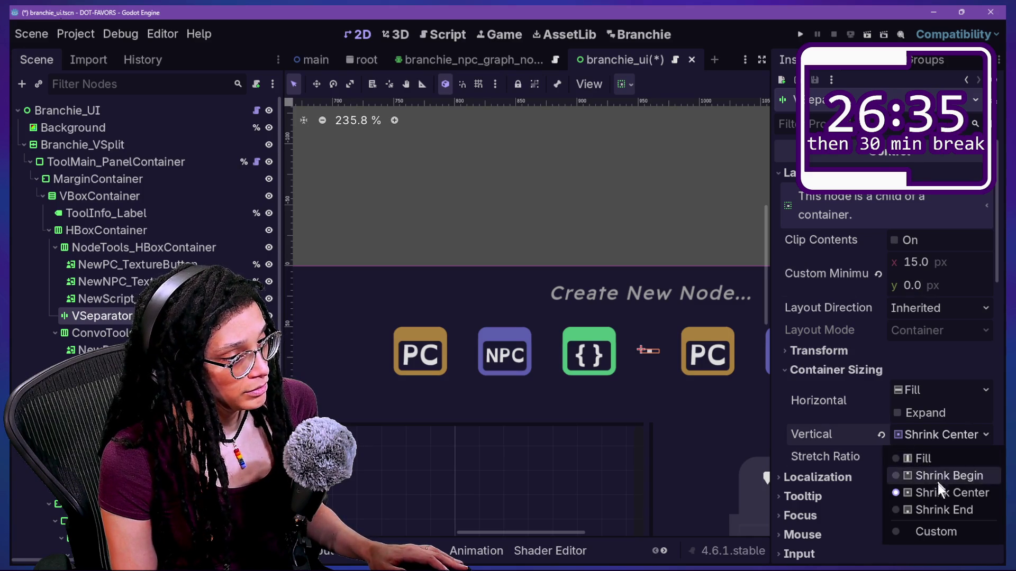
left_click(925, 455)
left_click_drag(903, 466, 850, 467)
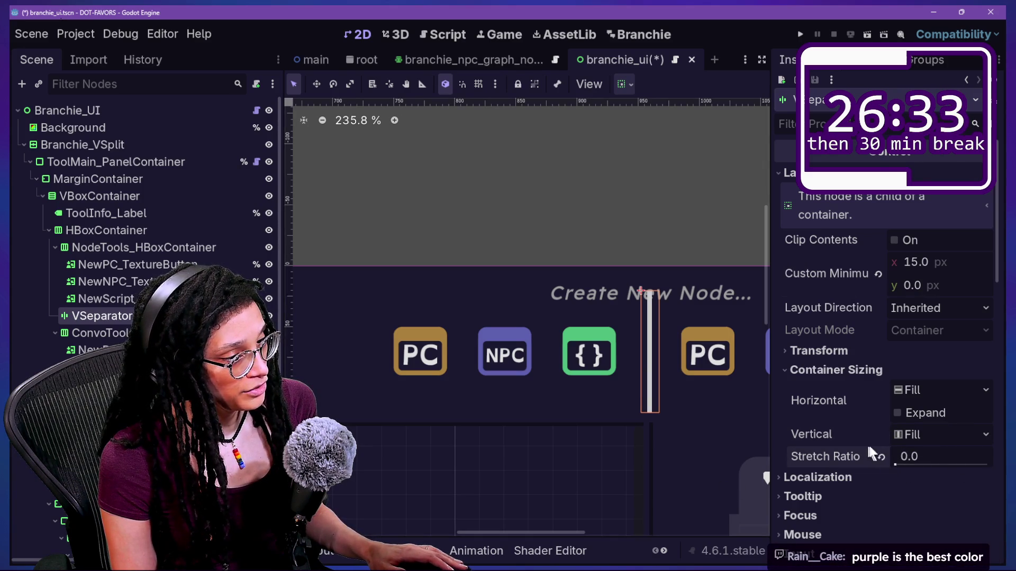
left_click(902, 438)
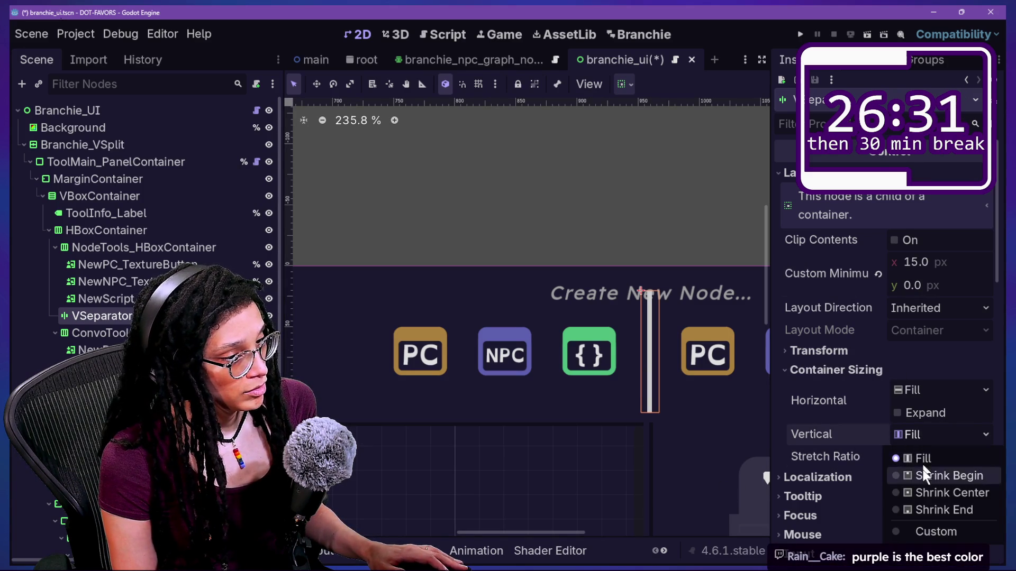
left_click(921, 486)
Set the separator's custom minimum height to 50
left_click(960, 284)
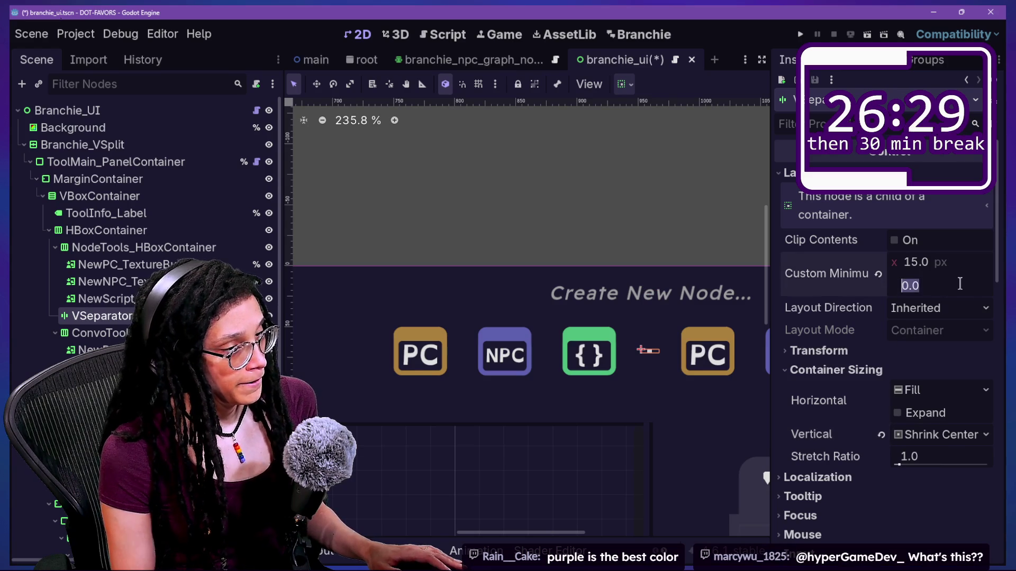
type("10")
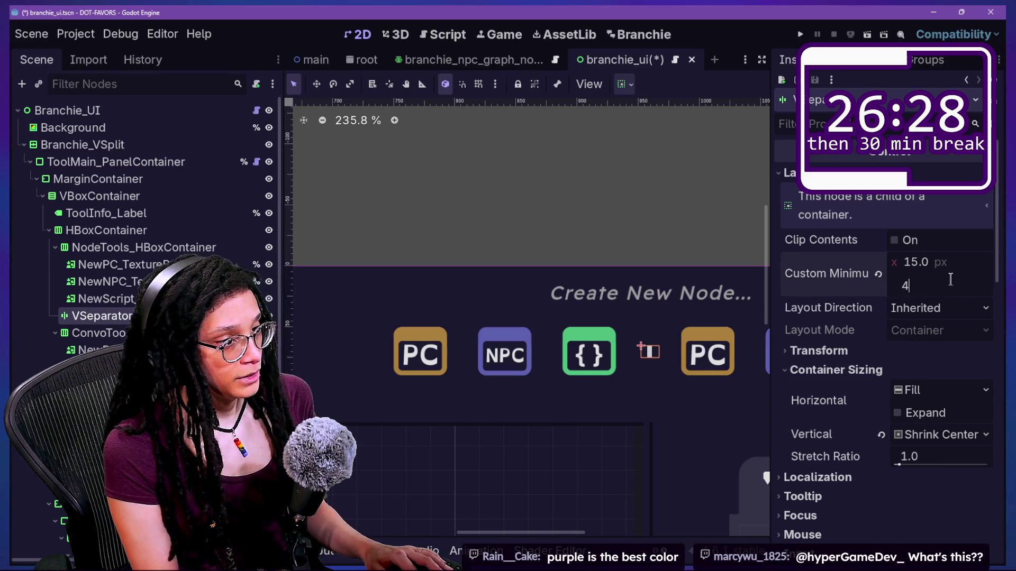
mouse_move(809, 315)
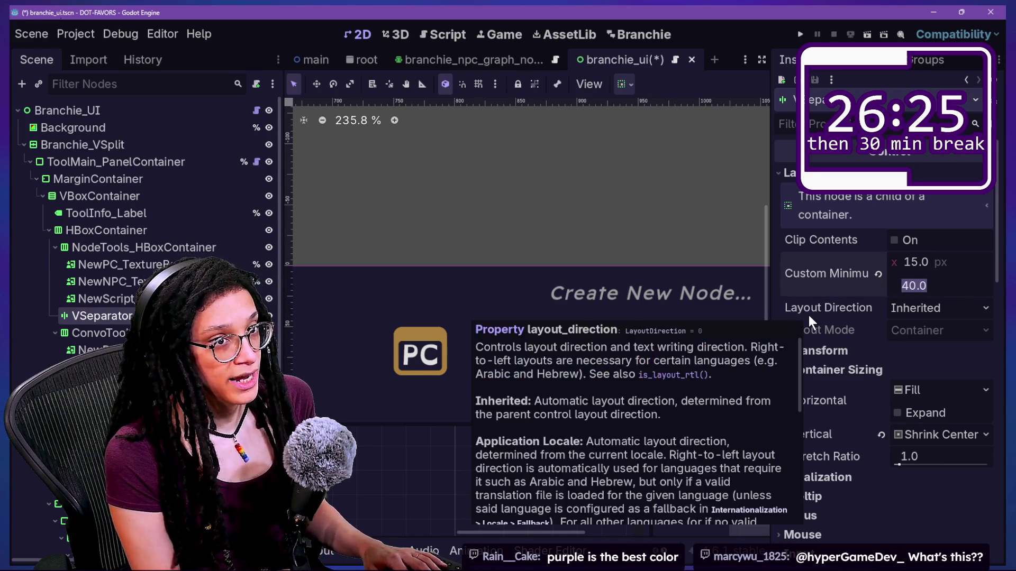
type("50")
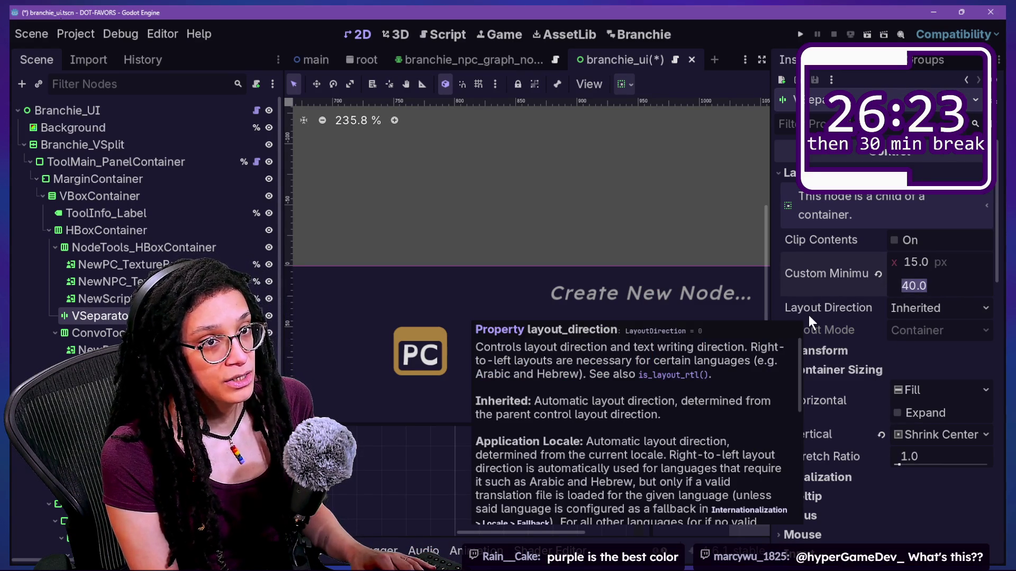
key("Return")
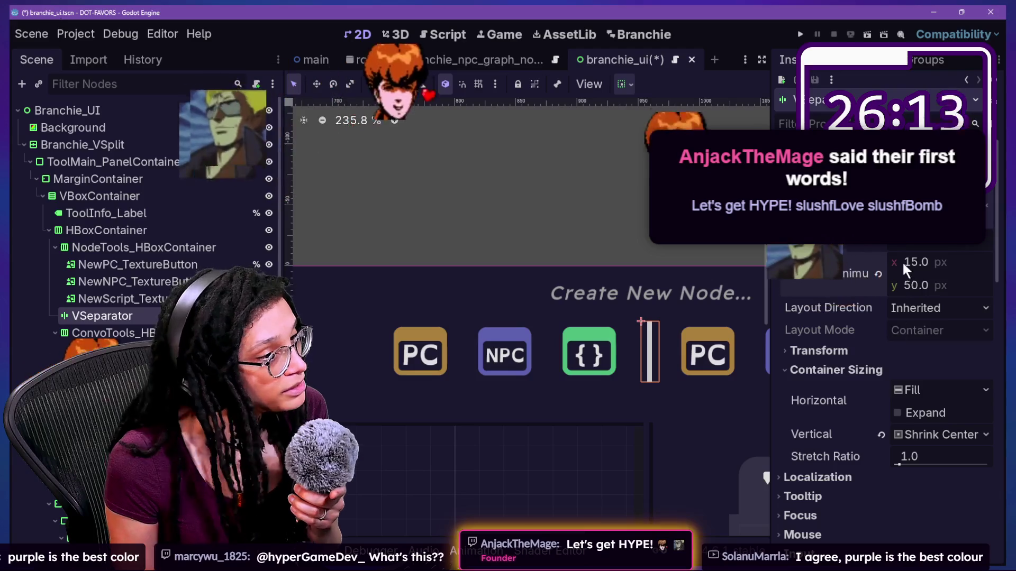
Raise the separator's minimum height to 65, then select NodeTools_HBoxContainer
left_click(928, 280)
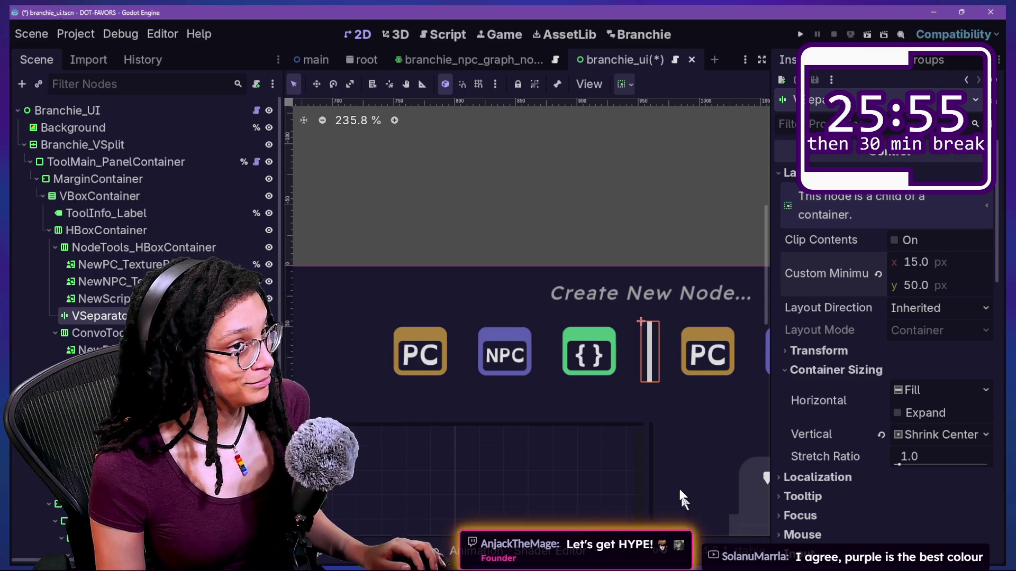
left_click(929, 286)
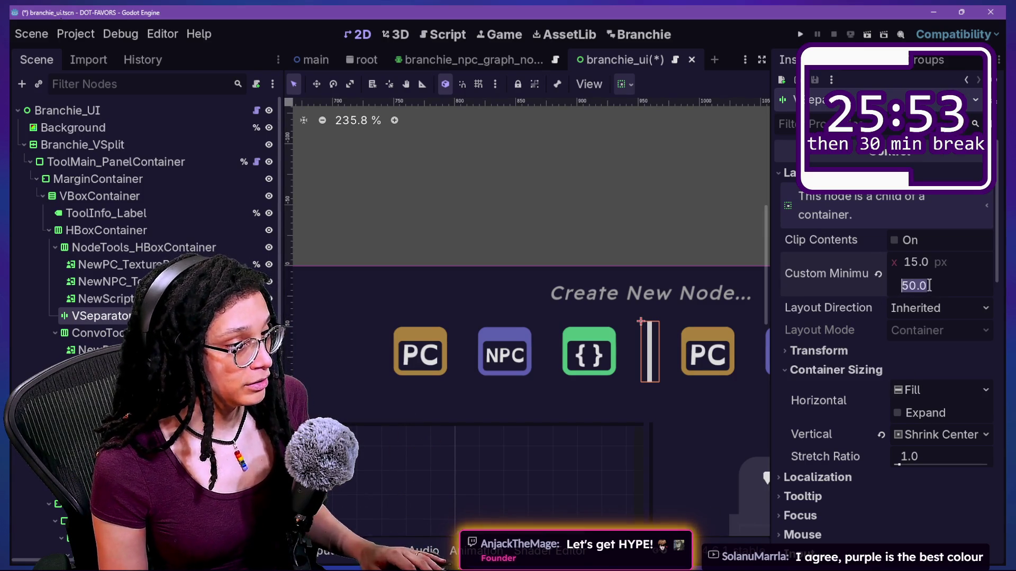
type("6")
scroll(600, 362, "down", 8)
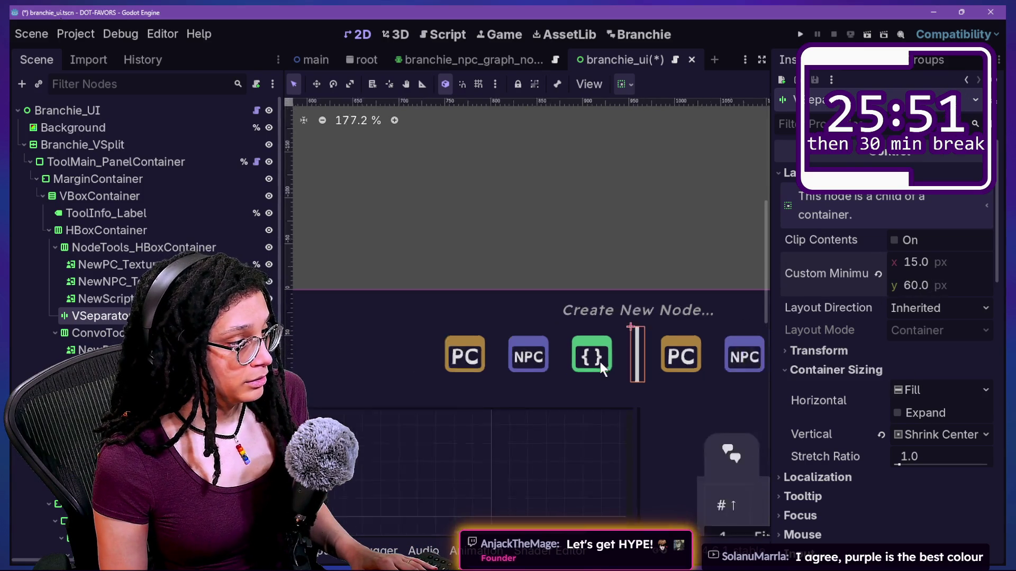
left_click(957, 281)
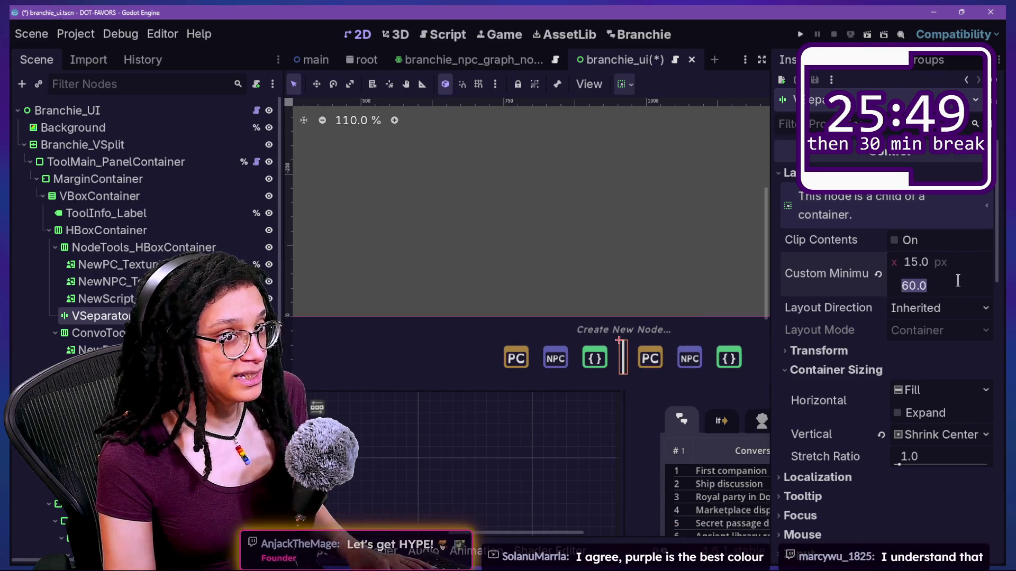
type("70")
key("Return")
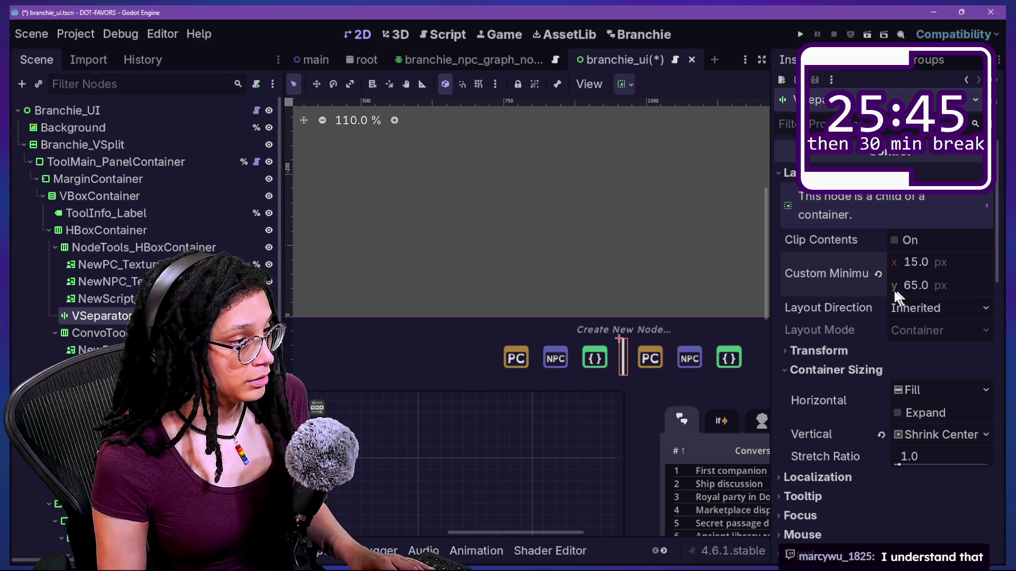
left_click(489, 365)
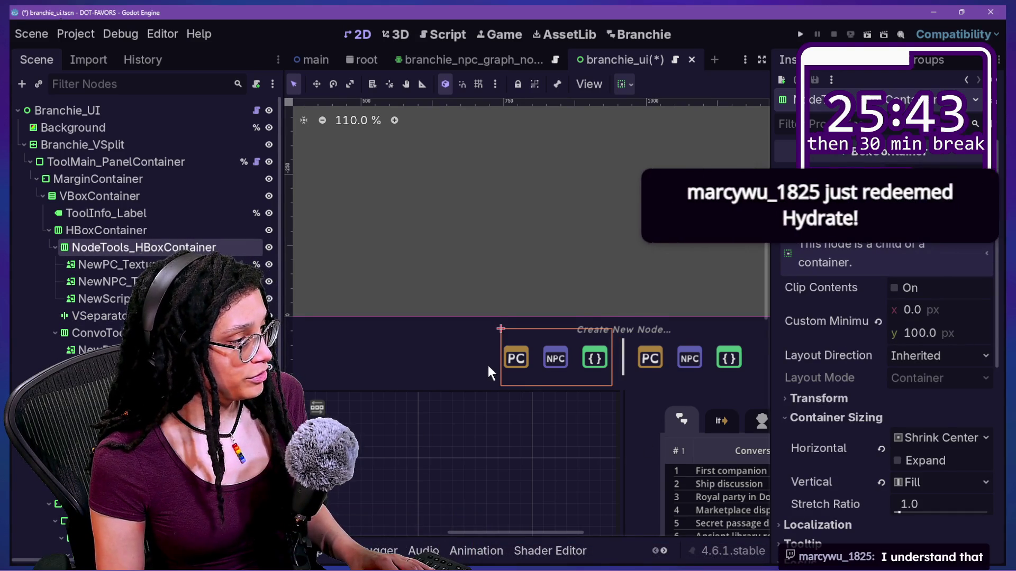
scroll(487, 364, "down", 3)
scroll(490, 360, "up", 3)
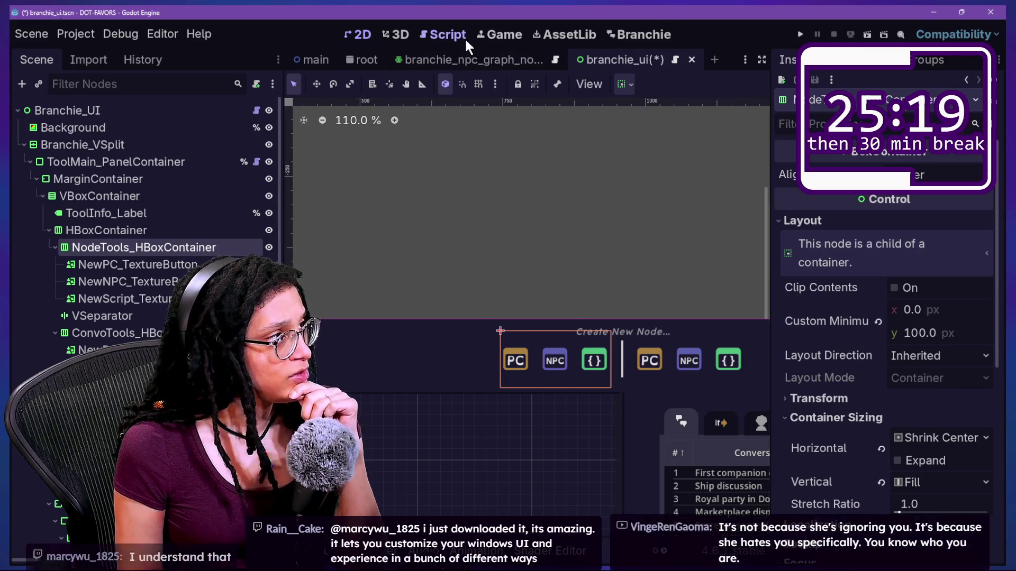
Switch to the Script workspace and save the branchie_ui scene
left_click(442, 35)
left_click(593, 172)
key("ctrl+s")
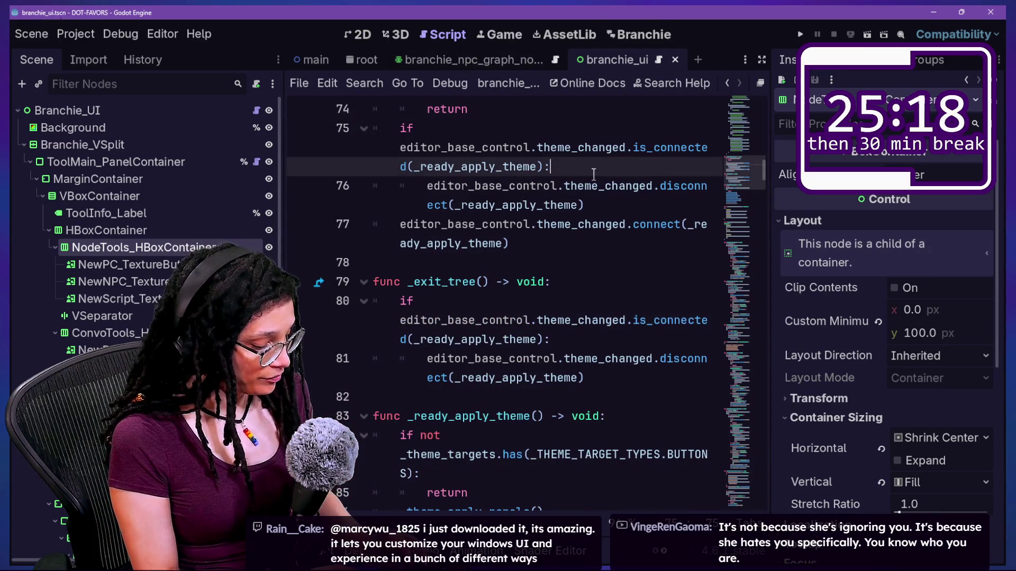
Look through Quick Open results for 'theme' and close the search without opening a file
key("shift+alt+o")
type("theme")
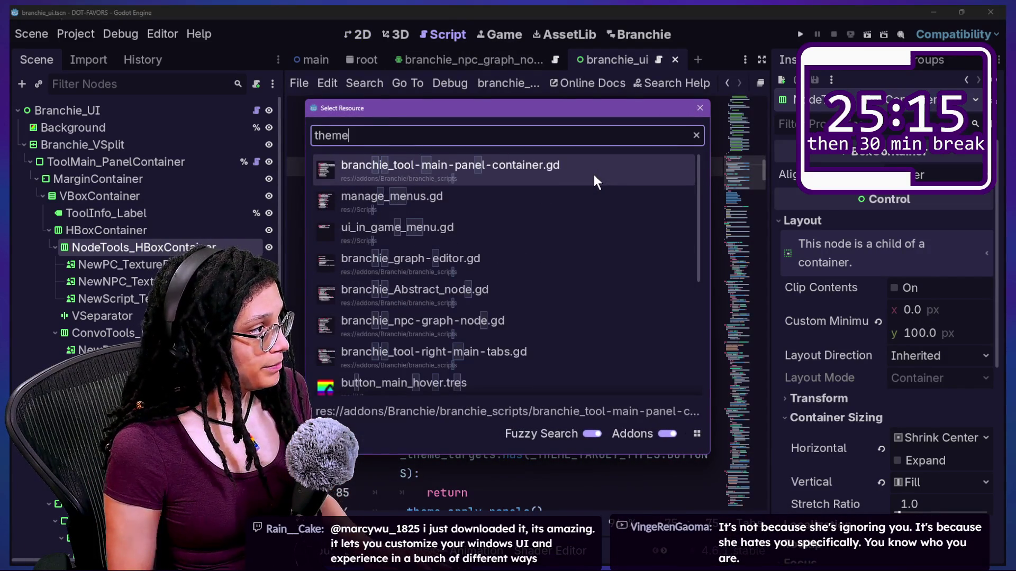
key("Down")
key("Up")
key("Up")
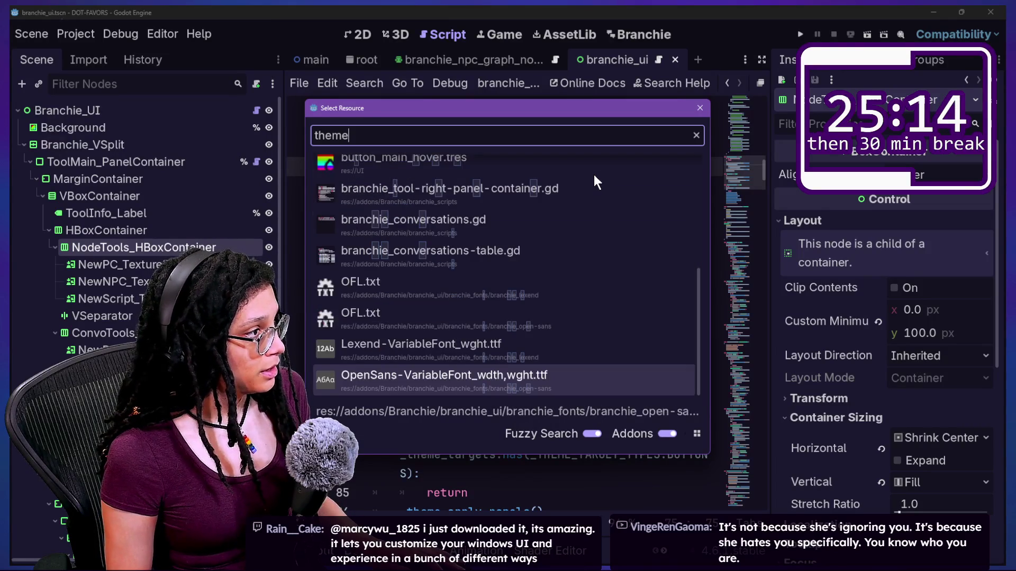
key("Down")
key("Down")
key("Down")
key("Down")
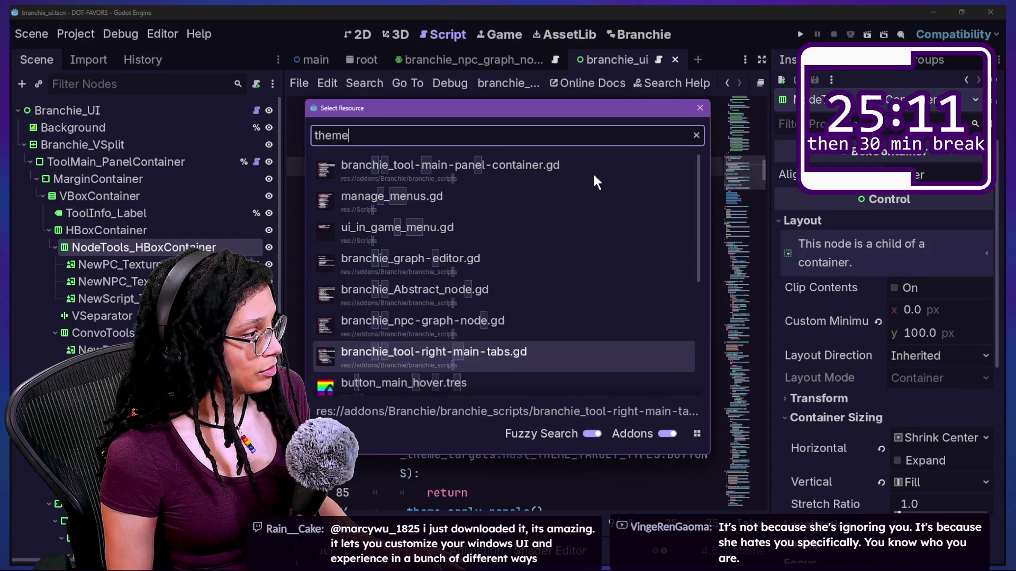
key("Down")
key("Down")
key("Down")
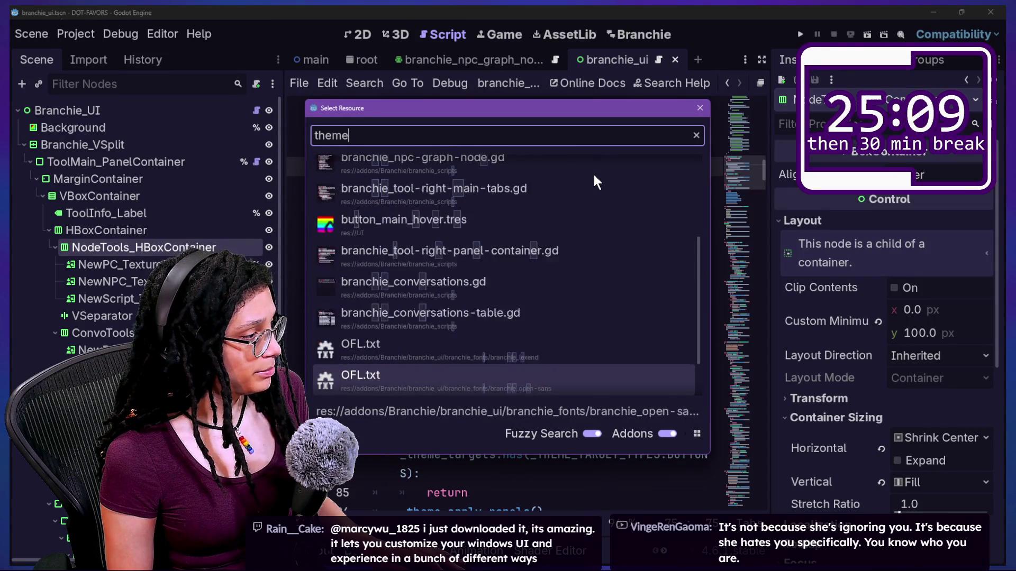
key("Up")
key("Down")
key("Down")
key("Down")
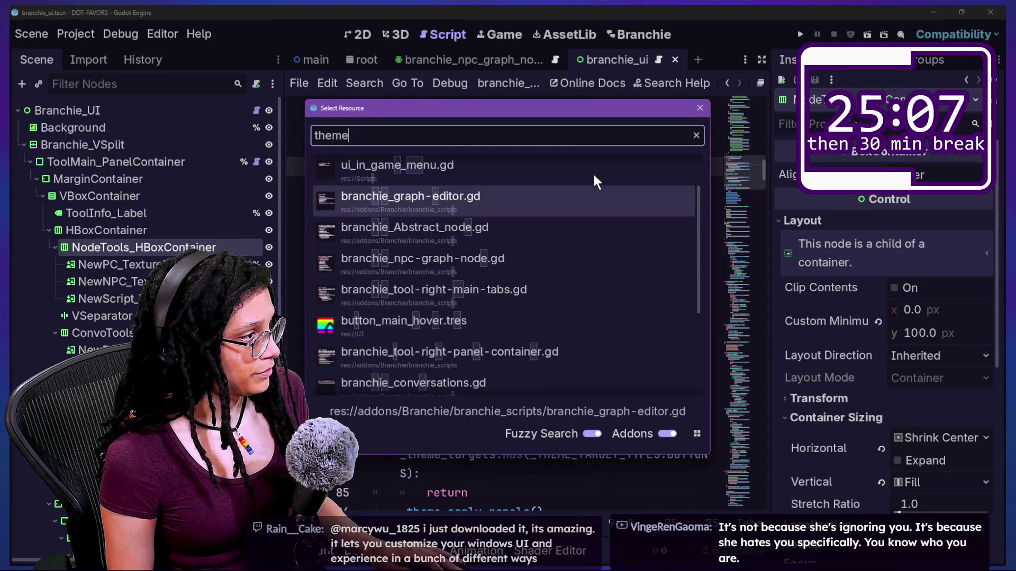
key("Up")
key("Up")
key("Up")
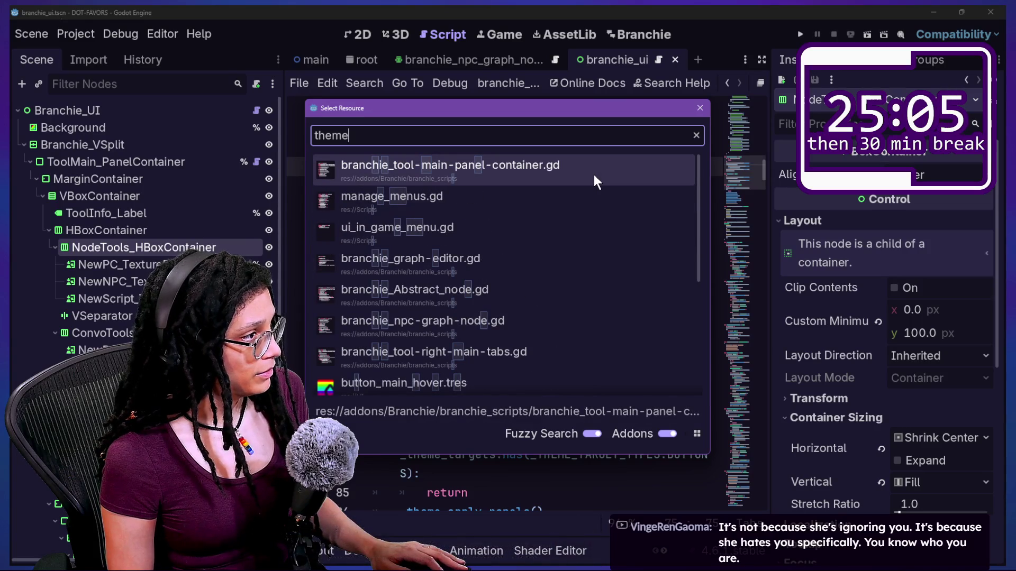
key("Down")
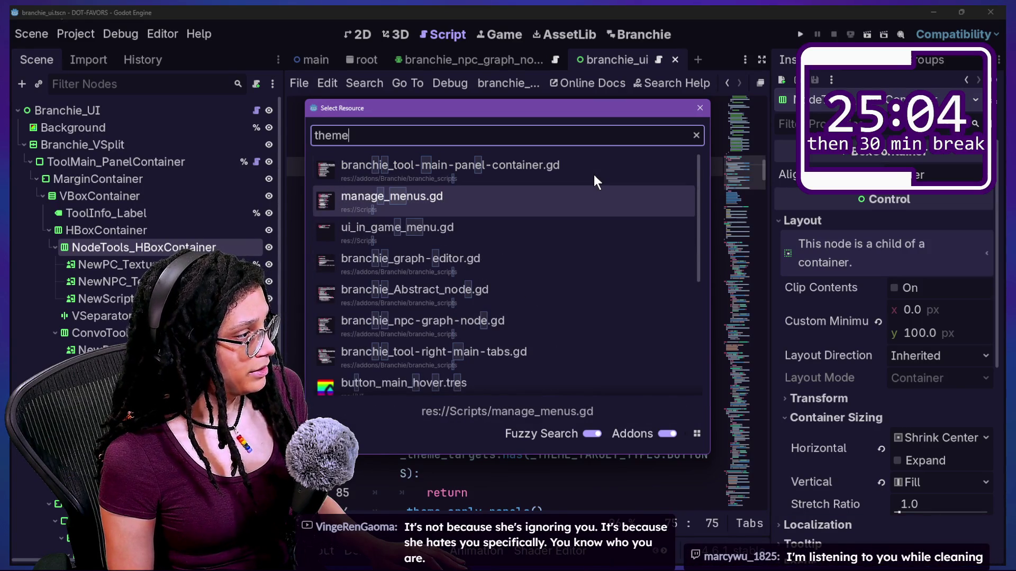
key("Down")
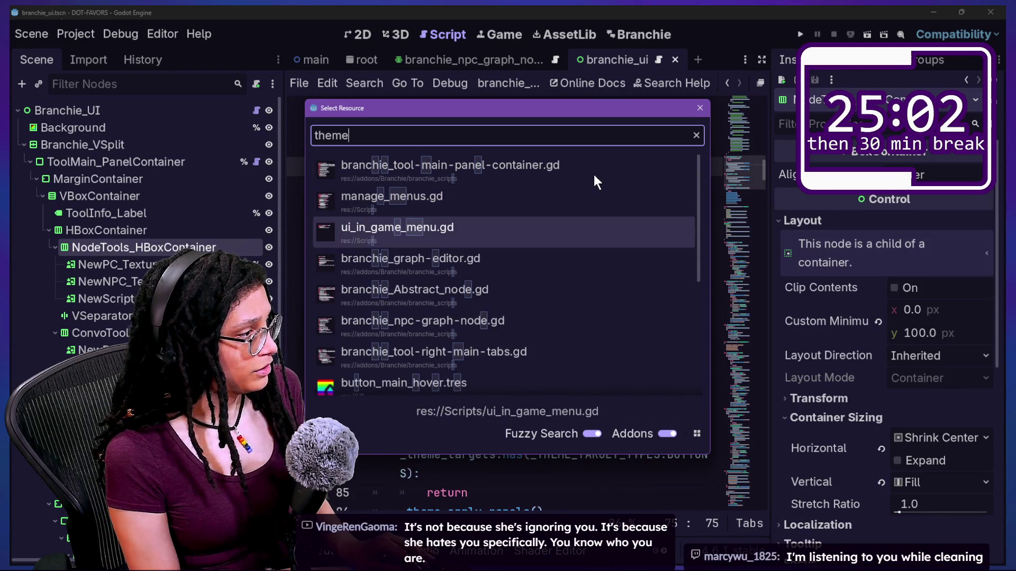
key("ctrl+a")
key("Escape")
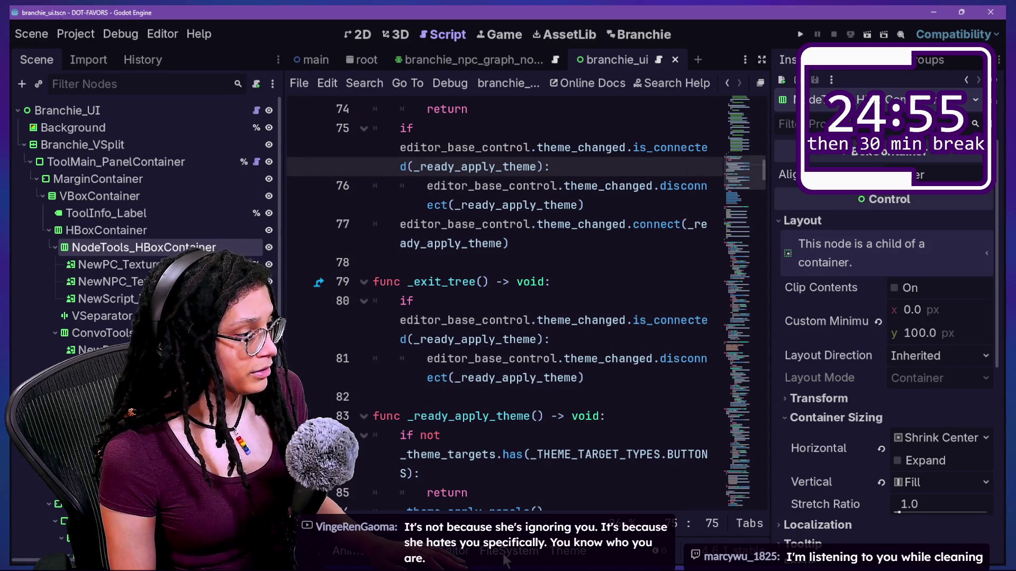
Open branchie_ui.gd from the FileSystem dock and show it in distraction-free mode
scroll(479, 556, "down", 2)
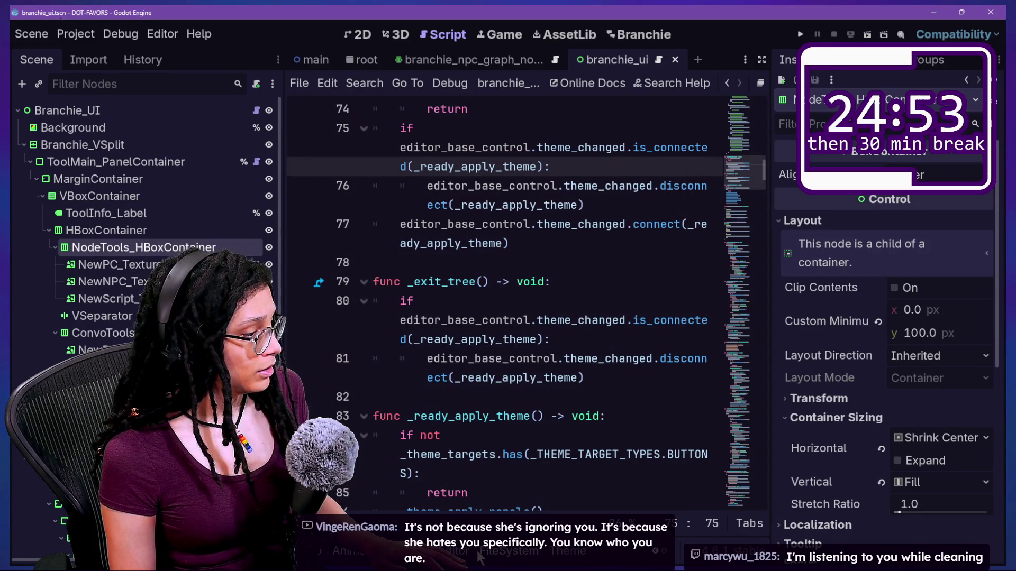
left_click(479, 553)
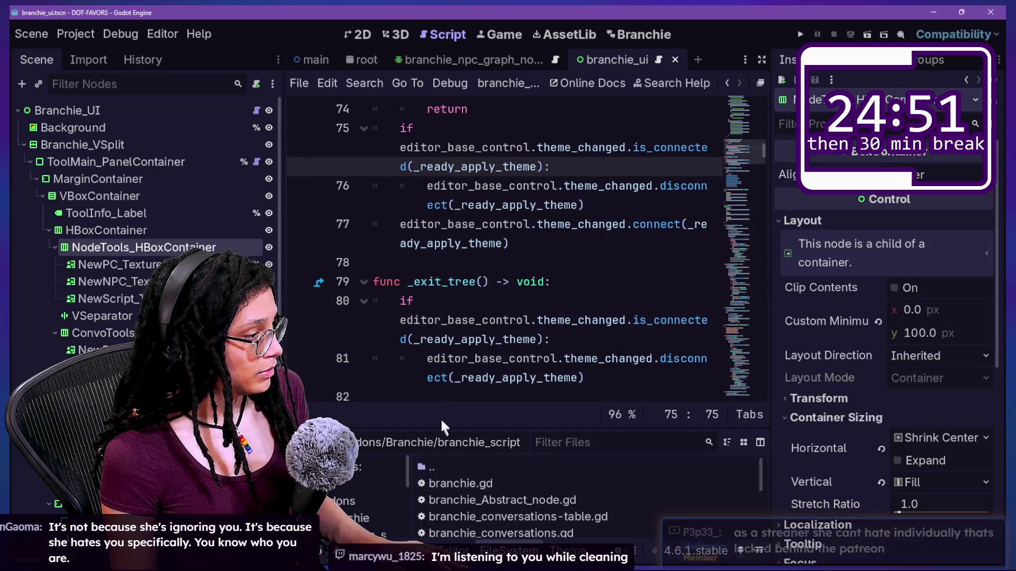
left_click_drag(439, 423, 438, 272)
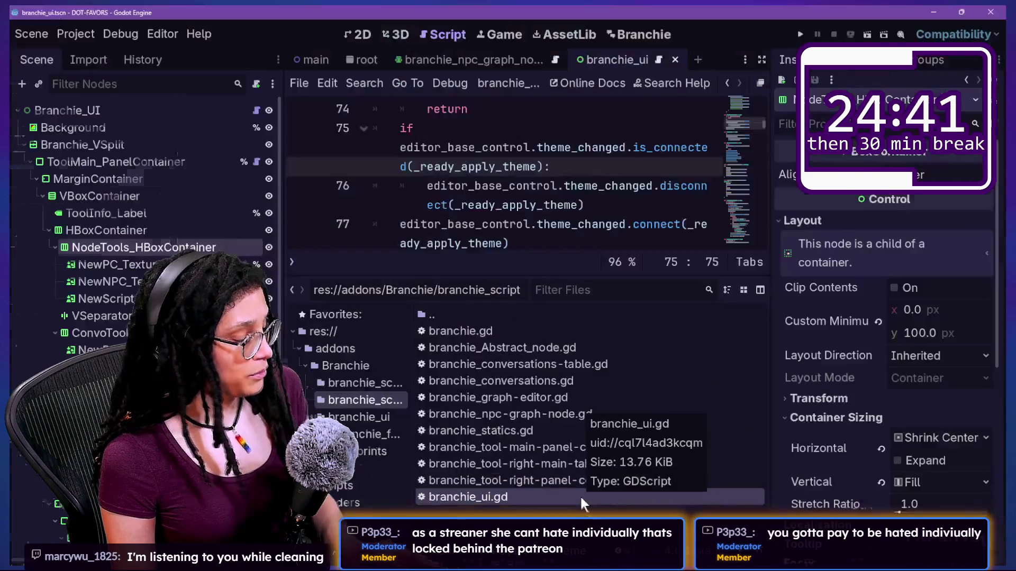
left_click(581, 499)
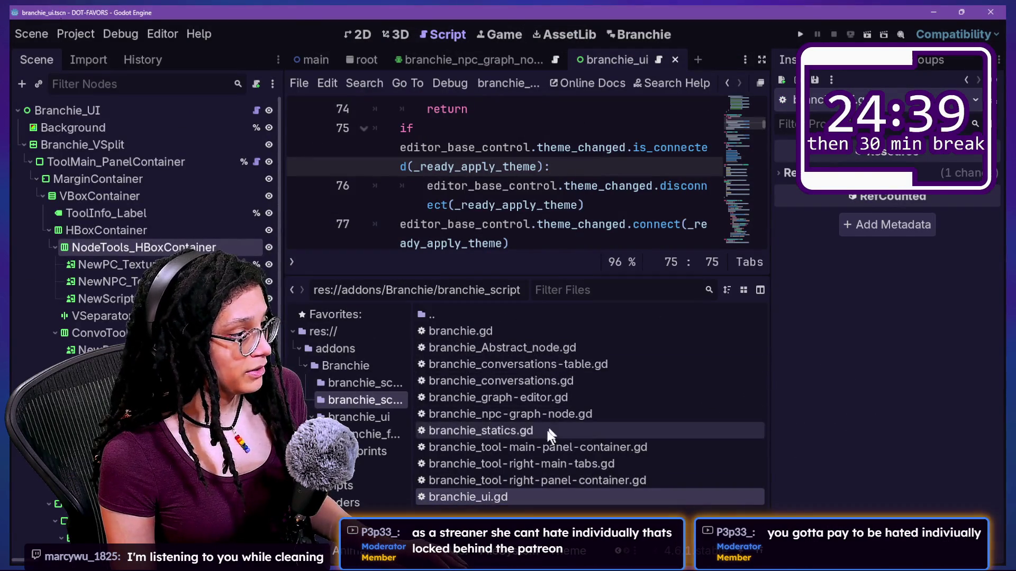
left_click(580, 145)
key("ctrl+j")
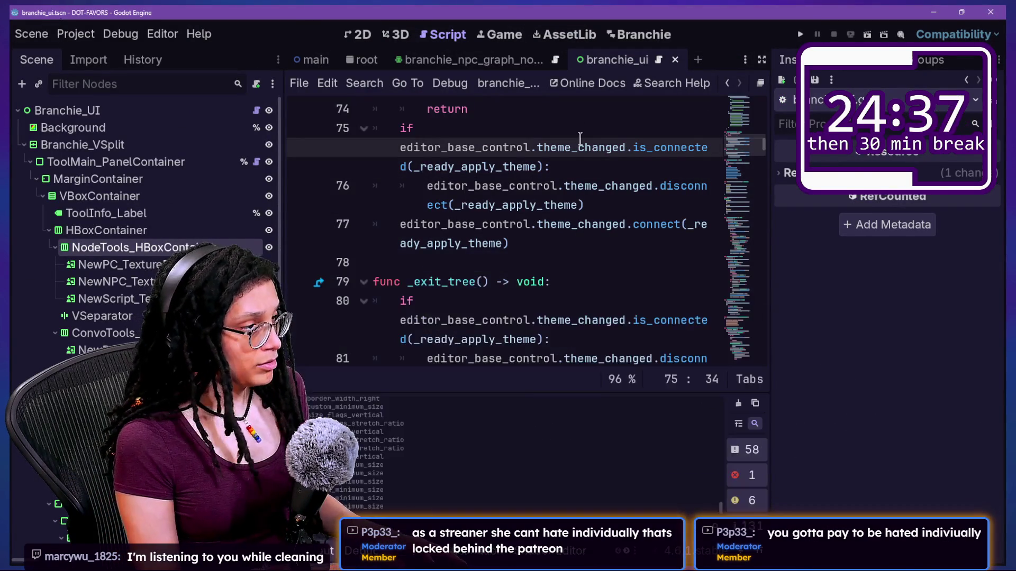
key("ctrl+shift+F11")
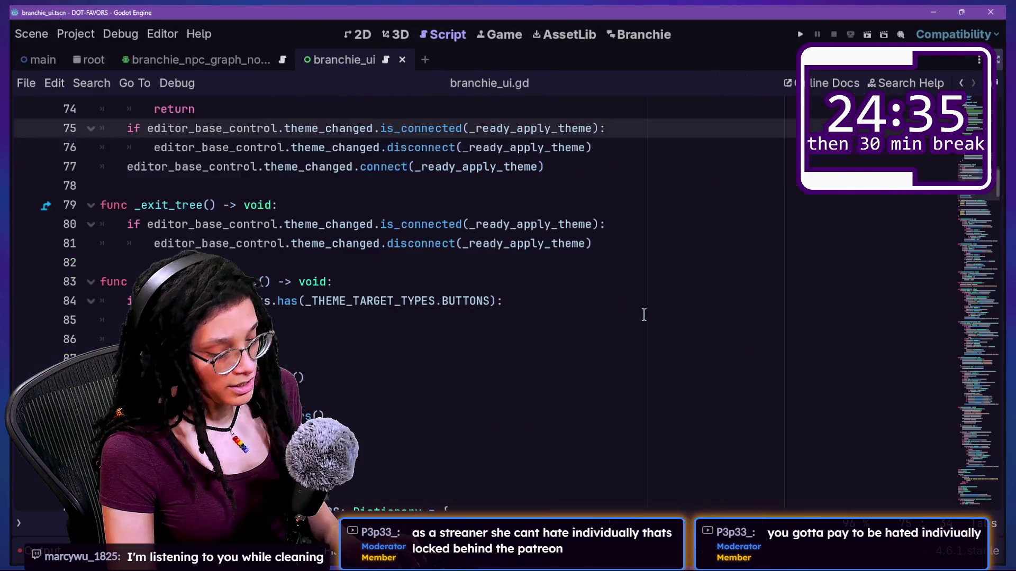
Scroll up and review the colour enum entries near the top of branchie_ui.gd
left_click(685, 224)
scroll(685, 226, "up", 15)
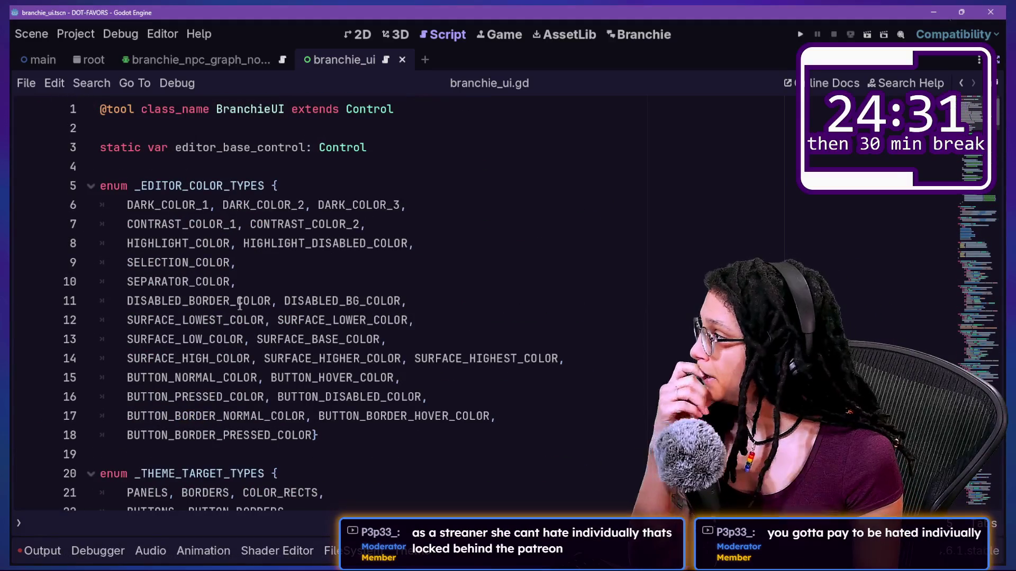
scroll(222, 263, "up", 3, "ctrl")
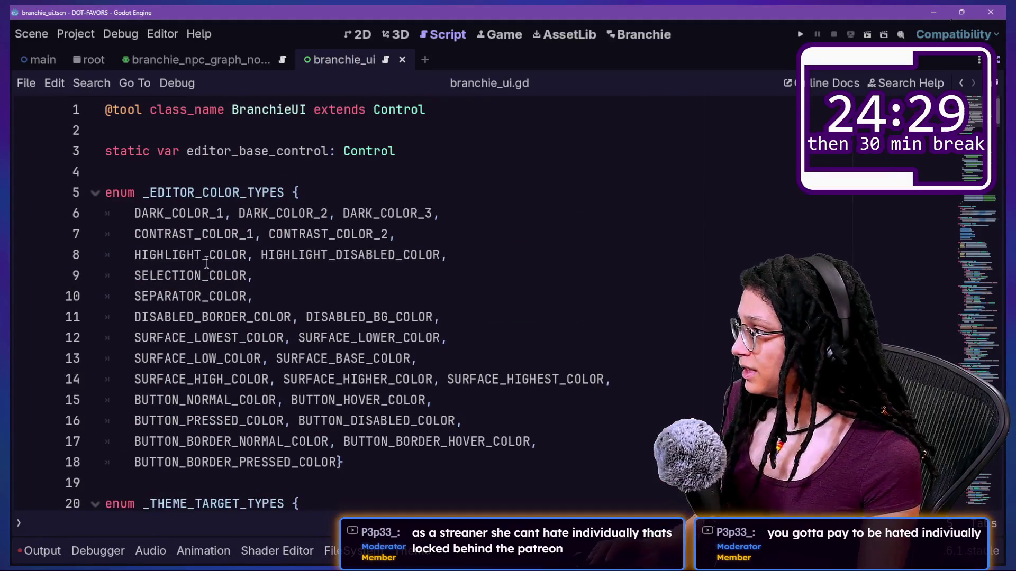
left_click_drag(140, 219, 532, 459)
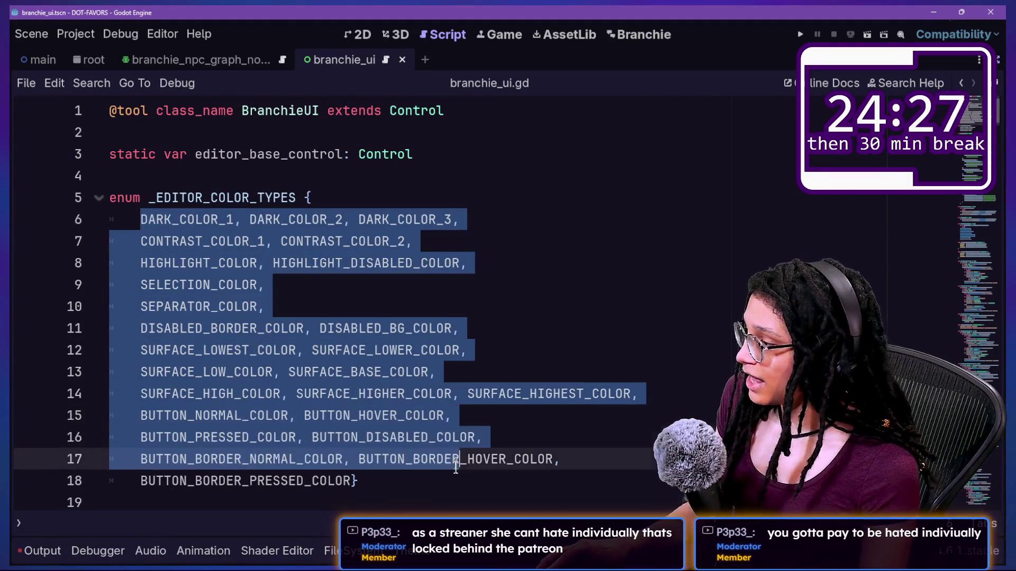
left_click(459, 460)
mouse_move(350, 481)
left_mouse_down()
mouse_move(281, 370)
mouse_move(126, 228)
left_mouse_up()
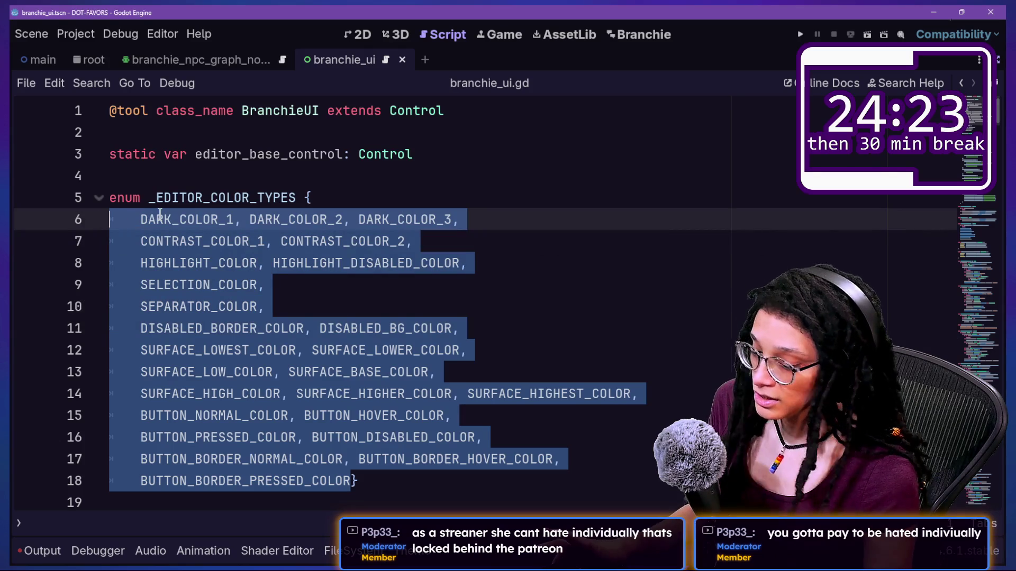
left_click(241, 286)
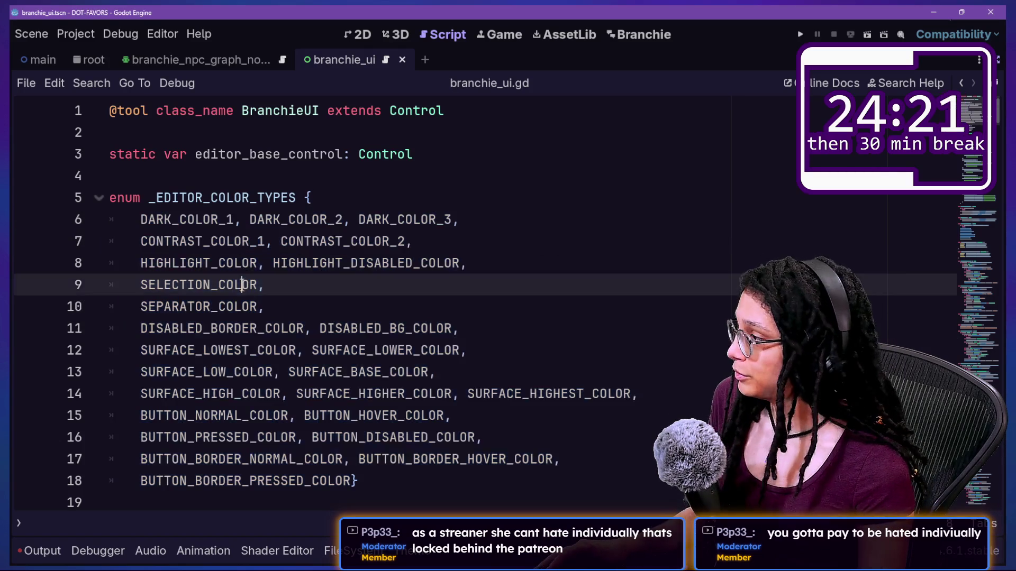
left_click_drag(227, 241, 442, 392)
left_click(360, 480)
Look over DARK_COLOR_1 and step down from the colour enum toward the theme target enum
key("Down")
key("Down")
key("Down")
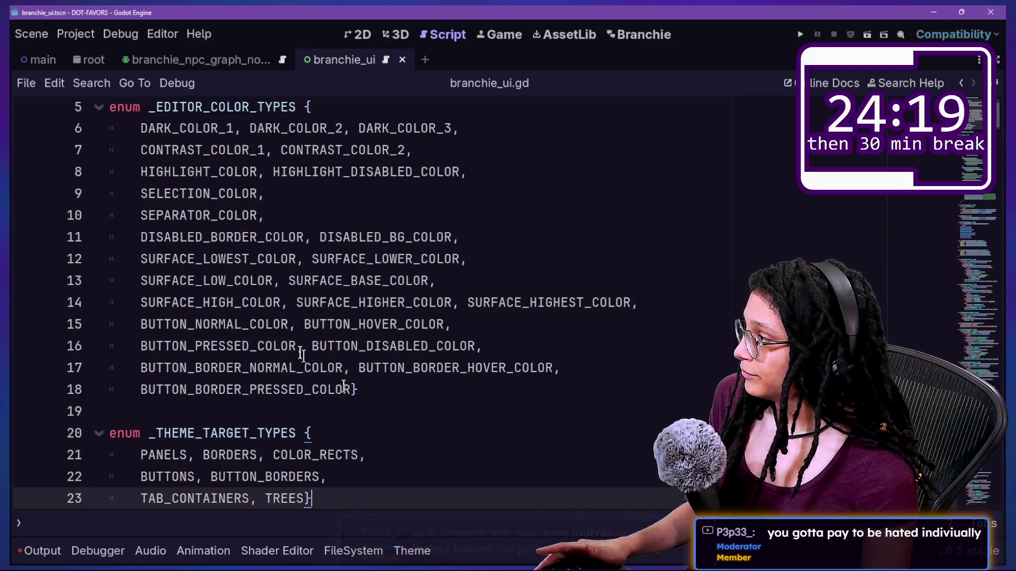
left_click_drag(140, 129, 237, 130)
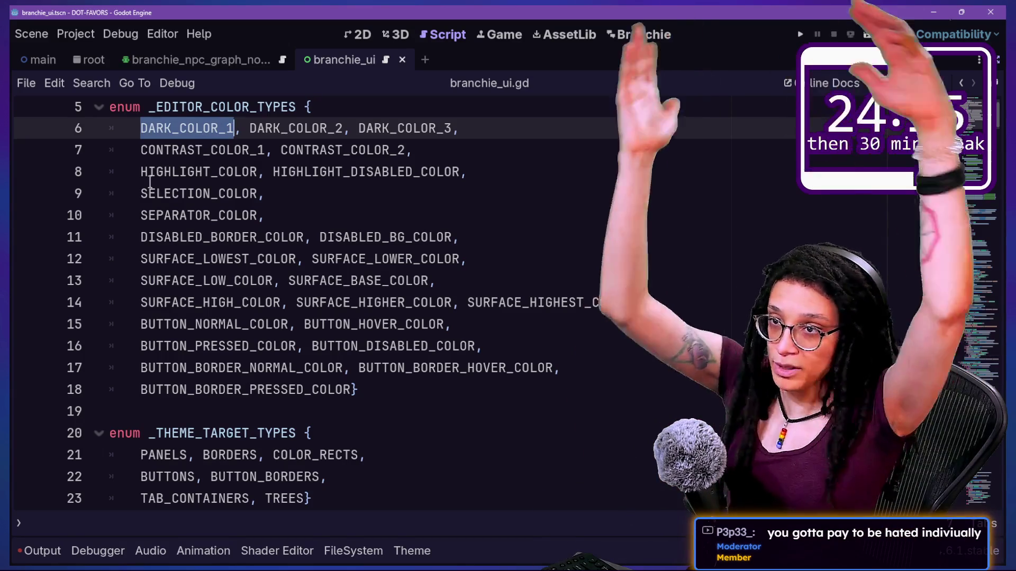
left_click(233, 303)
left_click_drag(177, 216, 360, 291)
left_click(390, 346)
key("Down")
key("Down")
key("Down")
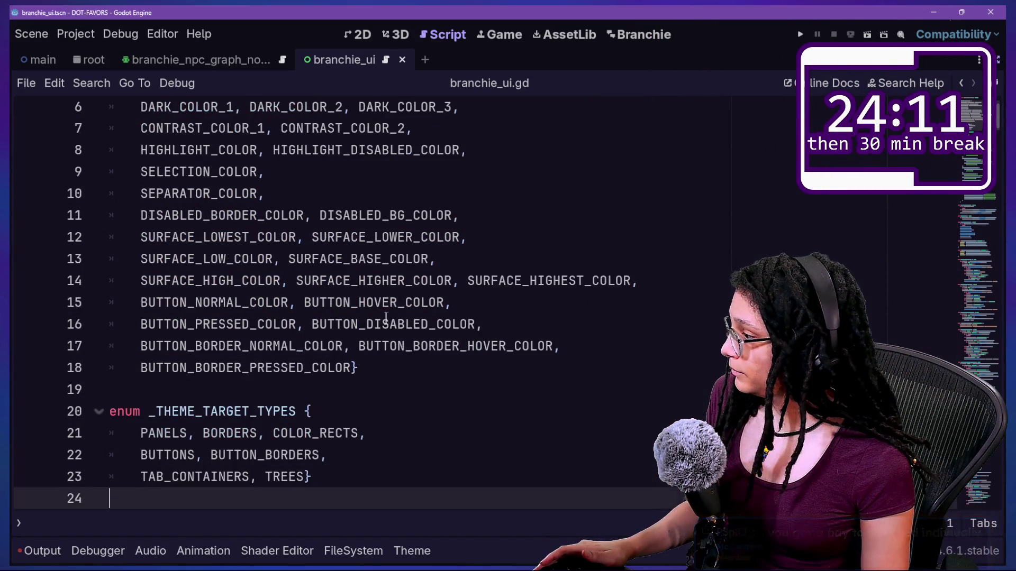
left_click(184, 291)
key("Down")
key("Down")
key("Down")
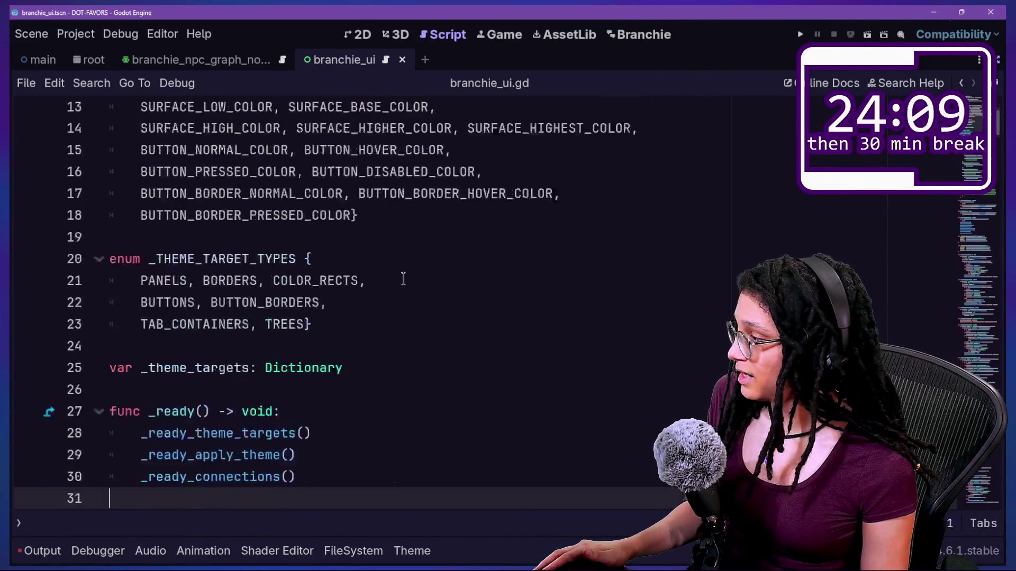
Inspect the PANELS and BORDERS entries of the _THEME_TARGET_TYPES enum
left_click_drag(141, 174, 195, 168)
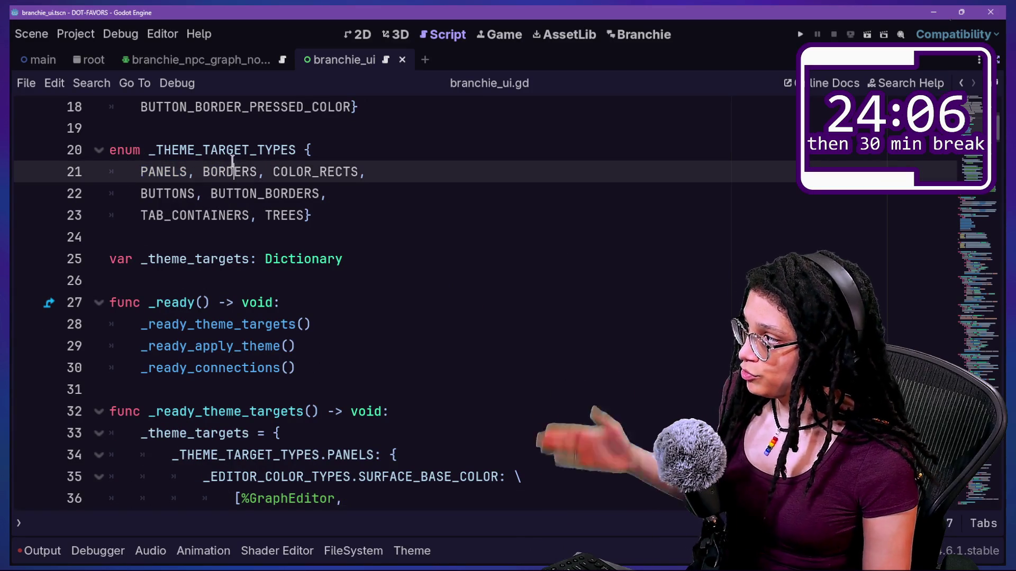
left_click(233, 170)
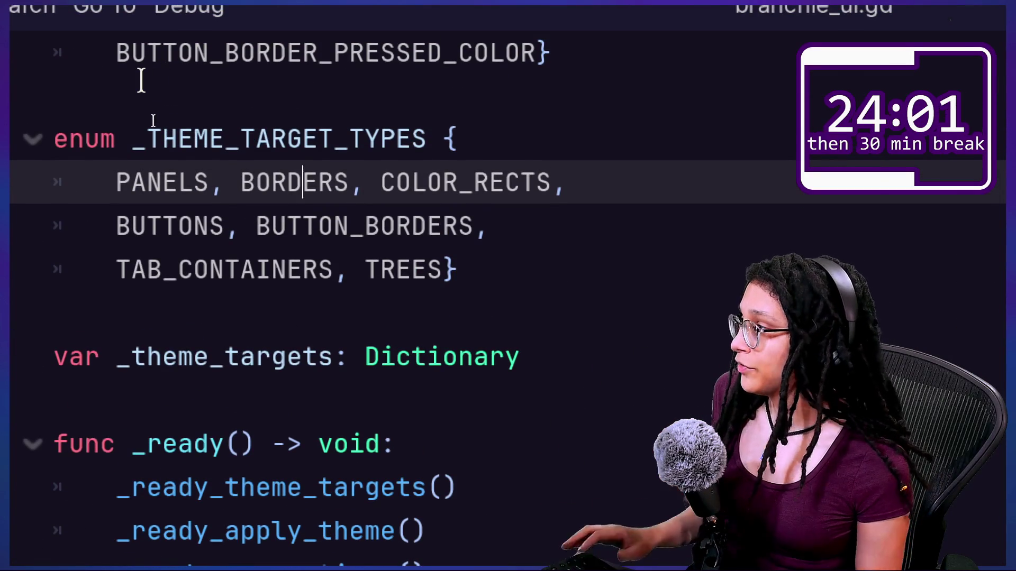
double_click(253, 168)
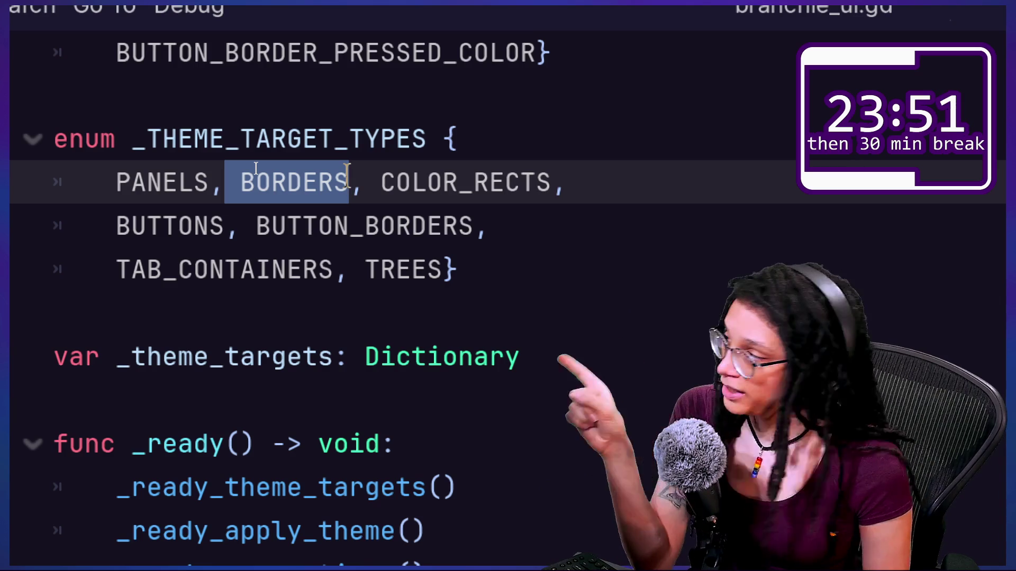
left_click(239, 180)
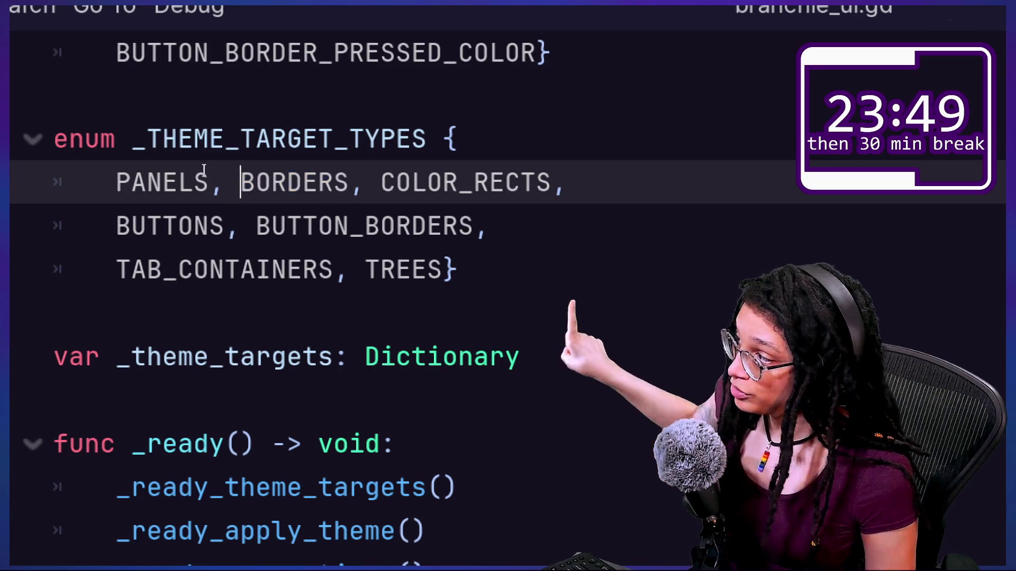
key("shift+Right")
key("shift+Right")
key("shift+Right")
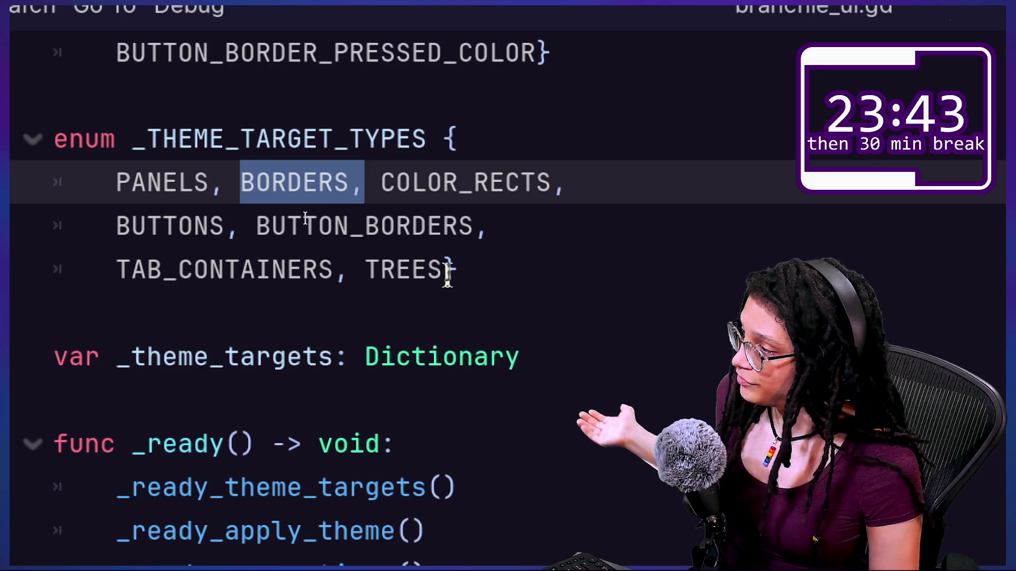
left_click(343, 268)
left_click(482, 225)
left_click(389, 269)
left_click(470, 268)
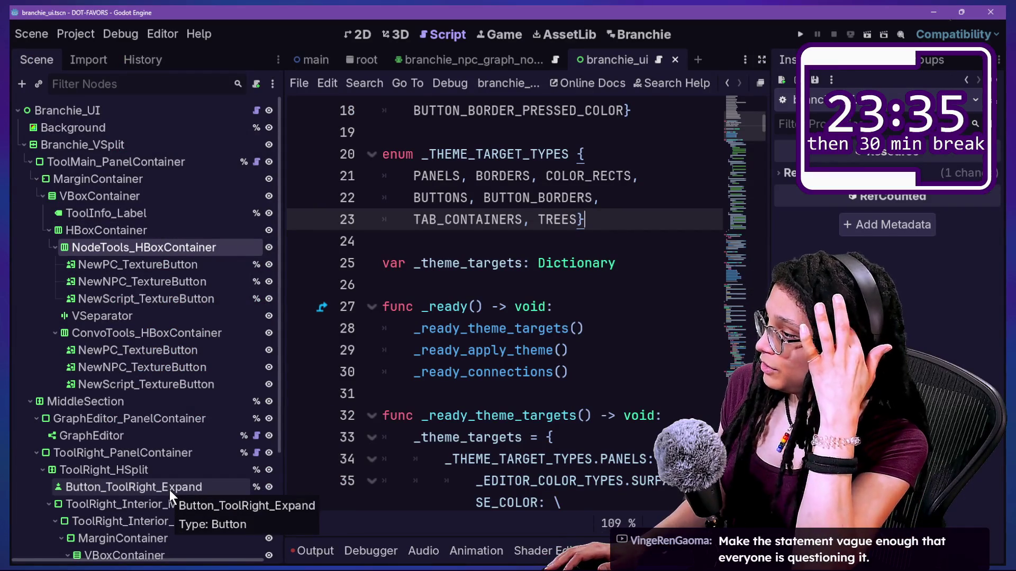
Set the toolbar's VSeparator node to Access as Unique Name
right_click(124, 312)
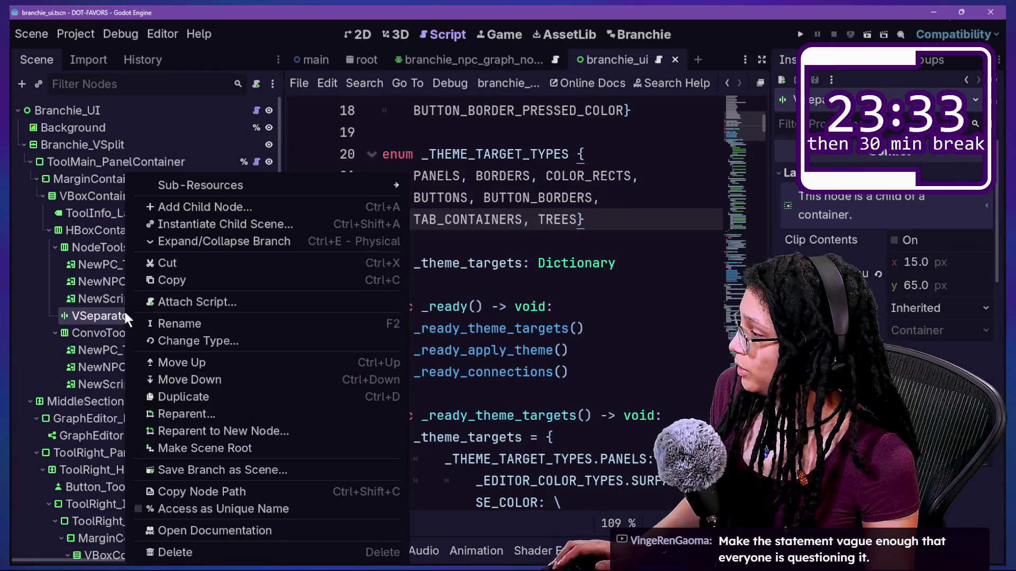
left_click(110, 318)
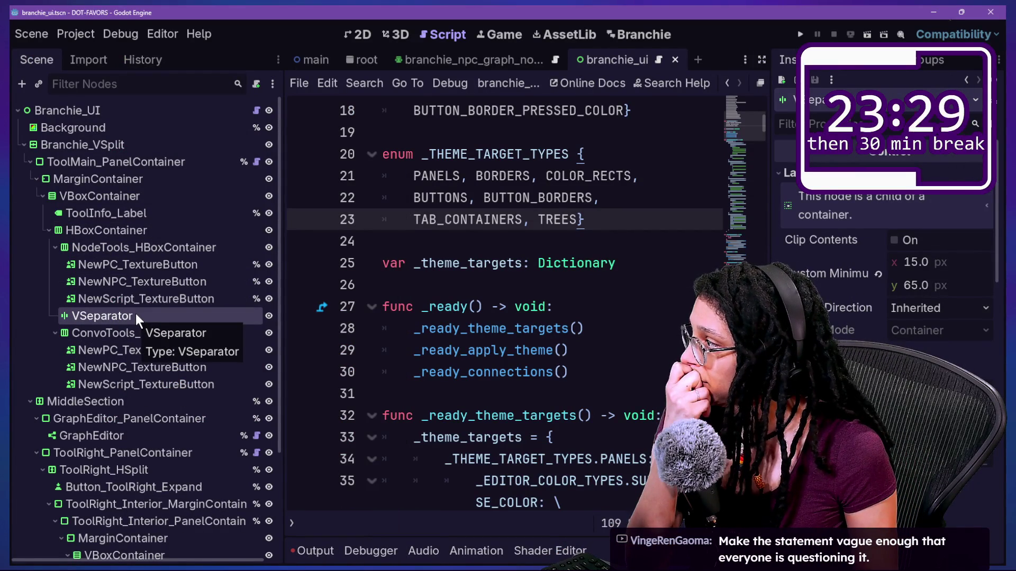
scroll(509, 304, "down", 4)
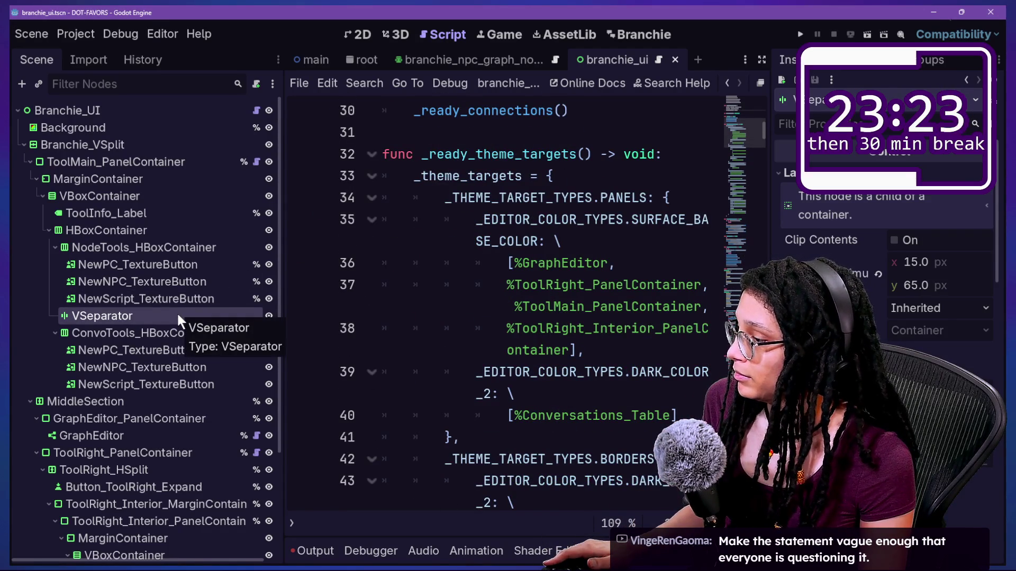
scroll(681, 292, "down", 3)
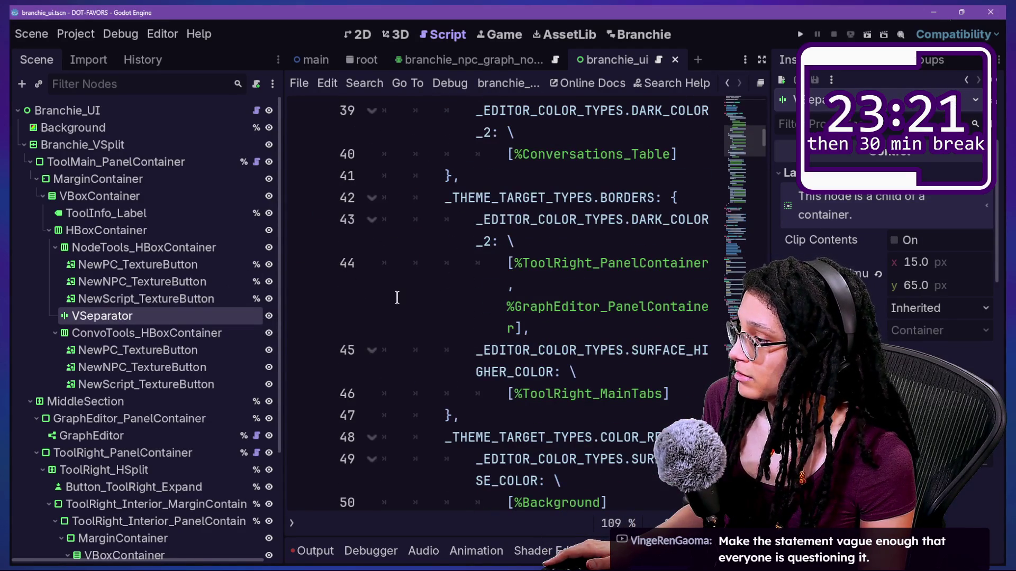
right_click(121, 315)
right_click(88, 318)
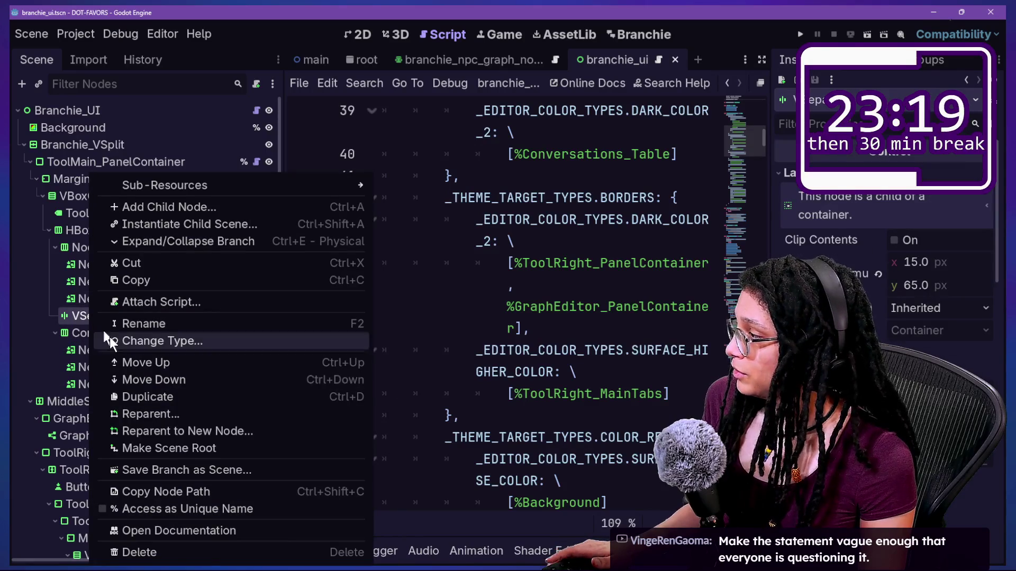
left_click(183, 505)
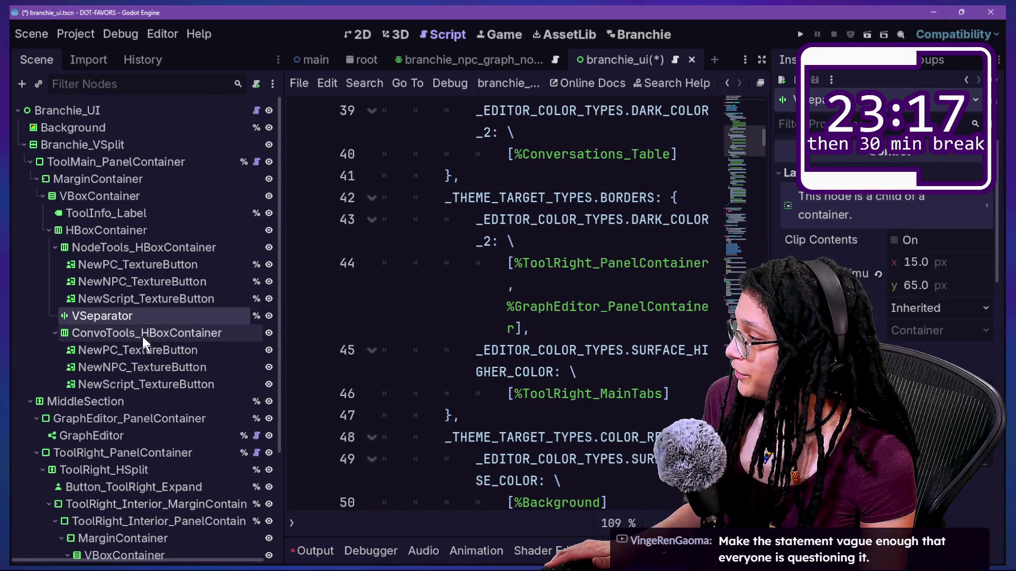
Begin renaming VSeparator, prefixing it with ToolMain_ to form ToolMain_VSeparator_1
double_click(142, 315)
left_click(141, 316)
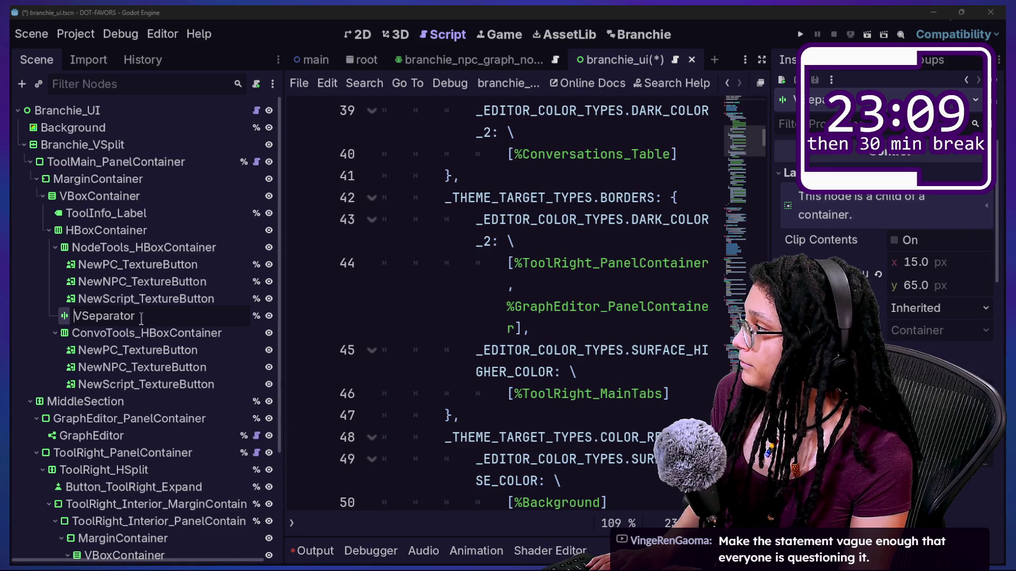
key("Home")
type("Too")
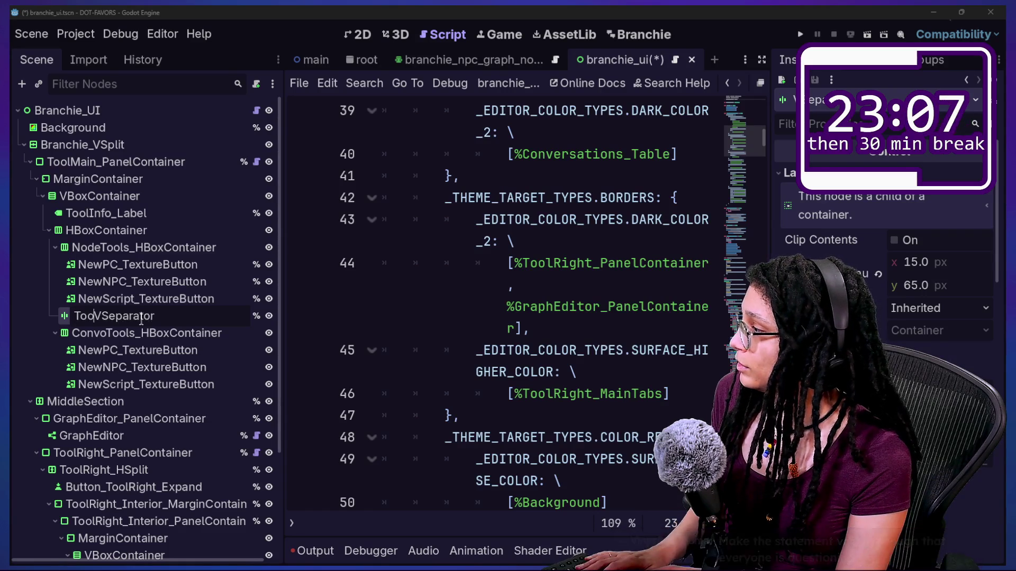
key("BackSpace")
type("Main_")
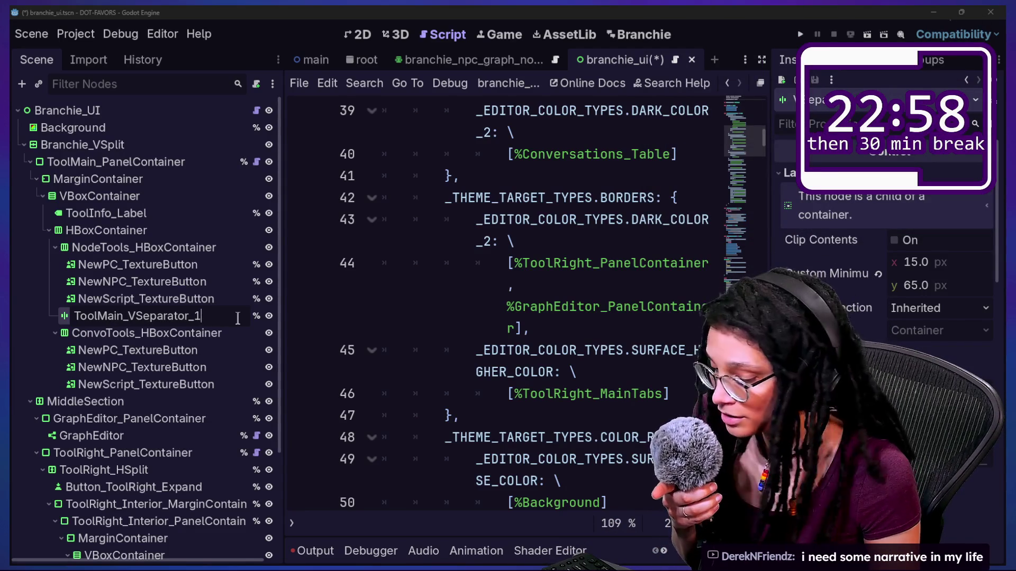
Commit the ToolMain_VSeparator_1 name, save the scene, and widen the script editor on both sides
key("Return")
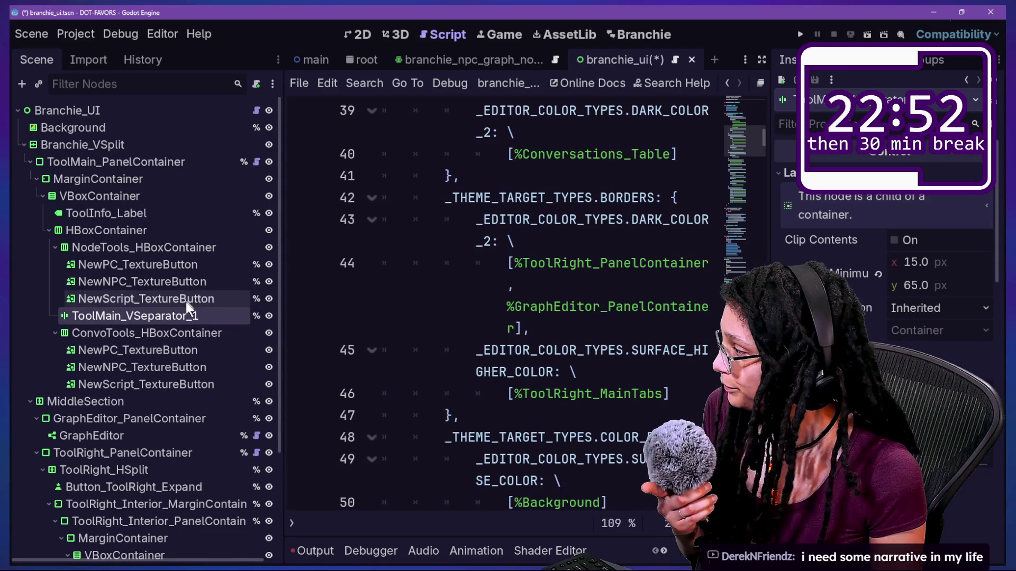
key("ctrl+s")
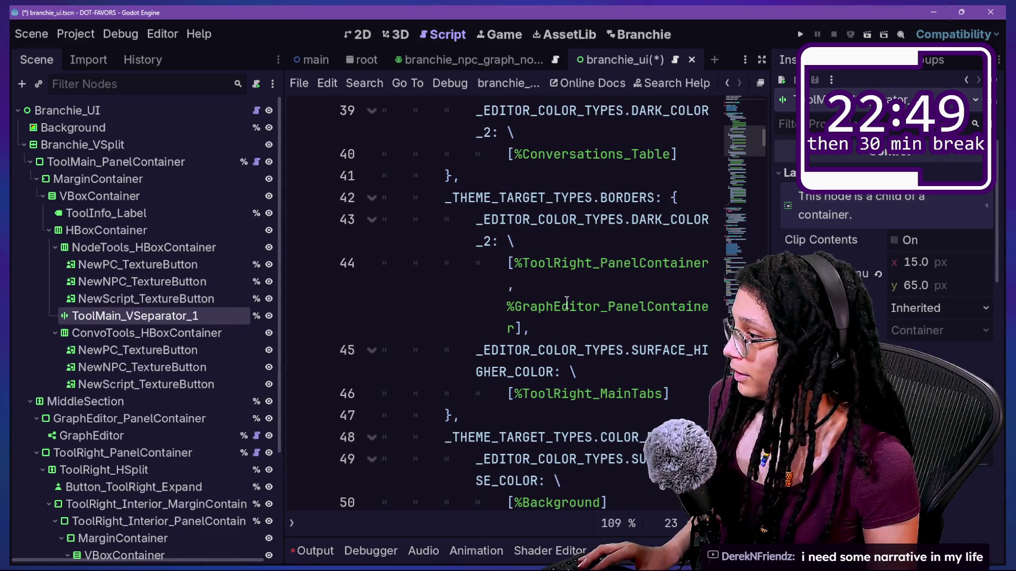
left_click(592, 242)
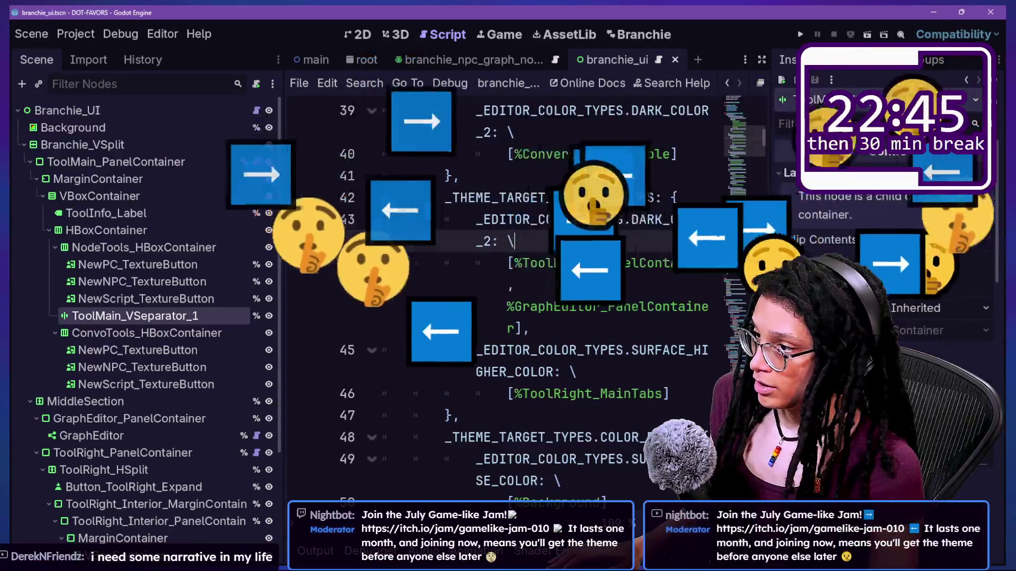
left_click_drag(771, 317, 886, 317)
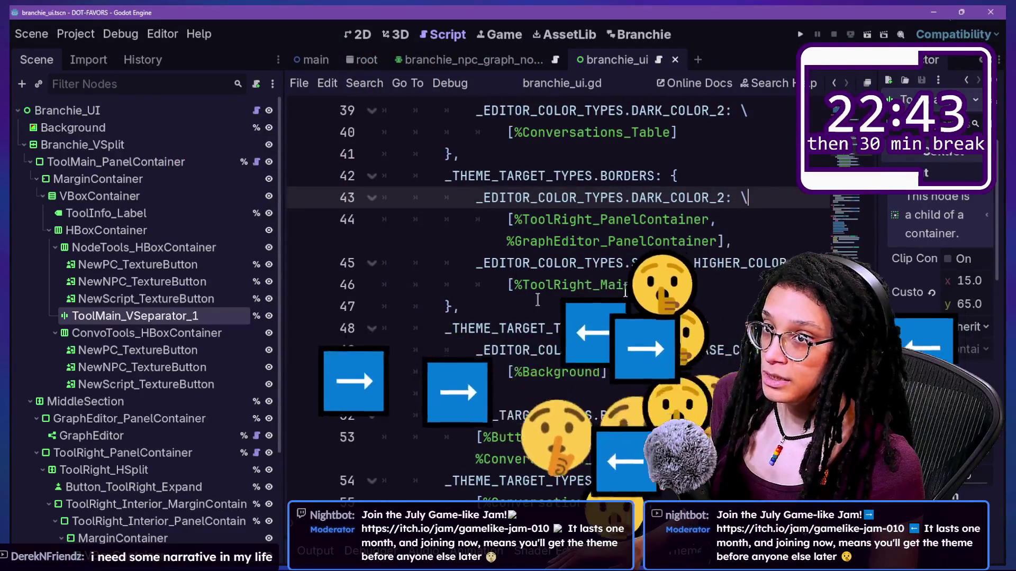
left_click_drag(283, 300, 215, 300)
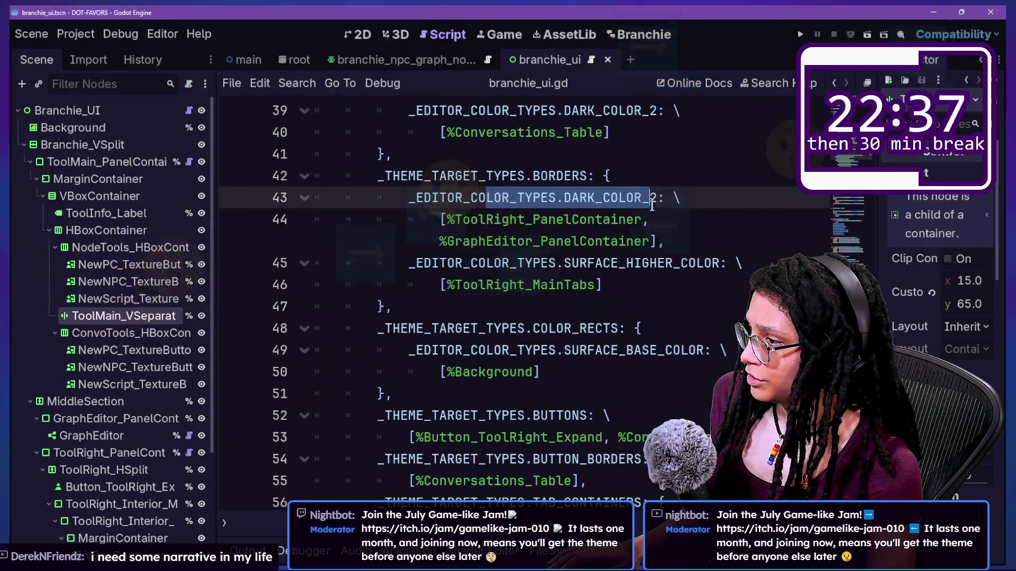
Add a comma after %GraphEditor_PanelContainer in BORDERS, undo the separator drop, save, and open Project Settings
key("End")
left_click(651, 241)
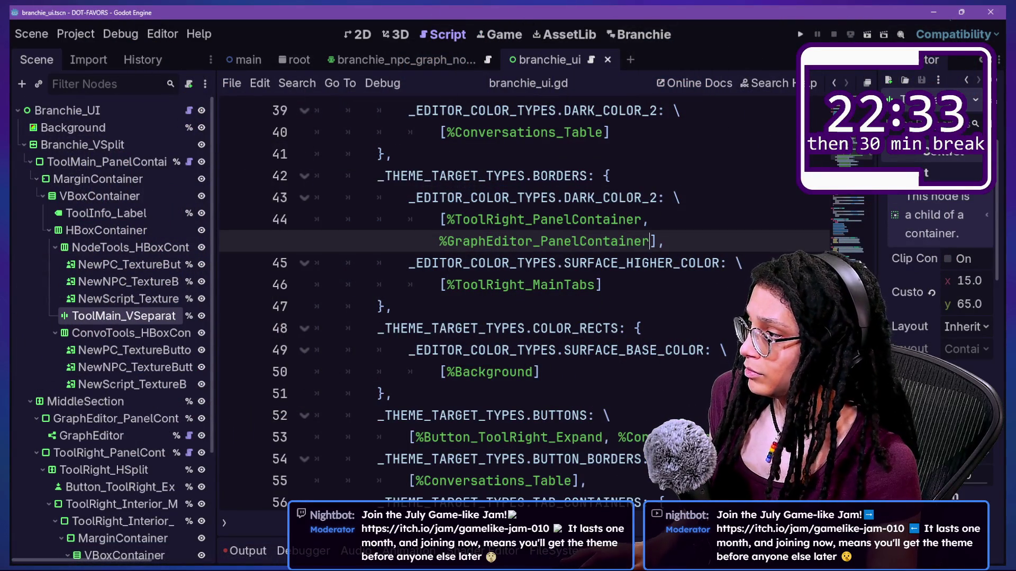
type(",")
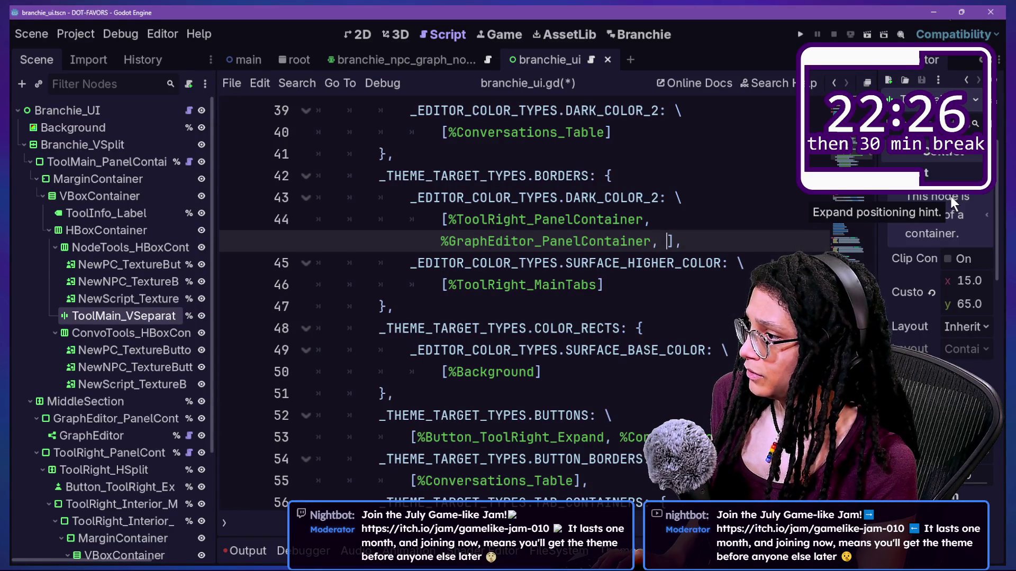
left_click_drag(127, 312, 656, 244)
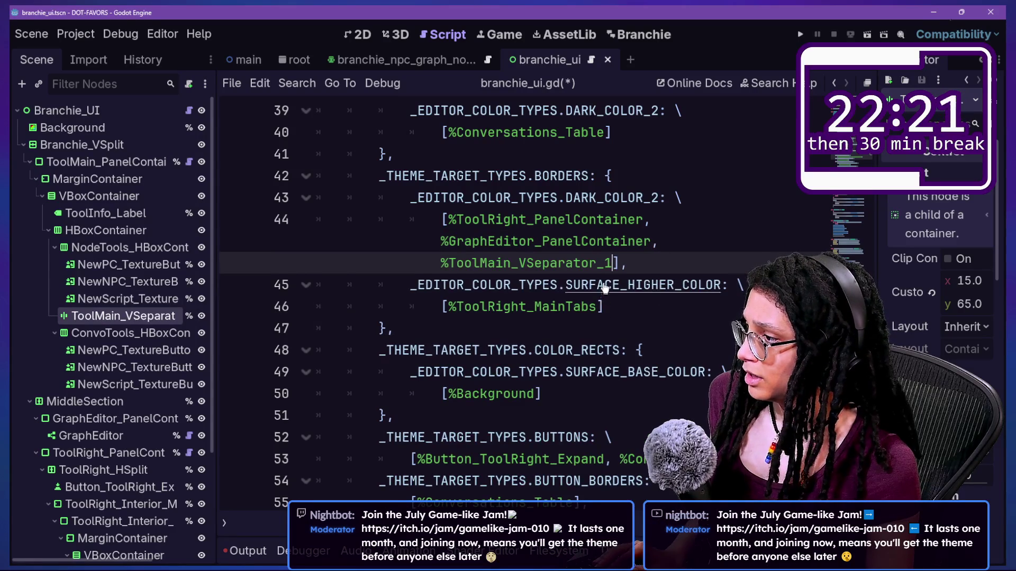
key("ctrl+z")
key("ctrl+s")
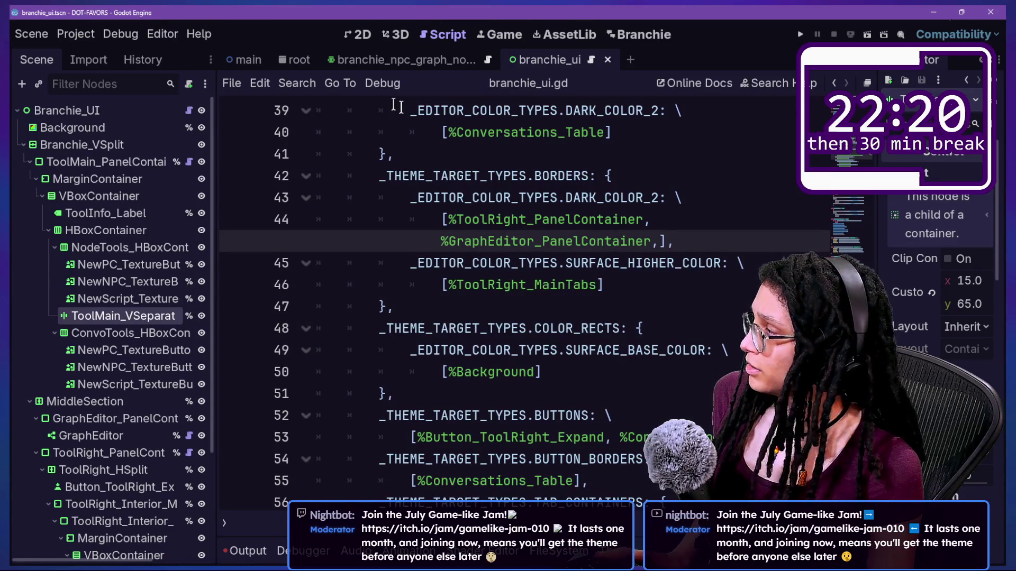
left_click(76, 33)
left_click(101, 52)
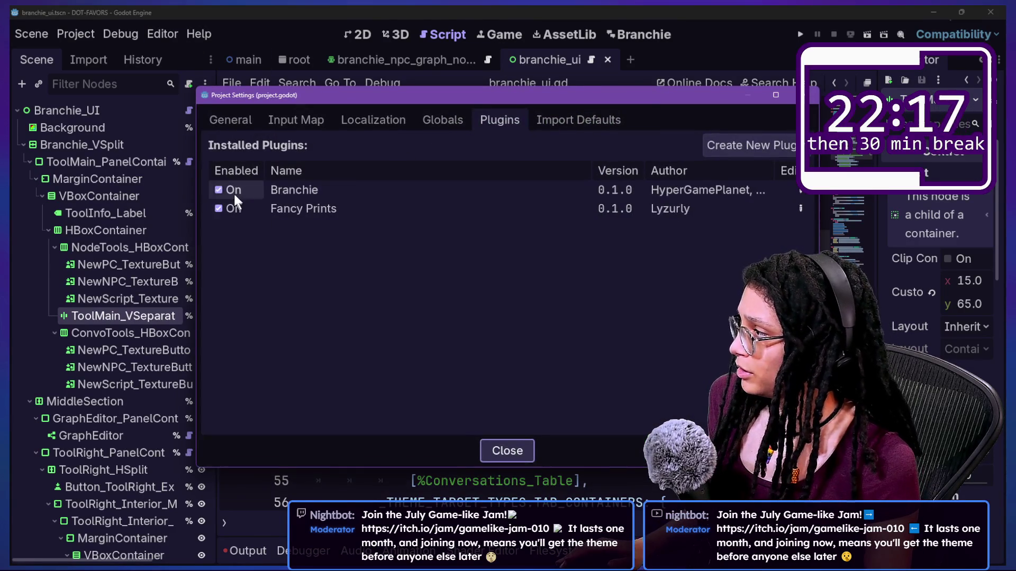
Toggle Branchie, then paste %ToolMain_VSeparator_1 into the BORDERS list and save
double_click(233, 191)
key("Escape")
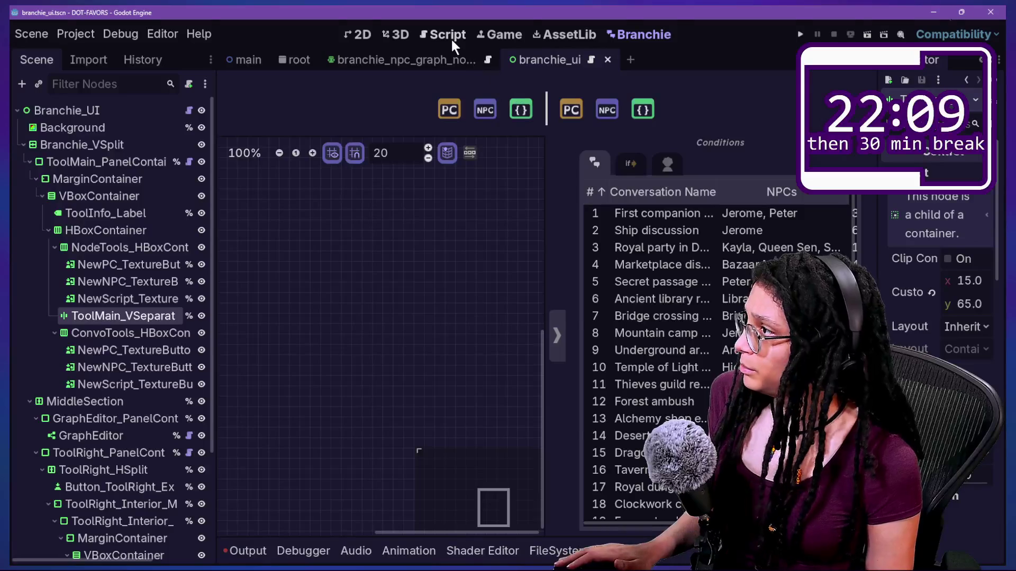
left_click(452, 40)
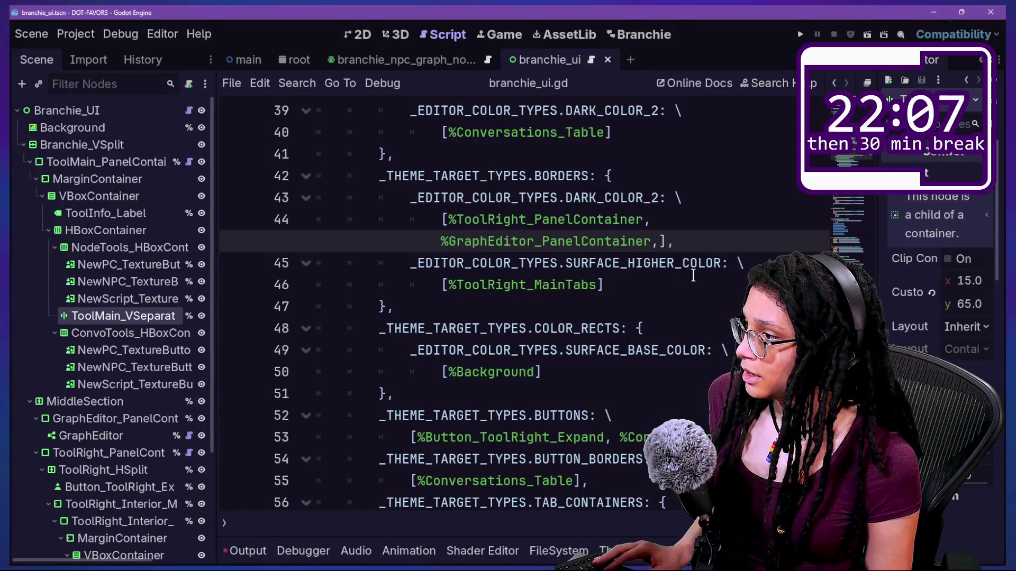
type("%ToolMain_VSeparator_1")
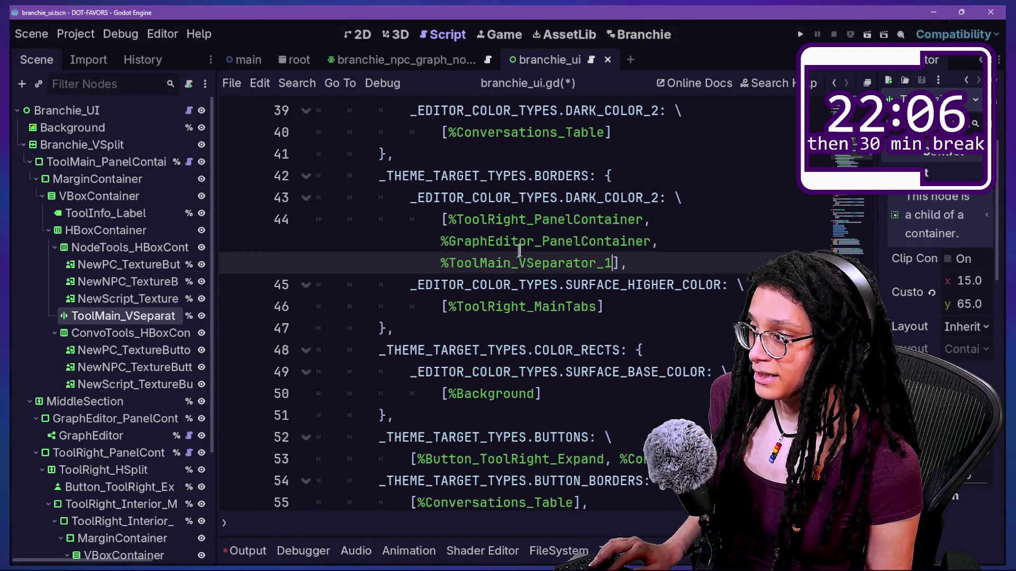
key("ctrl+s")
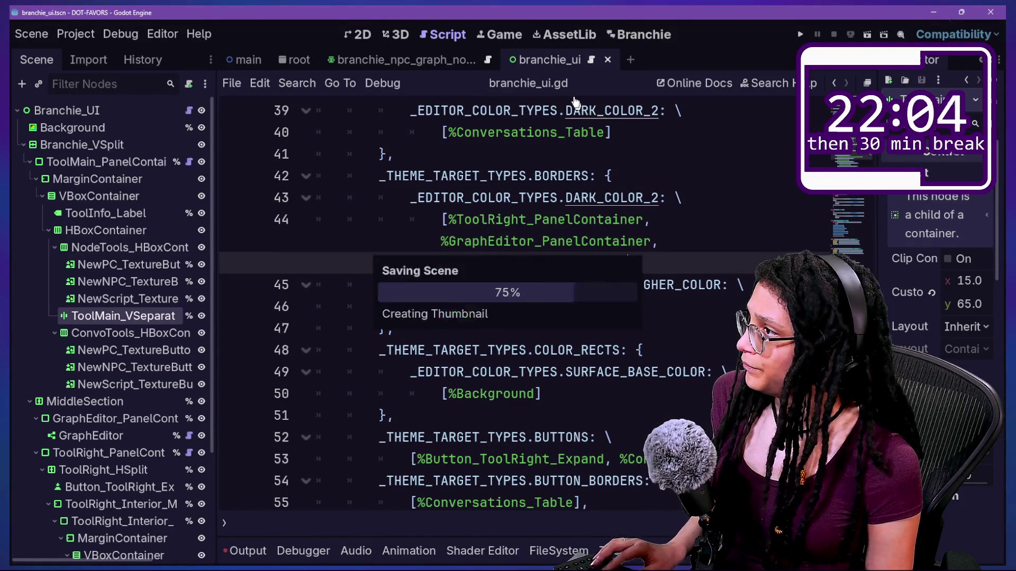
Reload the Branchie plugin by turning it off and back on in Plugins
left_click(226, 191)
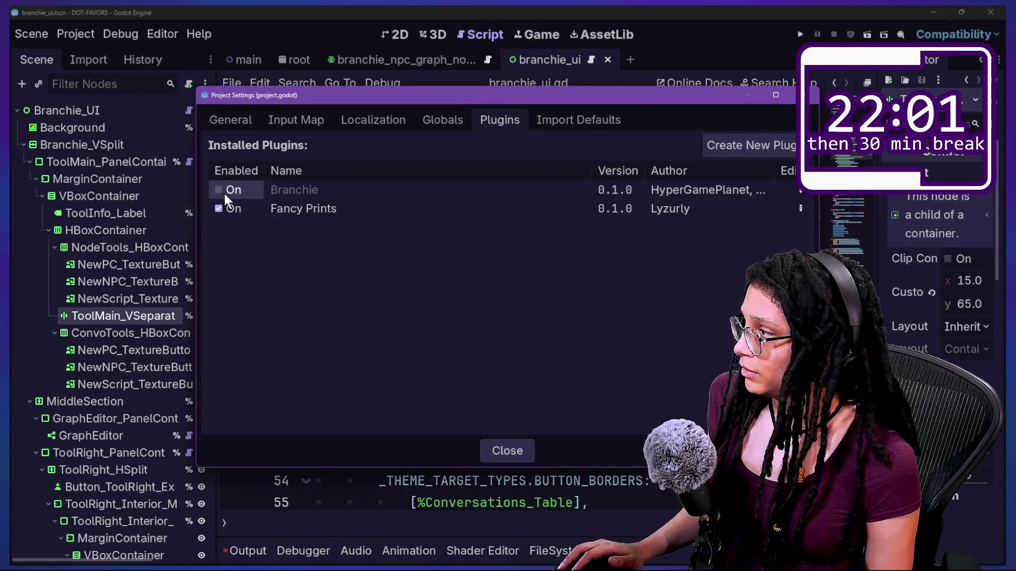
left_click(226, 190)
key("Escape")
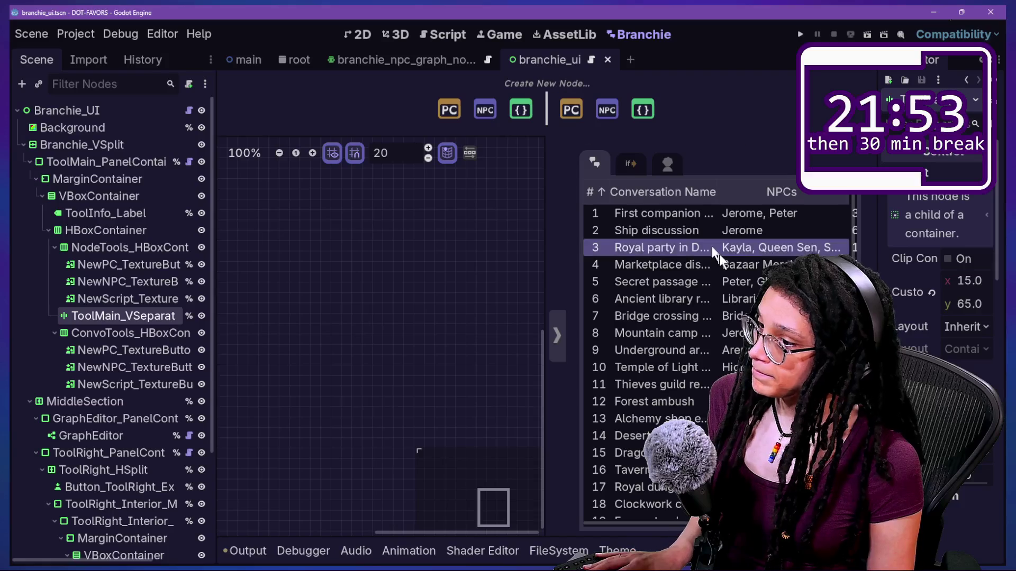
Widen the Inspector and expand Theme Overrides > Styles to reveal the Separator StyleBoxFlat
left_click_drag(864, 390, 679, 405)
scroll(725, 268, "down", 8)
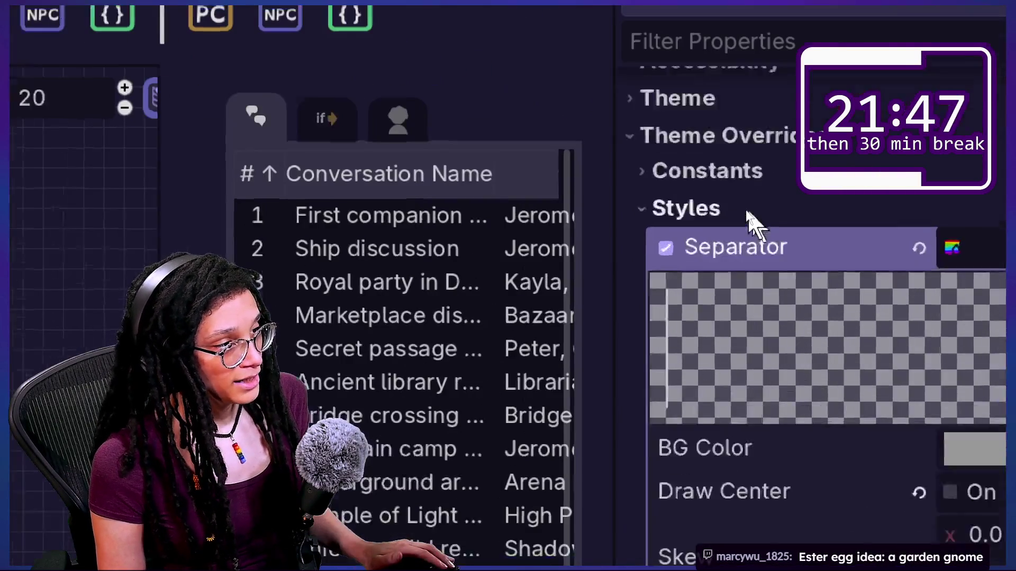
left_click(765, 212)
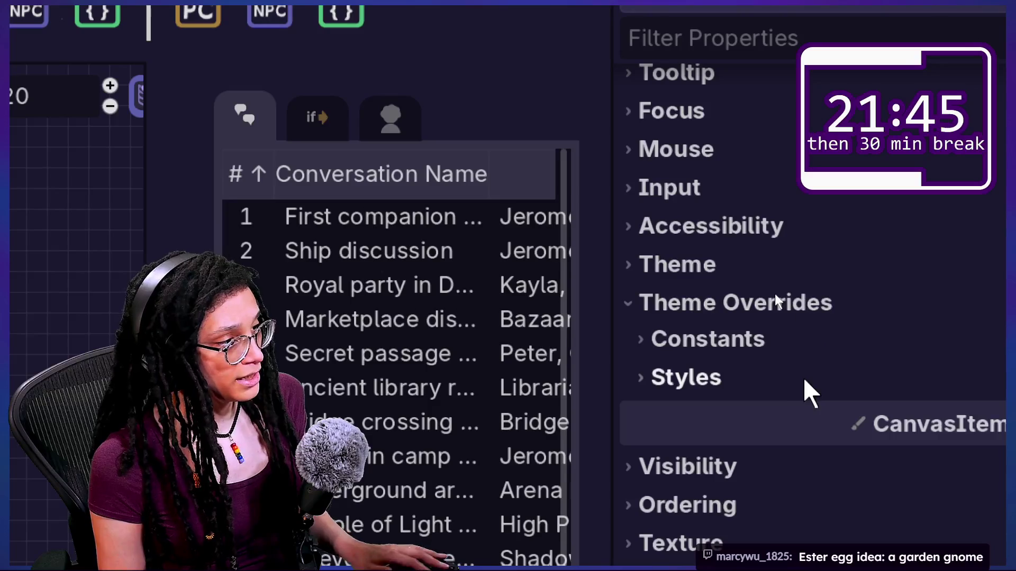
left_click(785, 379)
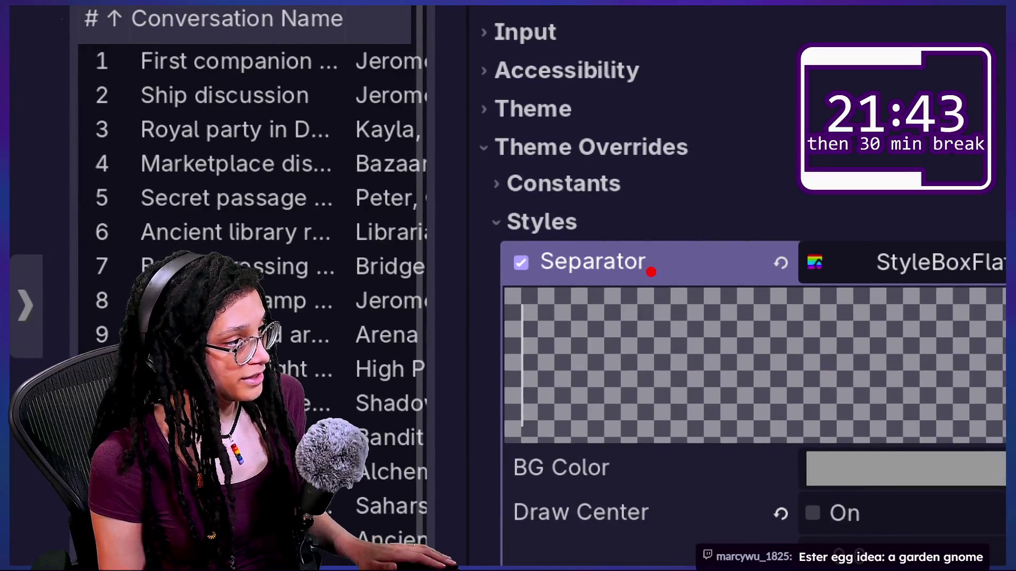
mouse_move(627, 217)
left_mouse_down()
mouse_move(521, 265)
mouse_move(658, 272)
mouse_move(680, 204)
mouse_move(436, 302)
mouse_move(632, 183)
left_mouse_up()
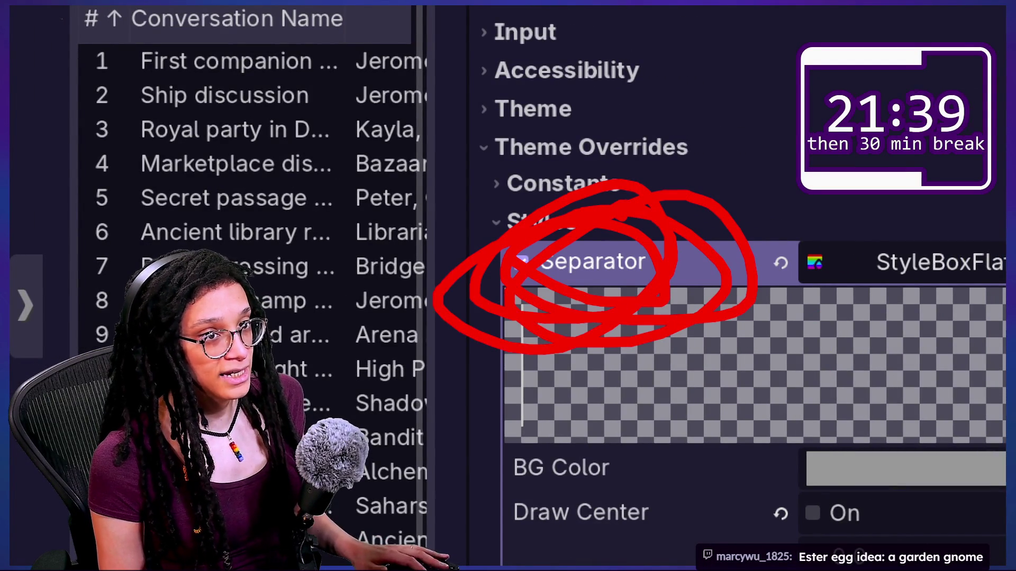
key("Escape")
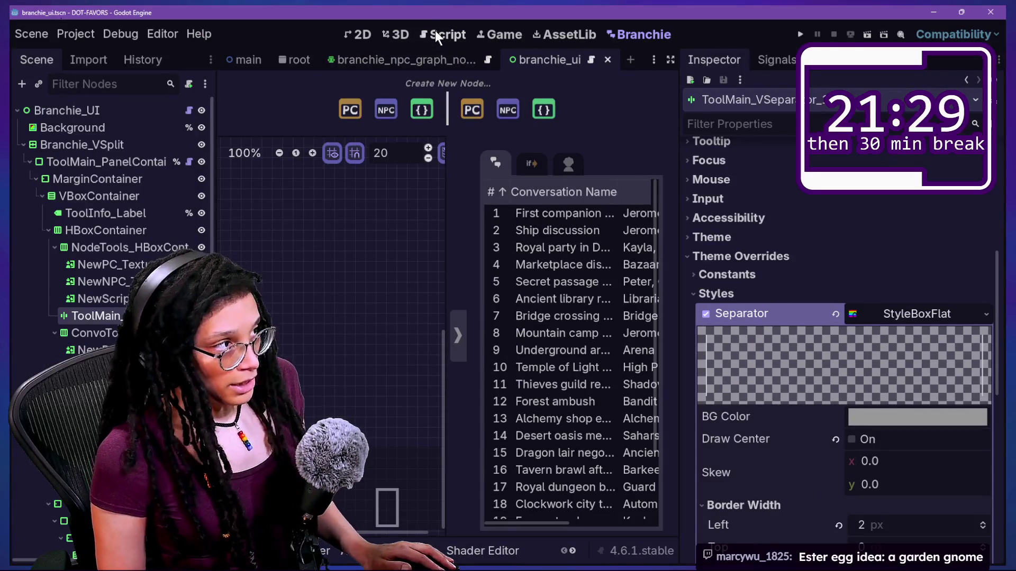
In branchie_ui.gd, select the theme apply calls in _ready_apply_theme and jump to _theme_apply_borders
left_click(435, 32)
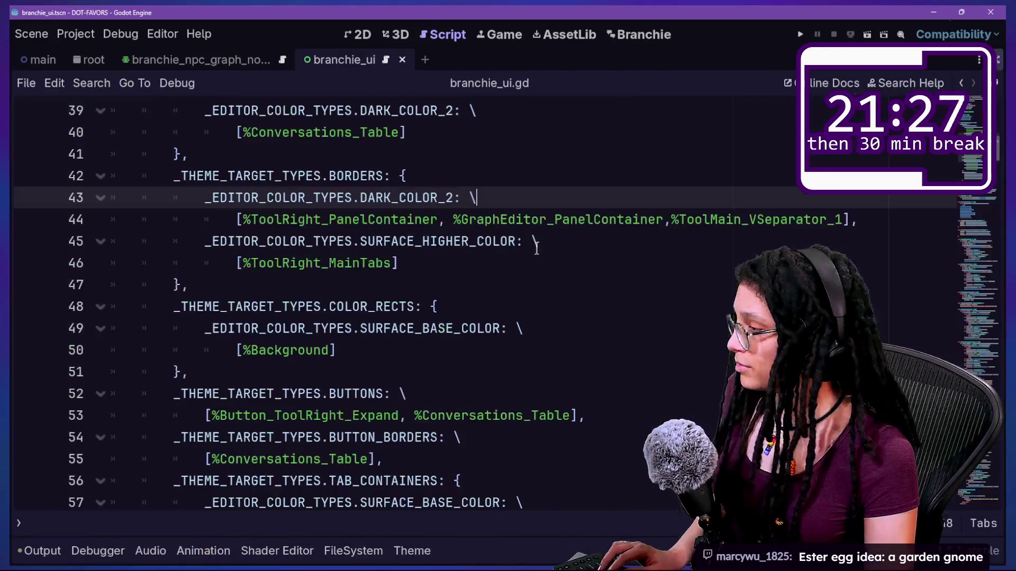
scroll(537, 287, "down", 6)
scroll(537, 286, "down", 8)
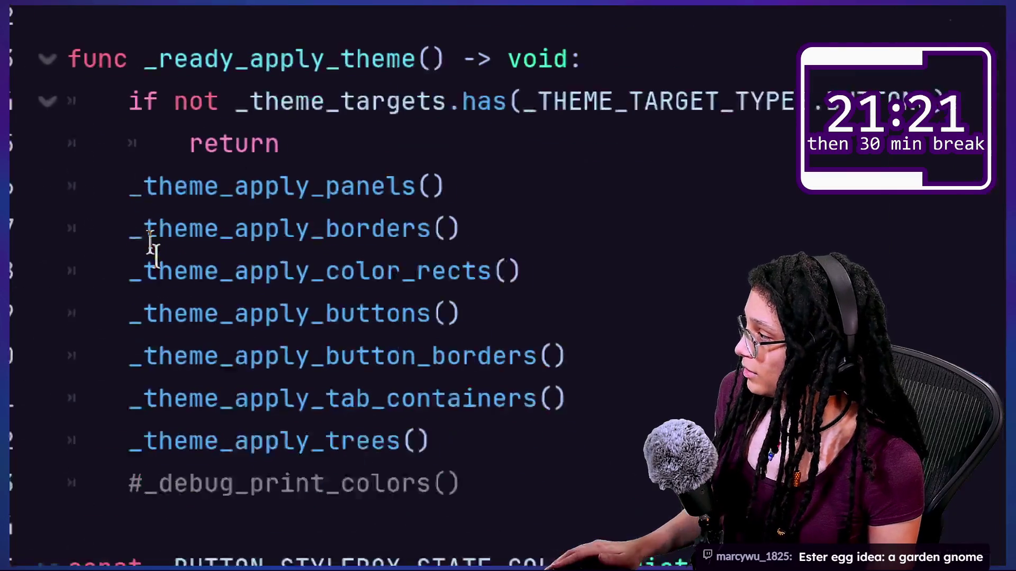
left_click_drag(141, 210, 501, 380)
left_click_drag(223, 208, 452, 456)
left_click(459, 460)
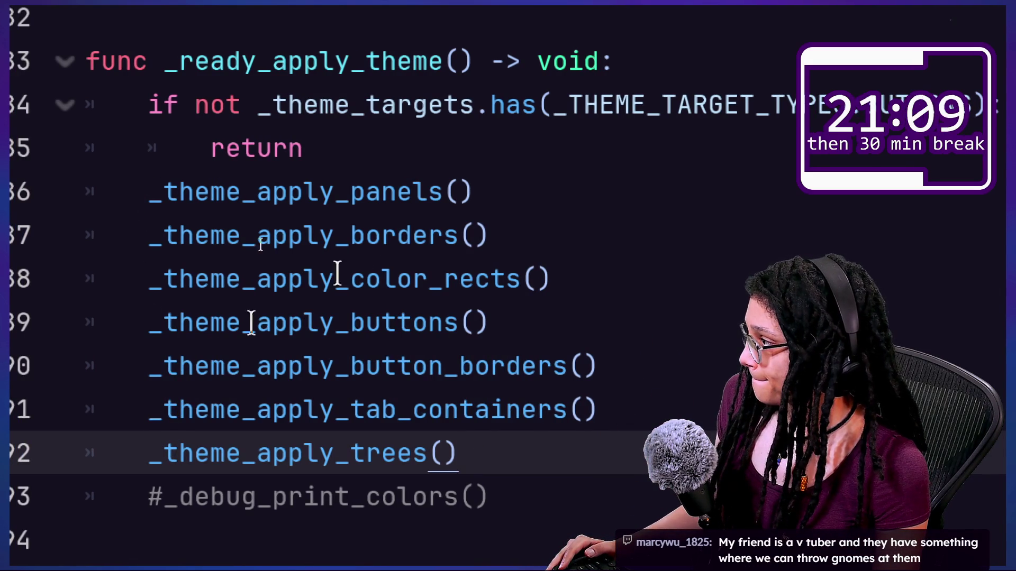
left_click(399, 232, "ctrl")
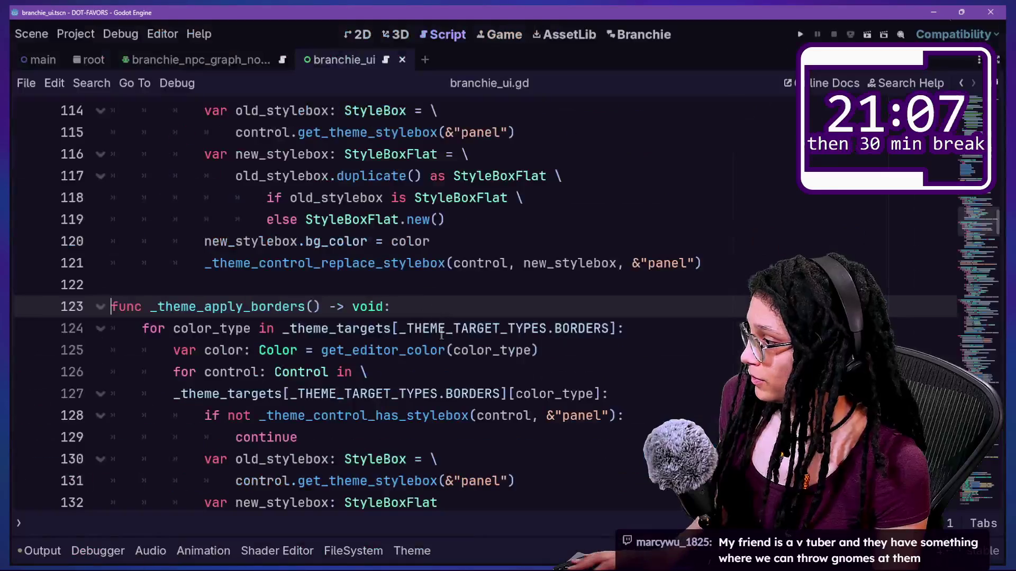
scroll(461, 365, "down", 2)
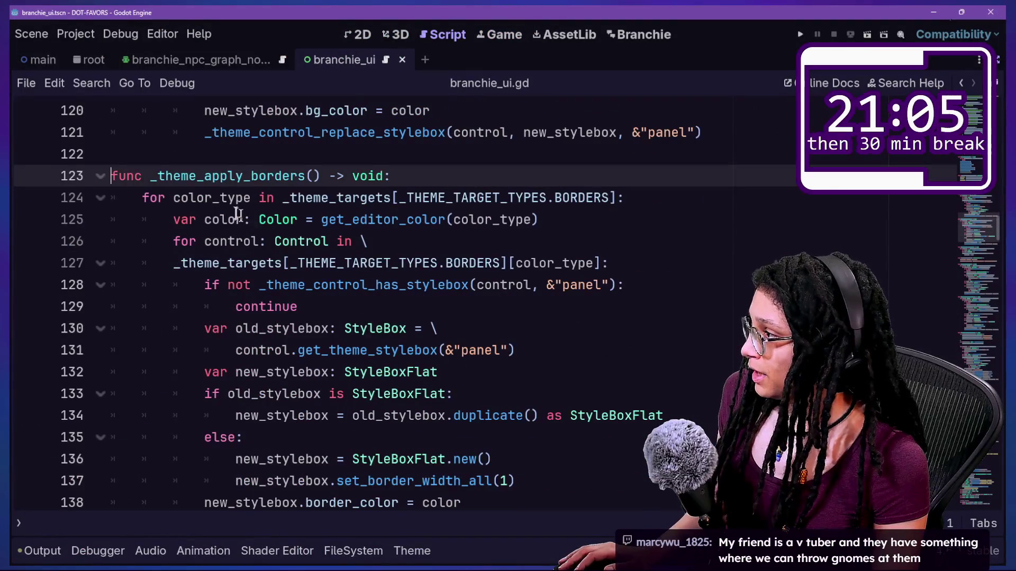
left_click(324, 199)
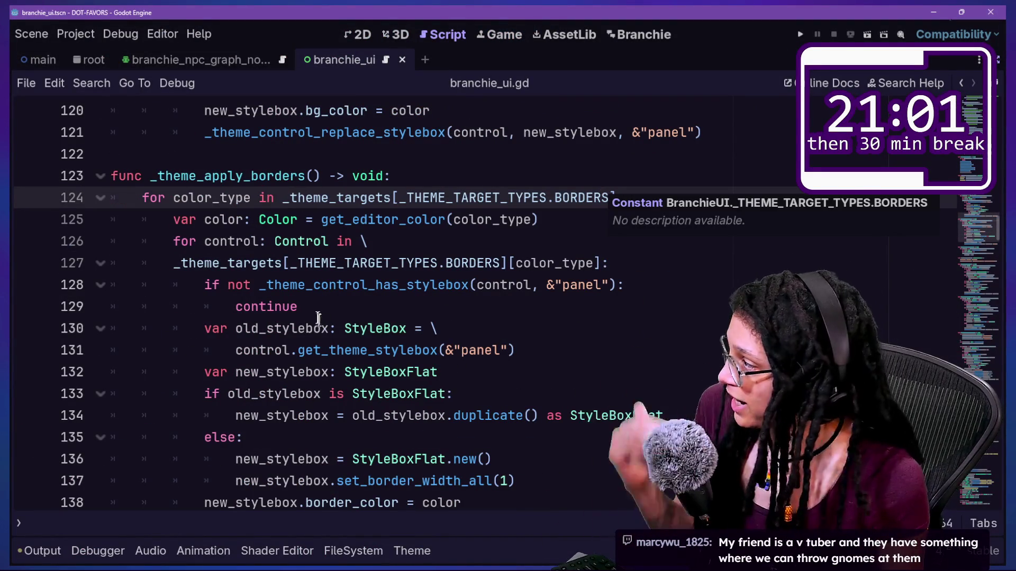
left_click(499, 198)
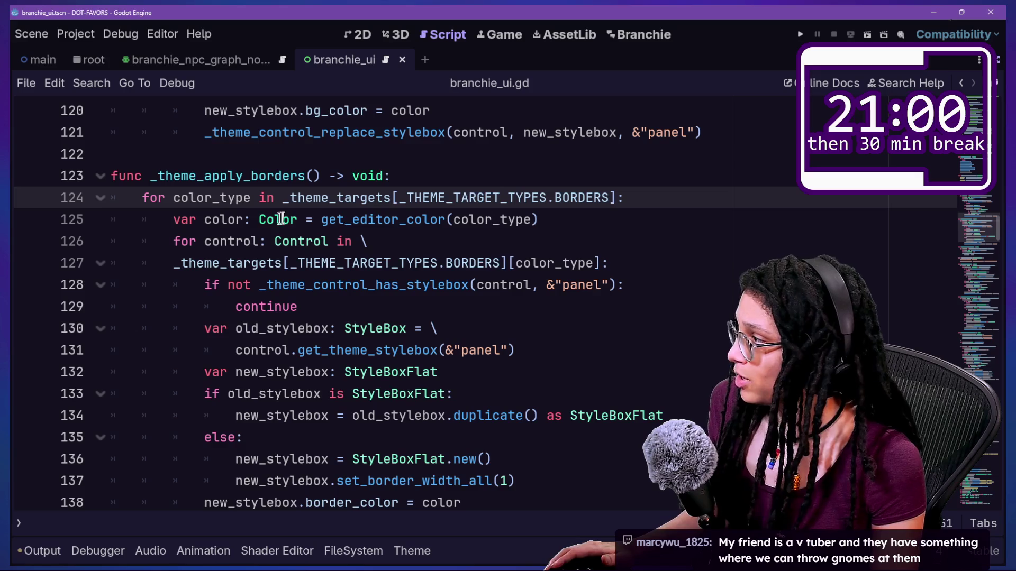
double_click(286, 217)
left_click_drag(286, 217, 510, 219)
left_click(513, 219)
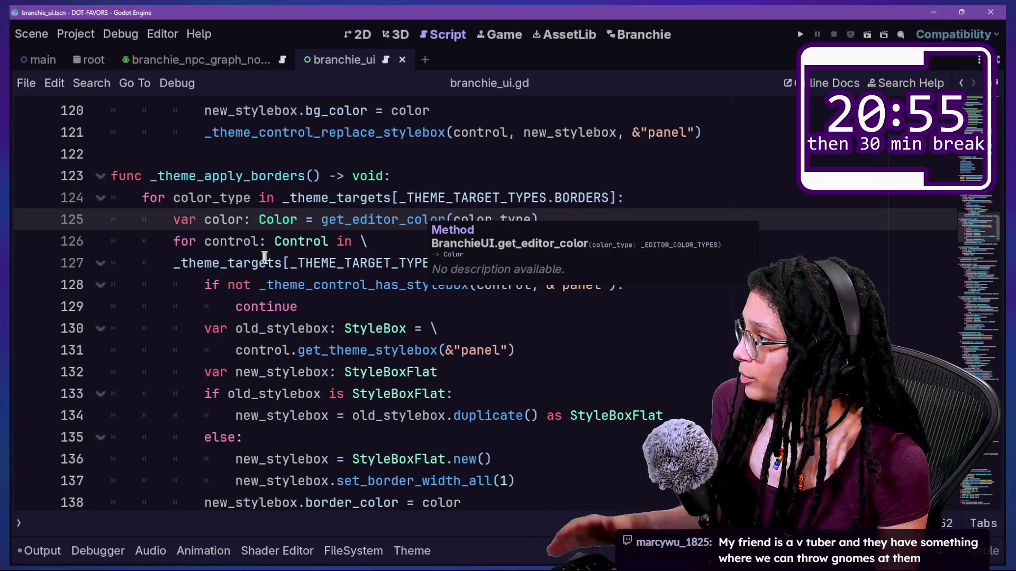
left_click(330, 295)
key("Down")
key("Down")
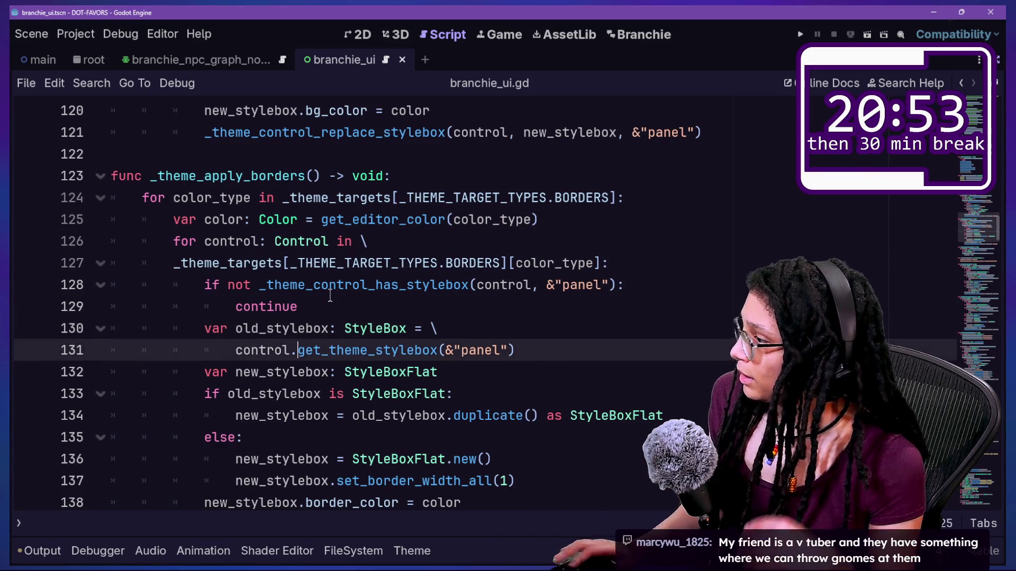
scroll(395, 331, "down", 1)
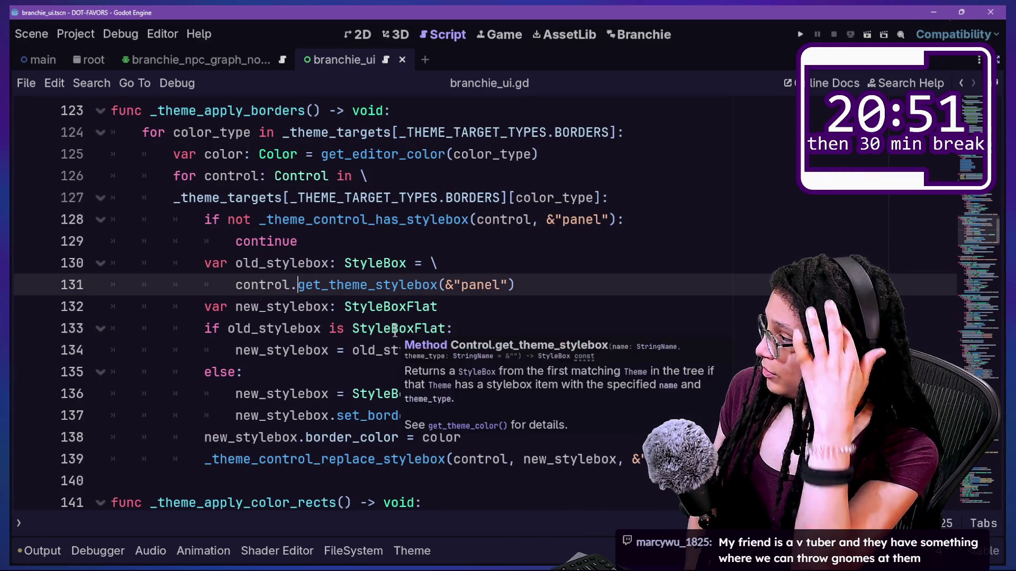
left_click_drag(285, 254, 517, 261)
left_click(521, 262)
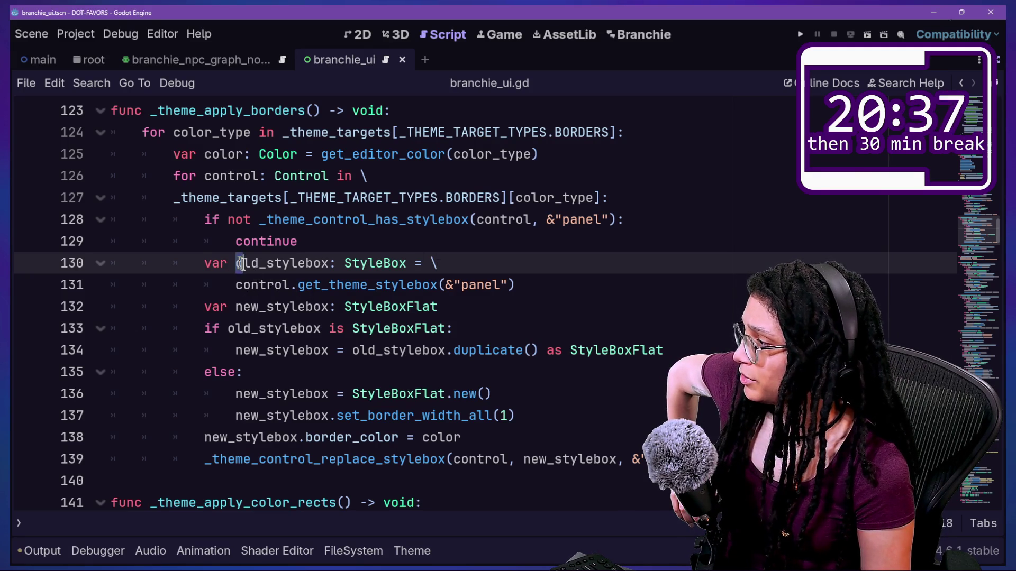
left_click(356, 310)
left_click(286, 265)
left_click_drag(233, 307, 501, 322)
left_click(502, 318)
key("Down")
key("Down")
key("Down")
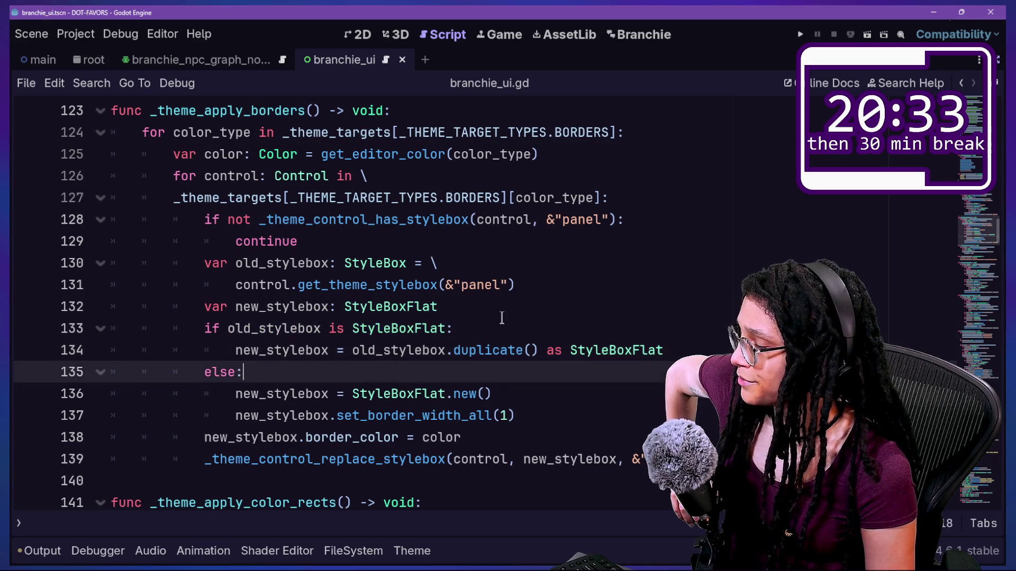
key("Down")
key("Down")
key("Down")
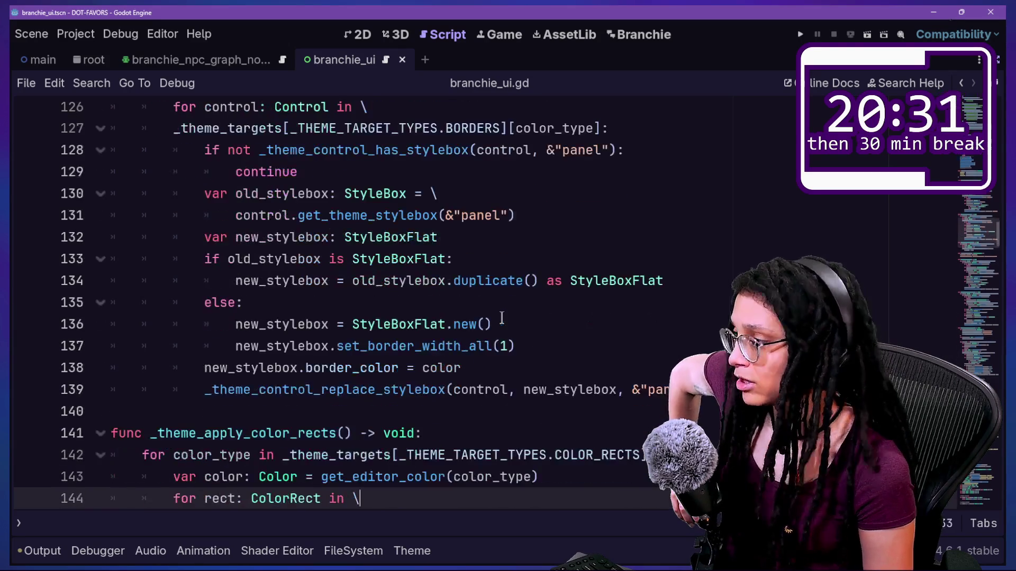
key("Down")
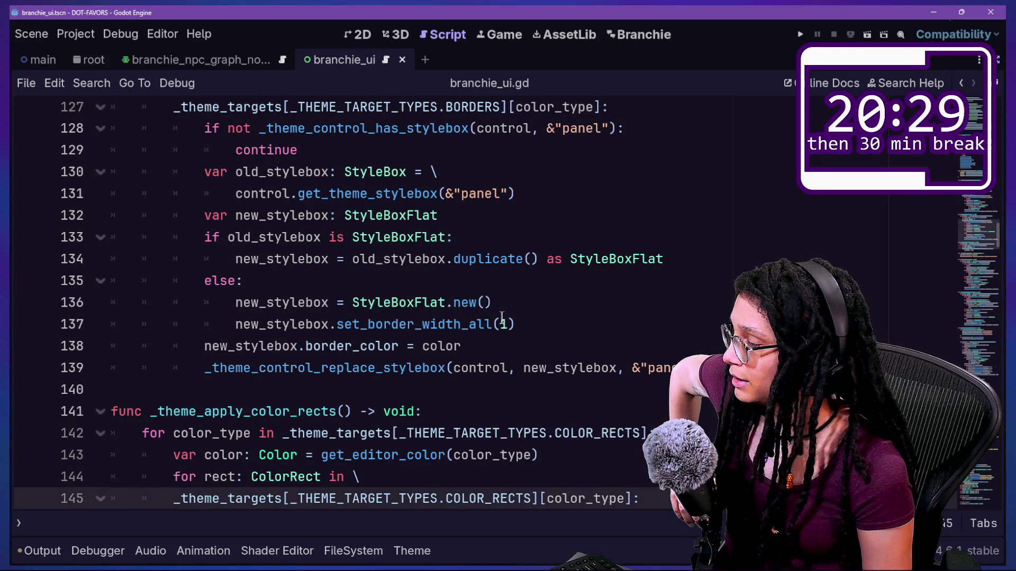
key("Up")
key("Up")
key("Up")
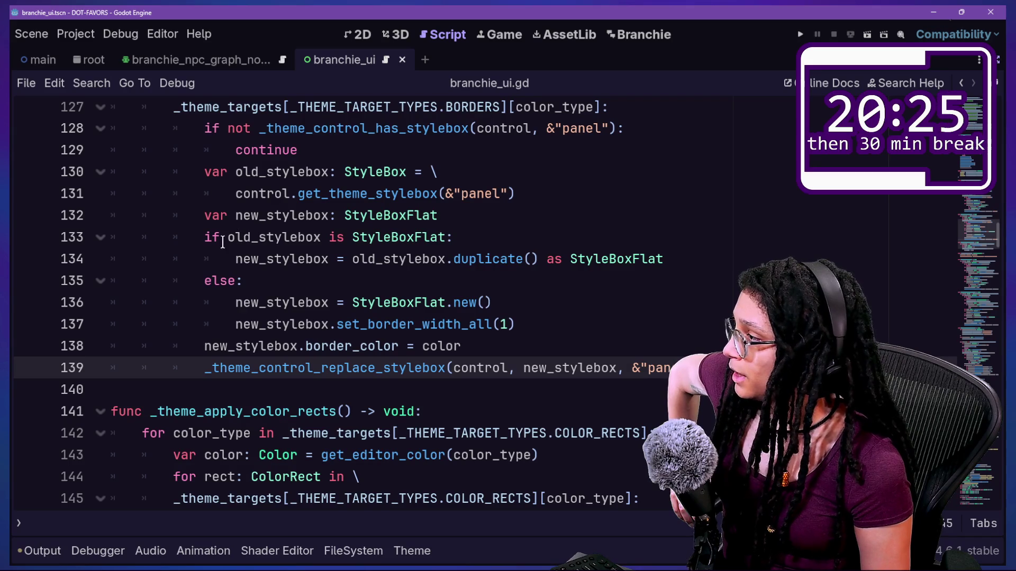
mouse_move(406, 264)
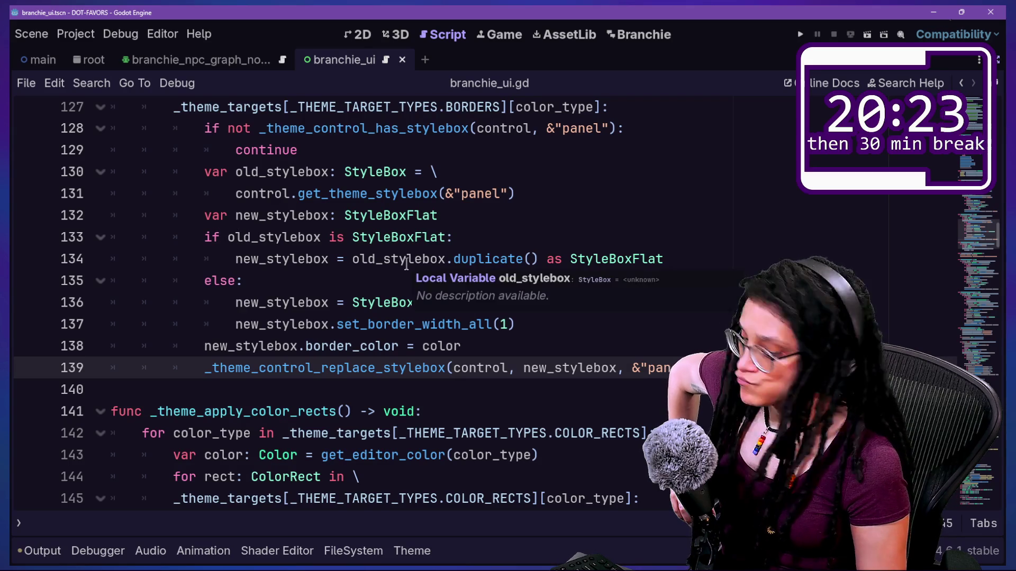
key("Up")
key("Up")
key("Up")
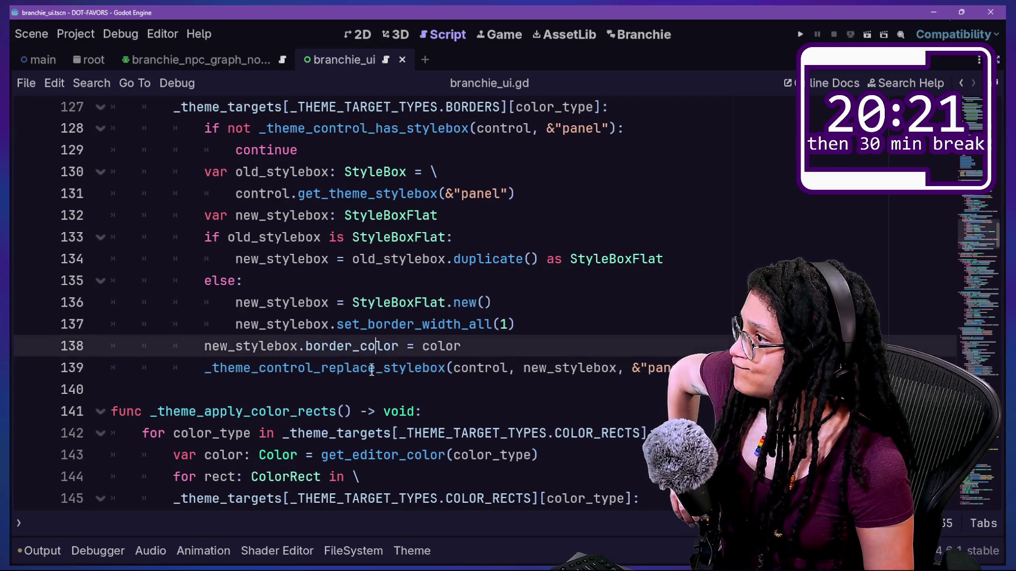
key("Up")
key("Up")
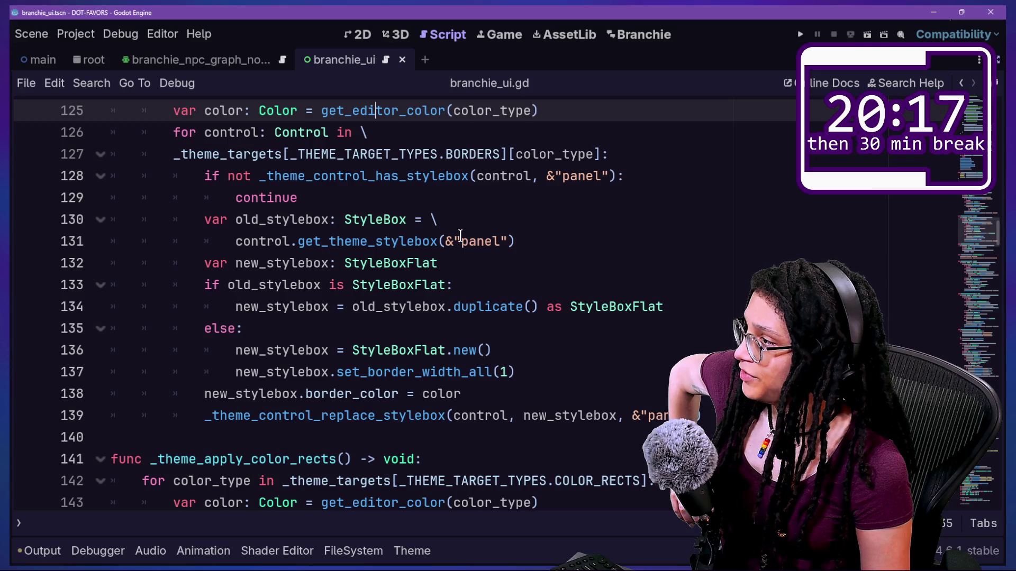
left_click_drag(544, 179, 617, 176)
left_click(337, 175)
left_click_drag(194, 182, 302, 199)
left_click(261, 177)
left_click(304, 197)
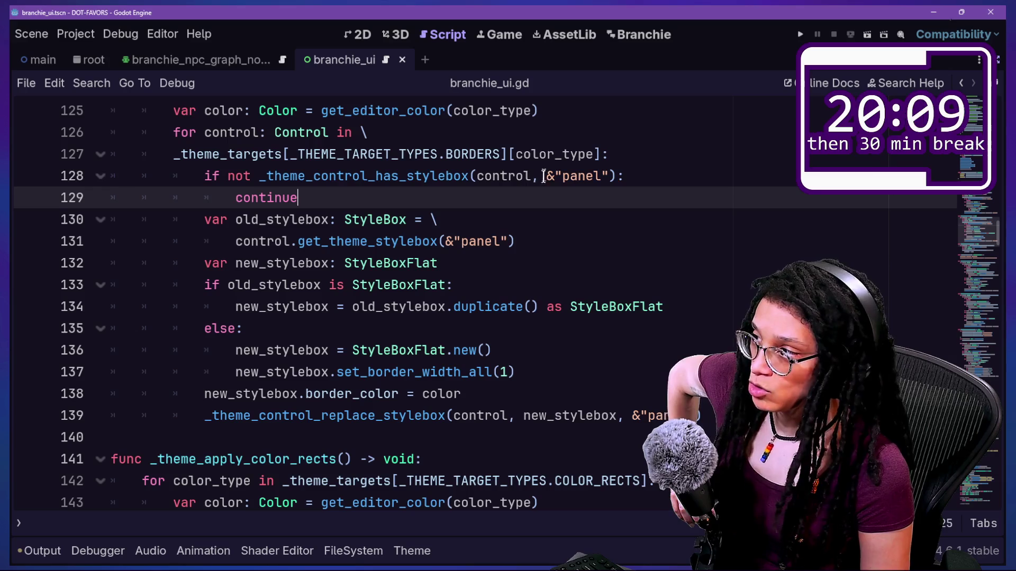
left_click_drag(543, 176, 638, 171)
left_click(639, 171)
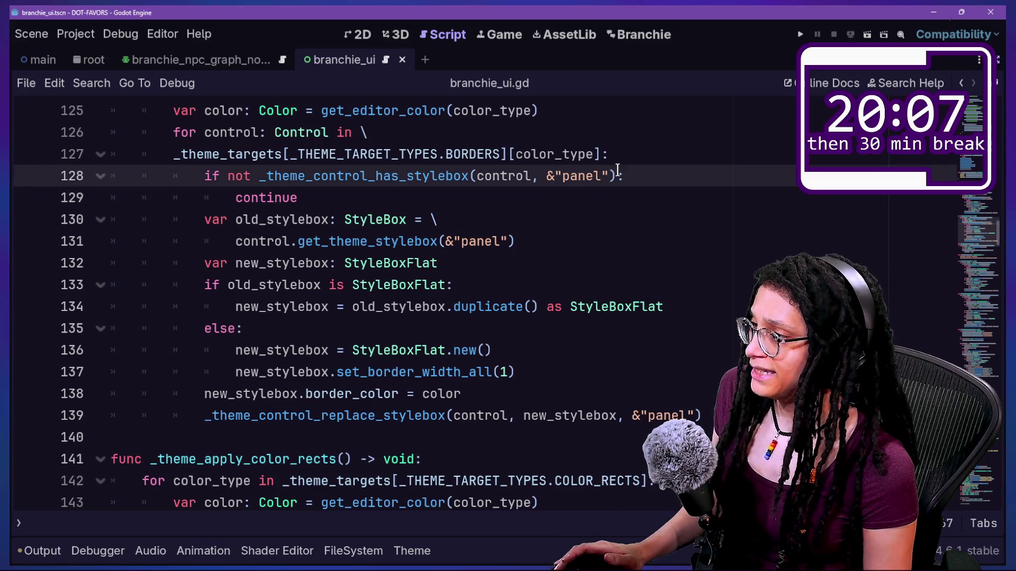
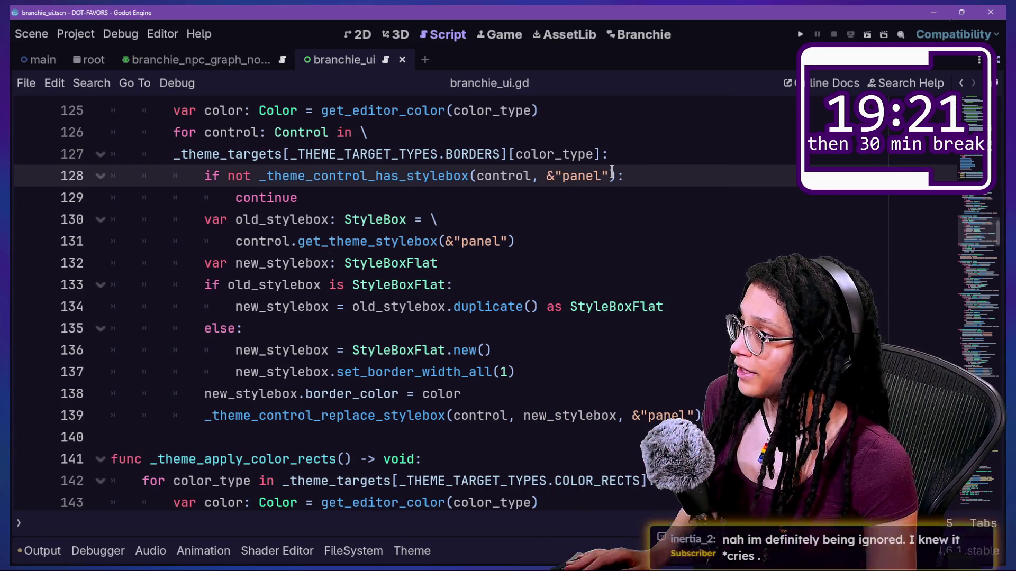
Continue line 128's condition with ' \' and start 'or not _theme_control_has_stylebox' on line 129
type(",")
key("Return")
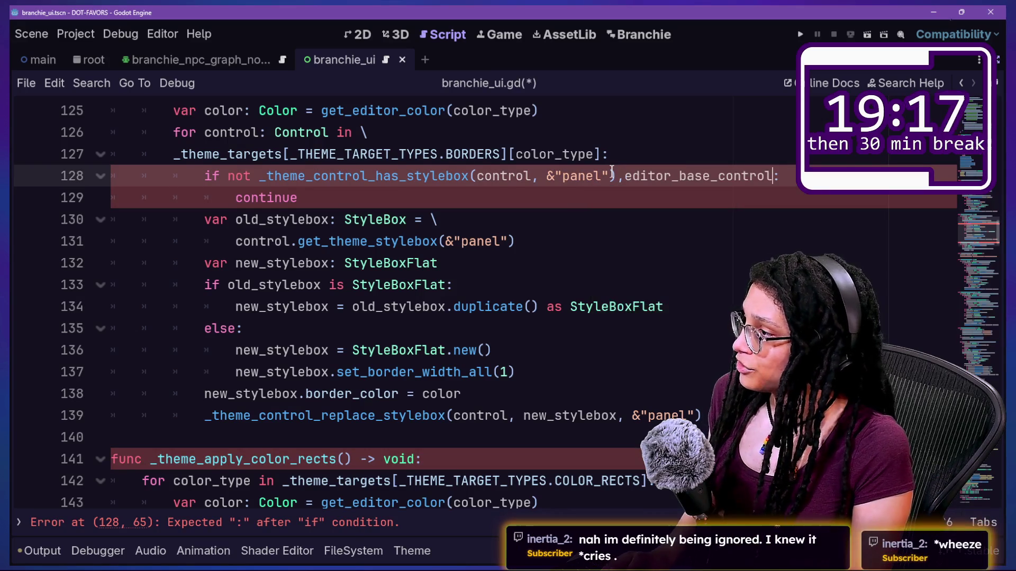
key("ctrl+BackSpace")
type("\\")
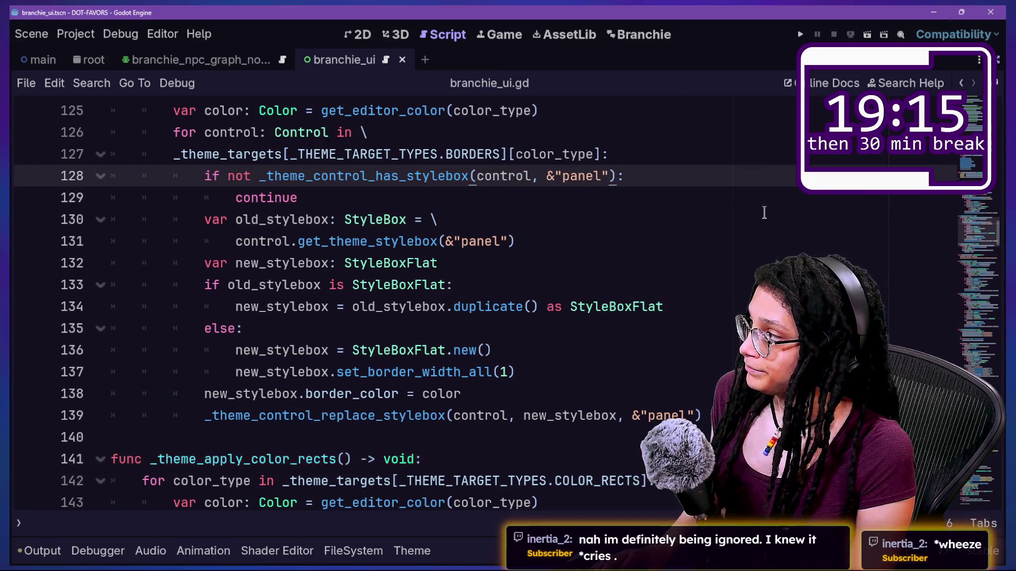
key("Return")
type("or n")
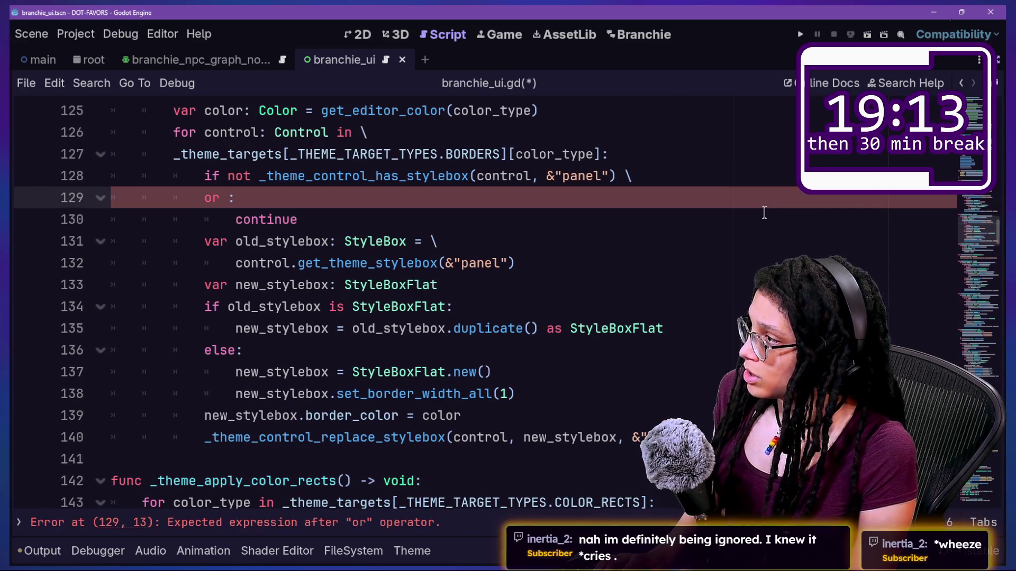
type("ot _theme")
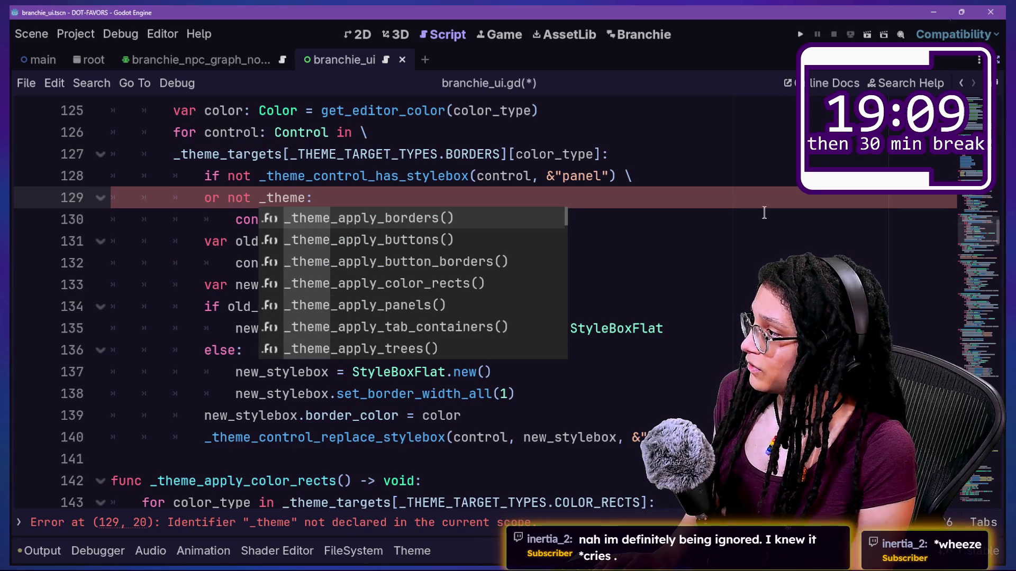
type("_con")
key("Return")
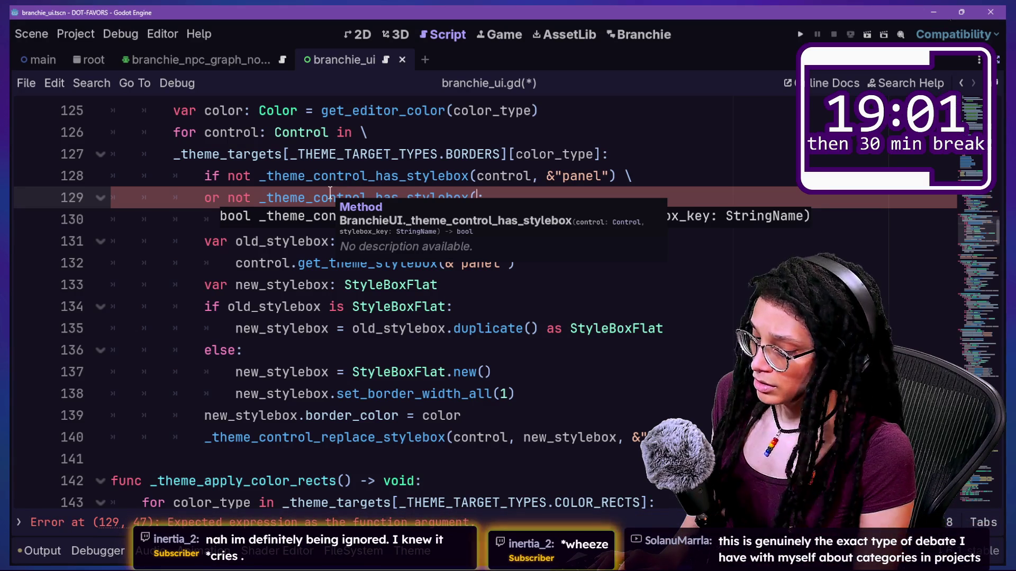
key("Up")
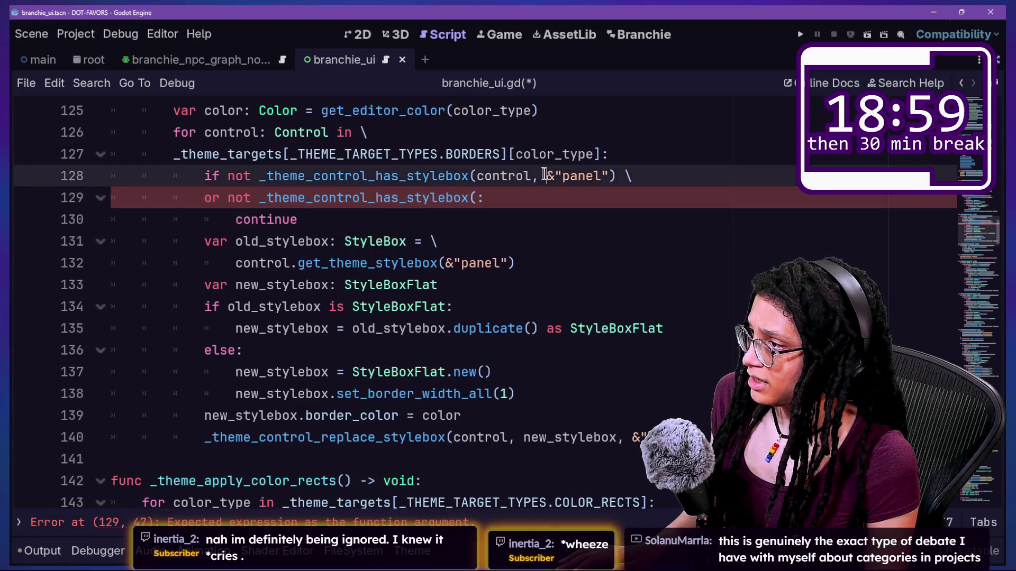
Fill in the new call's arguments as (control, &"separator") to finish the skip condition
left_click(445, 180)
left_click(478, 195)
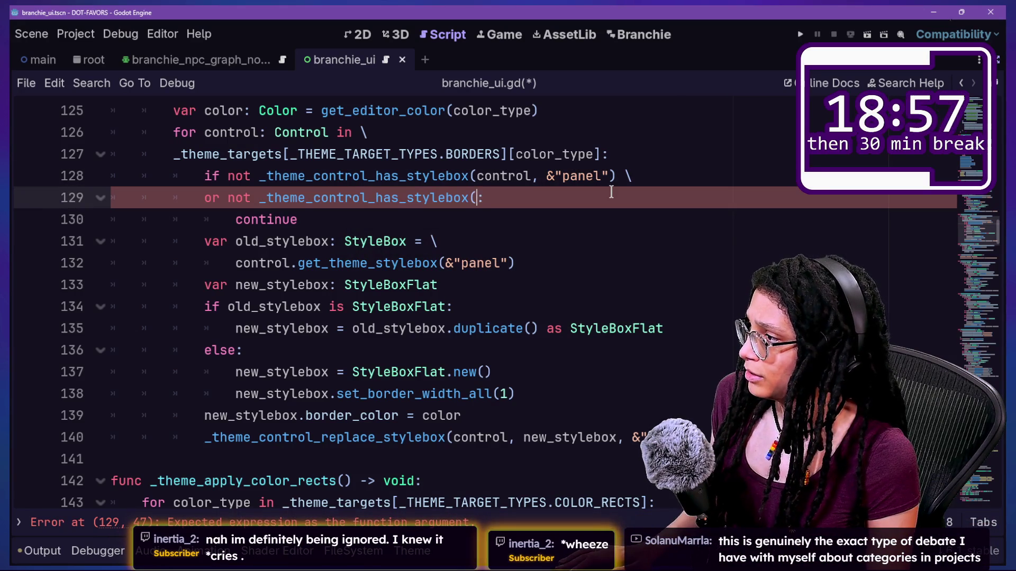
type("cont")
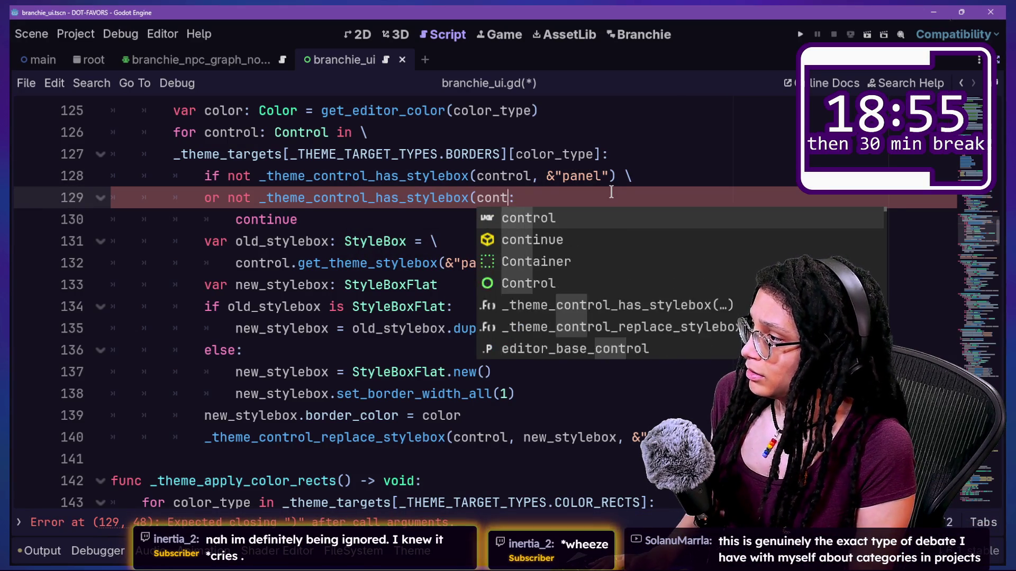
type("rol,")
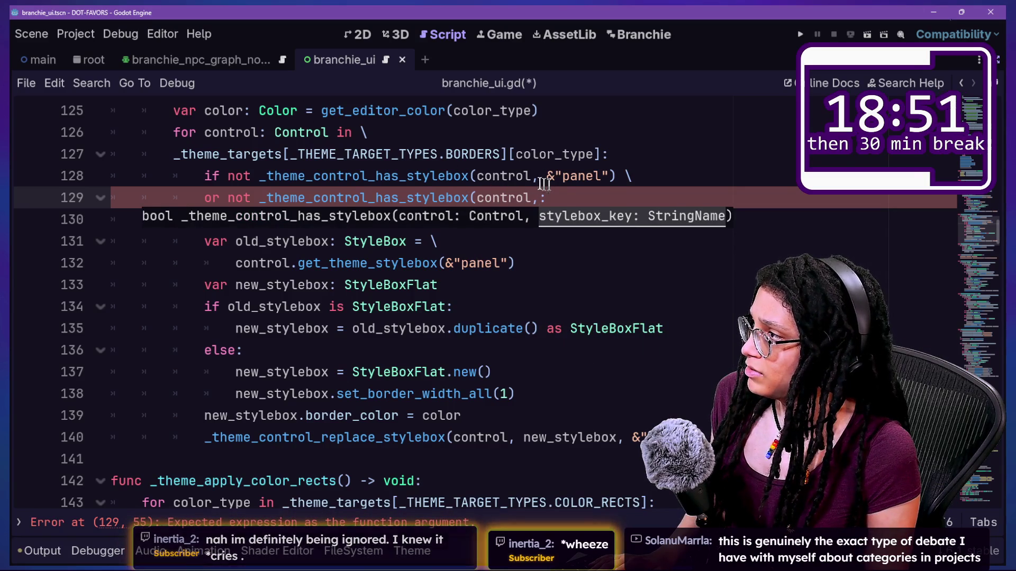
scroll(517, 175, "up", 2)
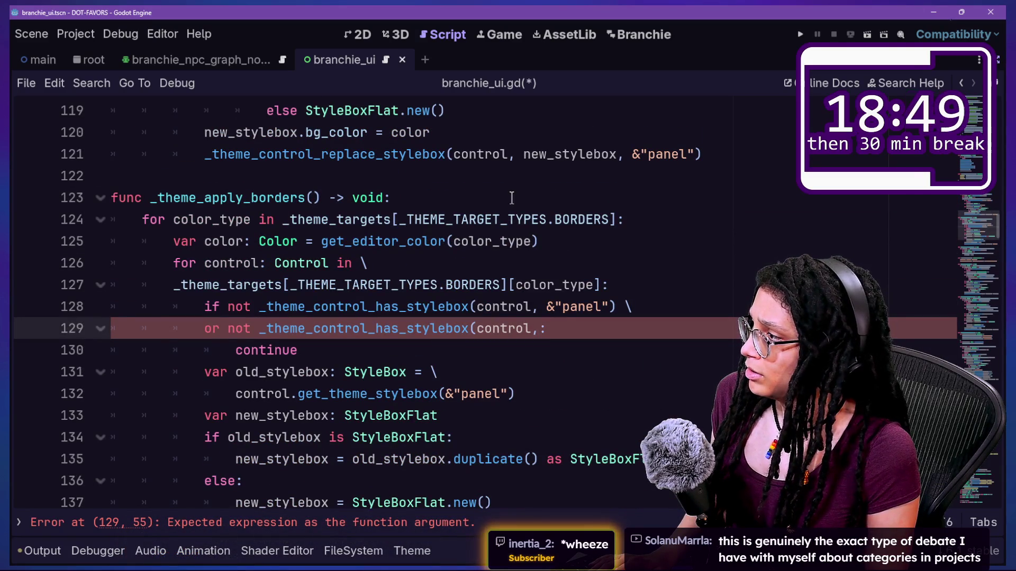
left_click(520, 241)
left_click(422, 307)
scroll(476, 285, "down", 3)
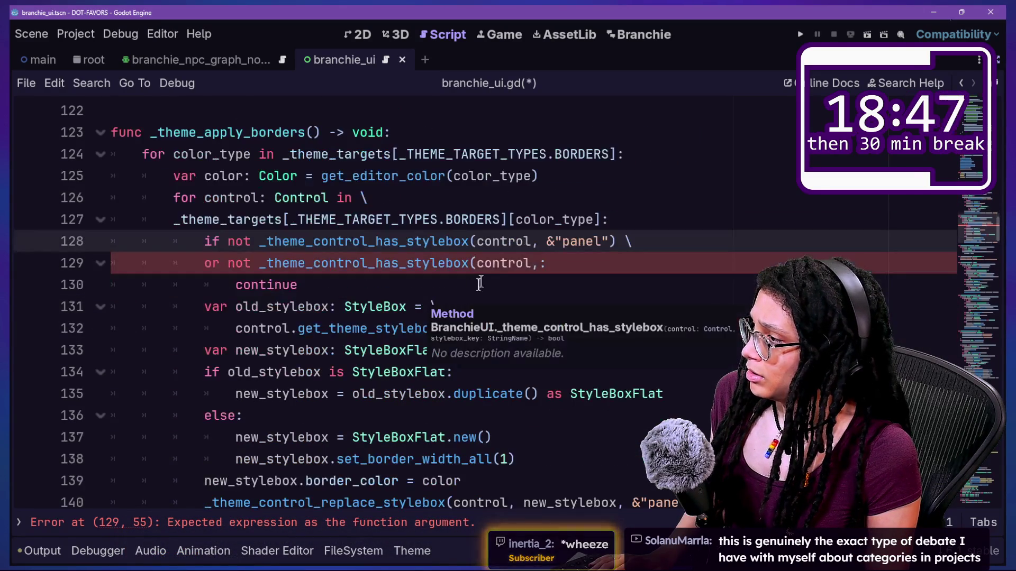
left_click(538, 263)
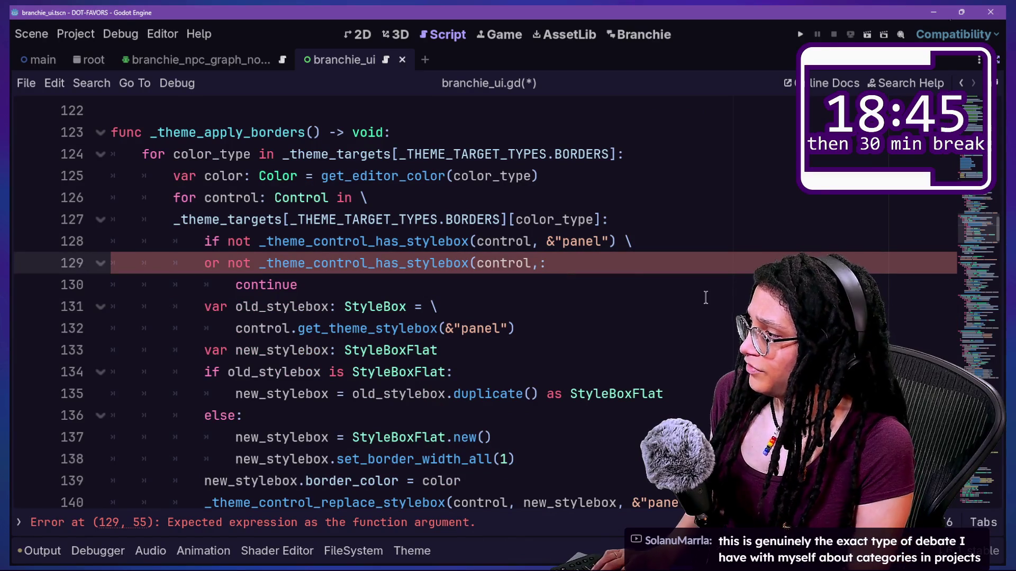
type("^")
key("BackSpace")
type("&\"se")
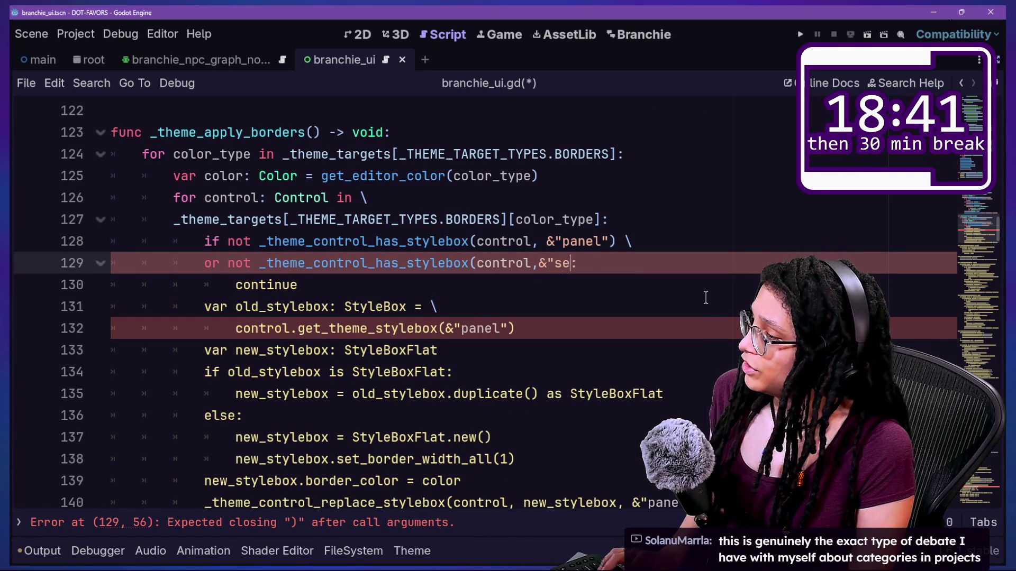
type("o")
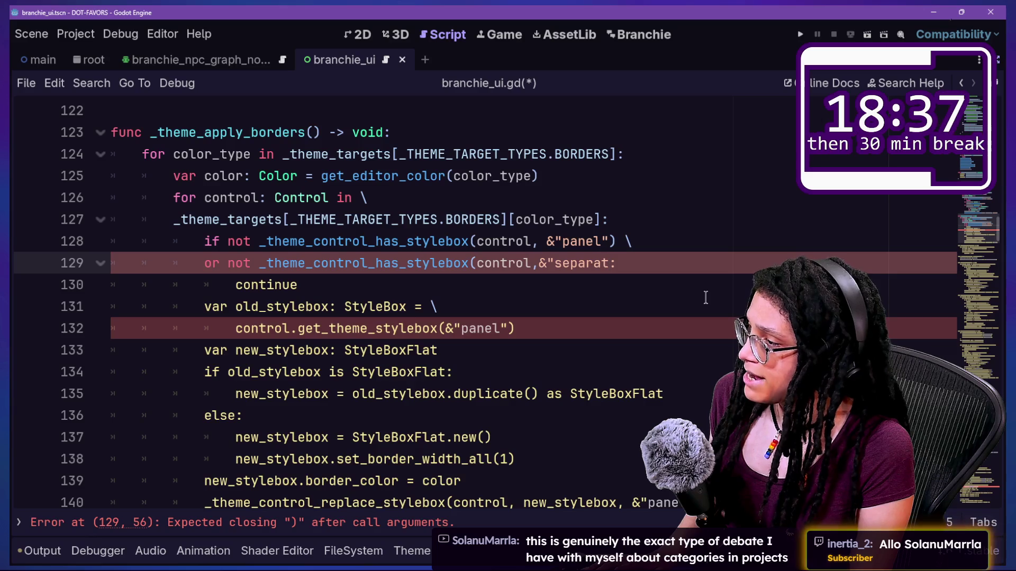
type("r\"")
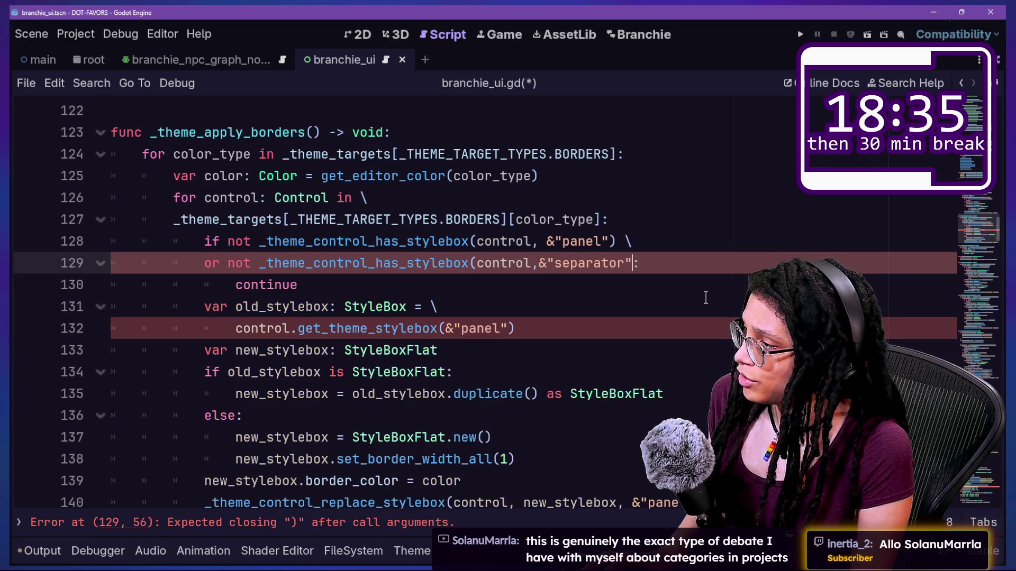
type(")")
left_click(655, 297)
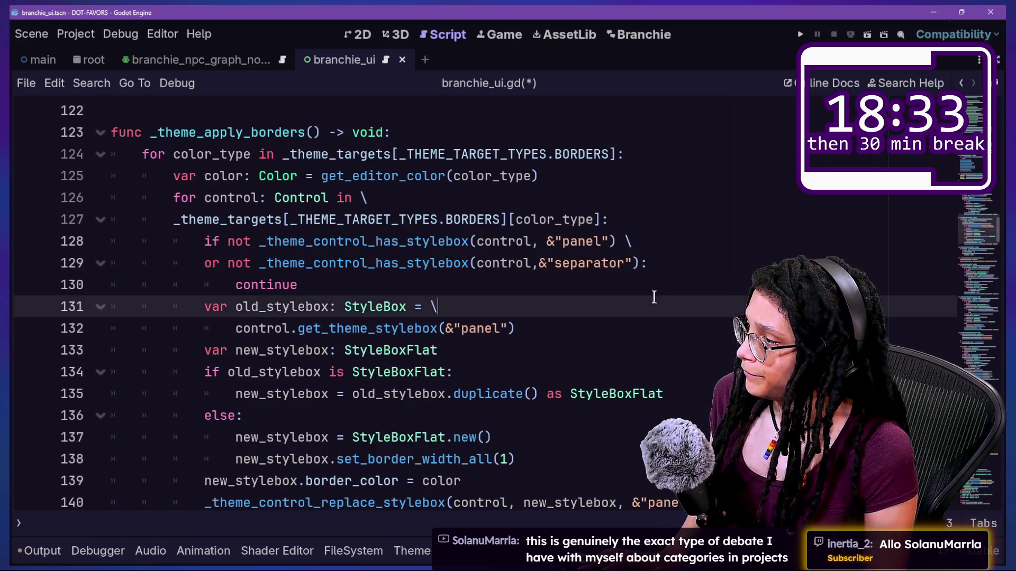
Review the old_stylebox declaration lines below the continue statement
left_click(267, 284)
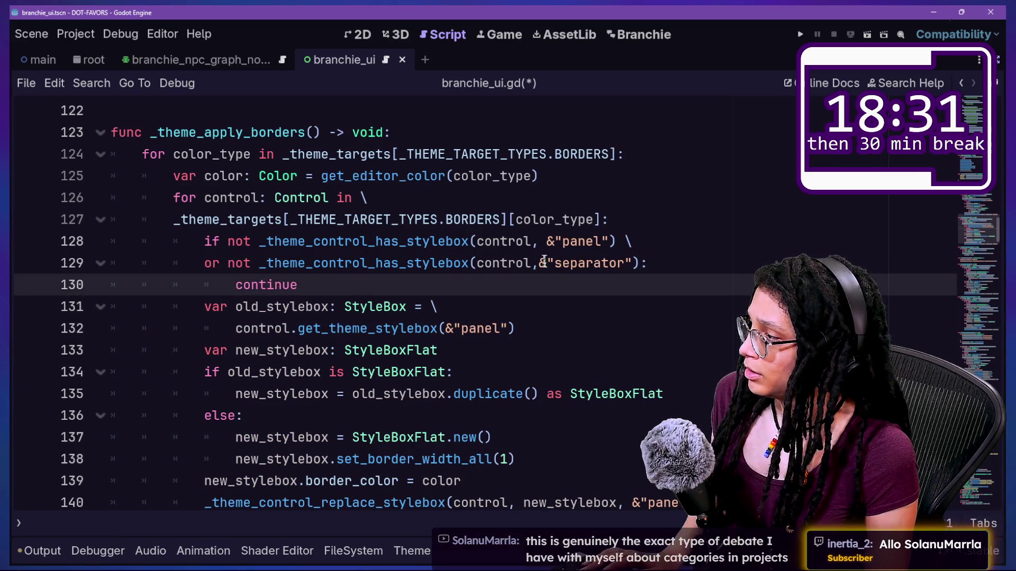
scroll(268, 271, "down", 1)
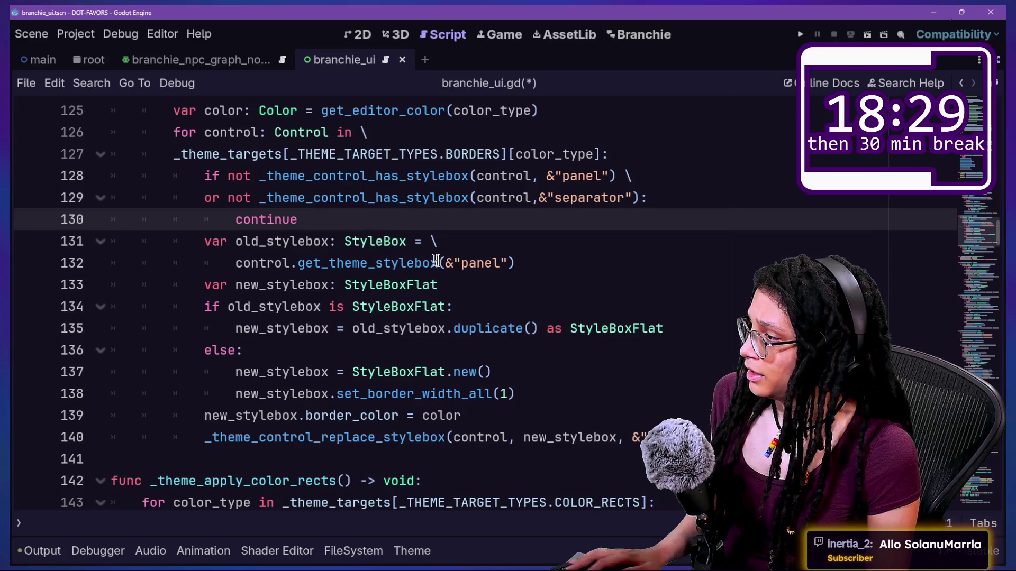
left_click_drag(511, 263, 242, 244)
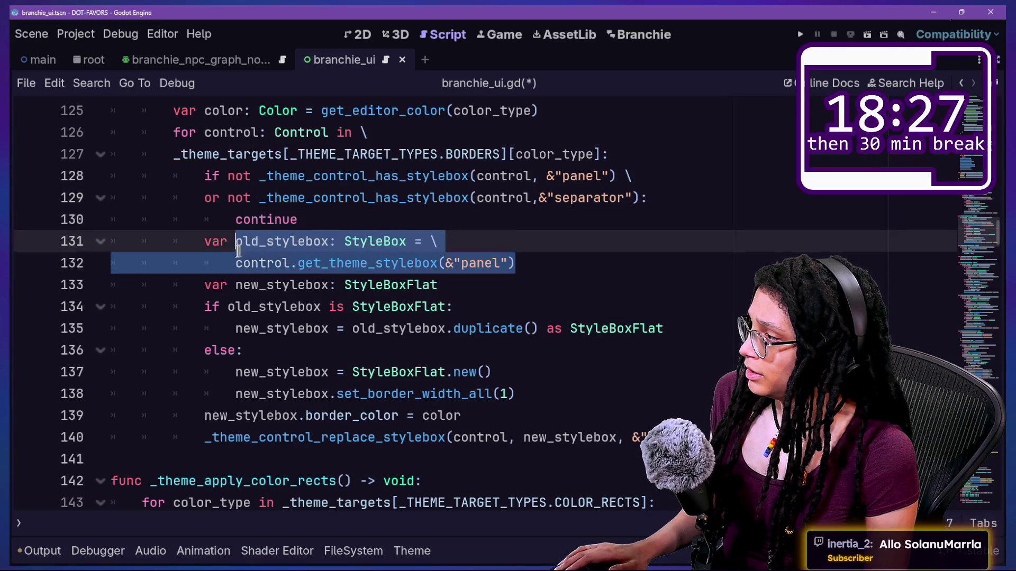
left_click_drag(150, 245, 376, 248)
left_click(518, 263)
left_click_drag(518, 263, 204, 242)
left_click(238, 241)
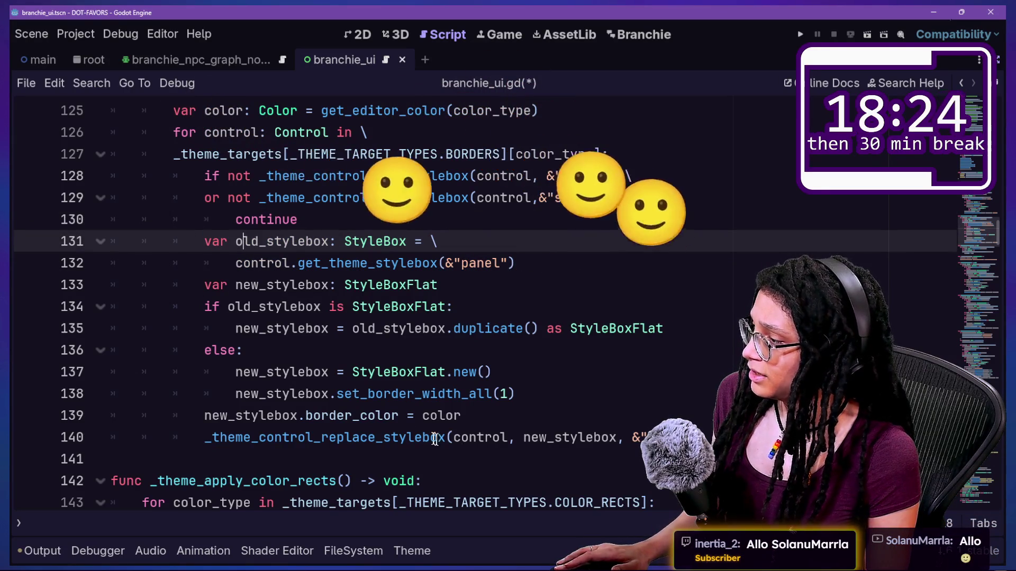
scroll(413, 431, "down", 1)
mouse_move(204, 197)
left_mouse_down()
mouse_move(519, 197)
mouse_move(581, 220)
mouse_move(581, 203)
left_mouse_up()
left_click(619, 372)
left_click(583, 350)
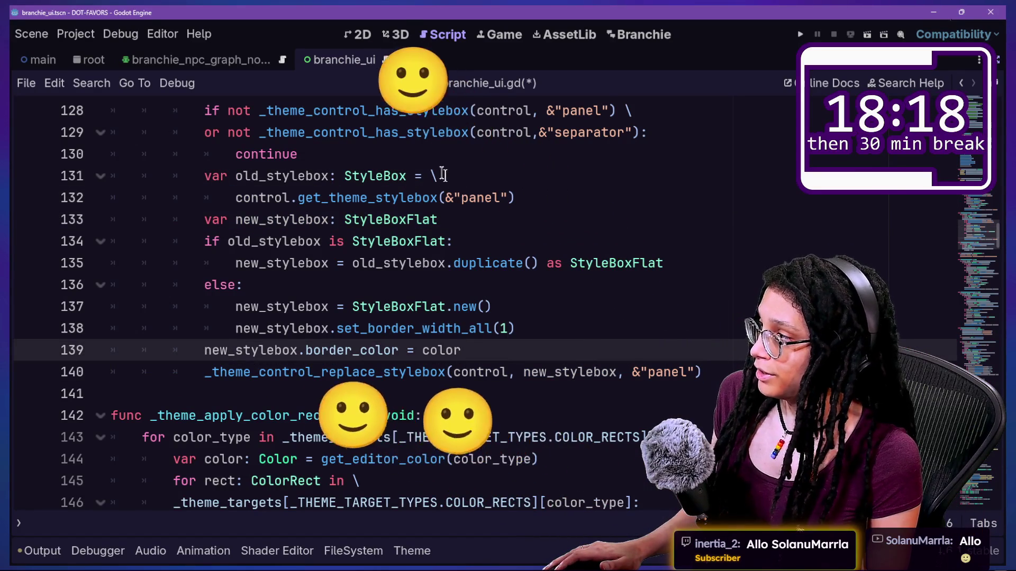
left_click(510, 159)
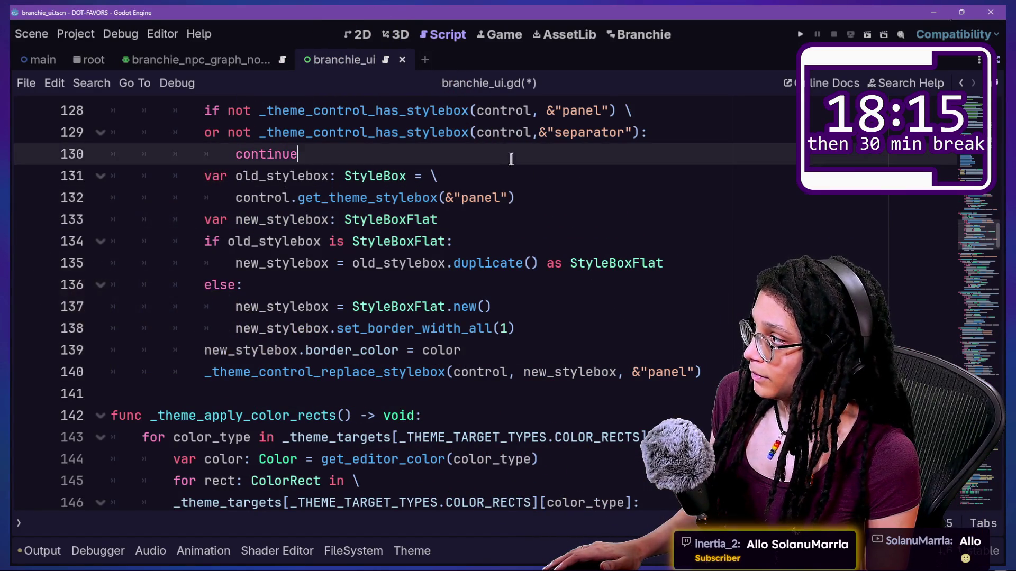
key("Return")
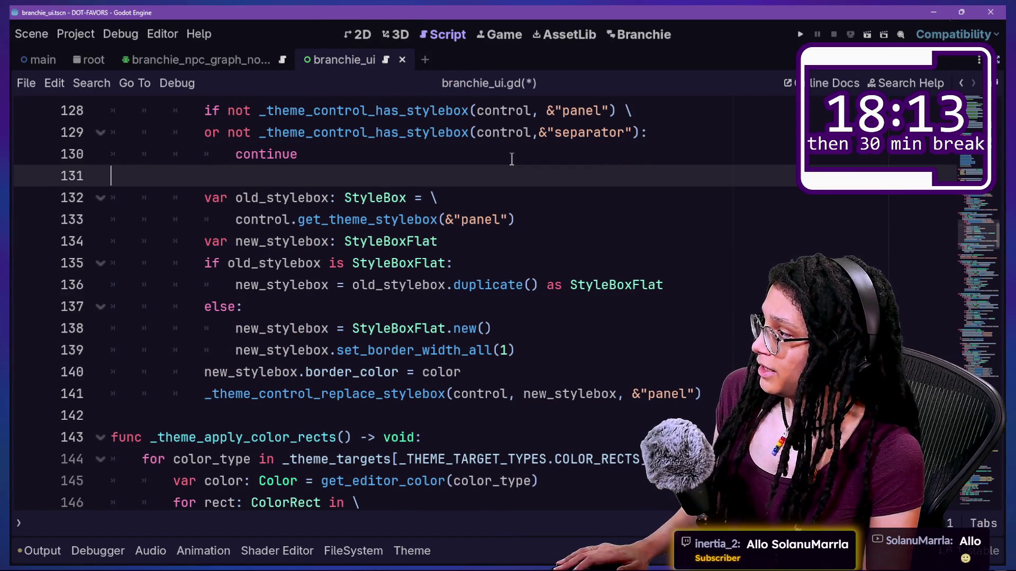
key("BackSpace")
Split the assignment off the old_stylebox declaration and start an if with the separator stylebox check
left_click(415, 177)
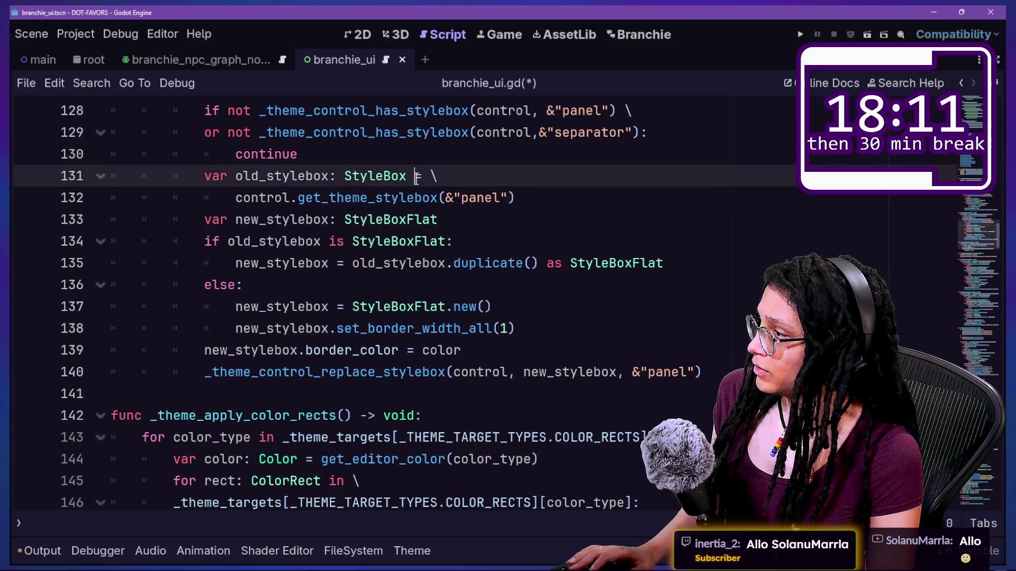
key("Return")
key("Return")
left_click_drag(416, 177, 416, 187)
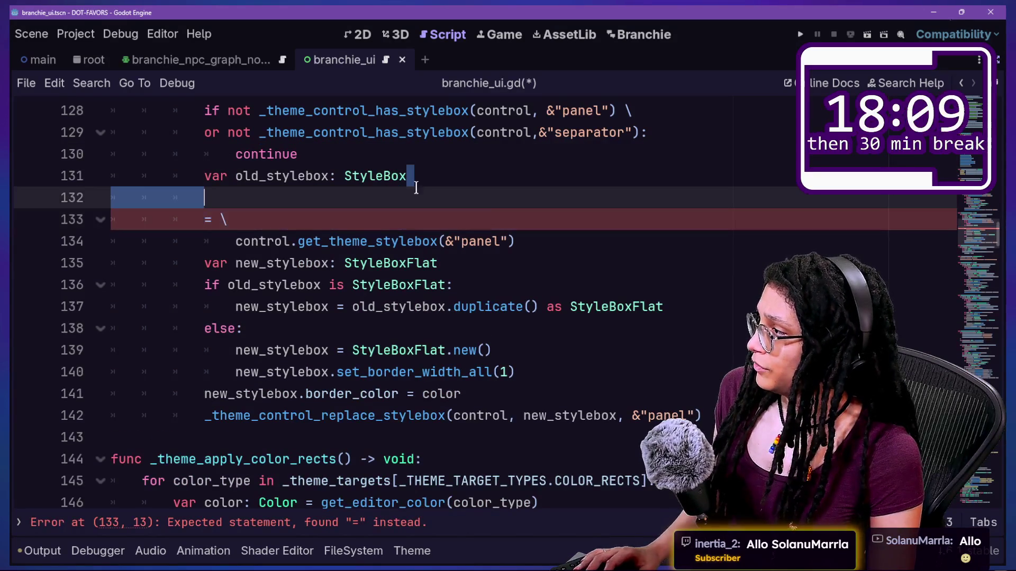
left_click(512, 196)
type("if")
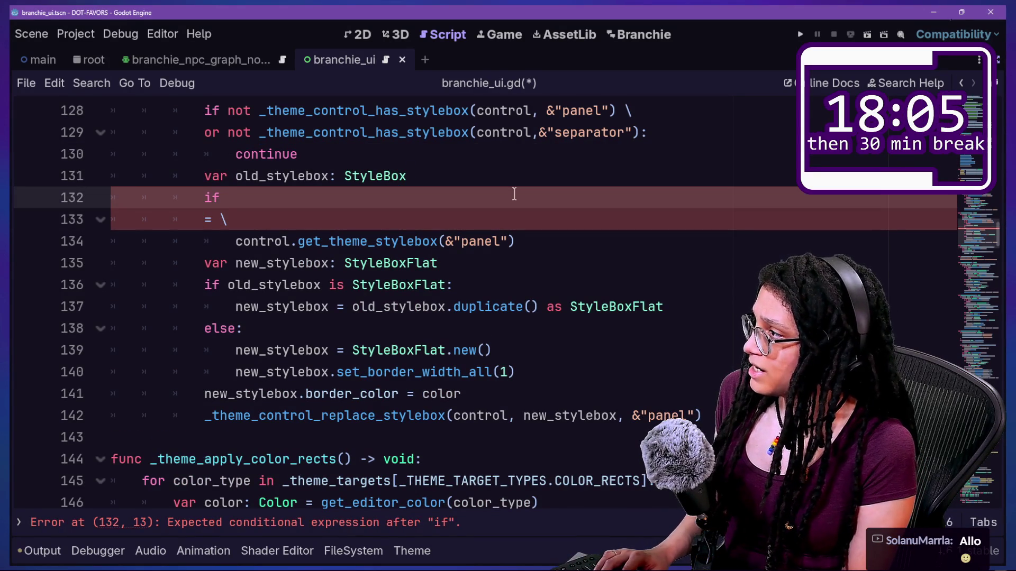
scroll(471, 191, "up", 1)
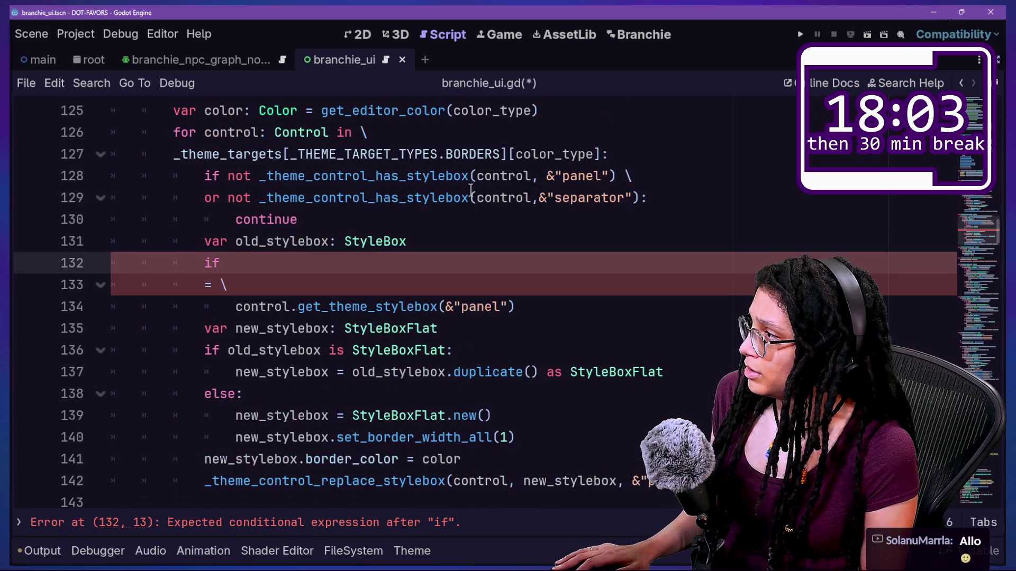
scroll(246, 215, "up", 1)
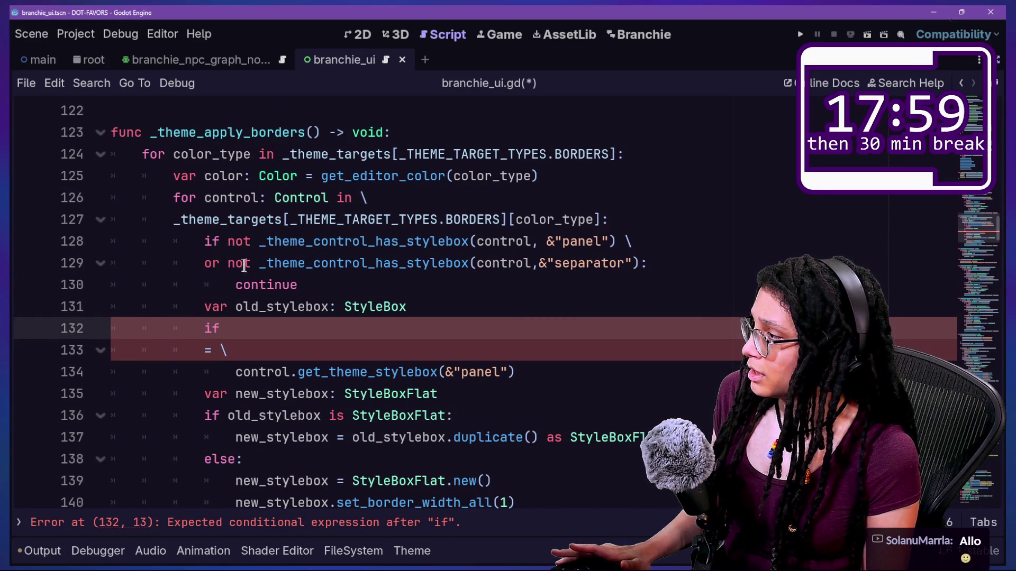
left_click_drag(261, 268, 647, 263)
key("ctrl+c")
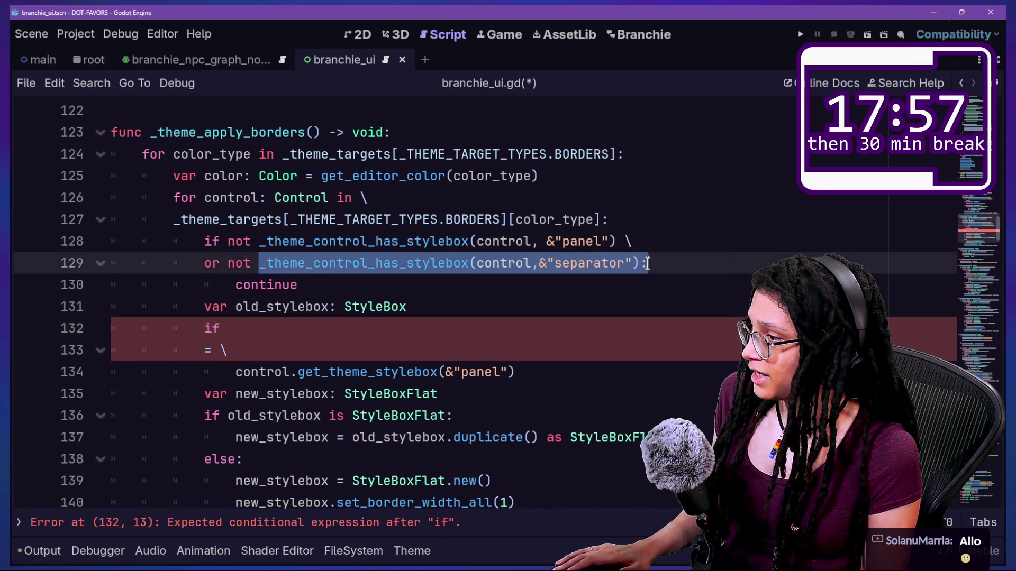
left_click(315, 328)
key("ctrl+v")
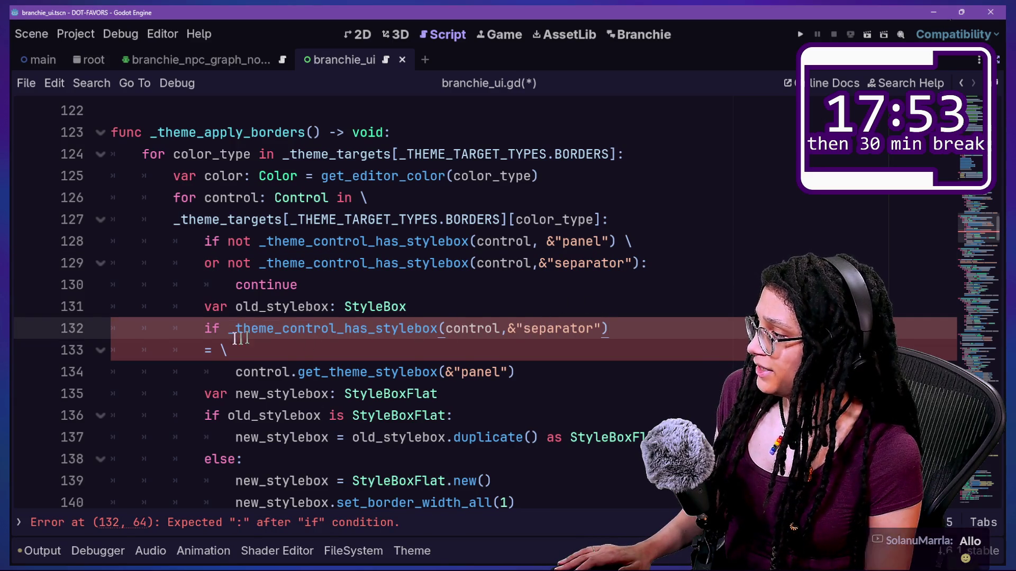
Rename the assignment target to old_stylebox, end the if with ':' and indent lines 133–134
left_click(197, 348)
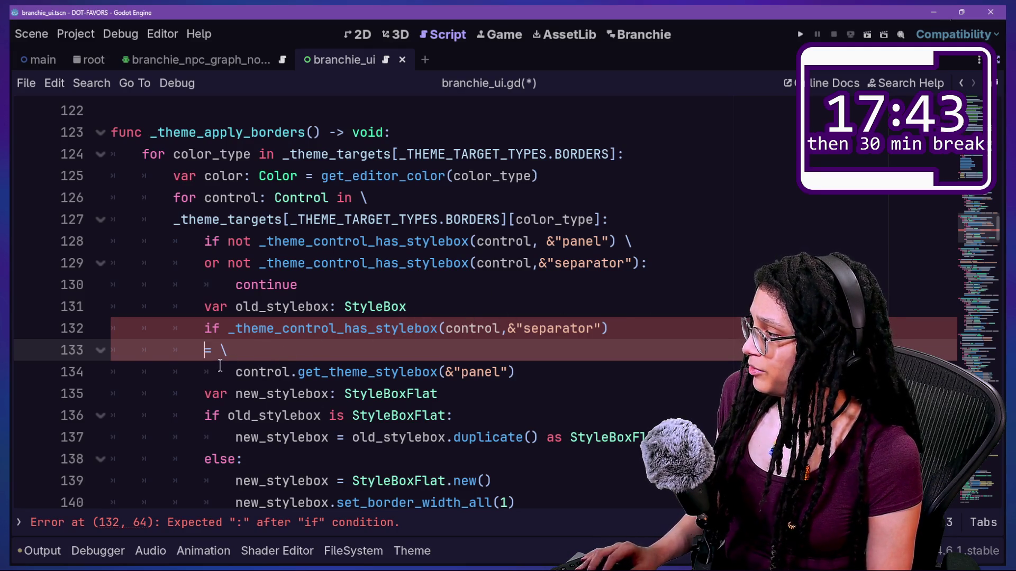
type("old_s")
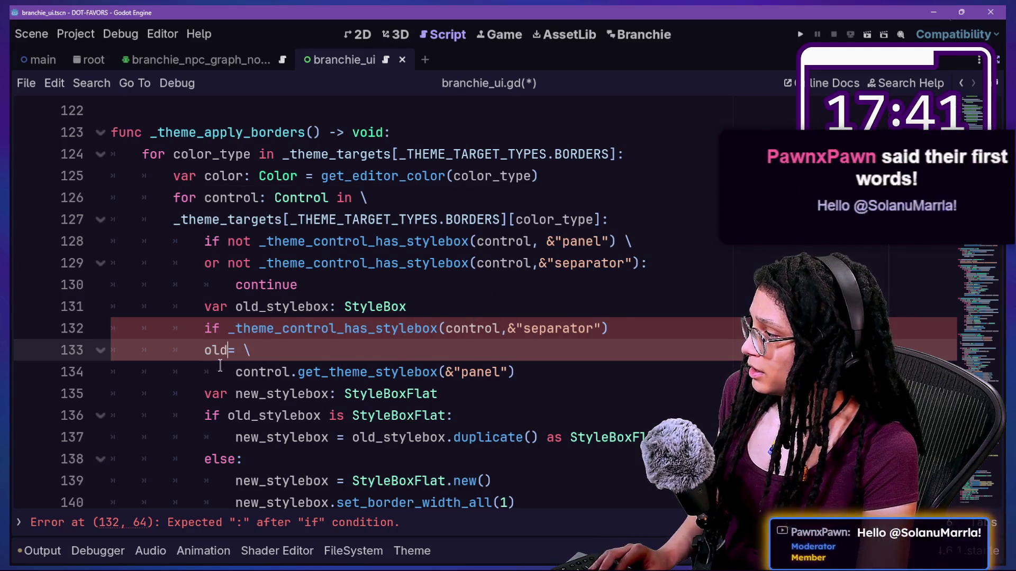
type("tyle")
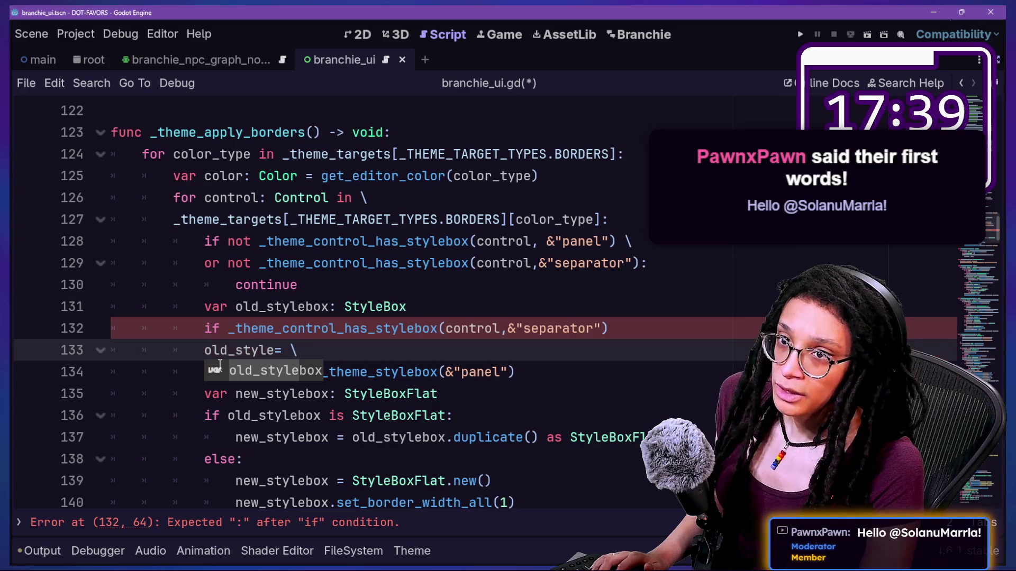
type("be")
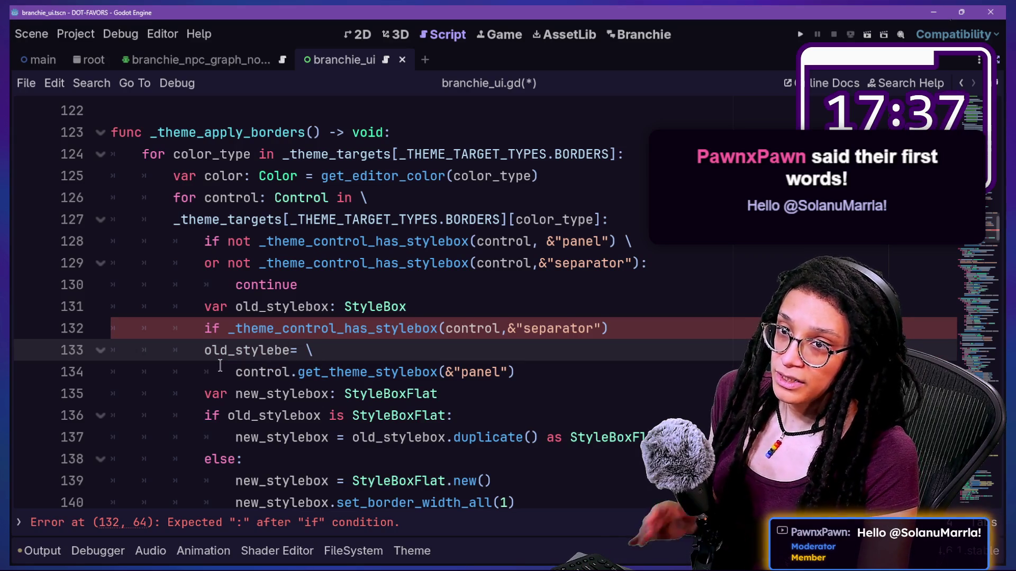
key("BackSpace")
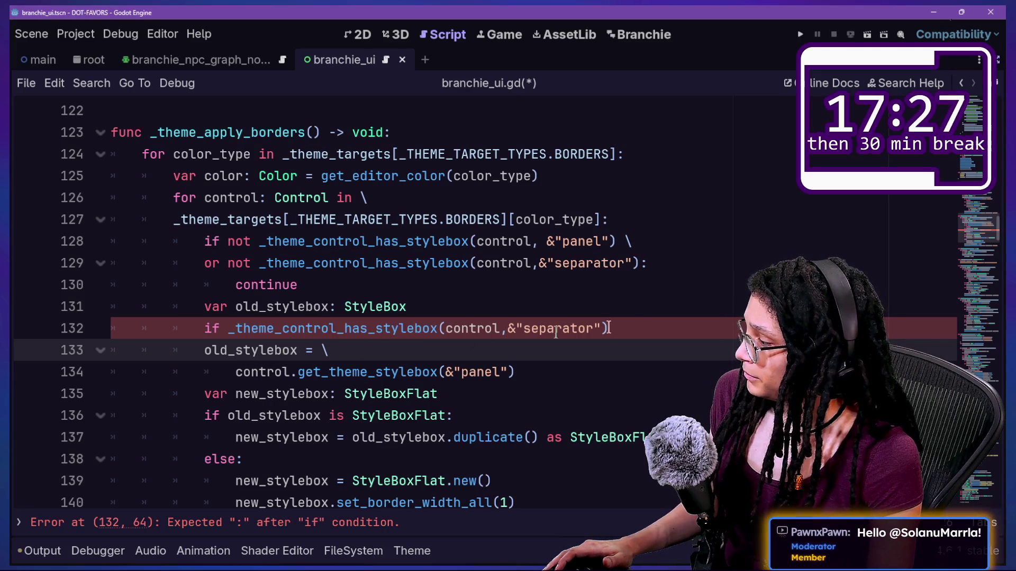
left_click(633, 329)
type(":")
left_click(385, 372)
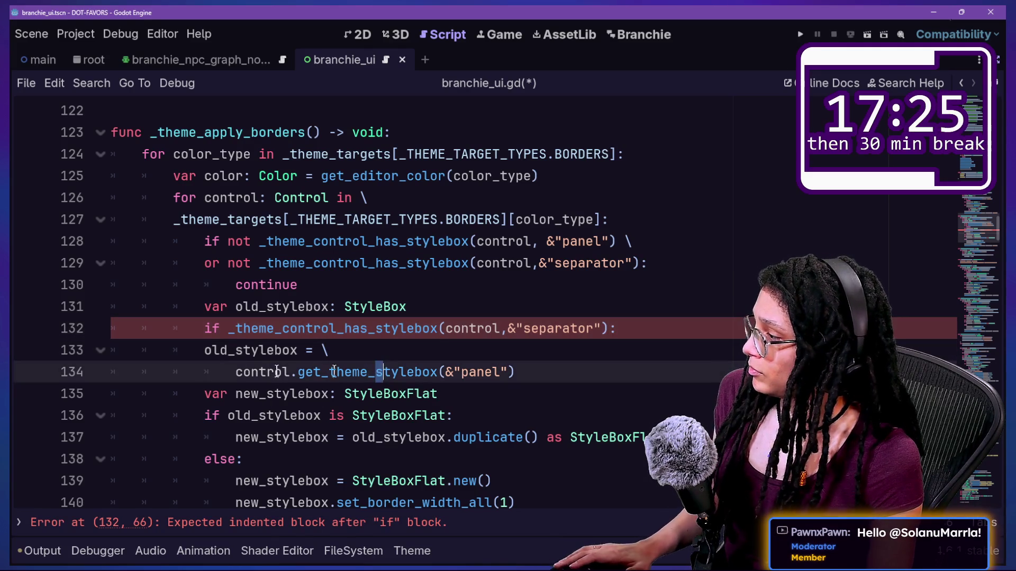
left_click_drag(385, 372, 268, 349)
key("Tab")
Change the fetched stylebox name from "panel" to "separator" on line 134
left_click(528, 372)
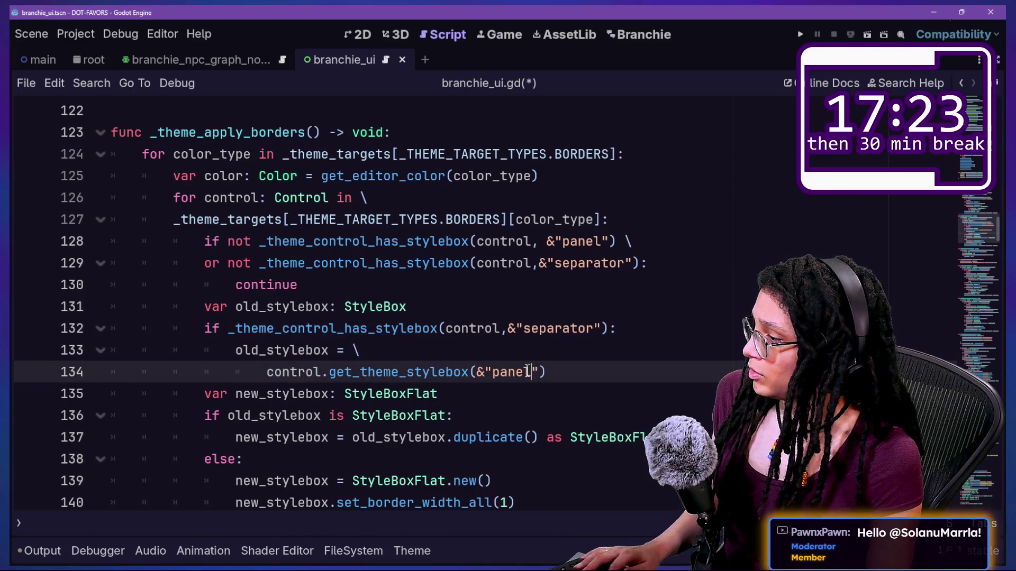
key("BackSpace")
key("BackSpace")
type("d")
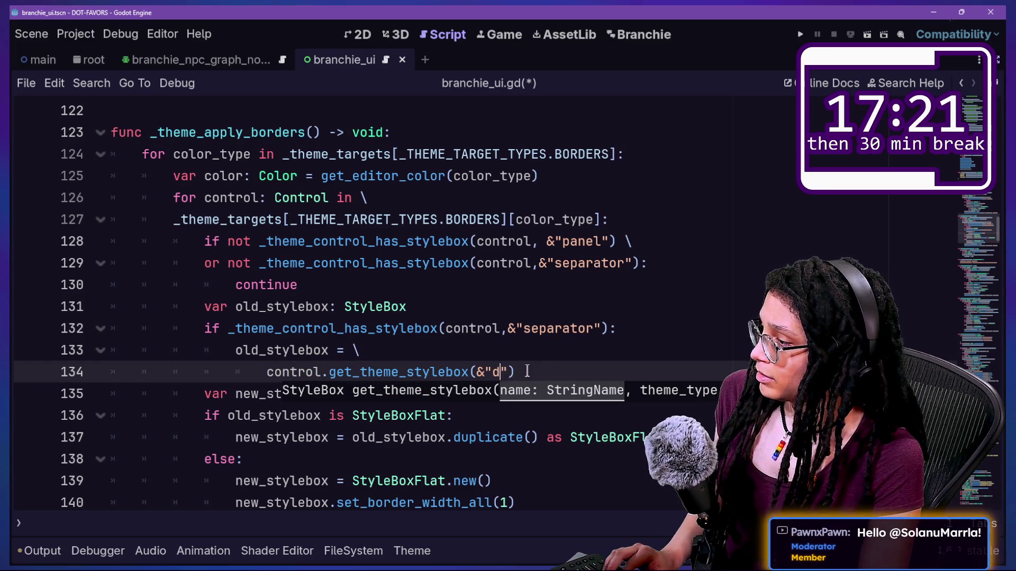
key("BackSpace")
key("BackSpace")
type("parat")
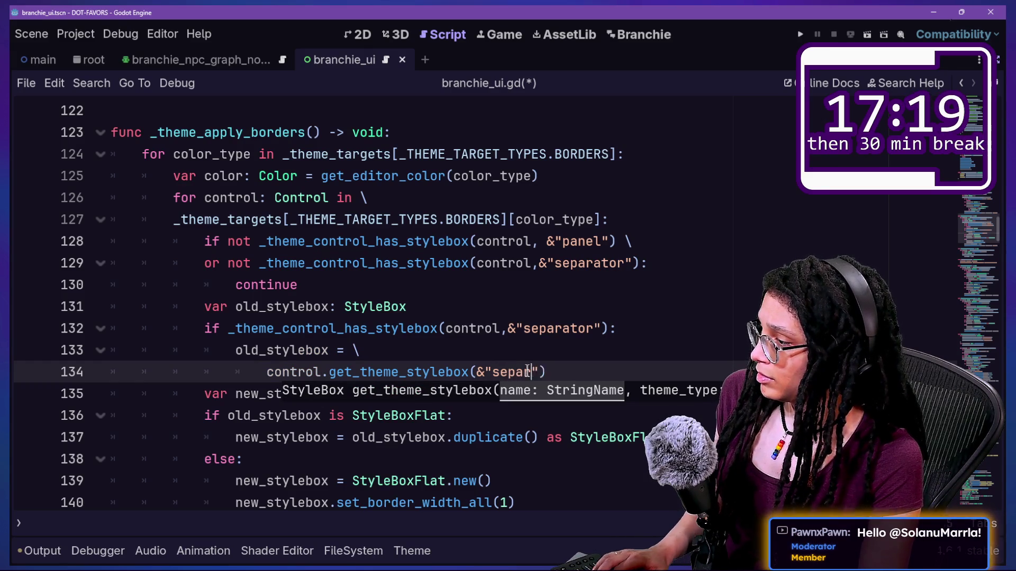
type("p")
left_click(517, 288)
key("Down")
key("Down")
key("Down")
key("Down")
key("Down")
key("Down")
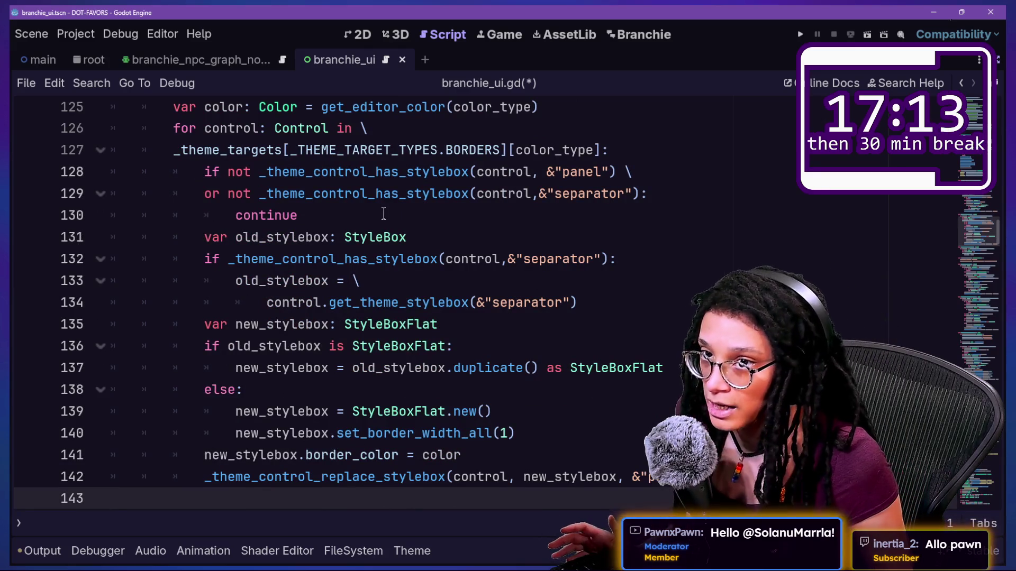
left_click(383, 214)
Insert a blank line after the old_stylebox declaration, ahead of the separator if-check
key("Down")
key("Down")
key("Down")
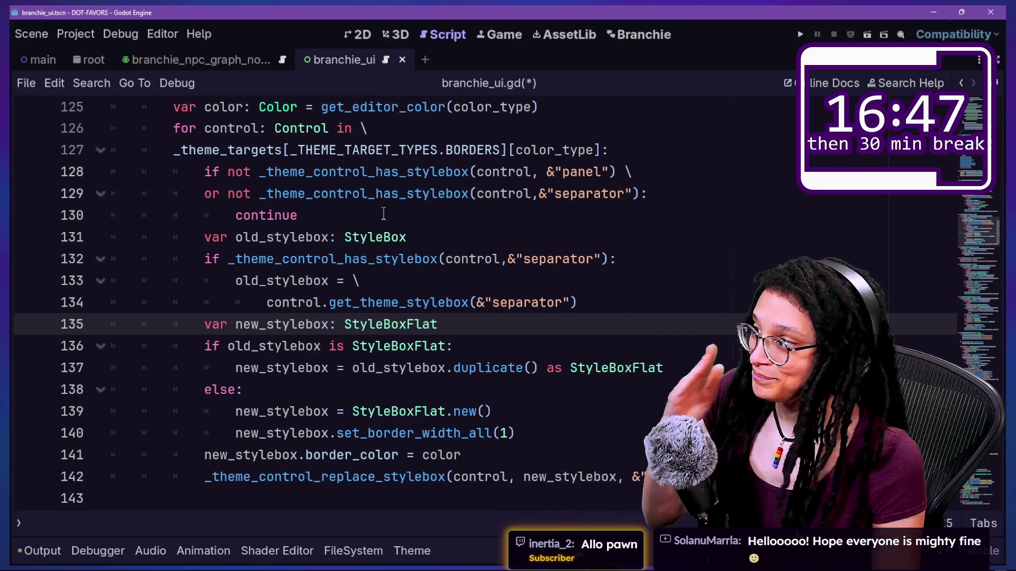
key("Up")
key("Up")
key("Up")
key("Down")
key("Down")
key("Up")
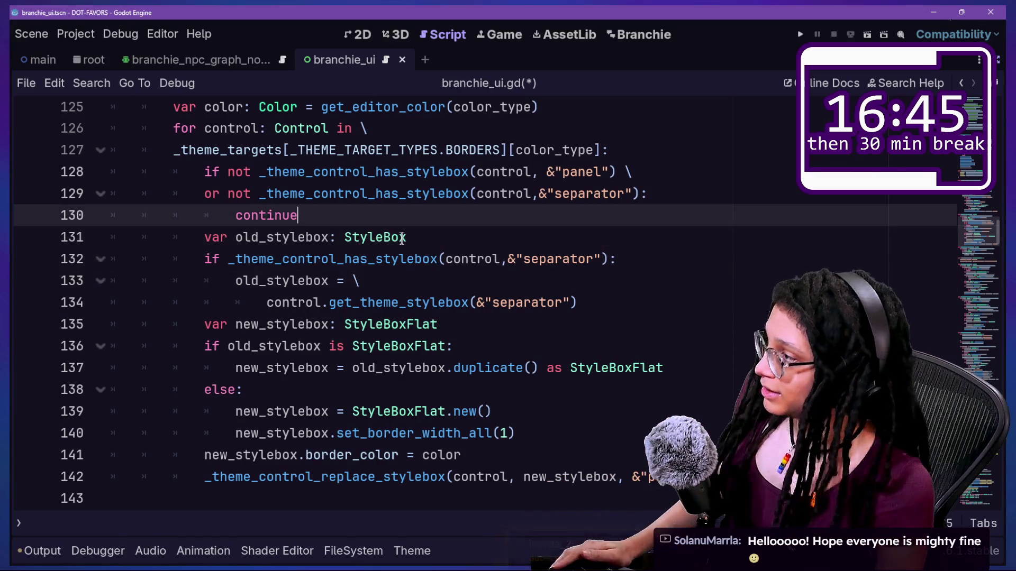
key("Down")
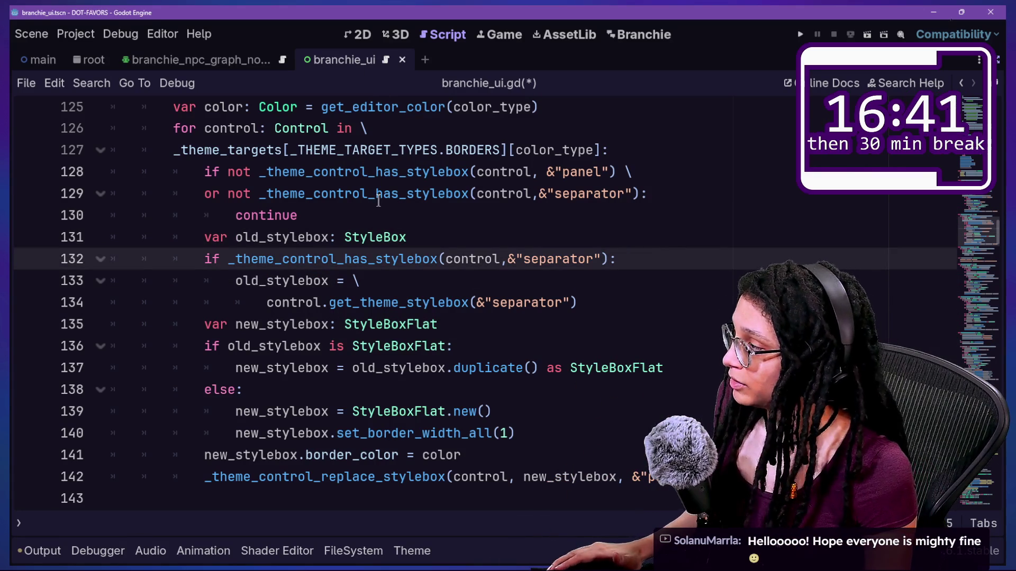
left_click(363, 215)
mouse_move(350, 135)
left_mouse_down()
mouse_move(438, 325)
mouse_move(486, 303)
left_mouse_up()
left_click(447, 258)
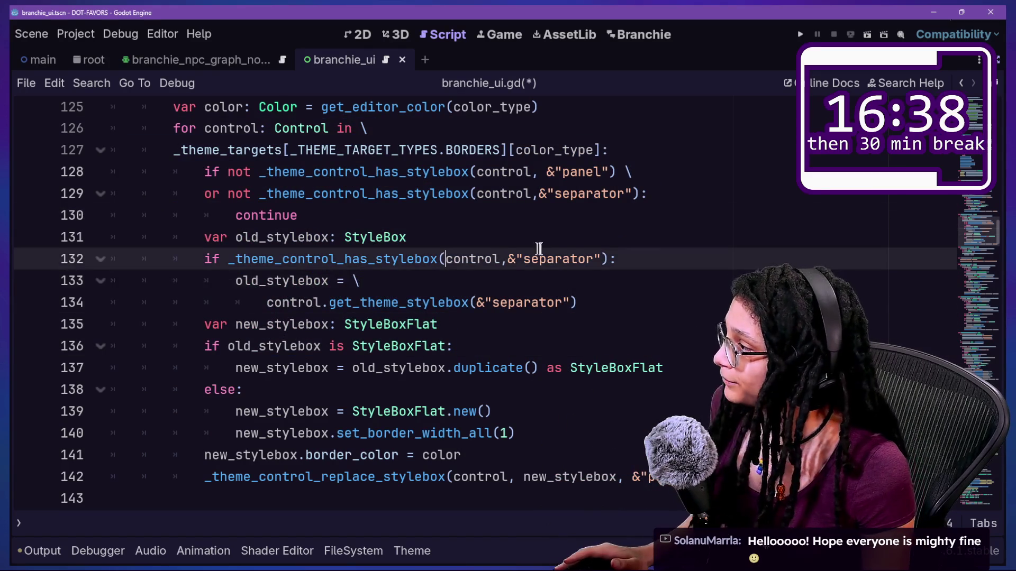
left_click(585, 238)
key("Return")
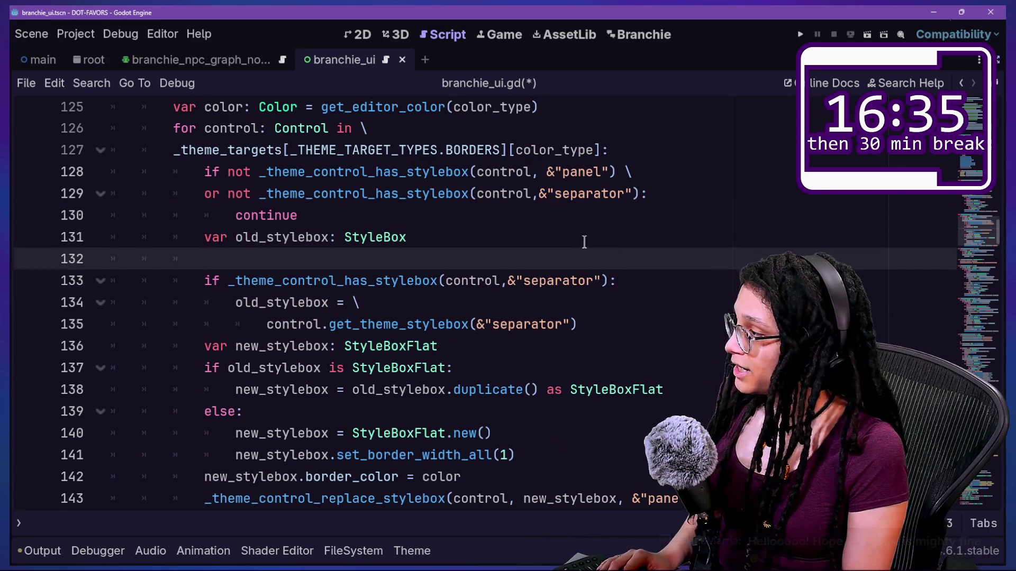
Turn the separator if-check into an elif
left_click(201, 278)
type("ekuf")
key("BackSpace")
key("BackSpace")
key("BackSpace")
type("l")
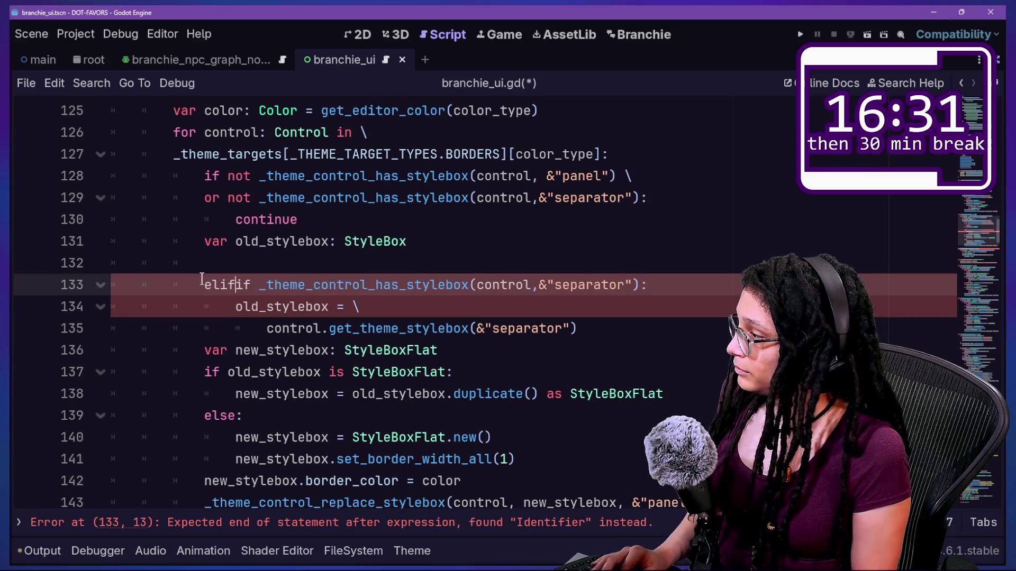
Add an if above it that checks the control for a &"panel" stylebox
left_click(413, 261)
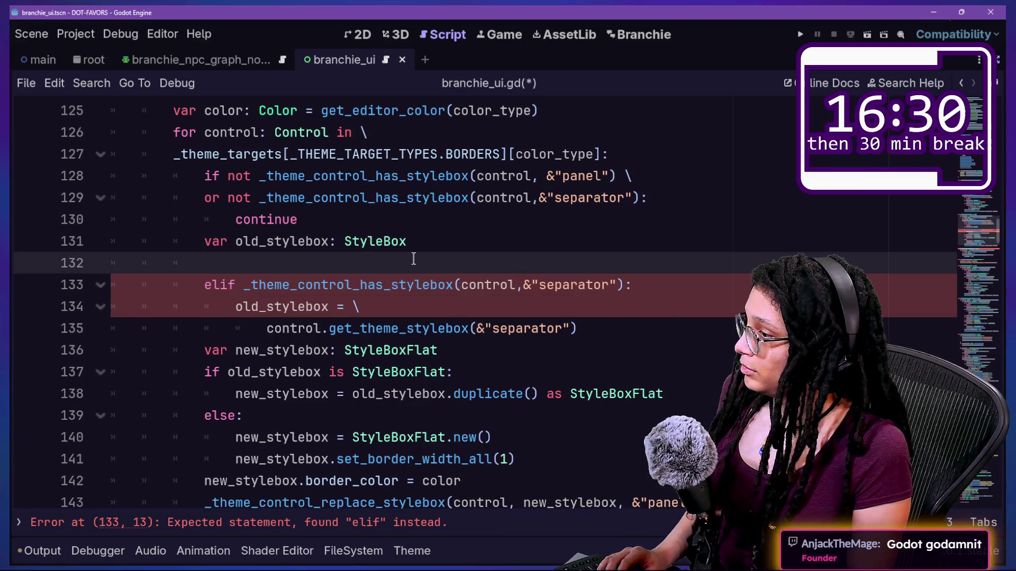
type("if")
left_click(275, 219)
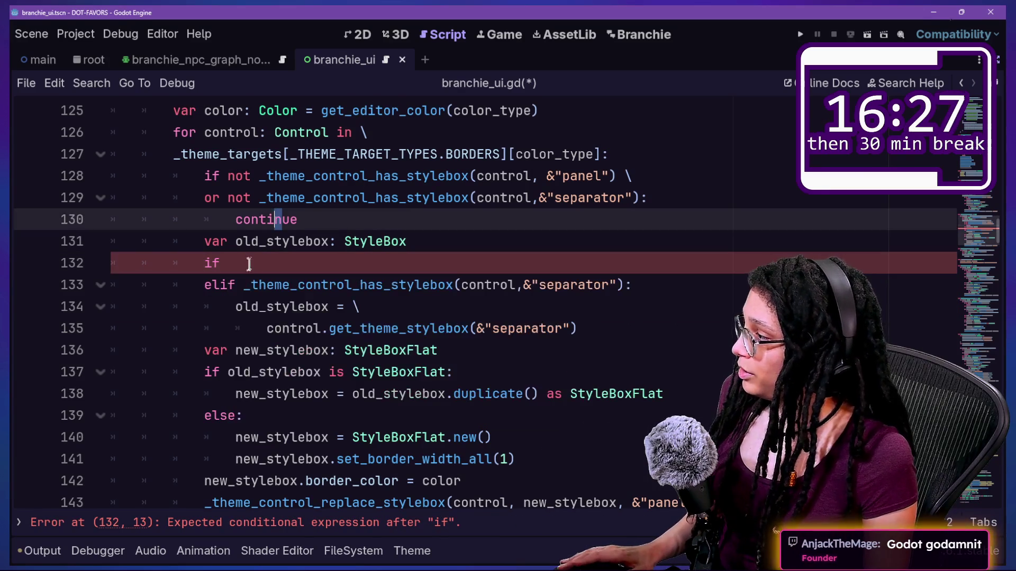
left_click_drag(248, 284, 627, 286)
key("ctrl+c")
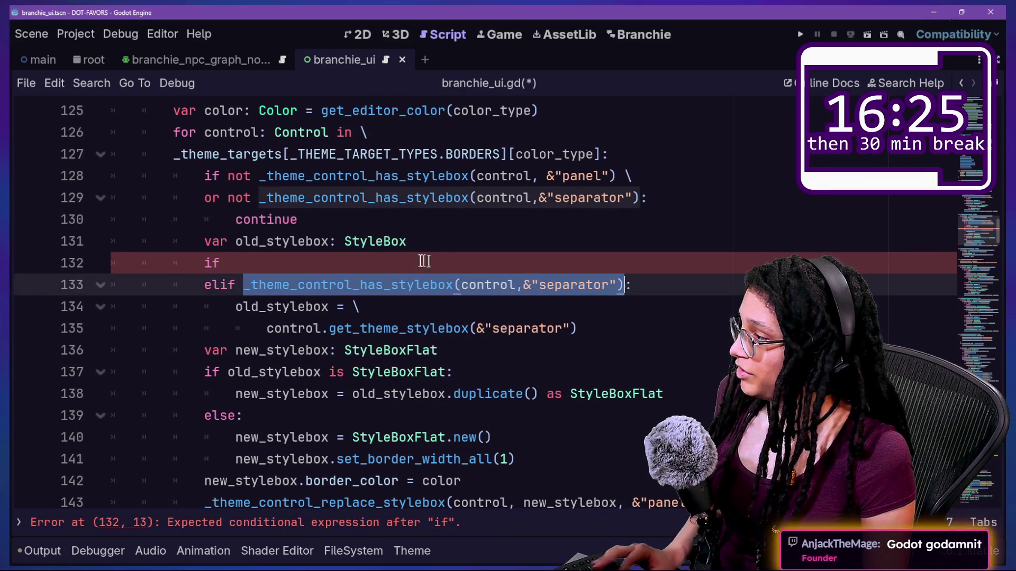
left_click(408, 256)
key("ctrl+v")
type(":")
key("Return")
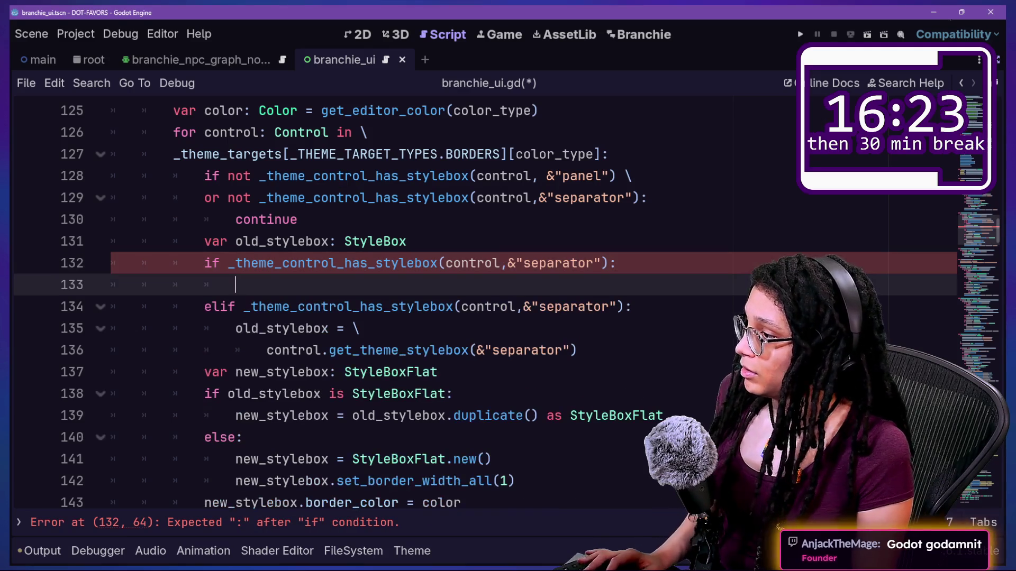
double_click(561, 263)
type("panel")
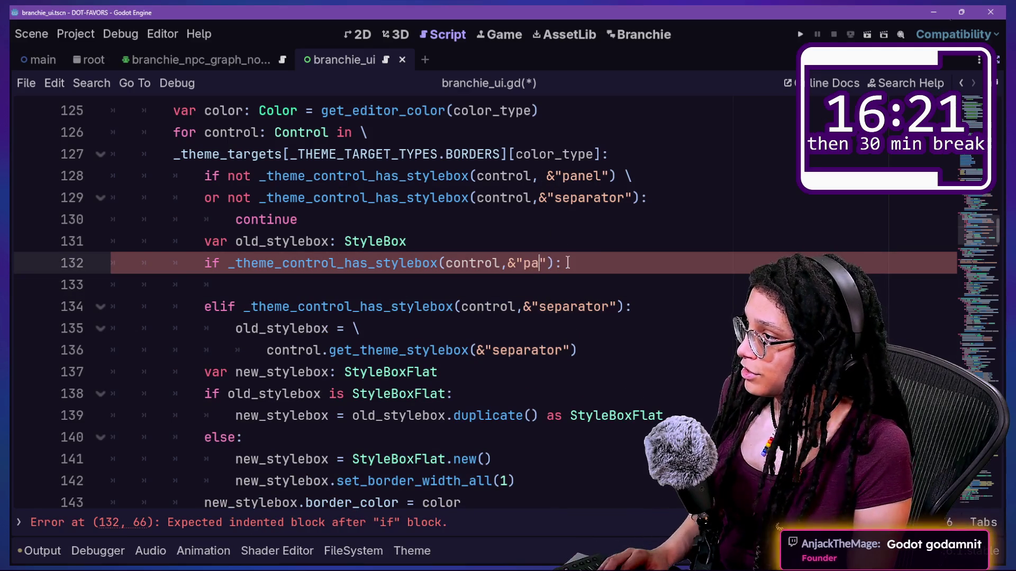
Copy the old_stylebox assignment into the panel branch, fetching "panel" instead of "separator"
left_click(330, 275)
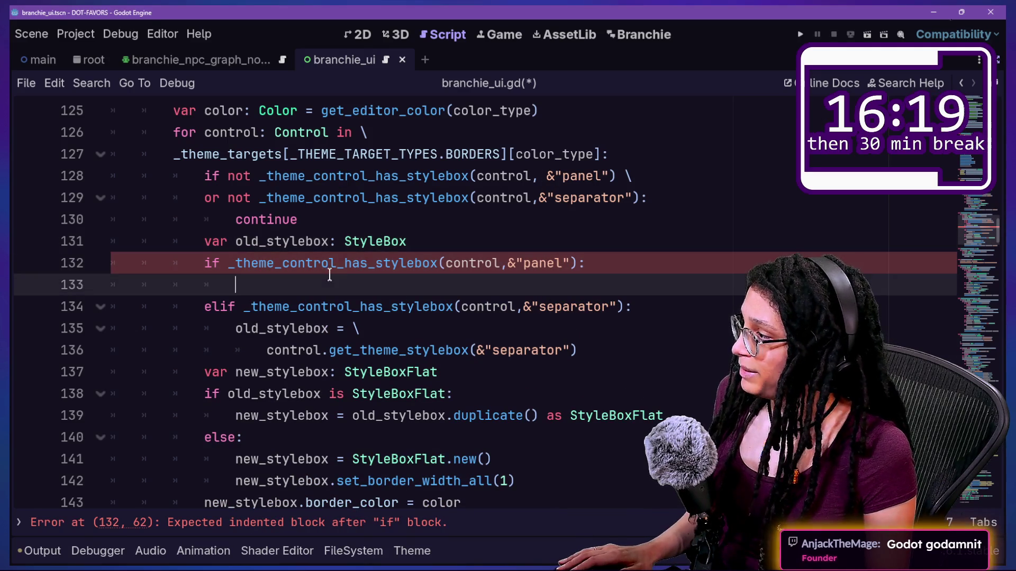
left_click_drag(225, 333, 479, 351)
left_click(582, 350)
left_click_drag(581, 350, 239, 324)
key("ctrl+c")
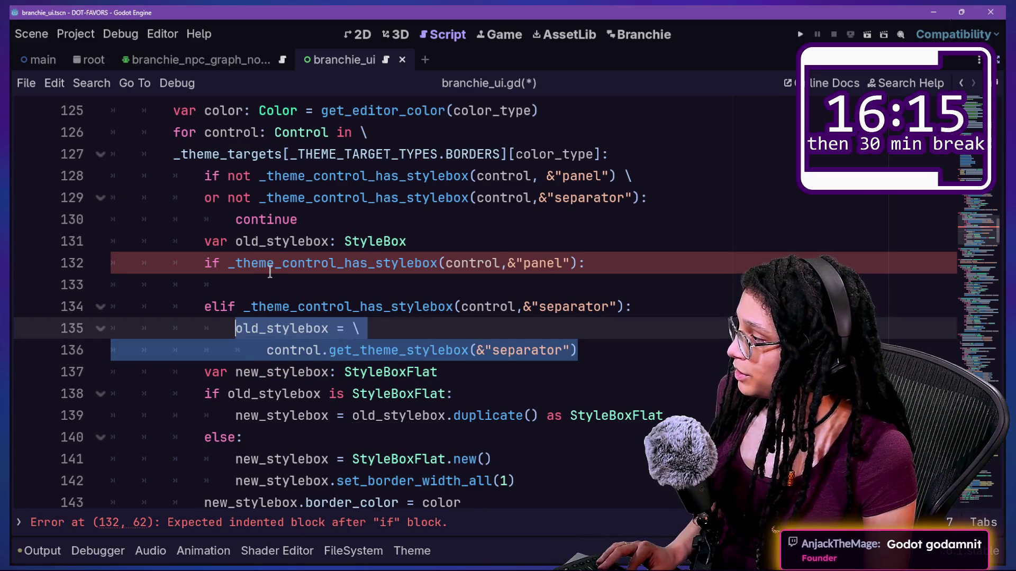
left_click(282, 286)
key("ctrl+v")
double_click(554, 307)
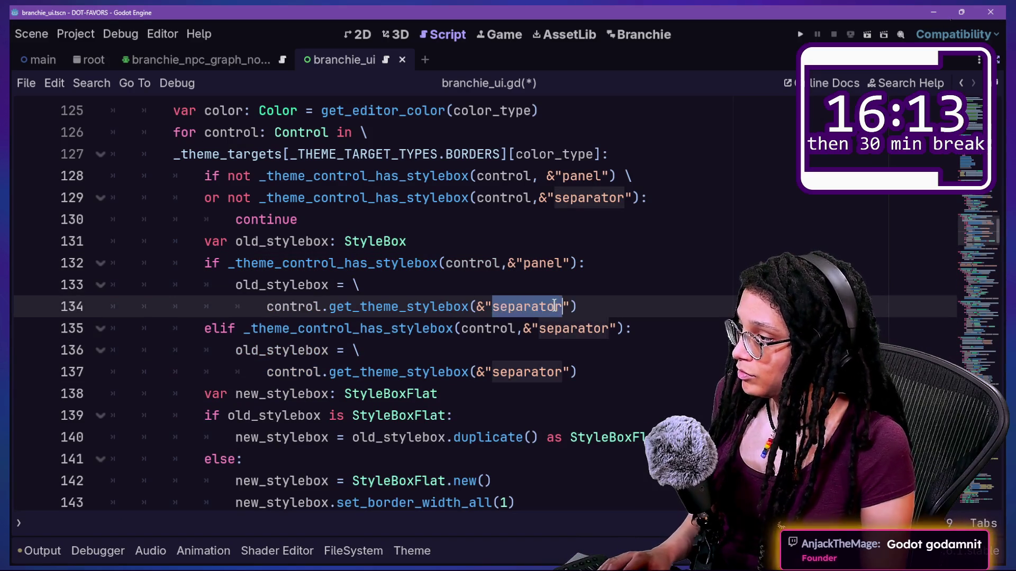
type("panel")
left_click_drag(472, 286, 522, 328)
left_click(523, 328)
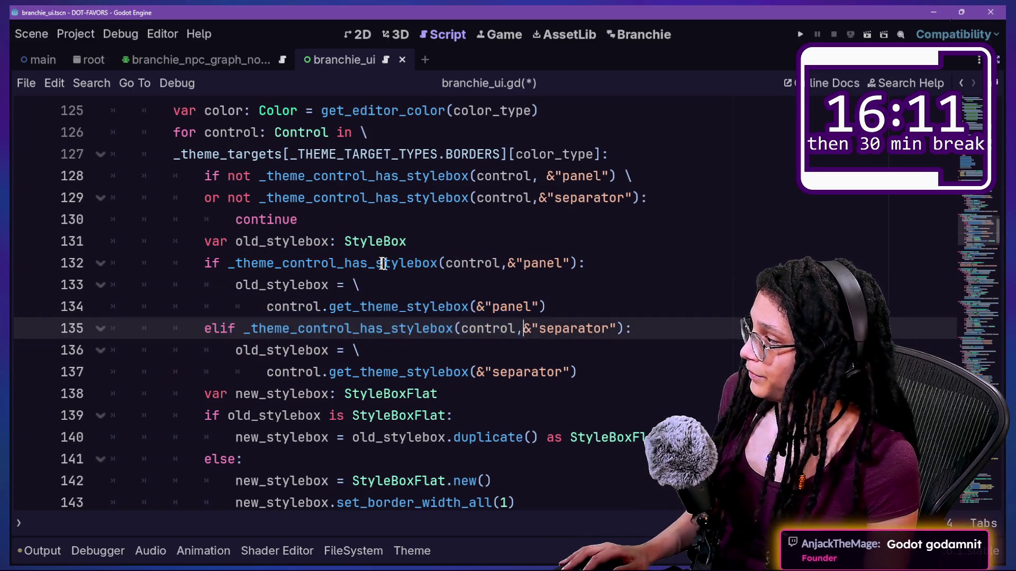
Add blank lines after continue and after the elif branch to frame the if/elif block
left_click(643, 350)
key("Return")
key("ctrl+z")
left_click(642, 370)
key("Return")
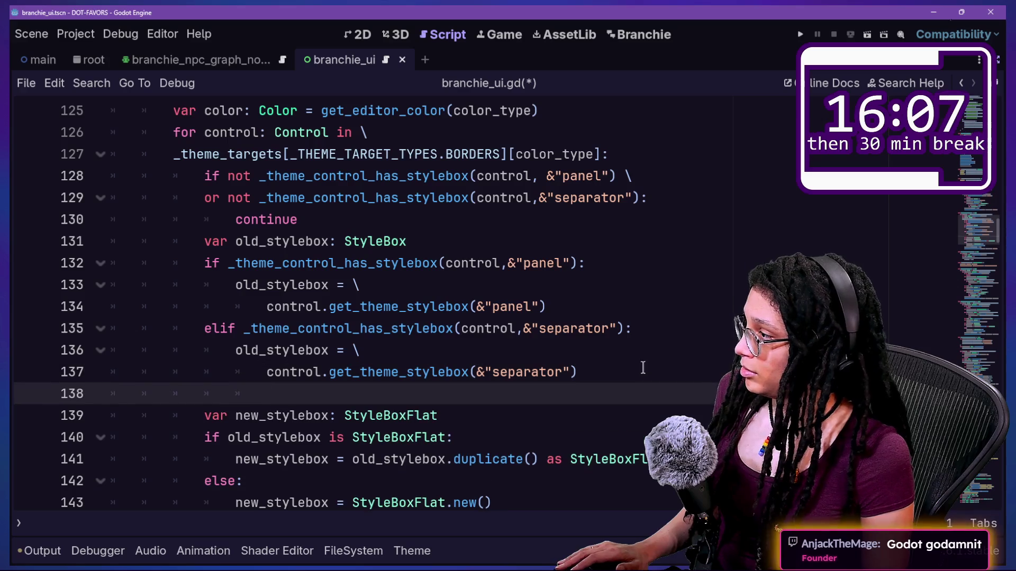
left_click(486, 229)
key("Return")
left_click_drag(197, 261, 468, 393)
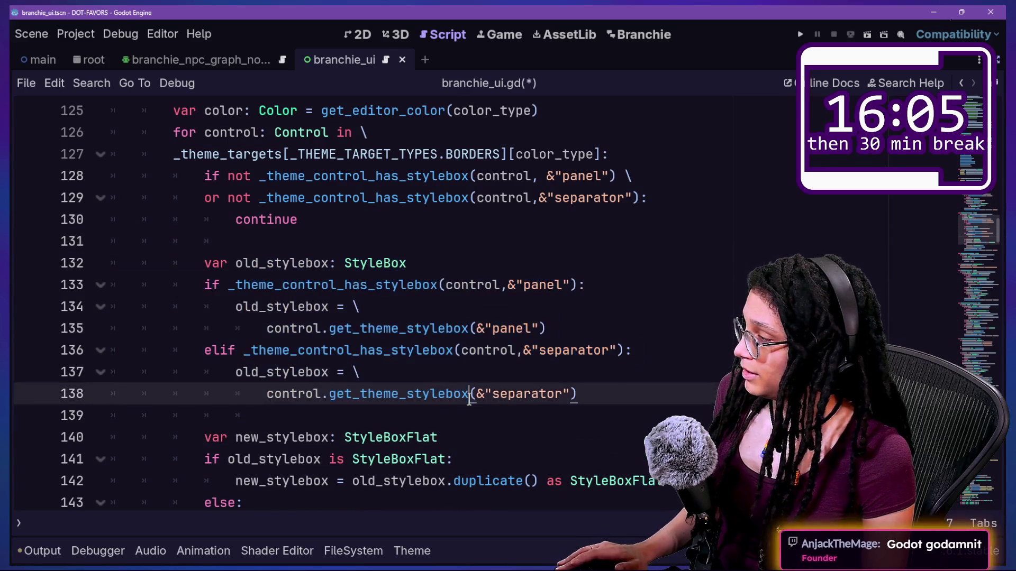
left_click(469, 393)
left_click(414, 285)
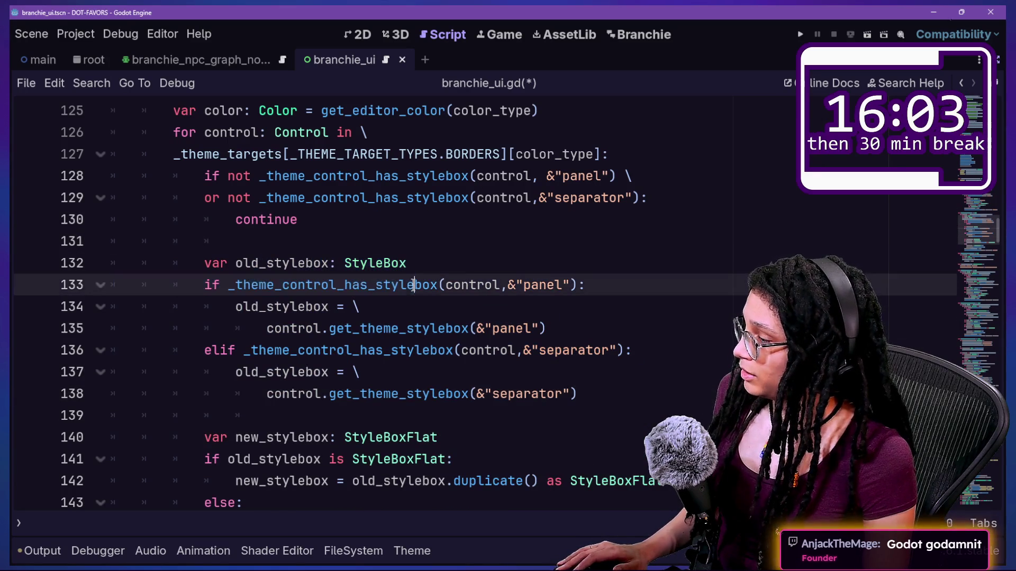
mouse_move(397, 284)
left_mouse_down()
mouse_move(338, 307)
mouse_move(500, 329)
left_mouse_up()
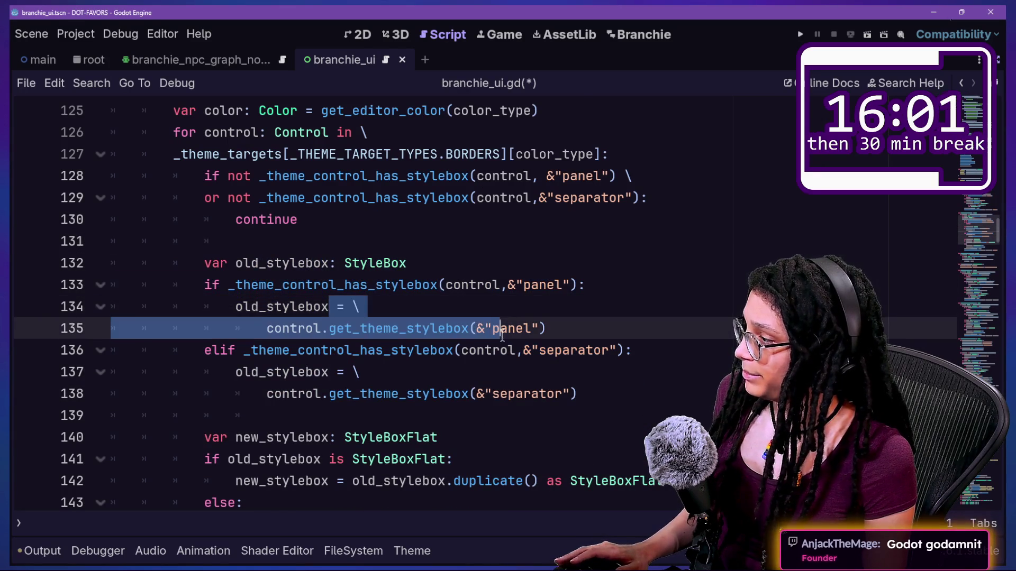
scroll(385, 320, "down", 1)
left_click(385, 320)
left_click_drag(302, 285, 628, 297)
Add a blank line after the set_border_width_all(1) line
left_click_drag(313, 306, 365, 314)
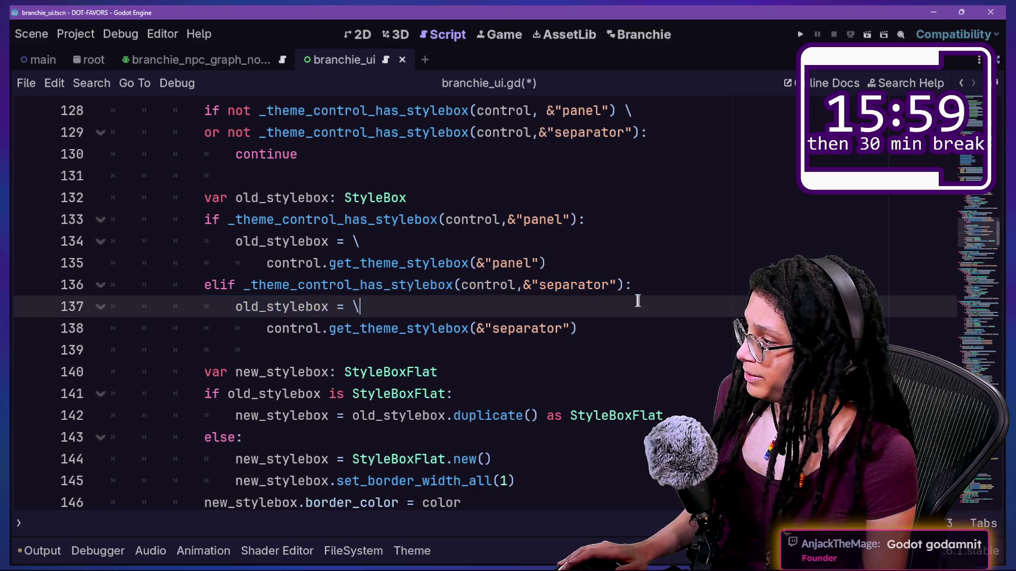
left_click_drag(443, 317, 495, 329)
scroll(322, 333, "down", 1)
left_click(324, 328)
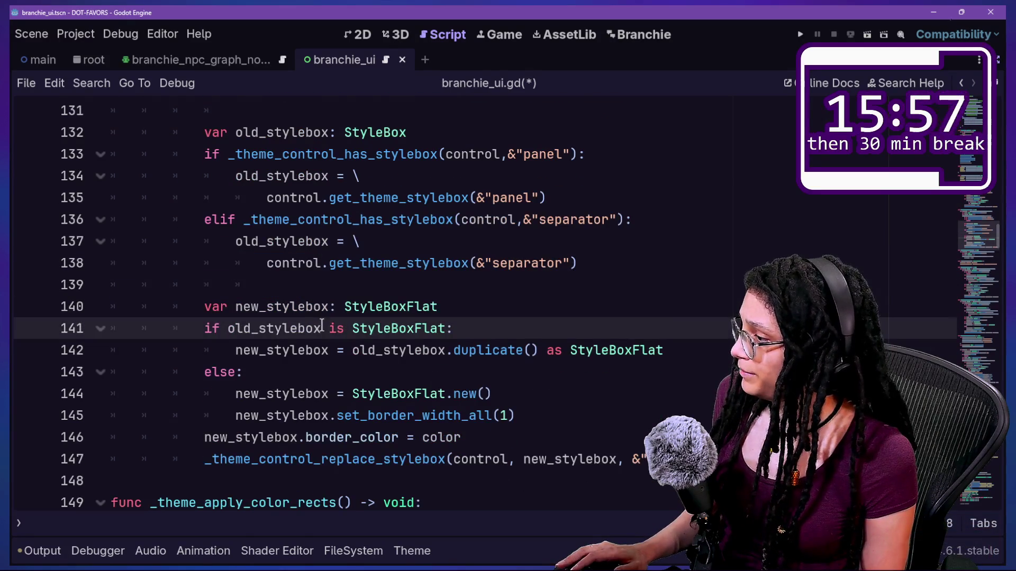
scroll(340, 315, "down", 1)
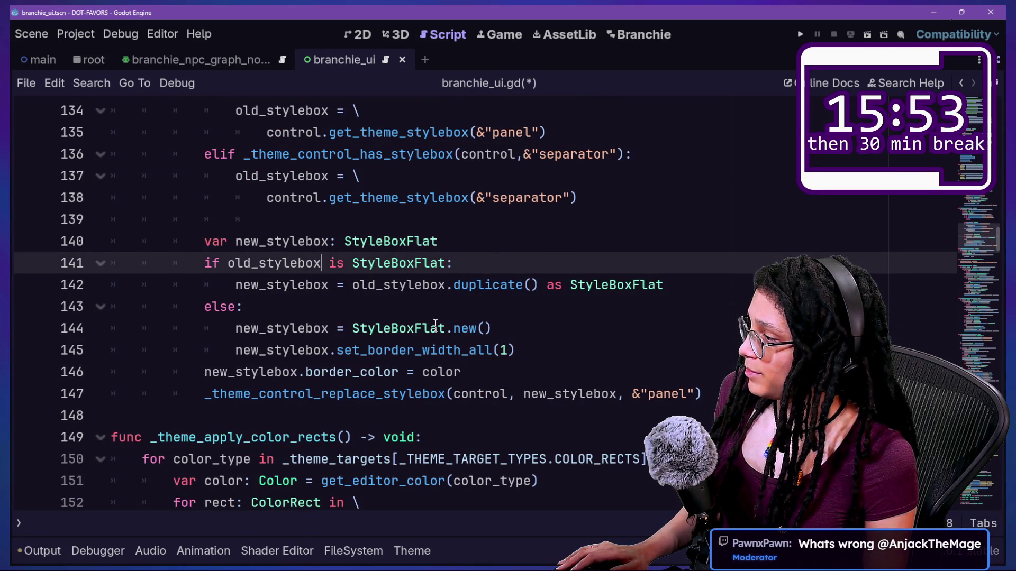
left_click(536, 358)
key("Return")
scroll(244, 397, "down", 1)
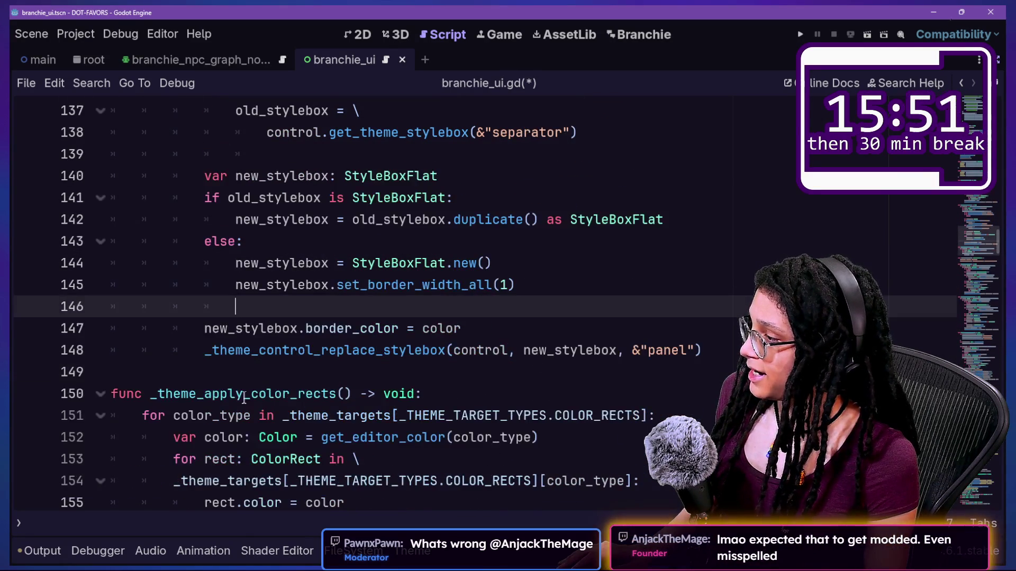
left_click_drag(203, 353, 594, 351)
left_click(594, 350)
Copy the if/elif panel/separator stylebox lookup block and paste it below the border width setup
scroll(671, 339, "up", 2)
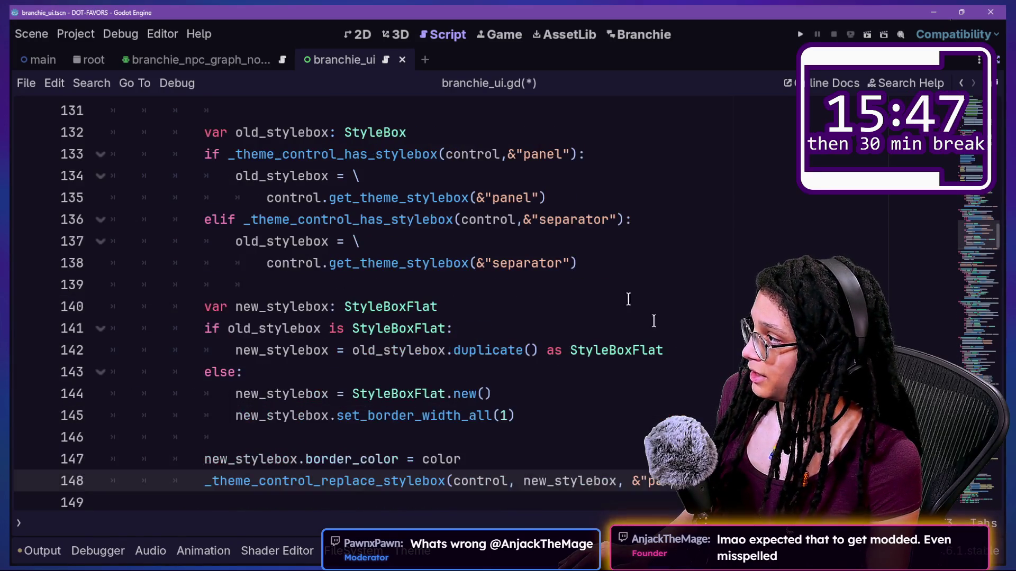
mouse_move(573, 285)
left_mouse_down()
mouse_move(619, 220)
mouse_move(579, 152)
mouse_move(584, 133)
left_mouse_up()
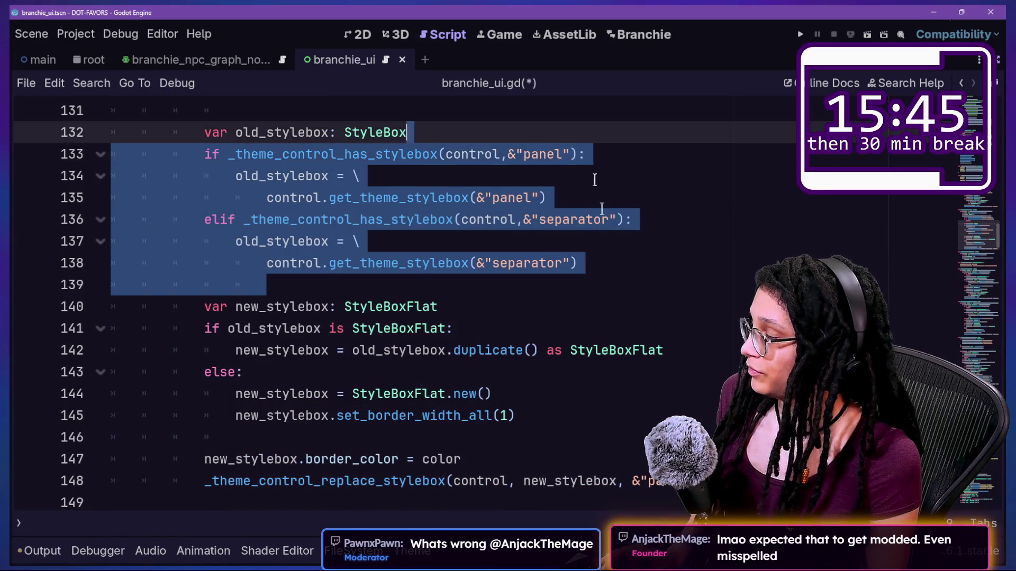
key("ctrl+c")
scroll(601, 208, "down", 1)
left_click(642, 364)
key("Return")
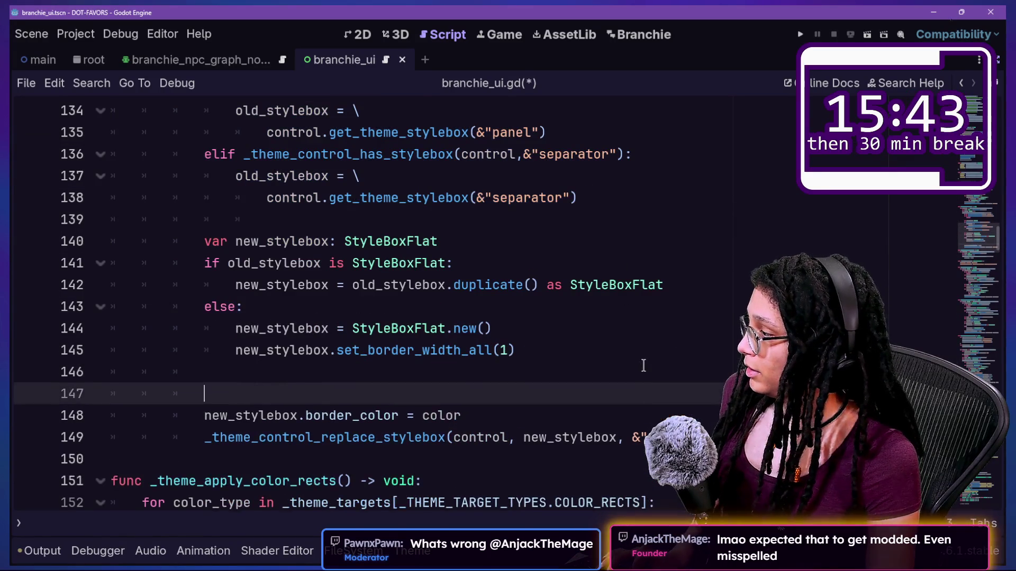
key("ctrl+v")
scroll(443, 377, "down", 1)
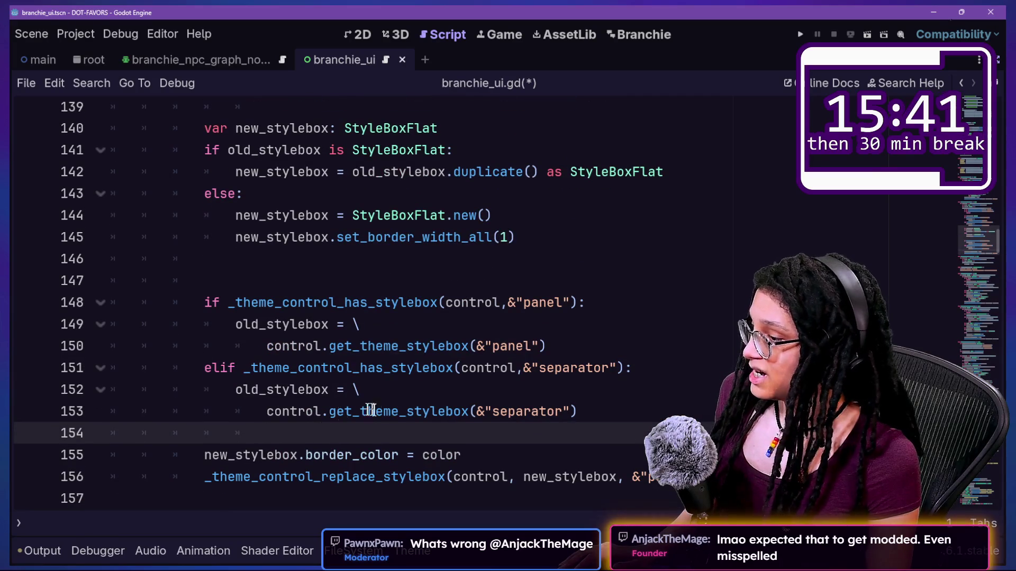
Move the border_color line up under set_border_width_all(1) and remove the stray blank line
mouse_move(656, 477)
left_mouse_down()
mouse_move(268, 455)
mouse_move(203, 478)
left_mouse_up()
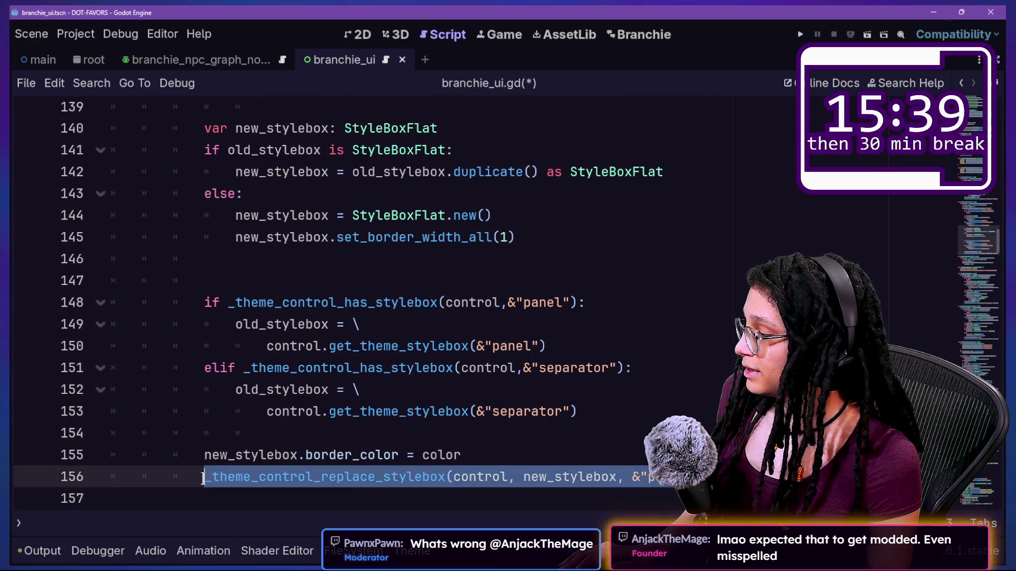
left_click(517, 433)
left_click_drag(510, 455, 510, 437)
key("ctrl+x")
left_click(444, 276)
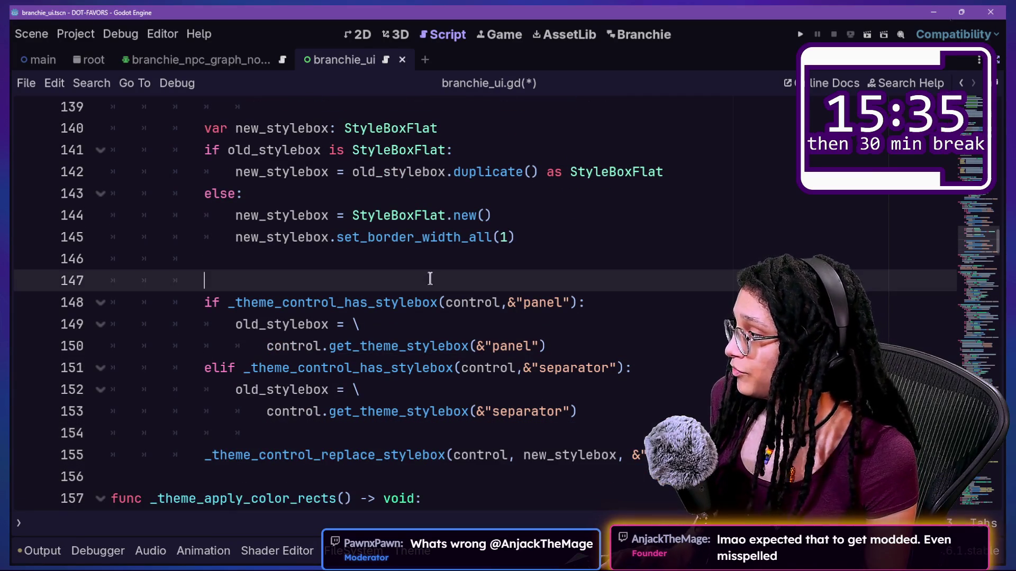
key("ctrl+v")
left_click(461, 281)
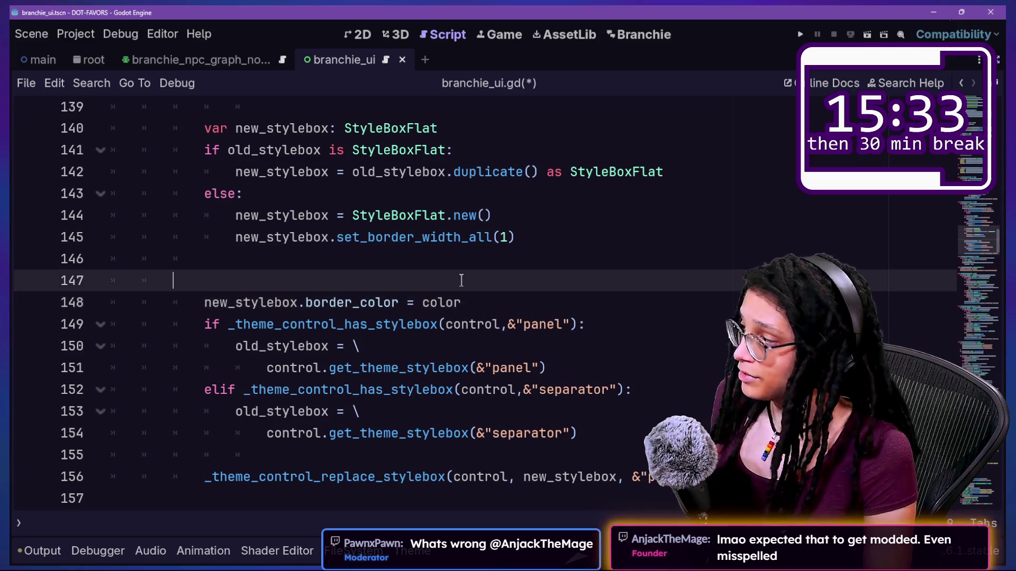
key("ctrl+shift+k")
left_click(518, 279)
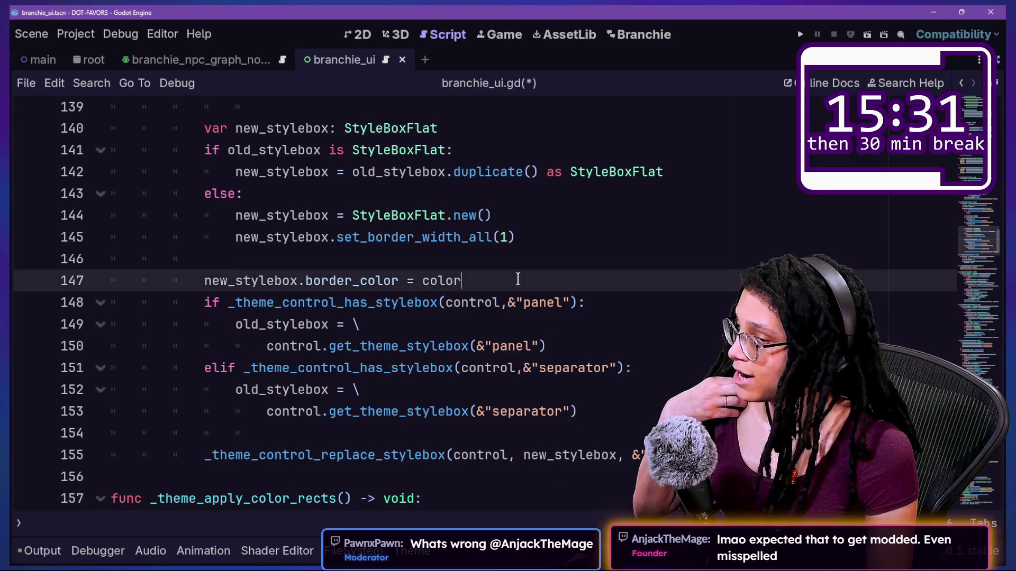
key("Return")
Select the replace_stylebox call line
mouse_move(241, 347)
left_mouse_down()
mouse_move(344, 414)
mouse_move(585, 446)
left_mouse_up()
scroll(585, 439, "down", 2)
left_click(617, 411)
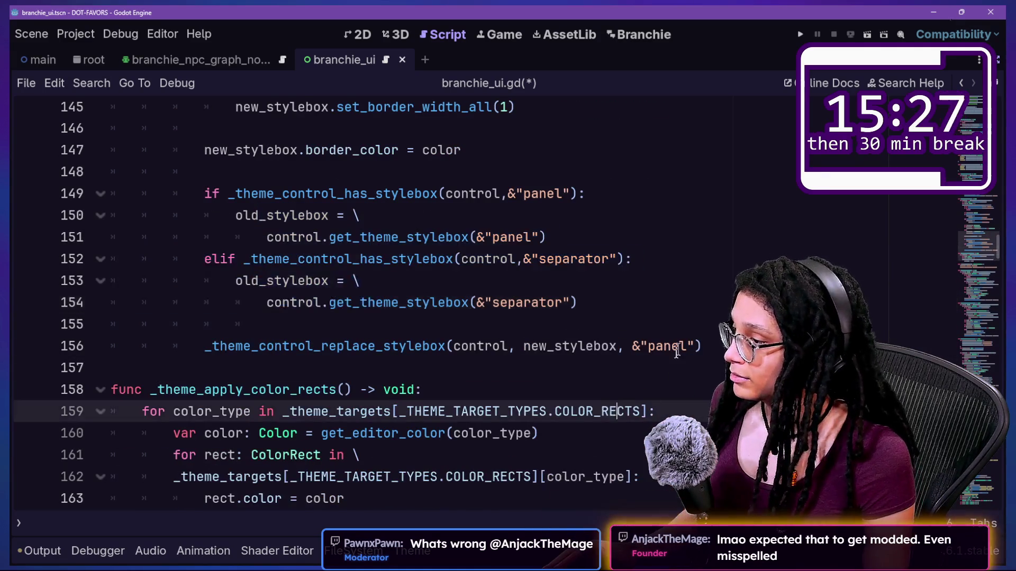
scroll(677, 350, "up", 1)
left_click_drag(702, 411, 206, 411)
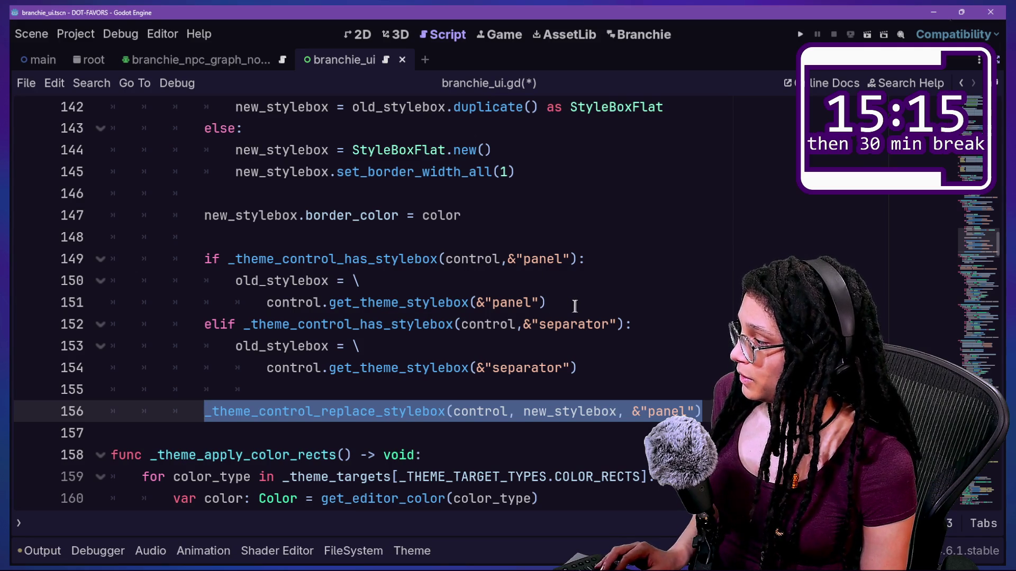
Try the replace call in place of the panel and separator lookups, then undo back
key("ctrl+x")
left_click_drag(548, 303, 259, 284)
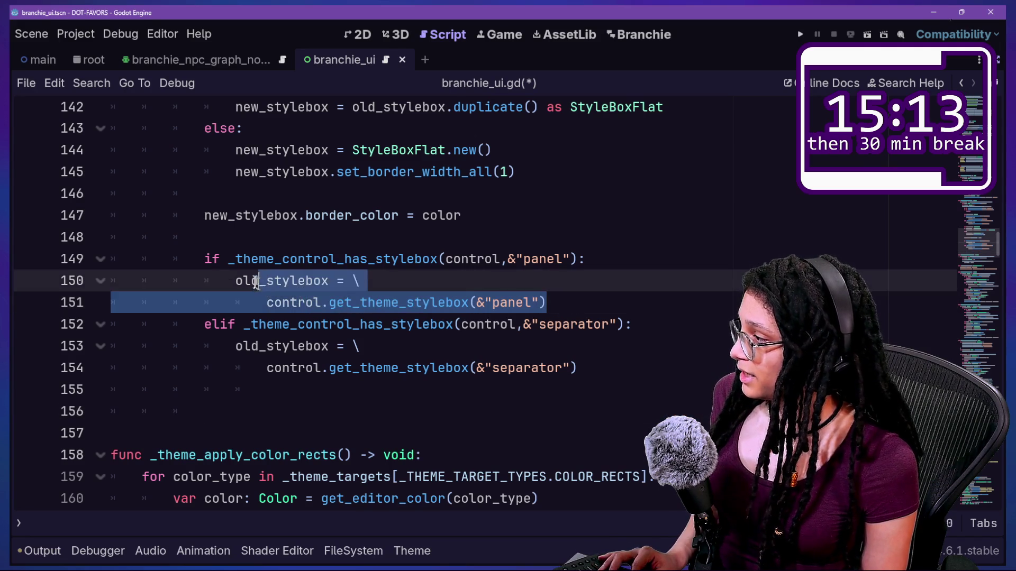
key("ctrl+v")
mouse_move(608, 346)
left_mouse_down()
mouse_move(204, 346)
mouse_move(234, 325)
left_mouse_up()
key("ctrl+v")
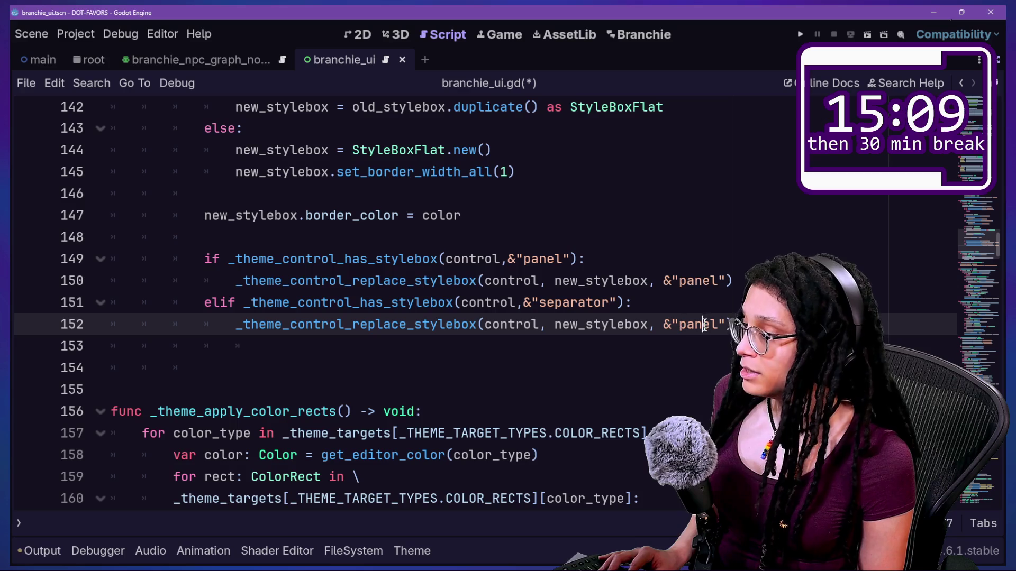
left_click(462, 264)
left_click(465, 236)
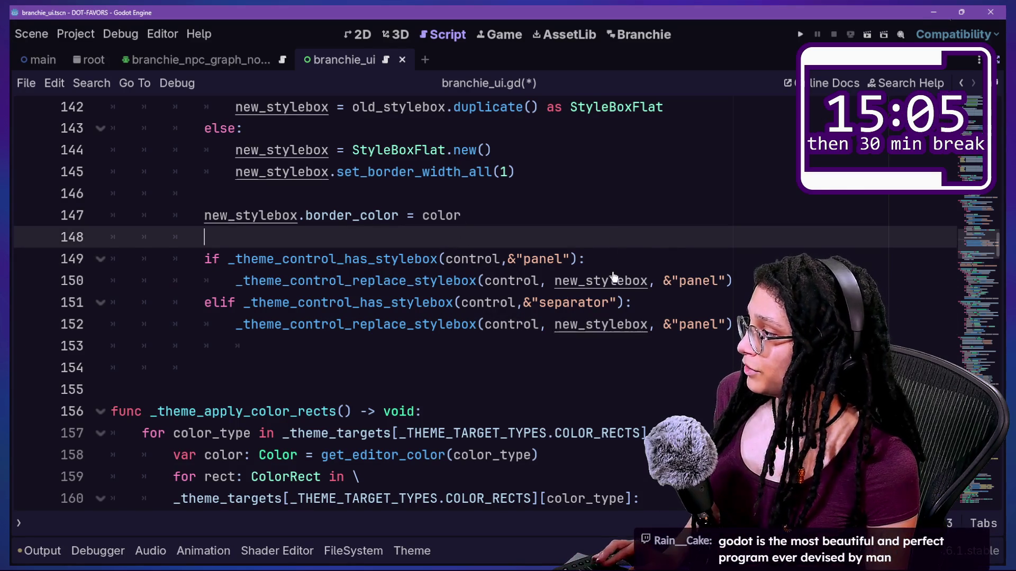
key("ctrl+z")
key("ctrl+z")
key("ctrl+z")
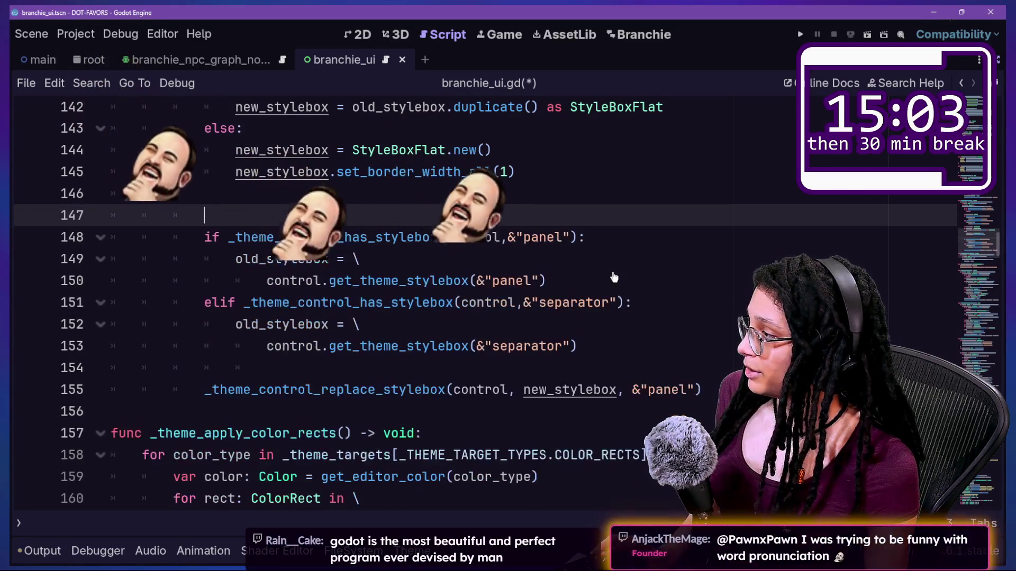
key("ctrl+y")
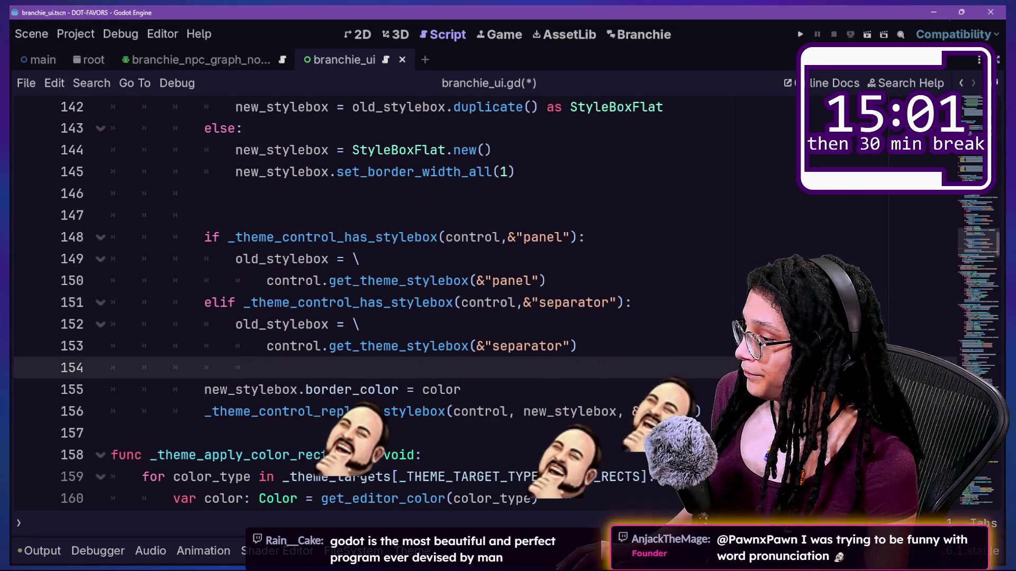
Change the replace_stylebox call's third argument from &"panel" to stringname
left_click(664, 411)
key("BackSpace")
key("BackSpace")
key("BackSpace")
type("stringname")
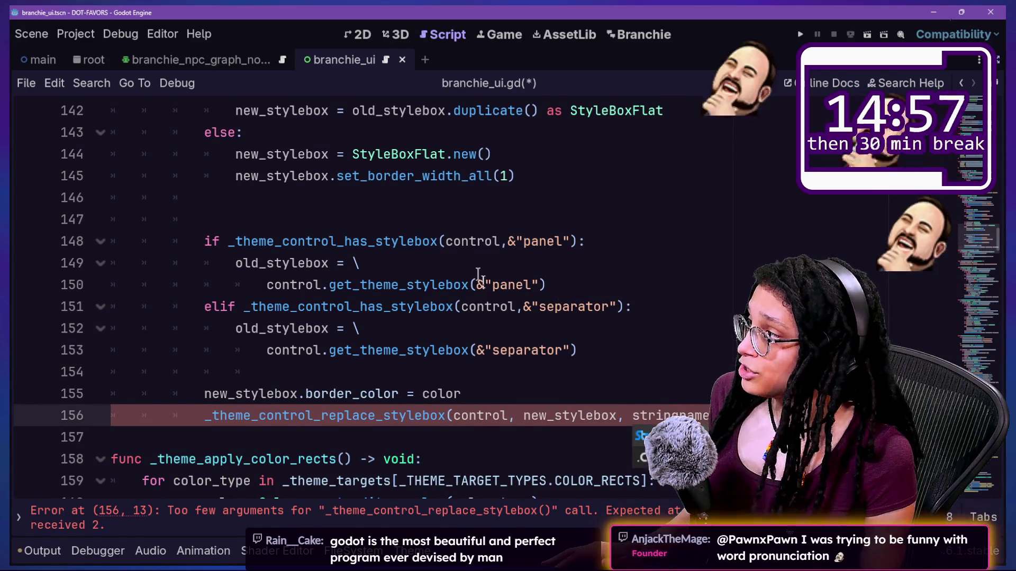
scroll(480, 275, "up", 5)
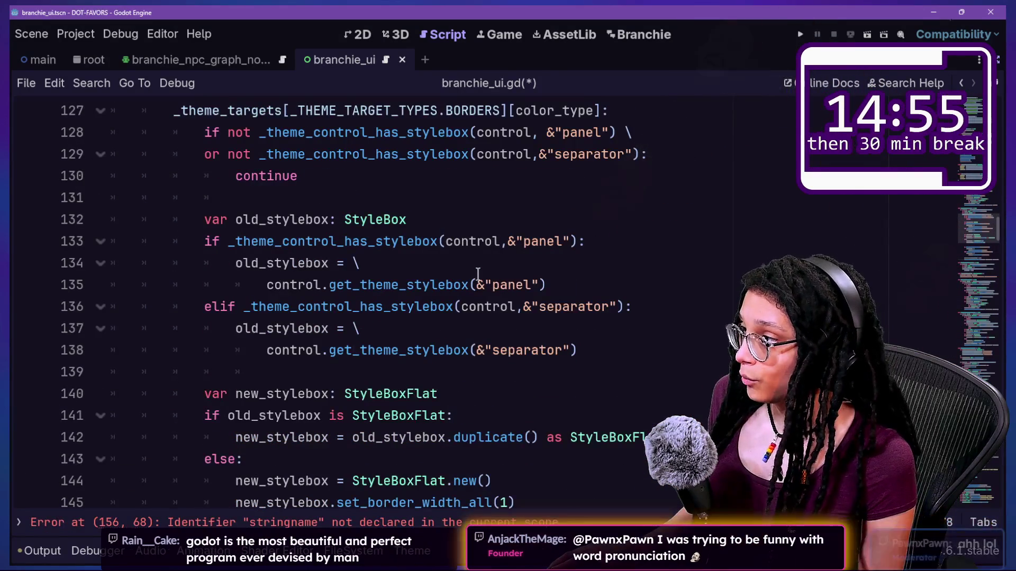
left_click(488, 176)
scroll(487, 180, "up", 1)
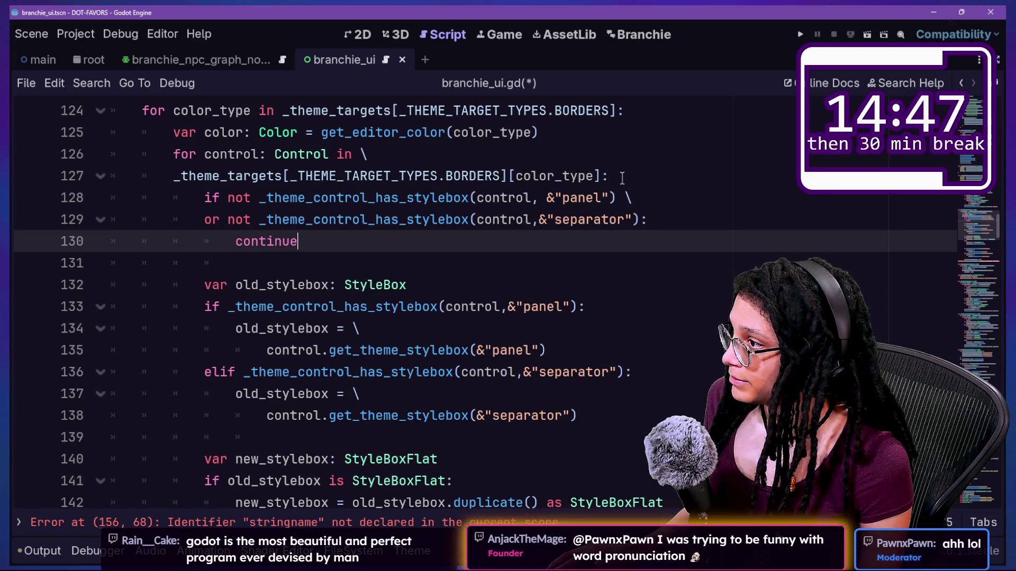
Add a new unindented line below the separator lookup, undoing trial blank lines elsewhere
left_click(622, 178)
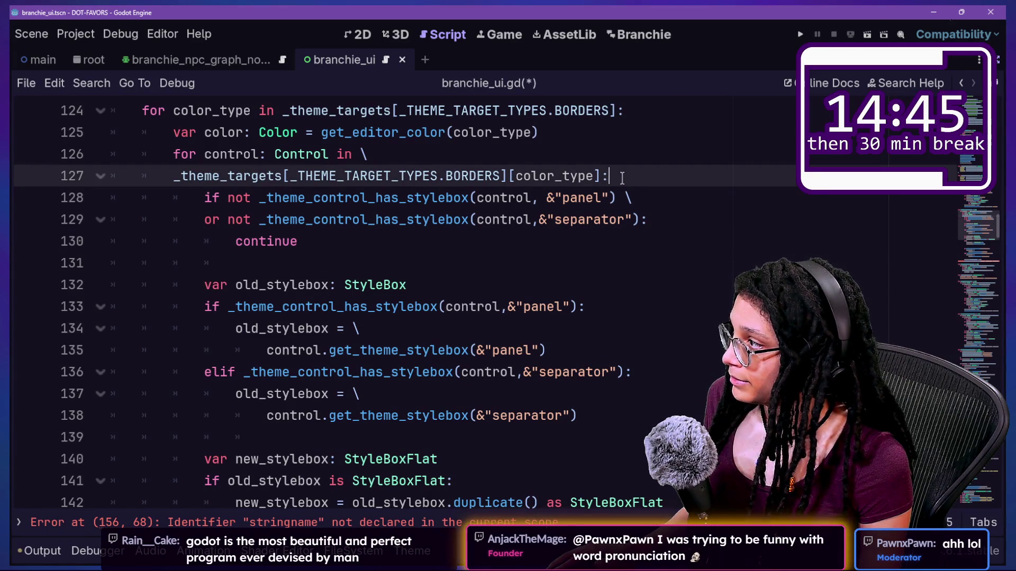
key("Return")
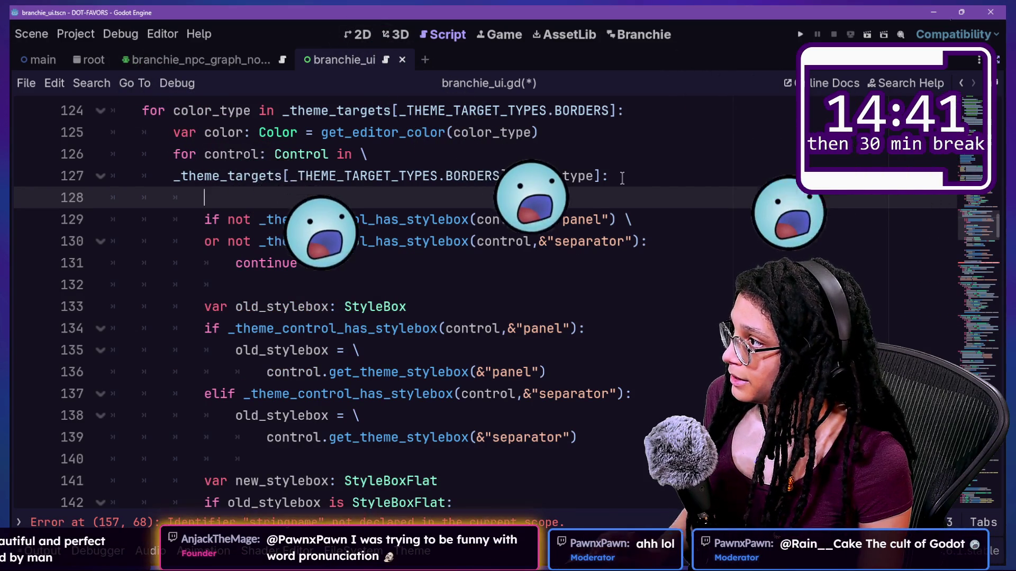
key("ctrl+z")
left_click(502, 244)
key("Return")
key("Return")
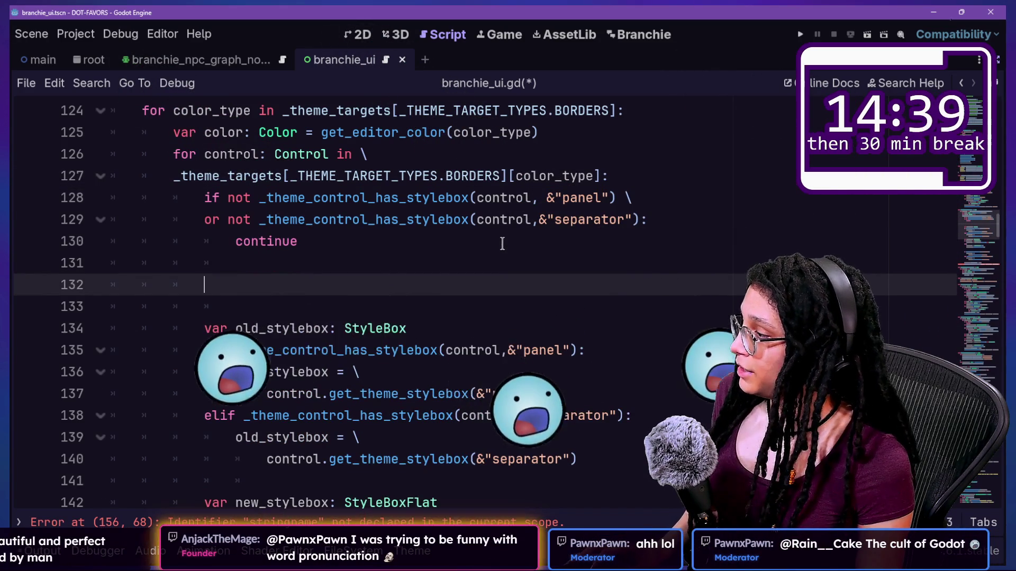
key("ctrl+z")
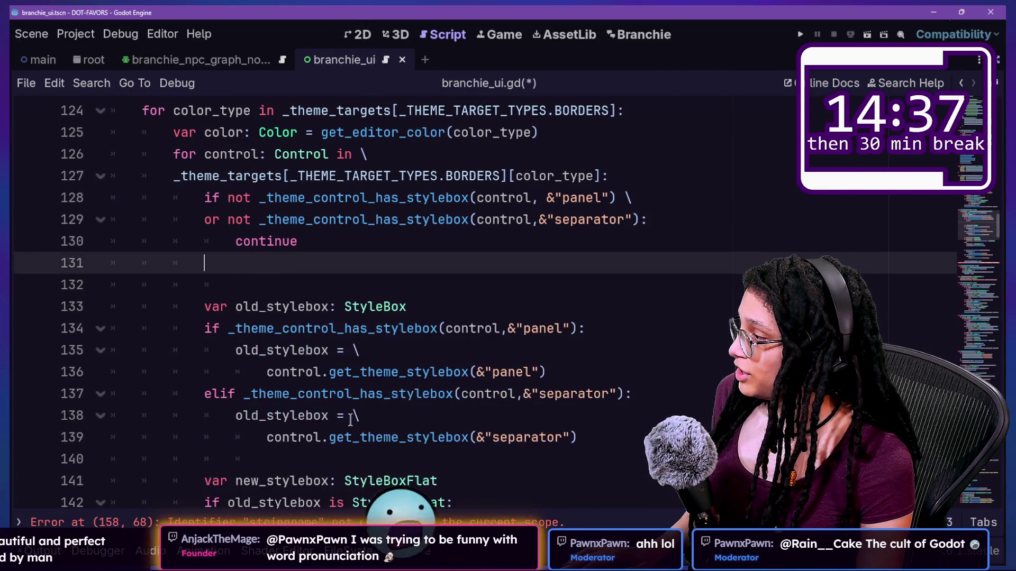
key("ctrl+z")
left_click(612, 421)
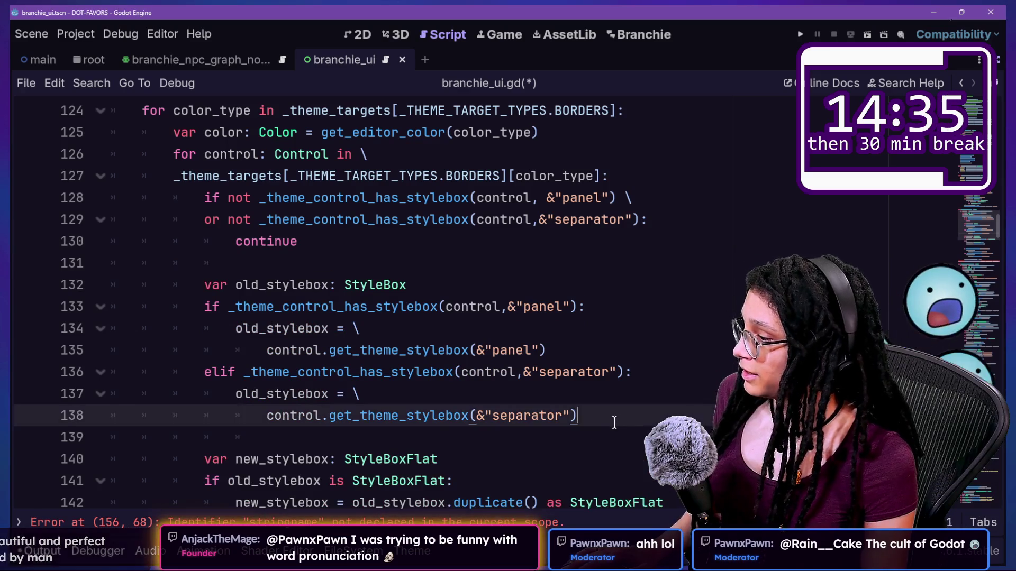
key("Return")
key("Return")
key("BackSpace")
key("BackSpace")
type("var")
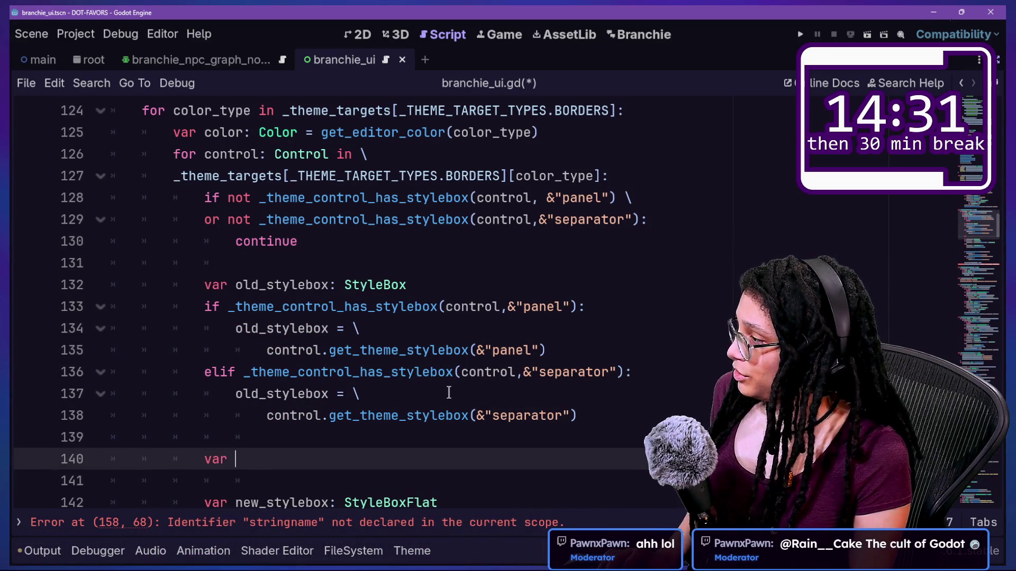
Move the panel stylebox lookup into a 'var old_stylebox: StyleBox' declaration
left_click_drag(558, 344, 296, 349)
left_click(261, 342)
mouse_move(236, 331)
left_mouse_down()
mouse_move(544, 372)
mouse_move(550, 350)
left_mouse_up()
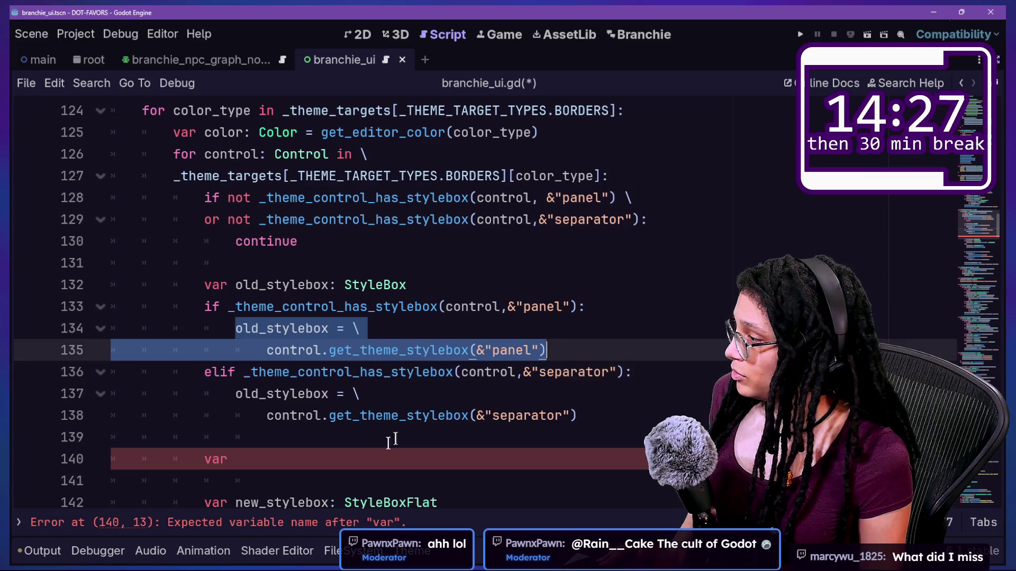
key("BackSpace")
left_click(325, 439)
key("ctrl+v")
scroll(309, 394, "down", 1)
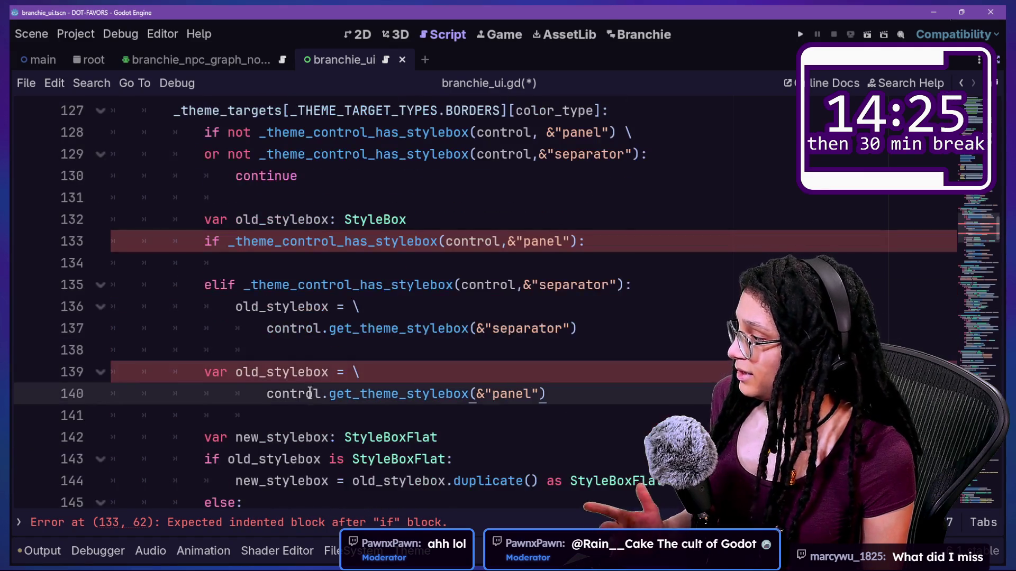
left_click(330, 373)
type(": Sty")
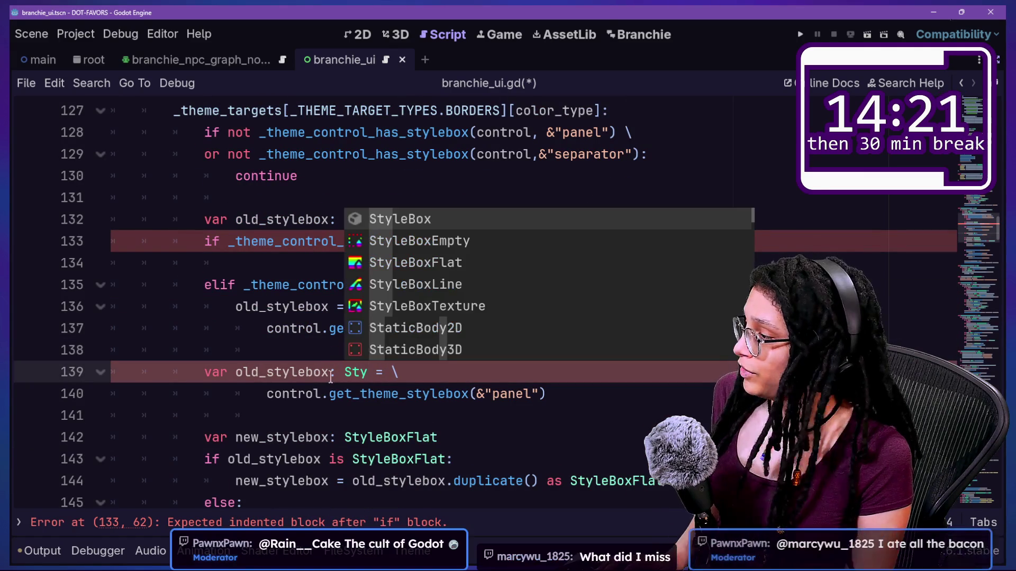
type("l")
key("Return")
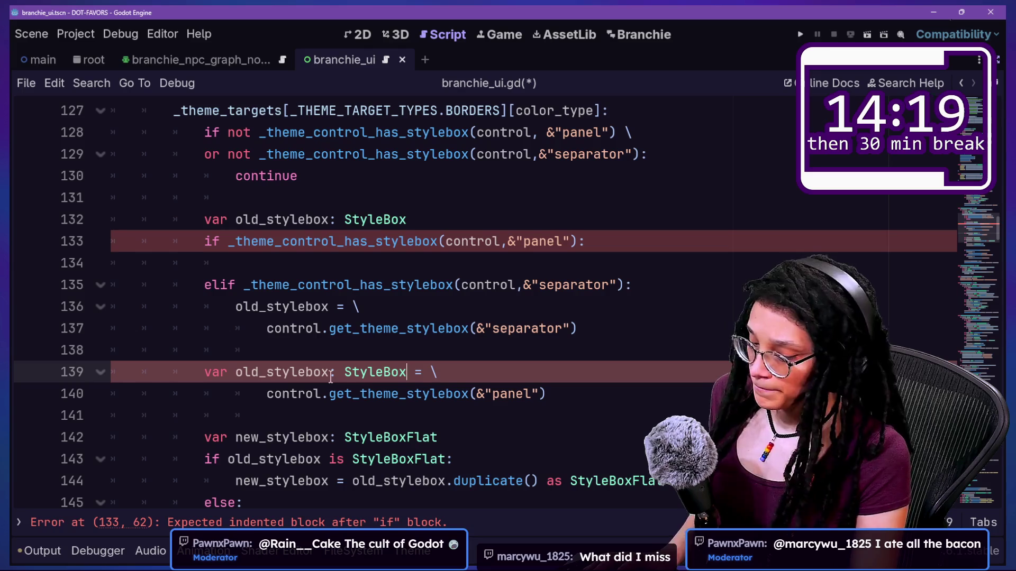
Delete the standalone 'var old_stylebox: StyleBox' declaration line
left_click(452, 217)
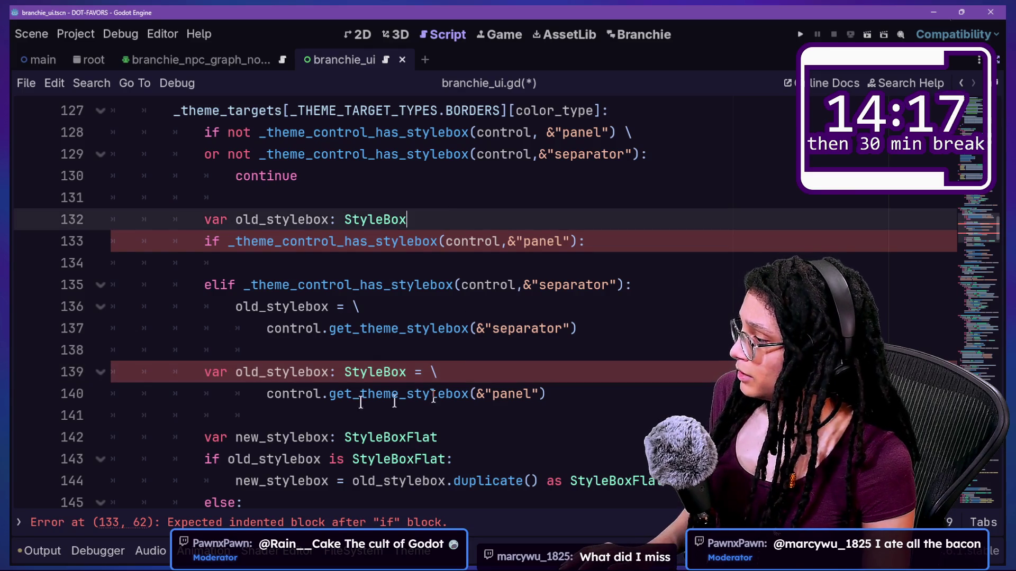
left_click(270, 398)
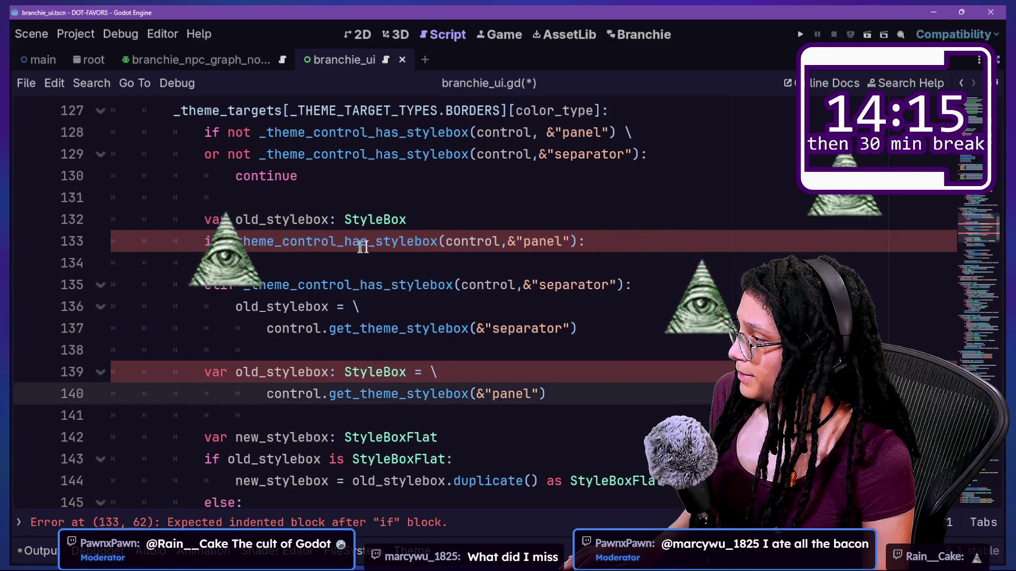
mouse_move(410, 220)
left_mouse_down()
mouse_move(272, 220)
mouse_move(237, 198)
left_mouse_up()
key("BackSpace")
key("Down")
key("Down")
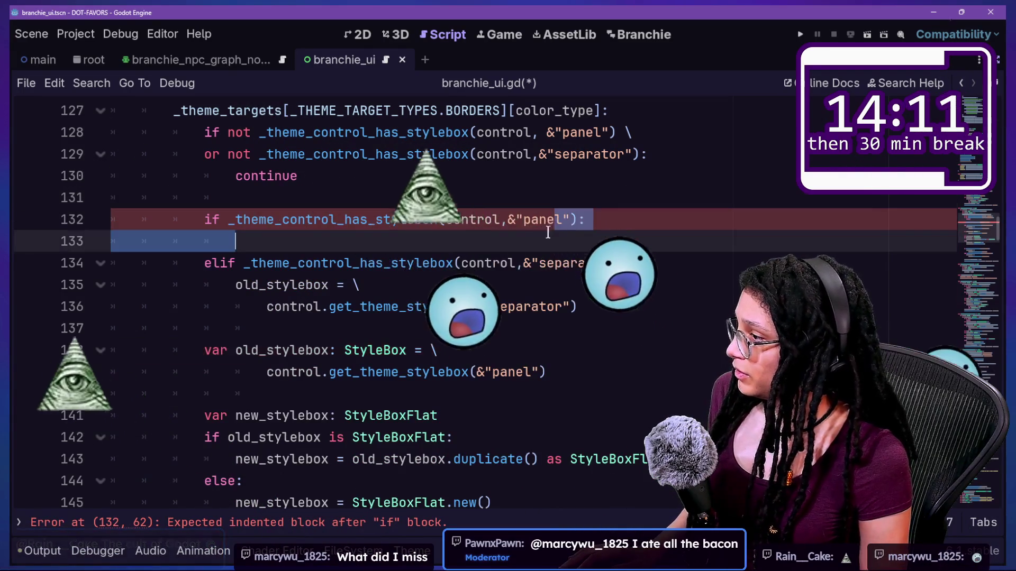
Declare 'var target_stringname: StringName' after the continue line
left_click(481, 194)
type("var ")
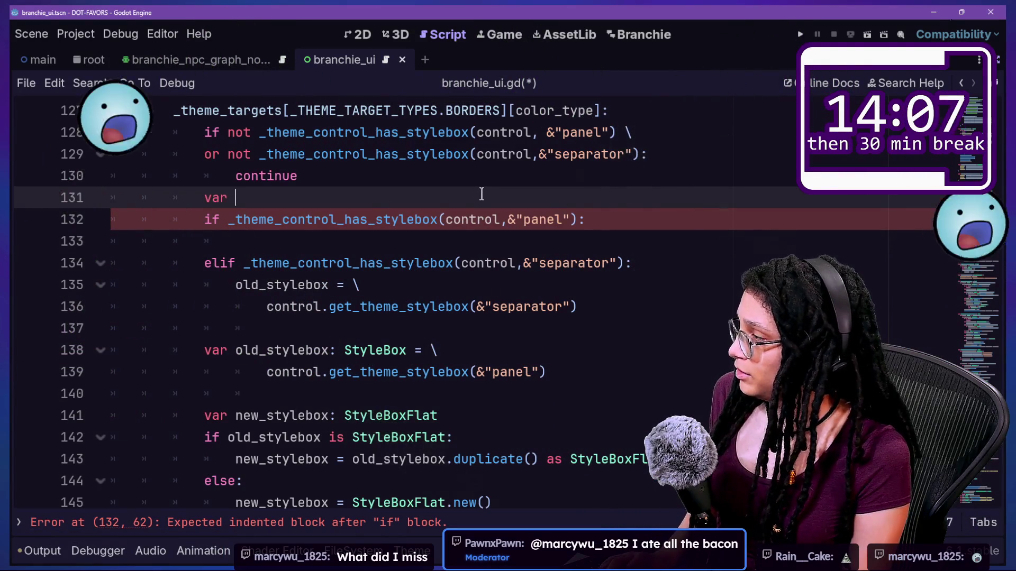
type("target_s")
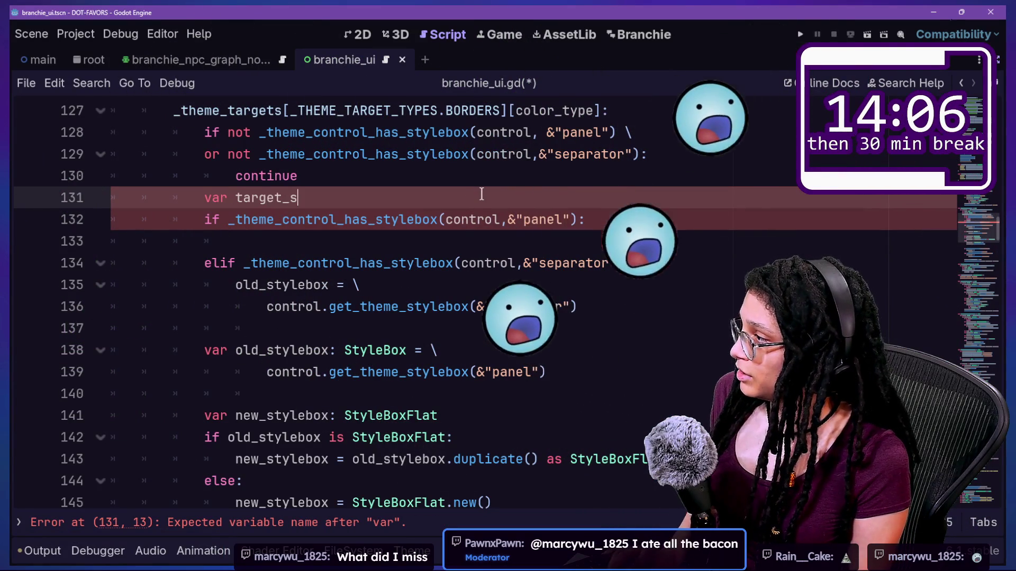
type("tringname")
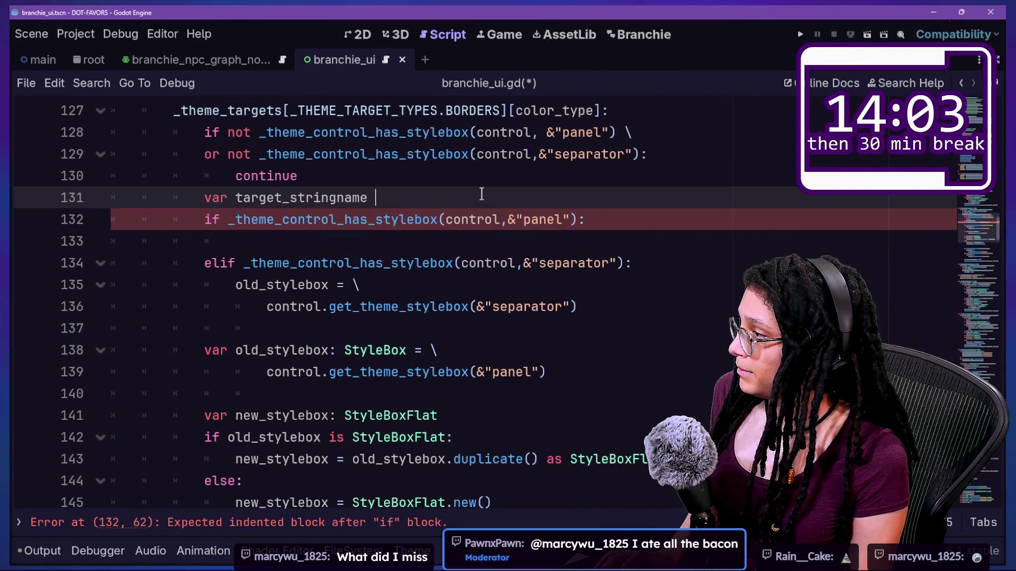
type(": StringName =")
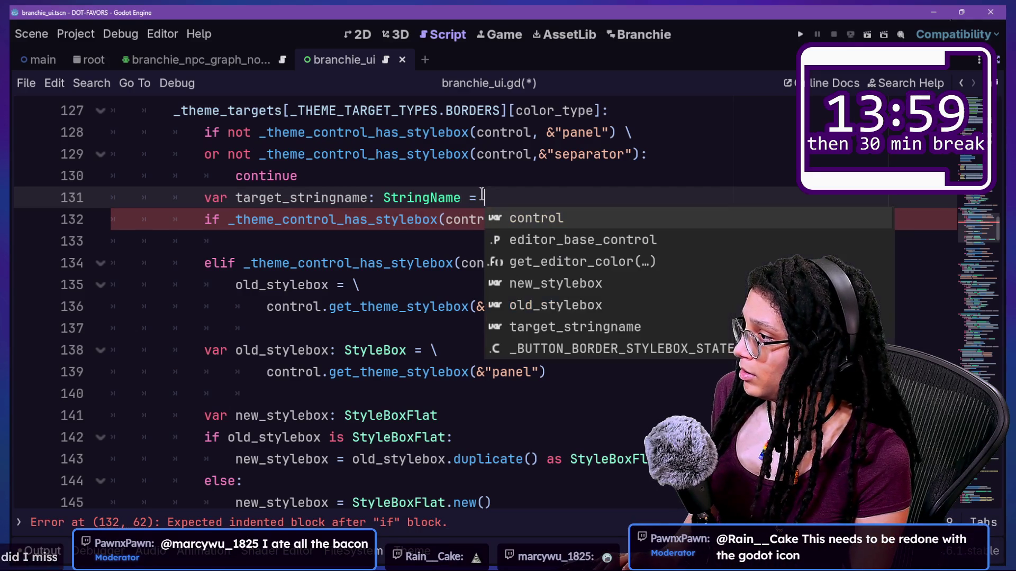
key("BackSpace")
key("BackSpace")
key("BackSpace")
key("Escape")
left_click(495, 176)
key("Return")
Set target_stringname = &"panel" inside the panel branch
left_click(511, 241)
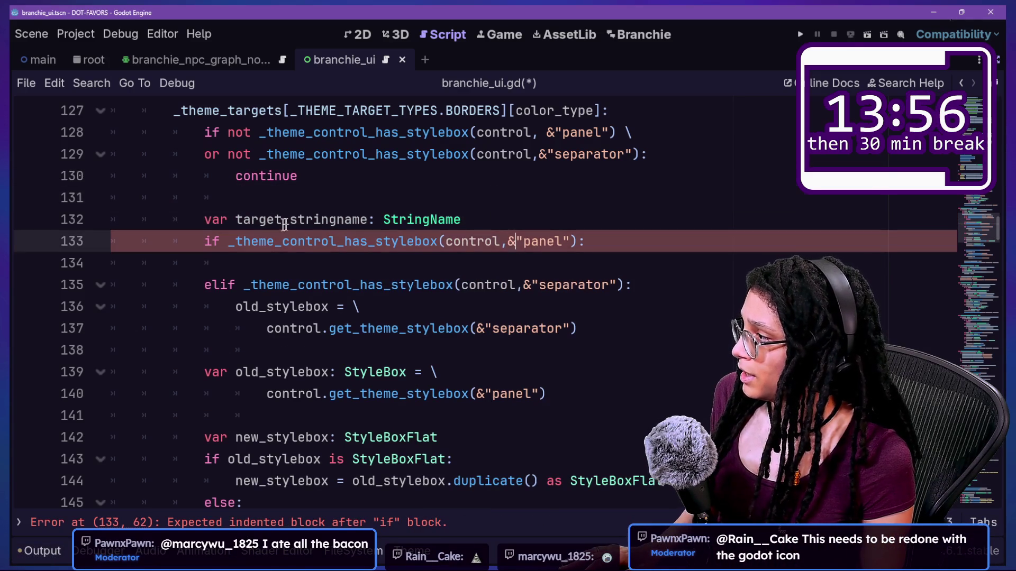
left_click(539, 260)
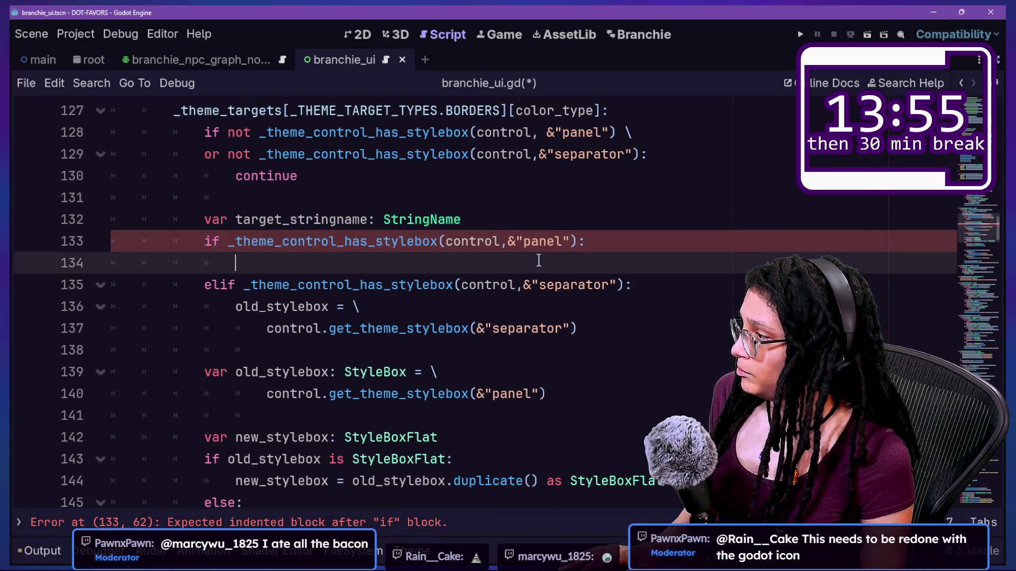
left_click(507, 241)
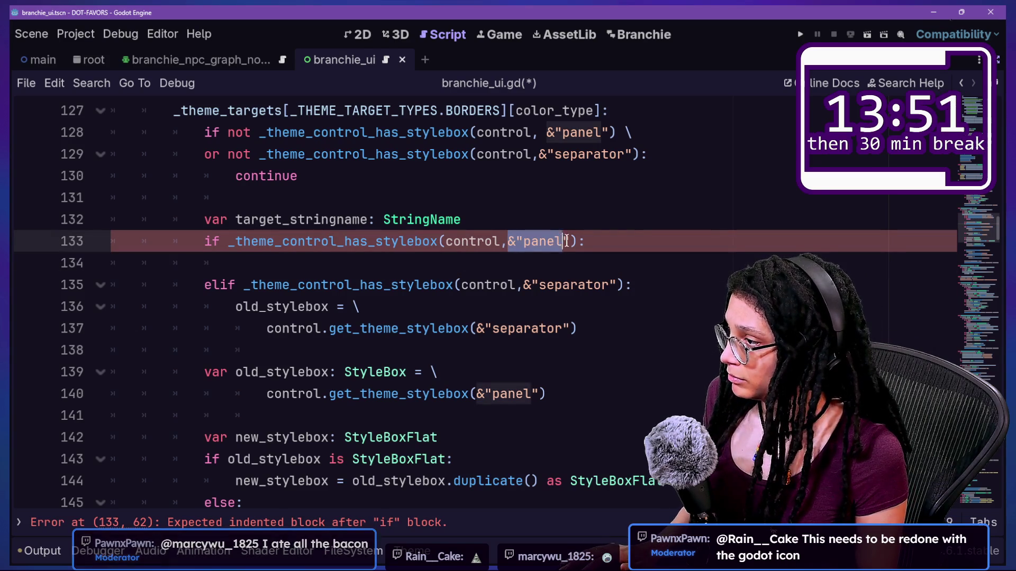
left_click(480, 263)
type("ta")
key("Return")
type("= &\"panel\"")
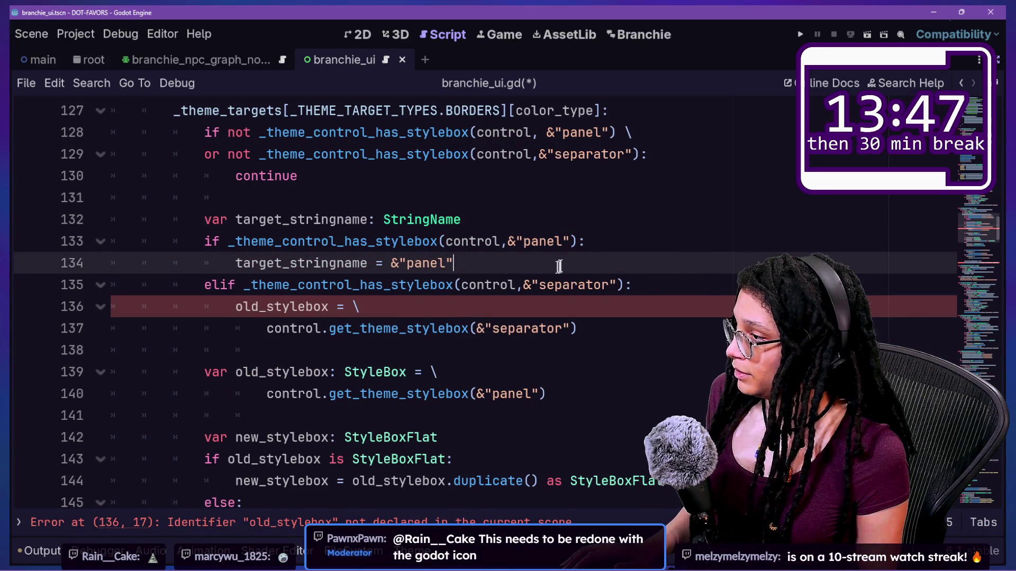
Replace the separator branch body with the copied assignment, changed to "separator"
left_click_drag(555, 267, 592, 247)
key("ctrl+c")
mouse_move(594, 323)
left_mouse_down()
mouse_move(601, 329)
mouse_move(631, 286)
left_mouse_up()
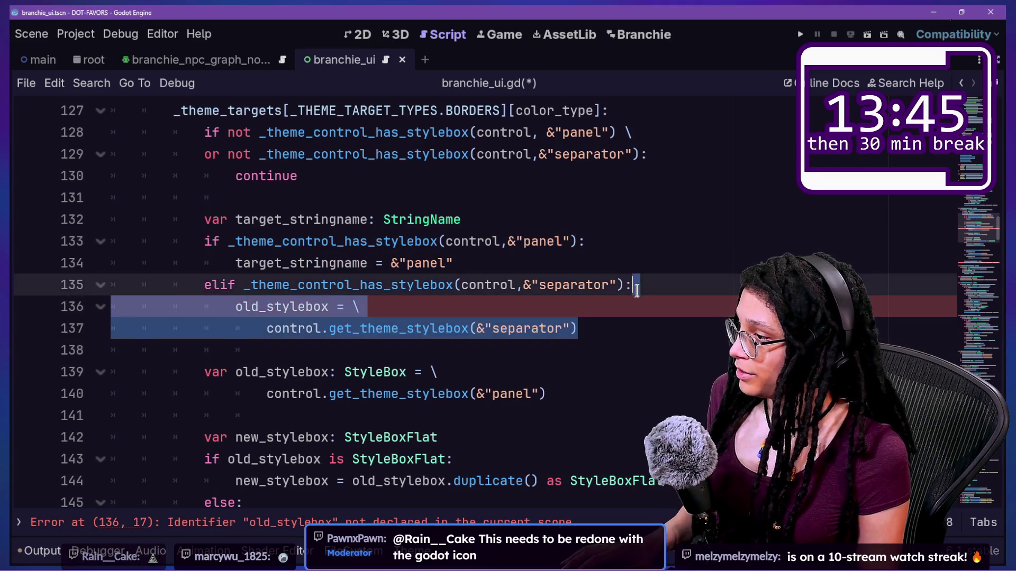
key("ctrl+v")
type("separator")
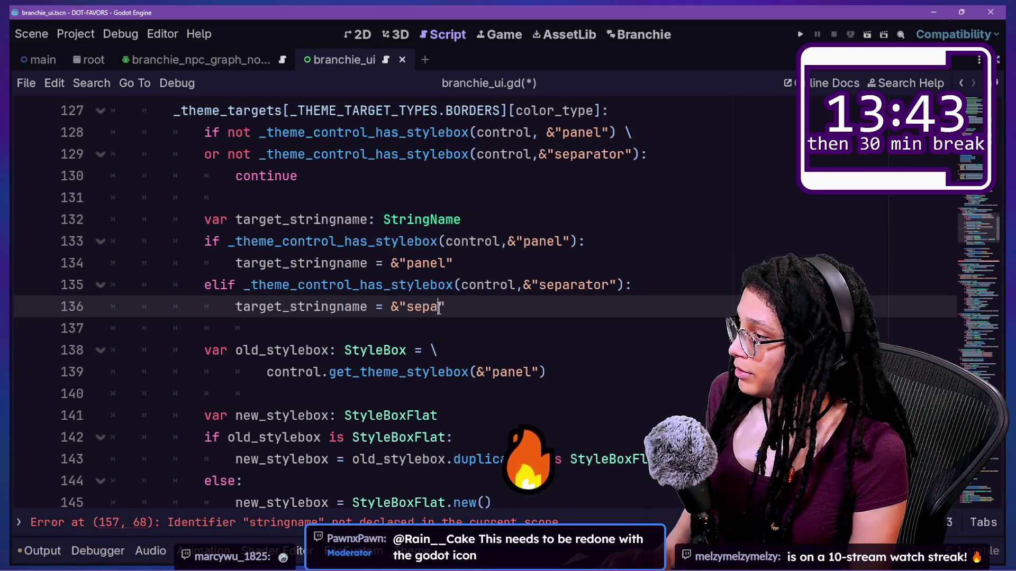
left_click(390, 239)
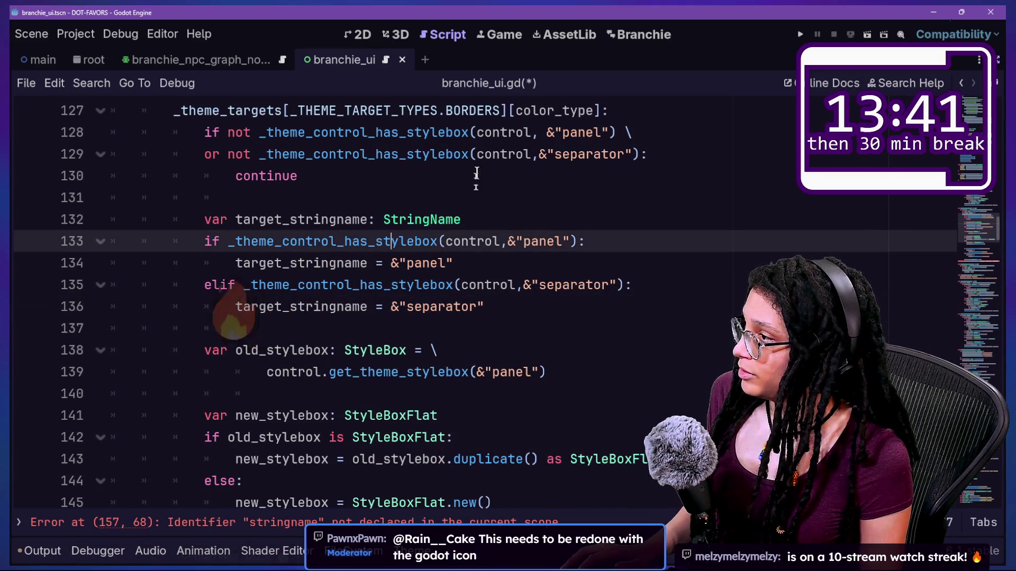
left_click_drag(476, 154, 460, 265)
left_click(659, 267)
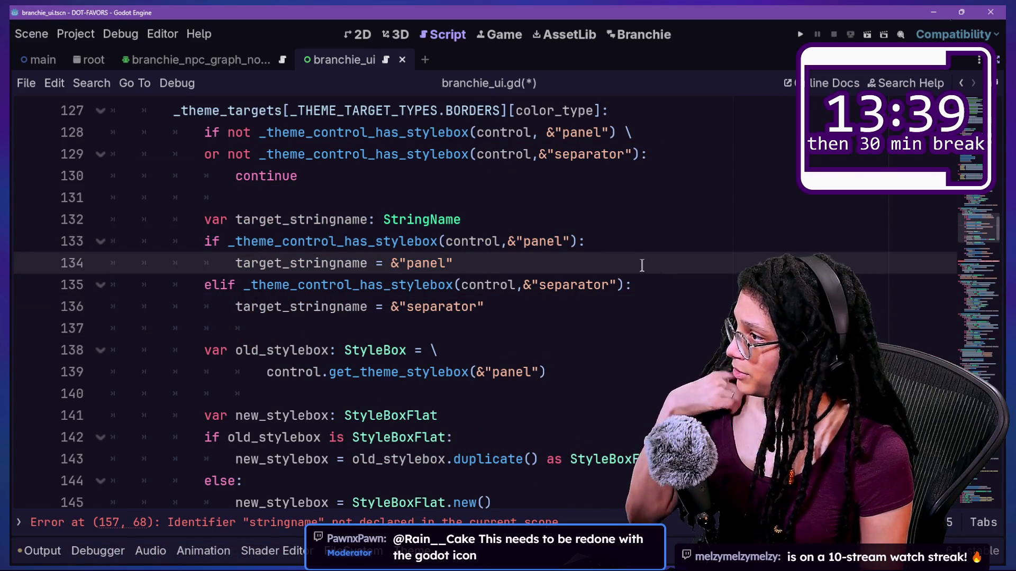
Pass target_stringname instead of "panel" to the get_theme_stylebox lookup
scroll(641, 265, "up", 15)
scroll(306, 376, "down", 6)
scroll(306, 377, "down", 4)
scroll(306, 376, "up", 2)
scroll(306, 376, "down", 1)
scroll(305, 376, "down", 5)
scroll(306, 376, "down", 1)
left_click(344, 349)
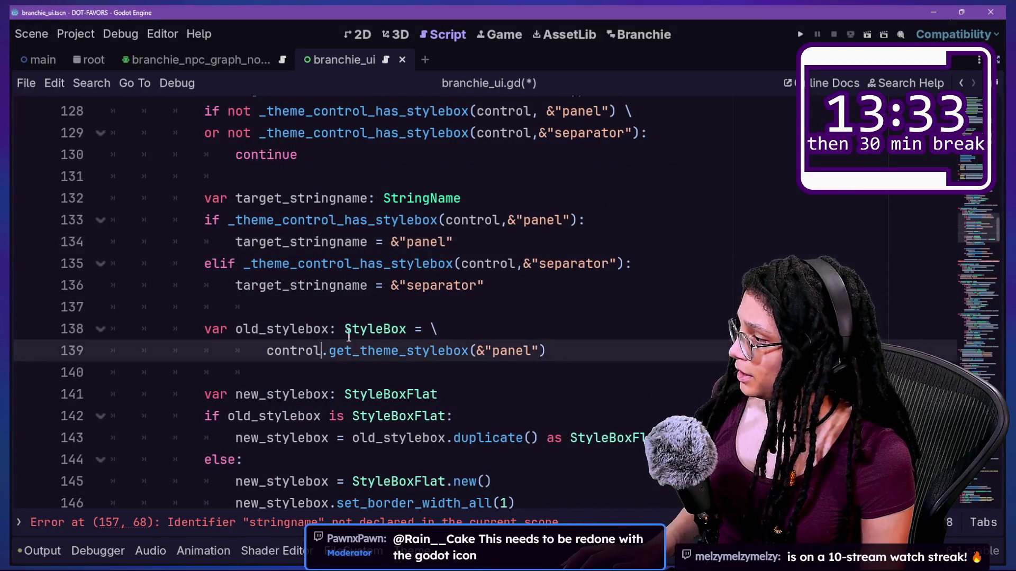
mouse_move(446, 346)
left_click(515, 351)
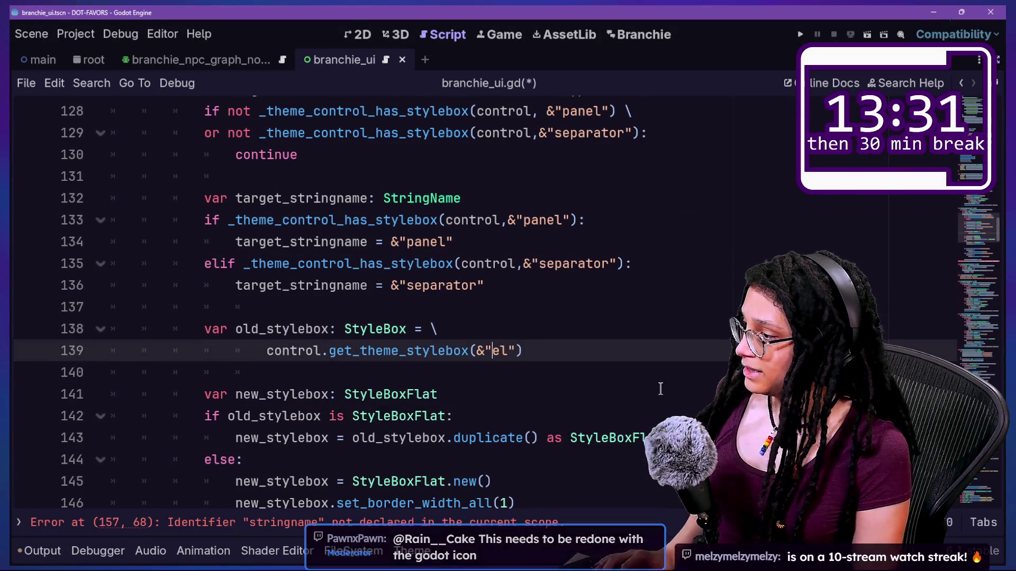
key("BackSpace")
key("Delete")
key("Delete")
key("Delete")
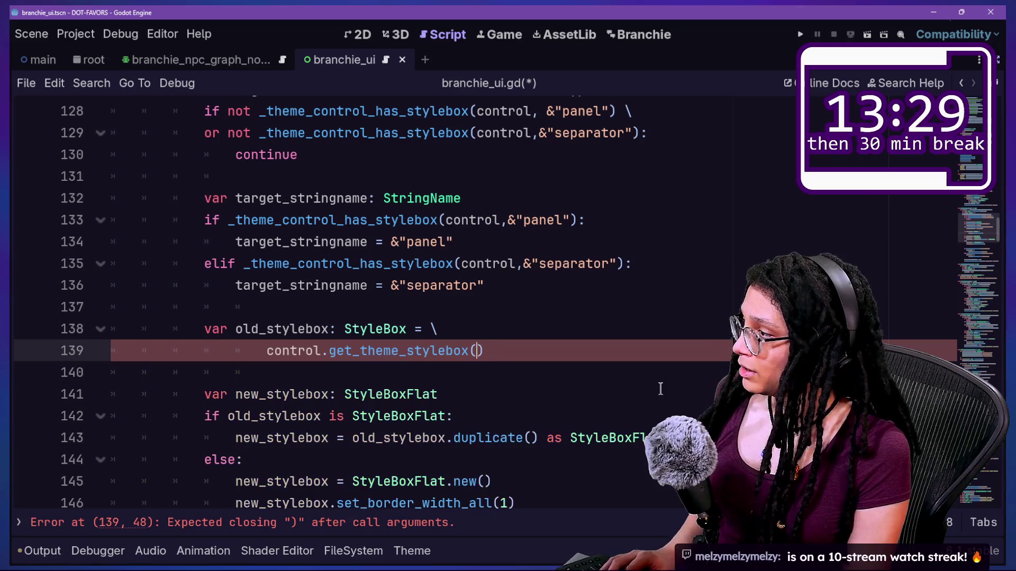
type("target")
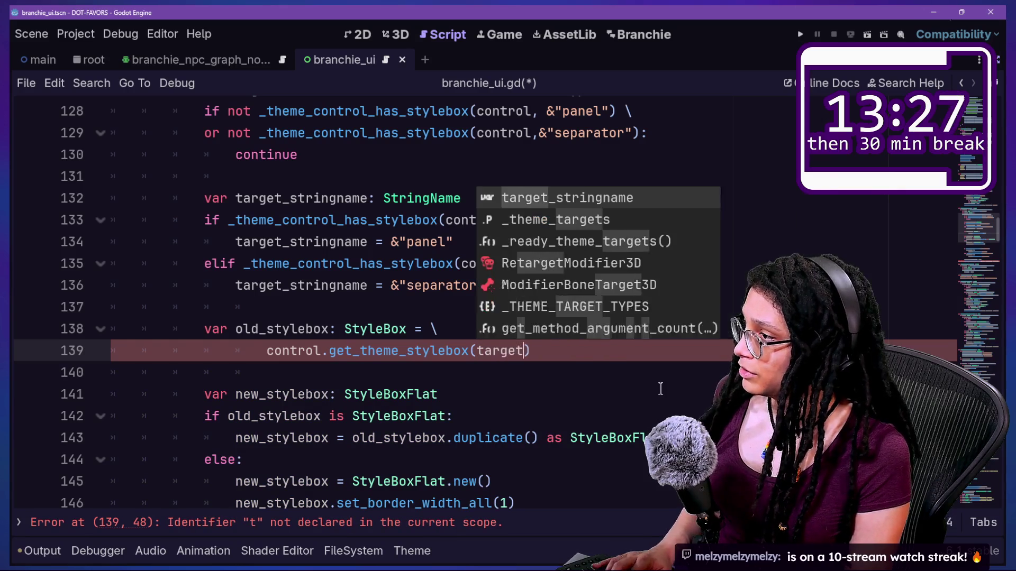
key("Return")
right_click(333, 335)
left_click(334, 336)
Delete the old if/elif stylebox block and use target_stringname in the replace call
scroll(314, 312, "down", 3)
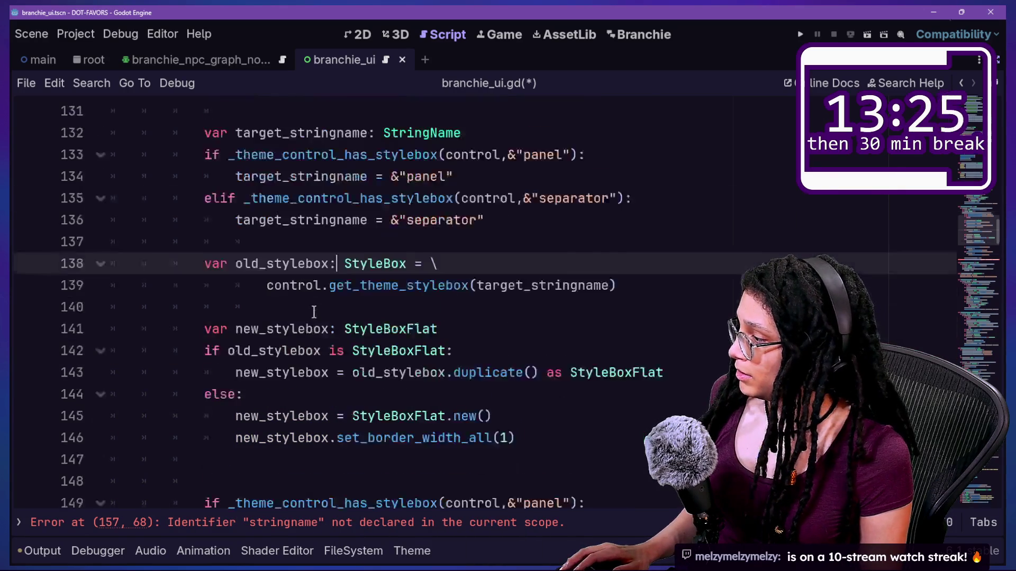
mouse_move(330, 355)
left_mouse_down()
mouse_move(578, 415)
mouse_move(545, 331)
mouse_move(544, 286)
left_mouse_up()
left_click(578, 415)
scroll(579, 411, "down", 1)
key("BackSpace")
key("BackSpace")
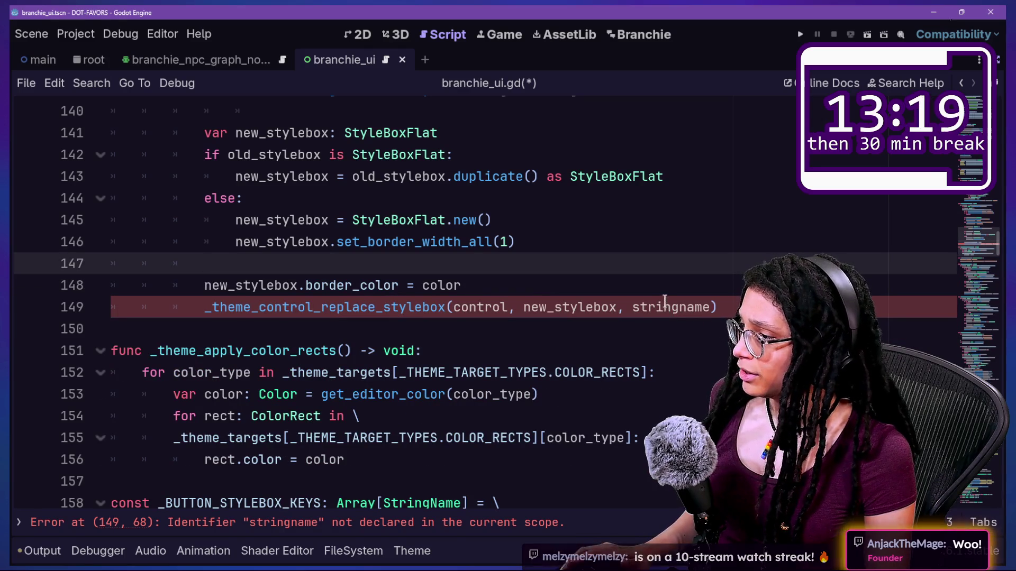
left_click(639, 306)
type("target_")
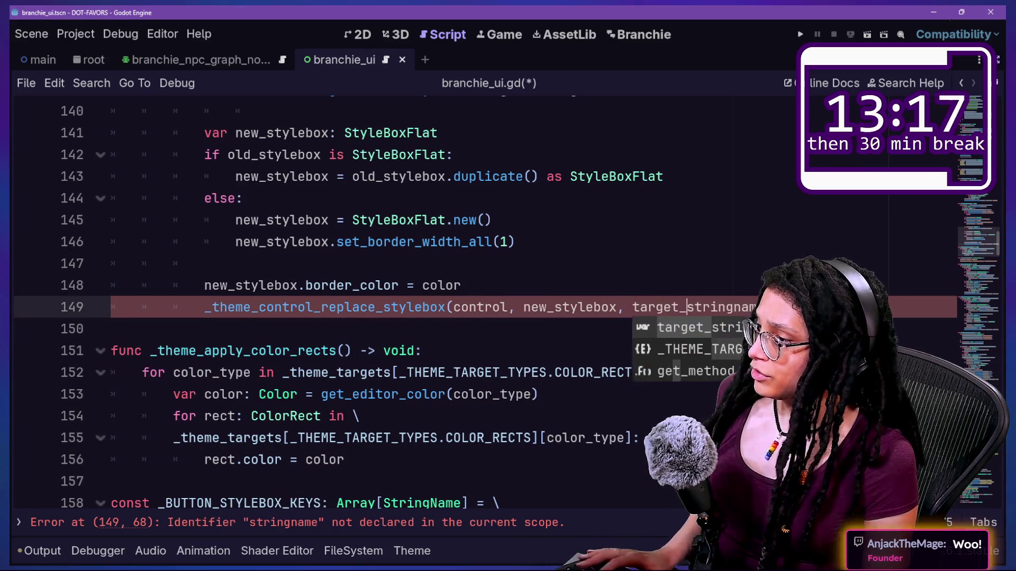
scroll(476, 307, "up", 1)
left_click(462, 306)
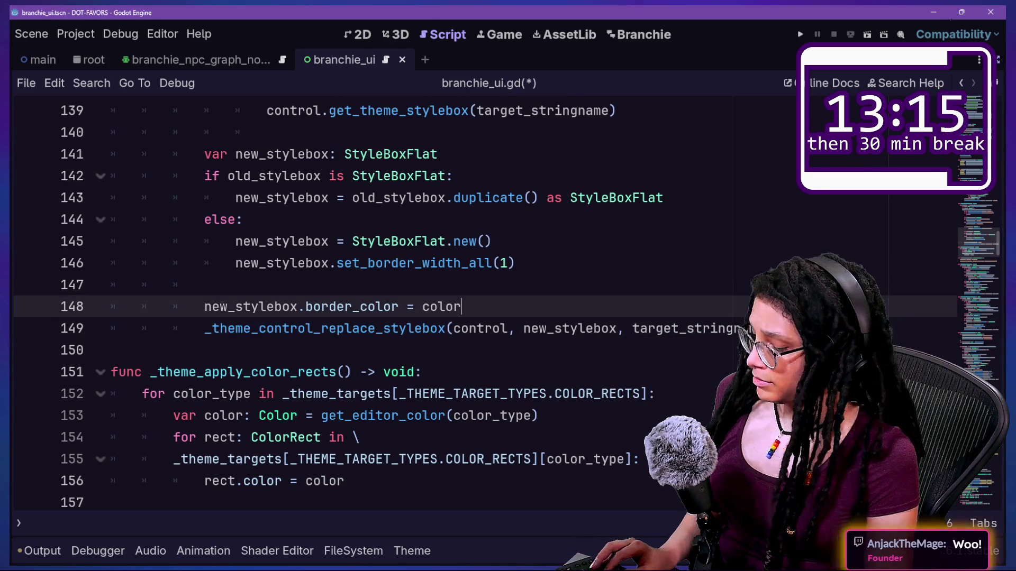
Shrink the code text, save branchie_ui.gd, and switch to branchie_npc-graph-node.gd
key("ctrl+minus")
key("ctrl+minus")
scroll(370, 301, "up", 5)
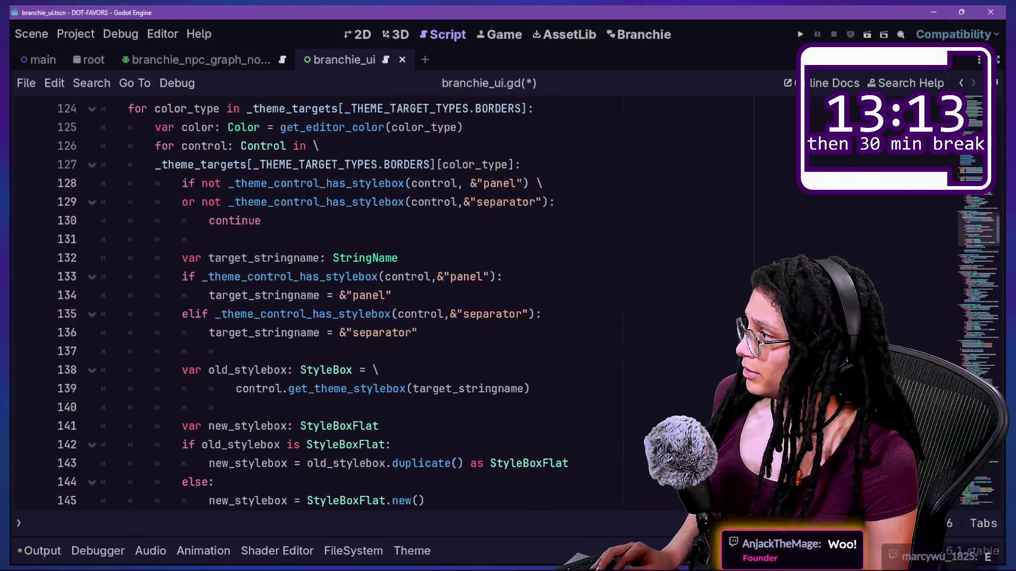
key("ctrl+s")
left_click_drag(182, 183, 273, 220)
left_click(217, 352)
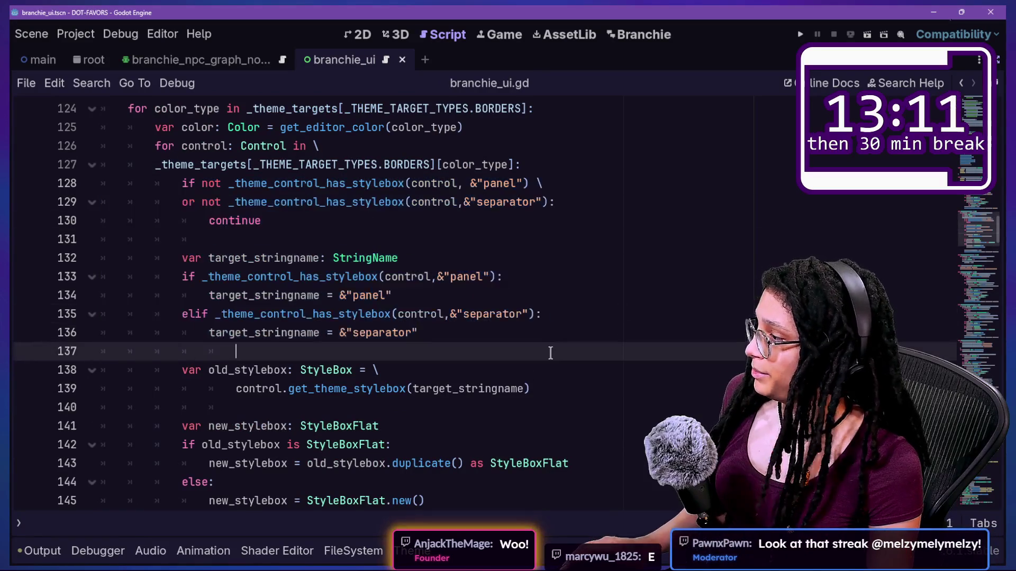
scroll(550, 353, "down", 1)
left_click_drag(181, 313, 529, 332)
left_click(569, 446)
scroll(565, 408, "down", 1)
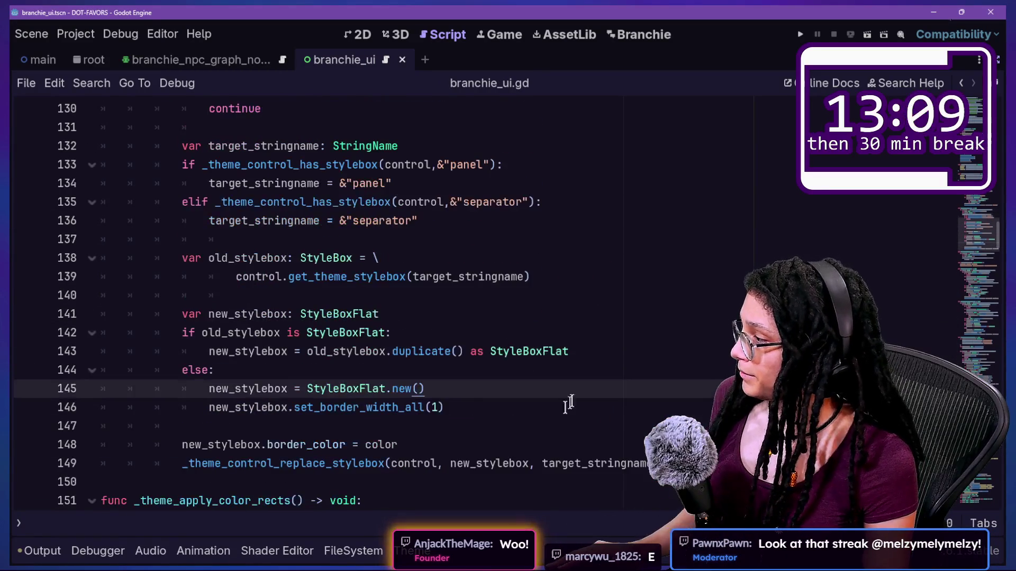
key("alt+Left")
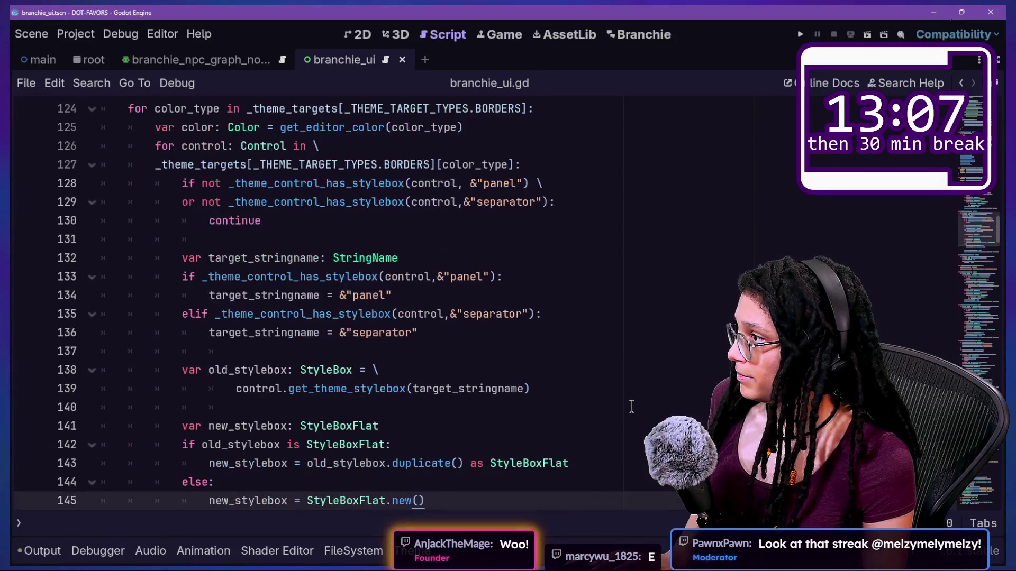
key("alt+Left")
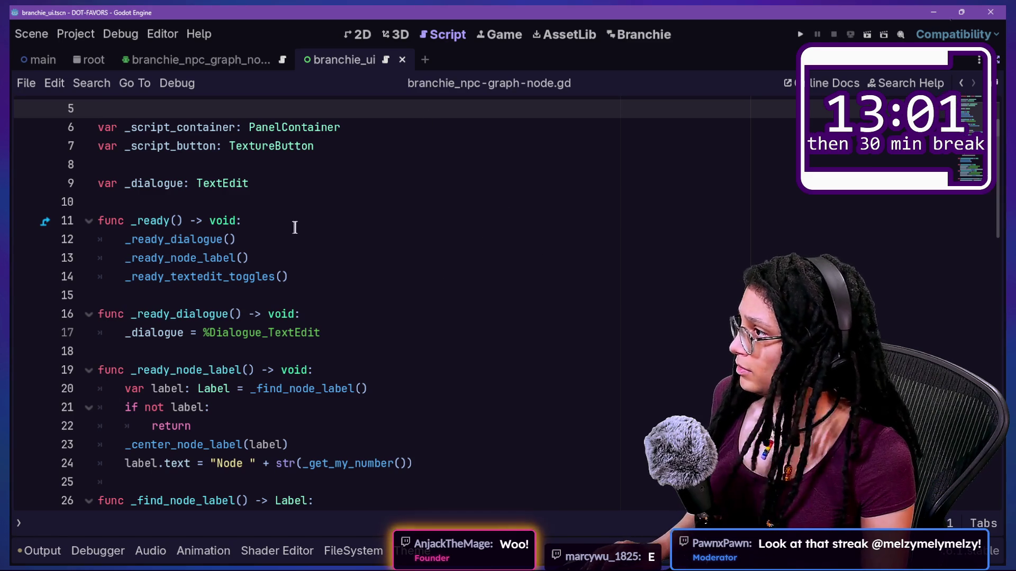
Disable and re-enable the Branchie plugin, then restore the scene tree and Inspector docks
key("alt+Tab")
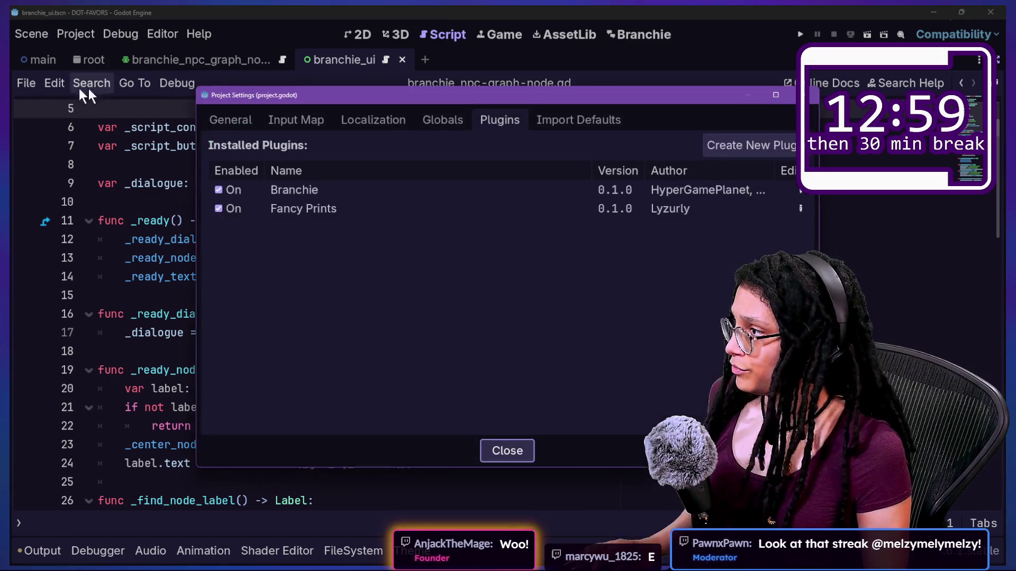
left_click(230, 191)
left_click(230, 191)
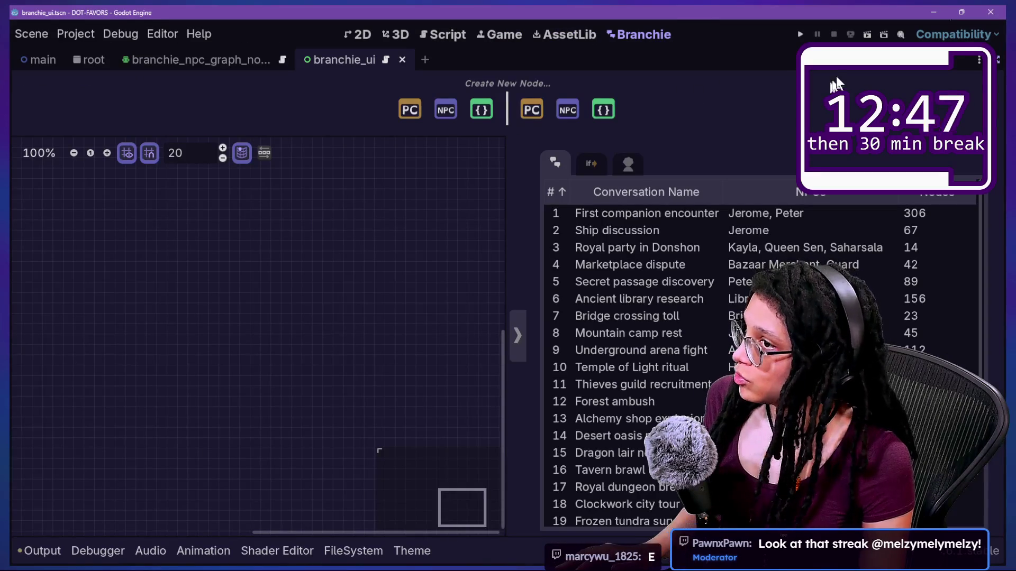
left_click(996, 69)
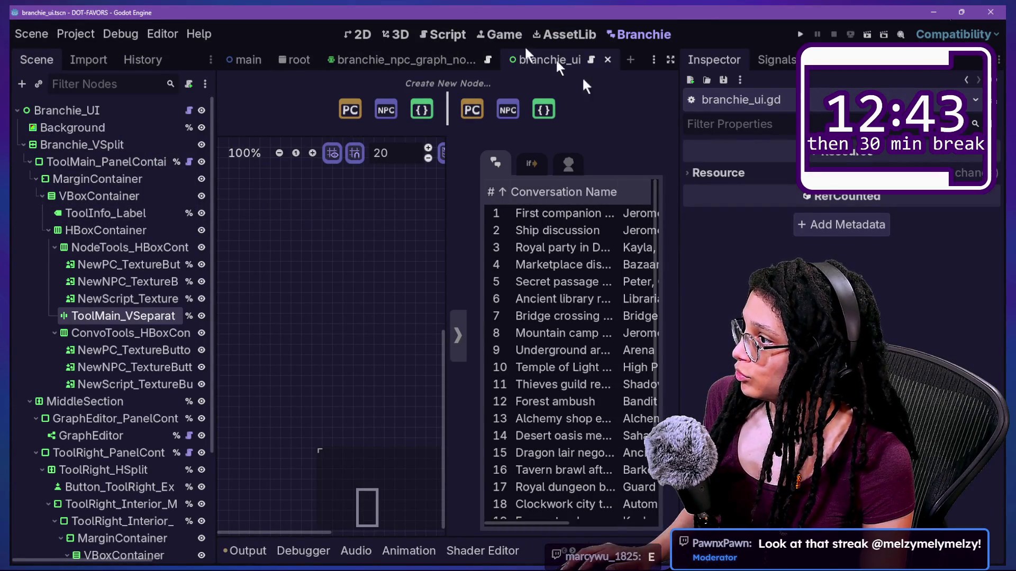
Select ToolMain_VSeparator to view its StyleBoxFlat Separator style override
left_click(144, 319)
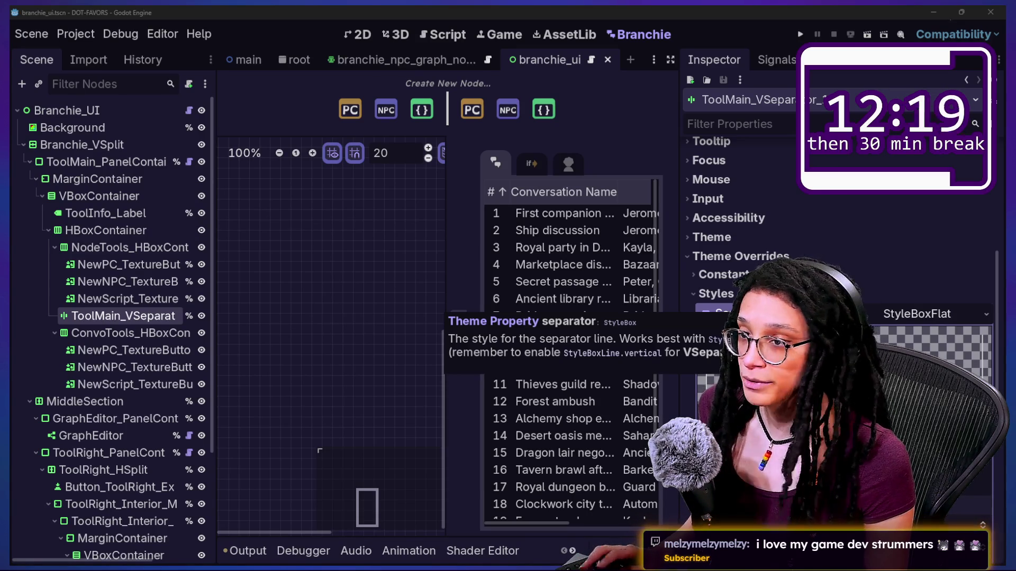
key("alt+Tab")
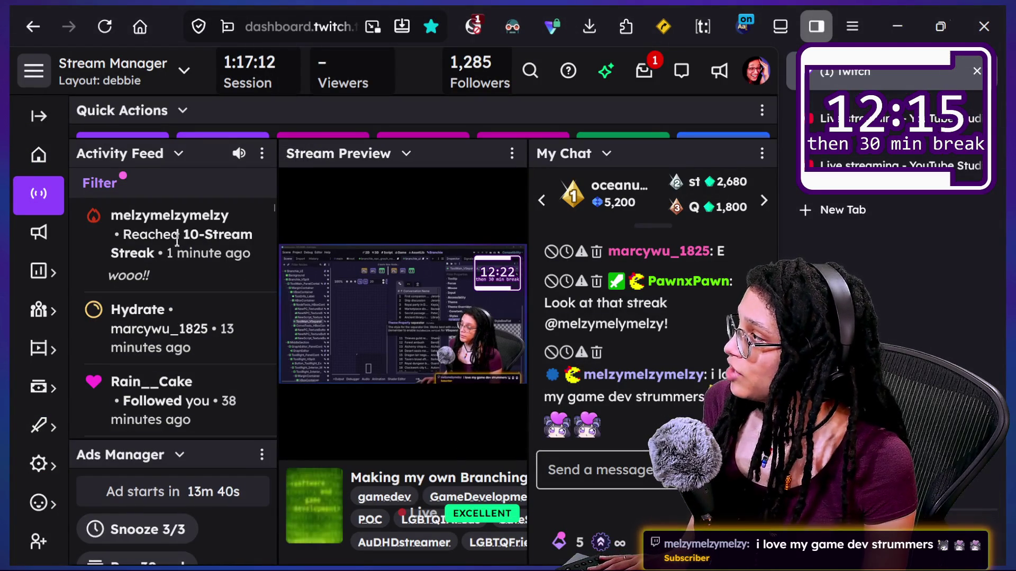
Return from the Twitch Stream Manager to the Godot editor
key("alt+Tab")
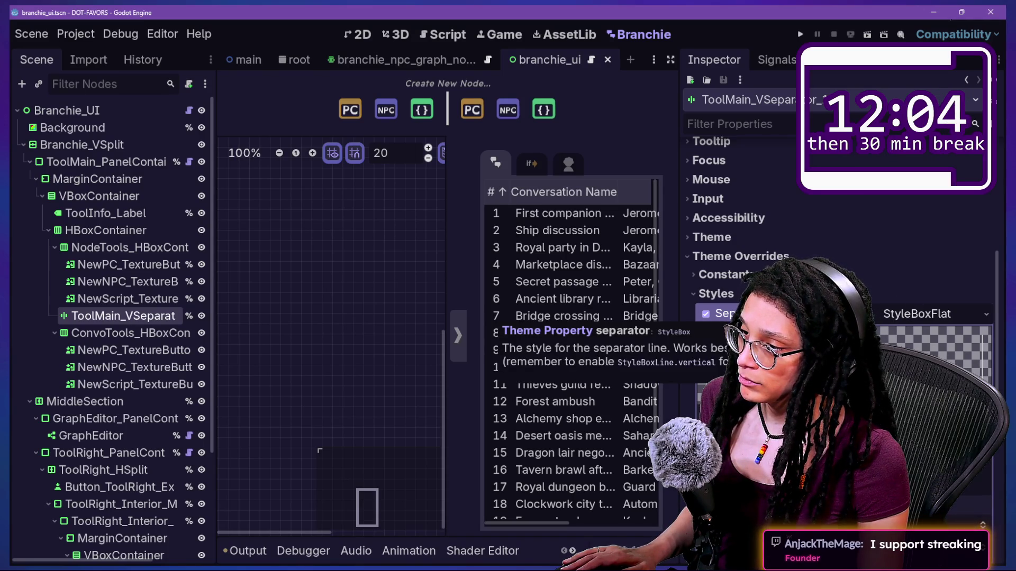
Turn off the separator's Separator style override, save, and check the project plugin settings
left_click(706, 314)
key("ctrl+s")
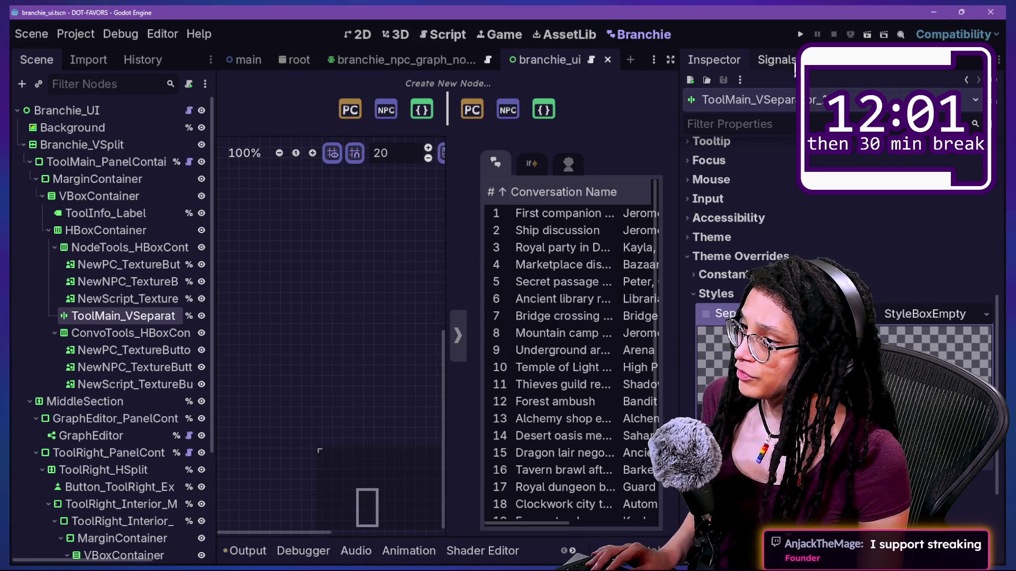
key("ctrl+alt+p")
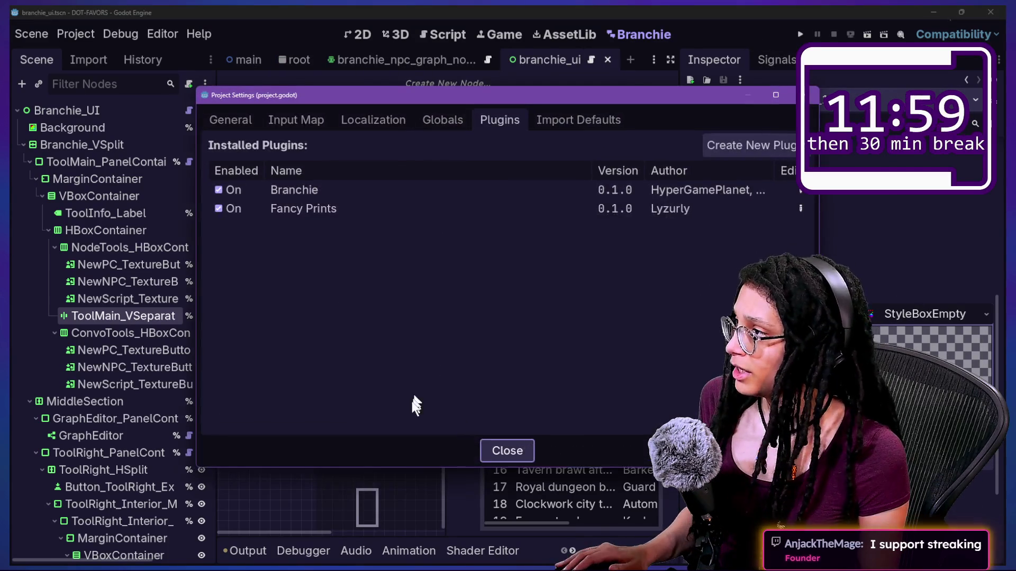
key("Escape")
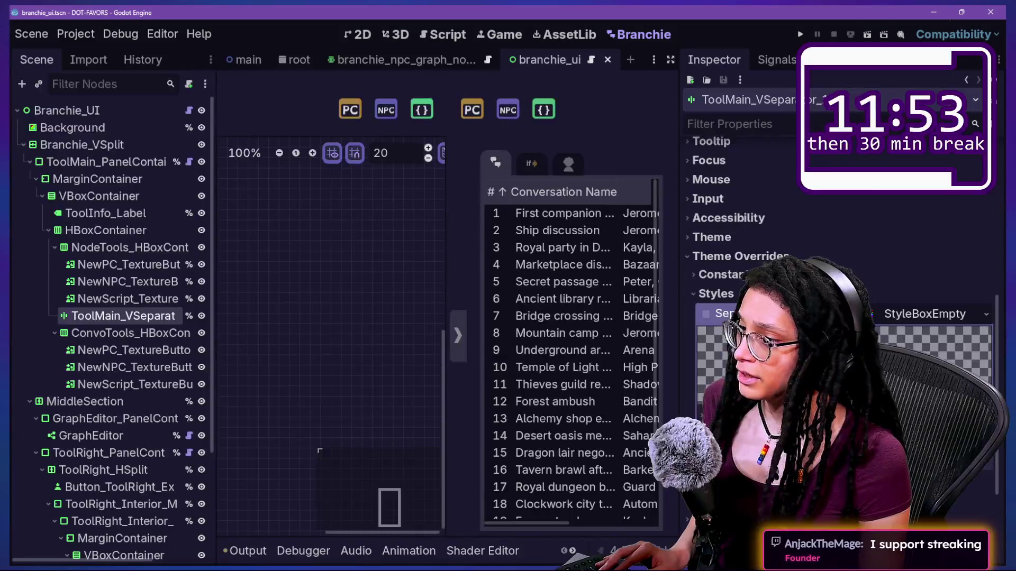
Restore the separator's StyleBoxFlat override, save the branchie_ui scene, and expand its settings
key("ctrl+z")
key("ctrl+s")
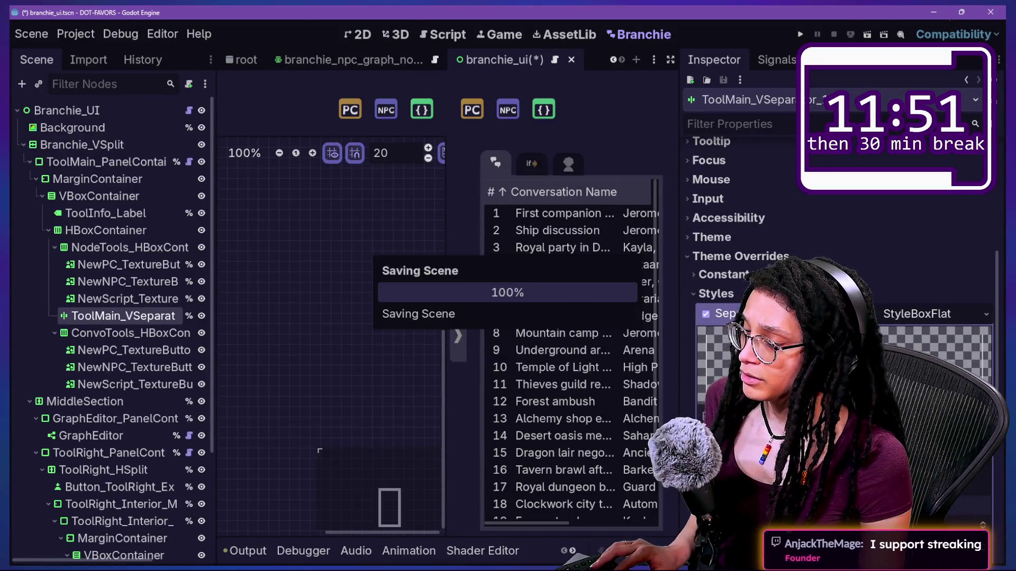
left_click(916, 314)
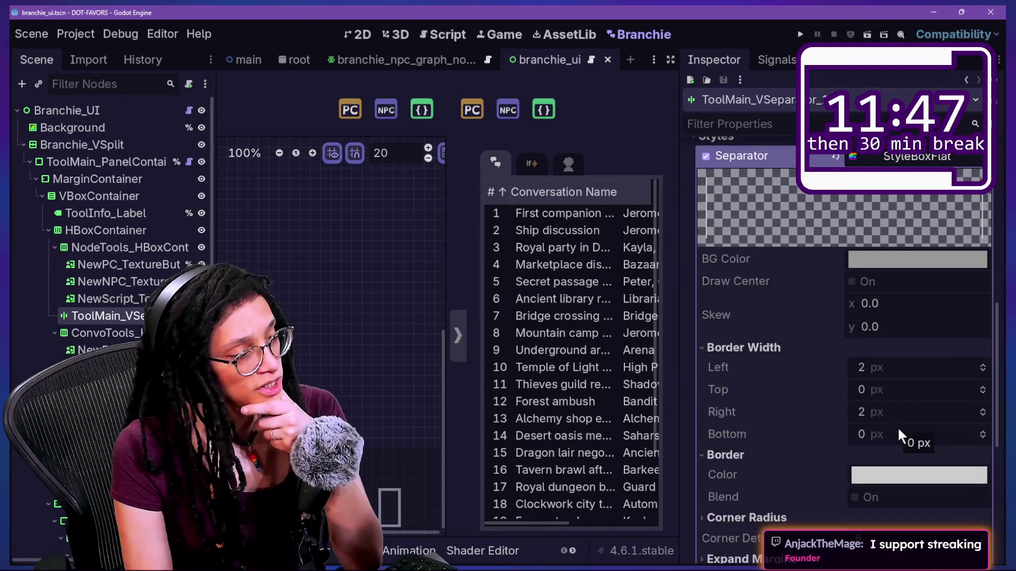
Scroll the Inspector to review the separator StyleBoxFlat's border widths
scroll(874, 410, "down", 4)
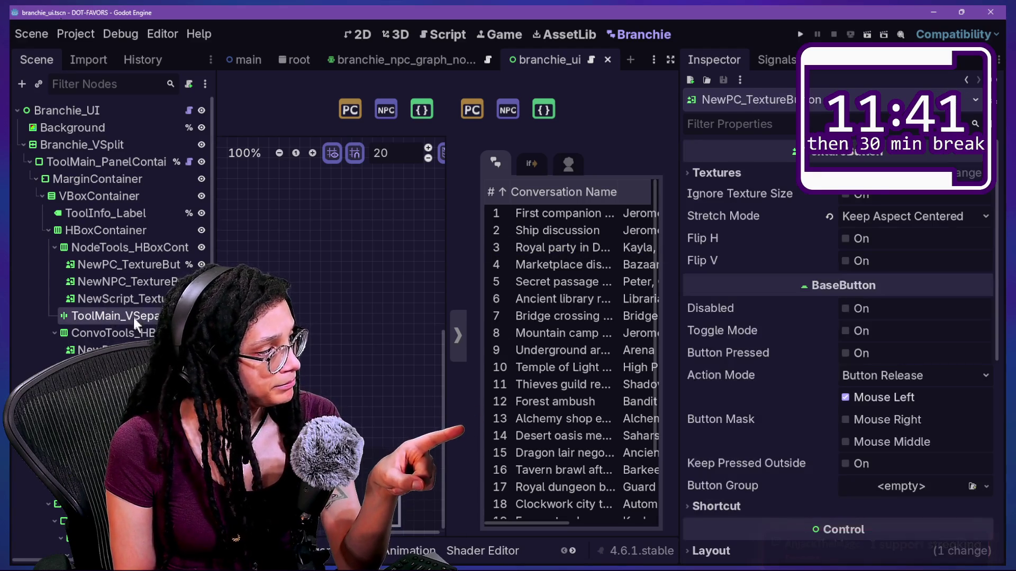
scroll(844, 316, "up", 6)
scroll(845, 318, "up", 15)
scroll(844, 320, "down", 15)
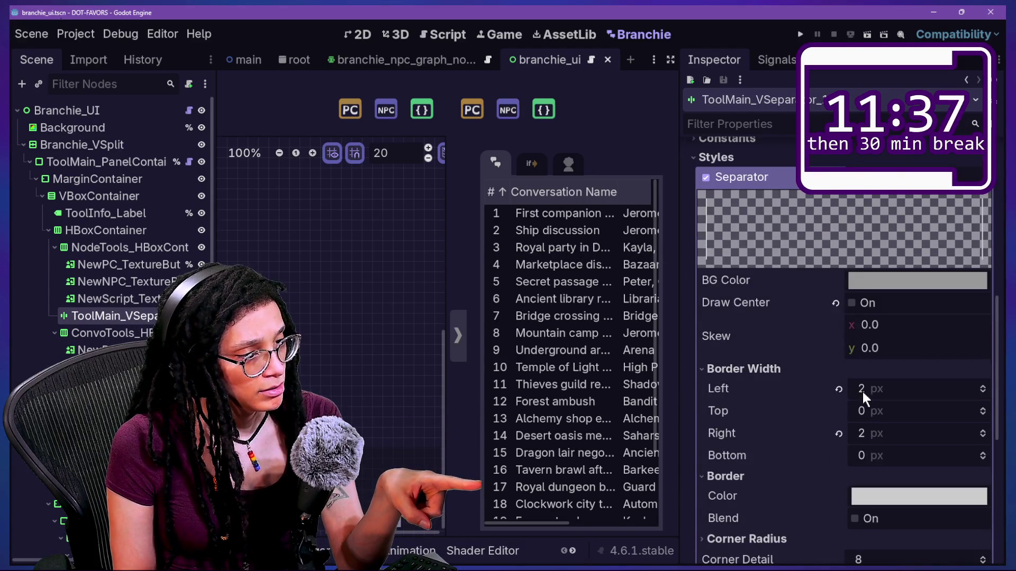
scroll(852, 411, "down", 4)
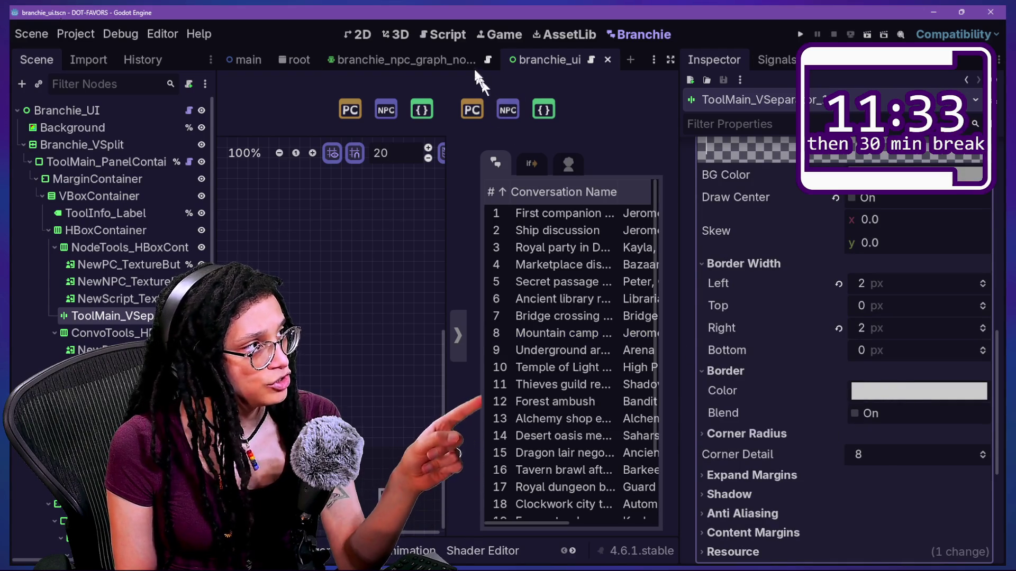
Switch to the Script workspace and start a text search in the open script
left_click(458, 34)
left_click(449, 333)
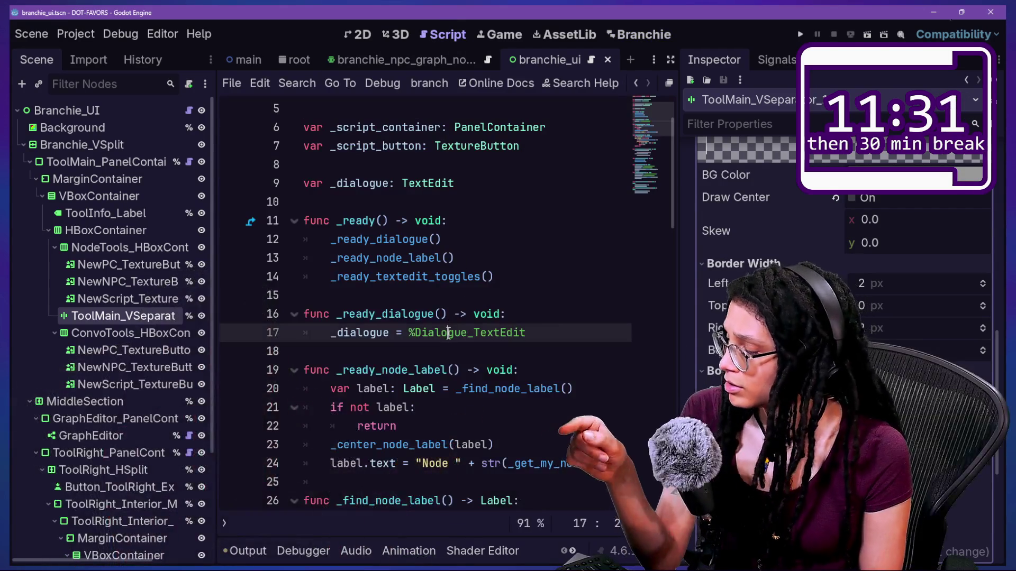
key("ctrl+f")
Search the script for 'border', then quick-open branchie_ui.gd by typing 'branche_ui'
type("border")
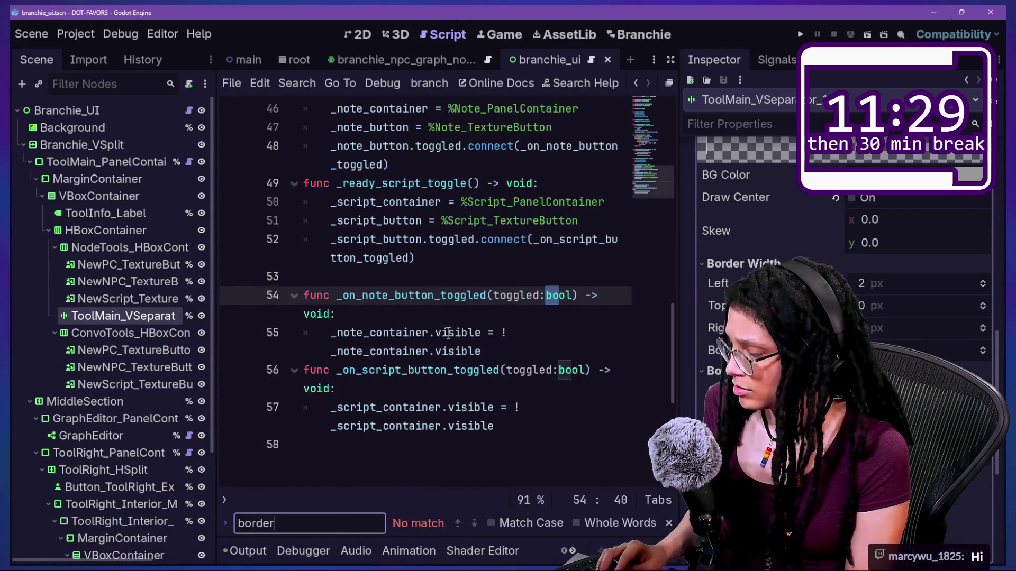
key("shift+alt+o")
type("ui")
key("BackSpace")
key("BackSpace")
type("branche_ui")
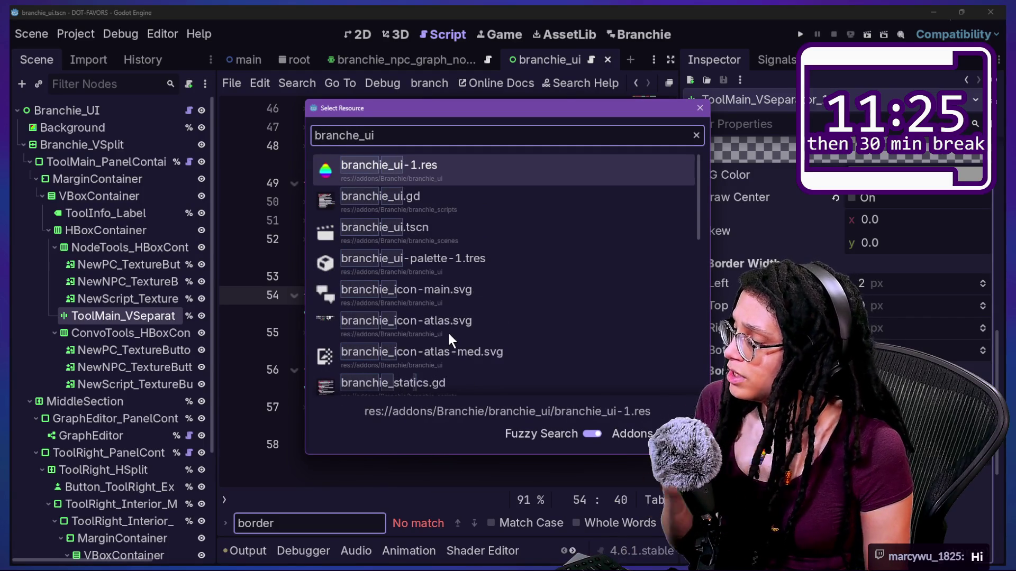
key("Down")
key("Return")
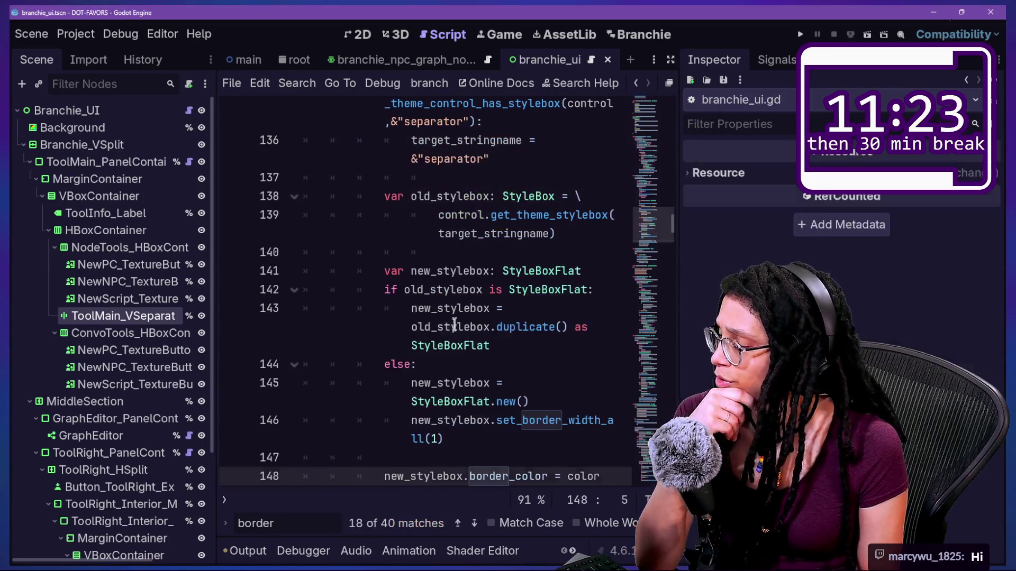
Hide the side panels and show the stylebox duplicate code around line 143
left_click(449, 332)
key("ctrl+shift+F11")
scroll(425, 326, "up", 2)
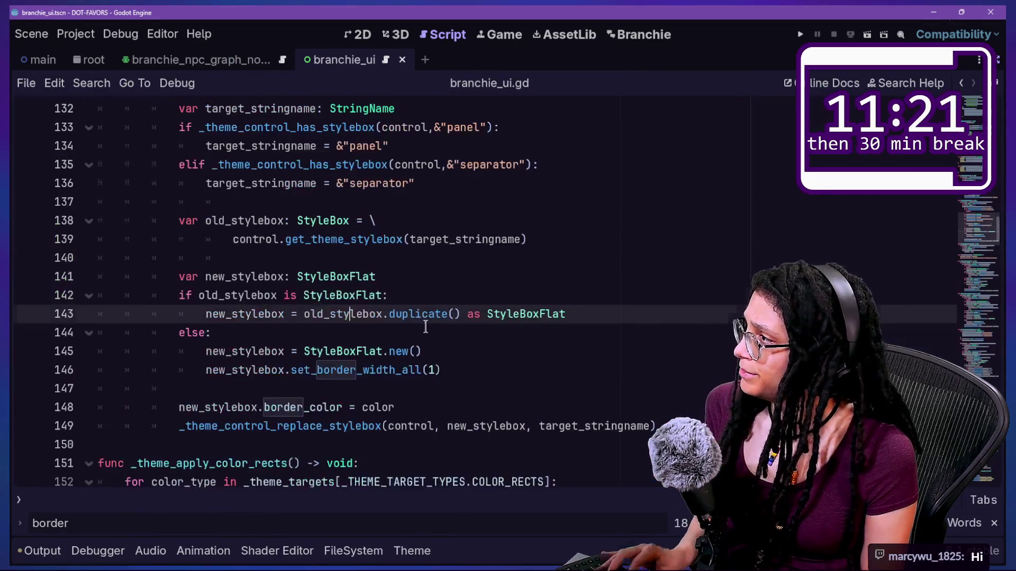
scroll(425, 327, "up", 1)
scroll(425, 327, "down", 3)
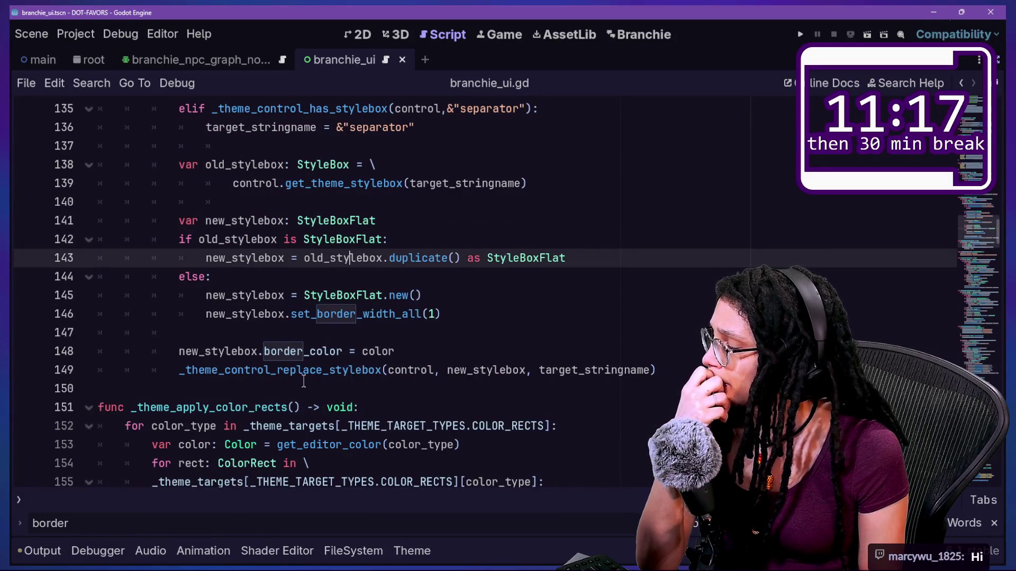
Add and remove a blank line after the border_color line 148, then go to line 136
left_click(254, 351)
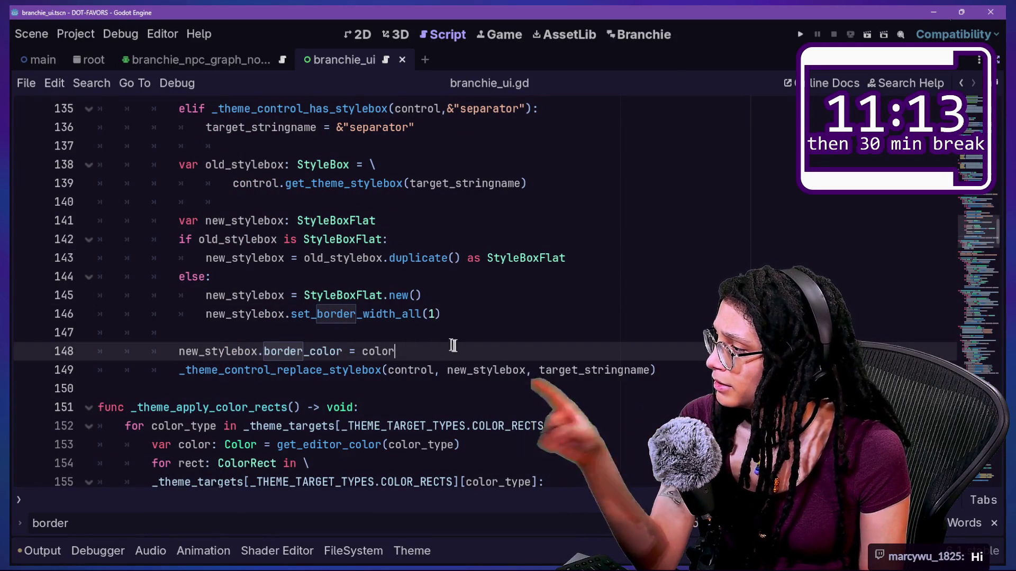
key("Return")
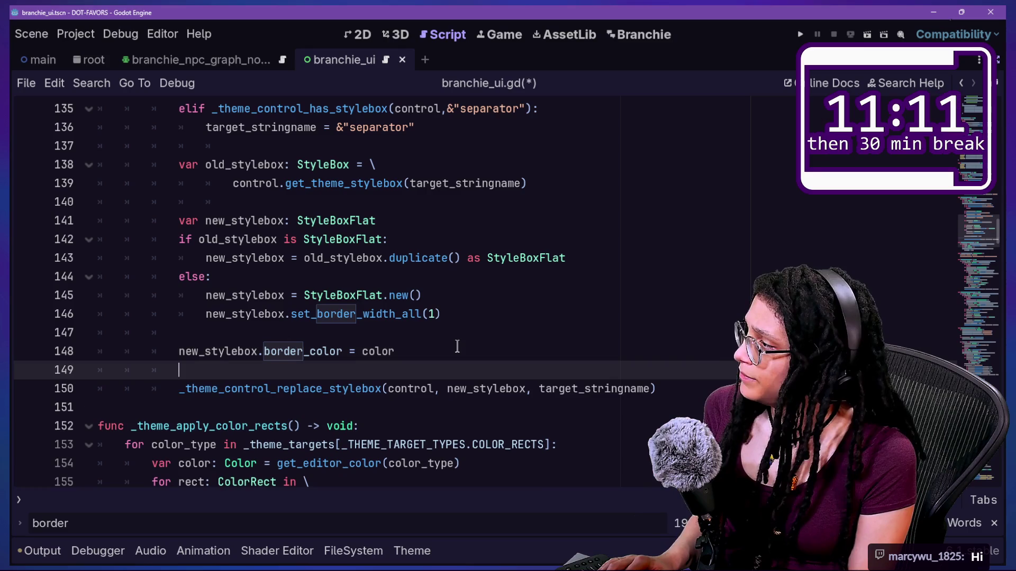
key("BackSpace")
scroll(457, 347, "up", 1)
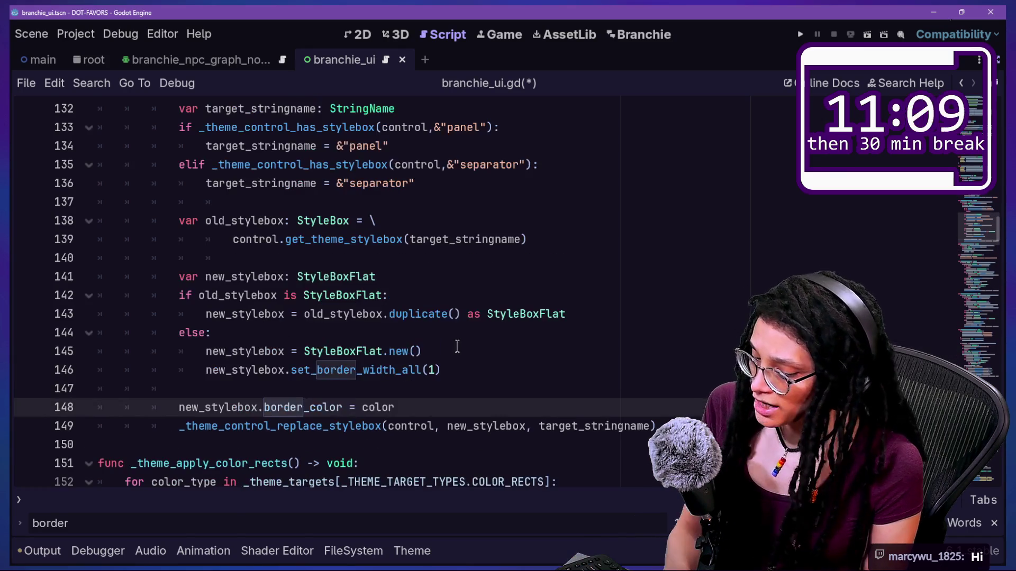
scroll(458, 346, "up", 1)
left_click(493, 236)
Add a debug print p("FOU") after line 136 and save the script
key("Return")
type("p")
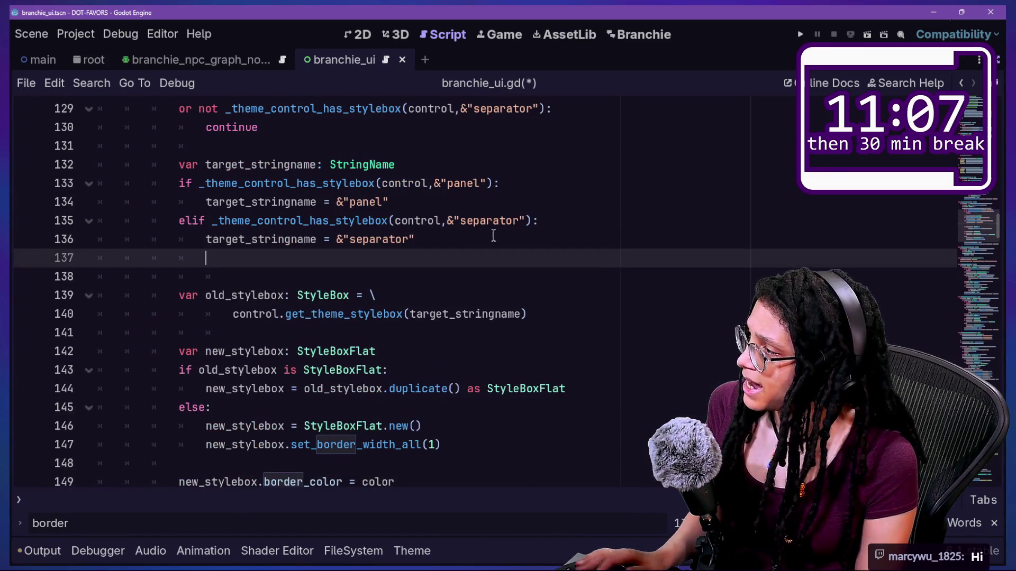
type("rint(\"FOU")
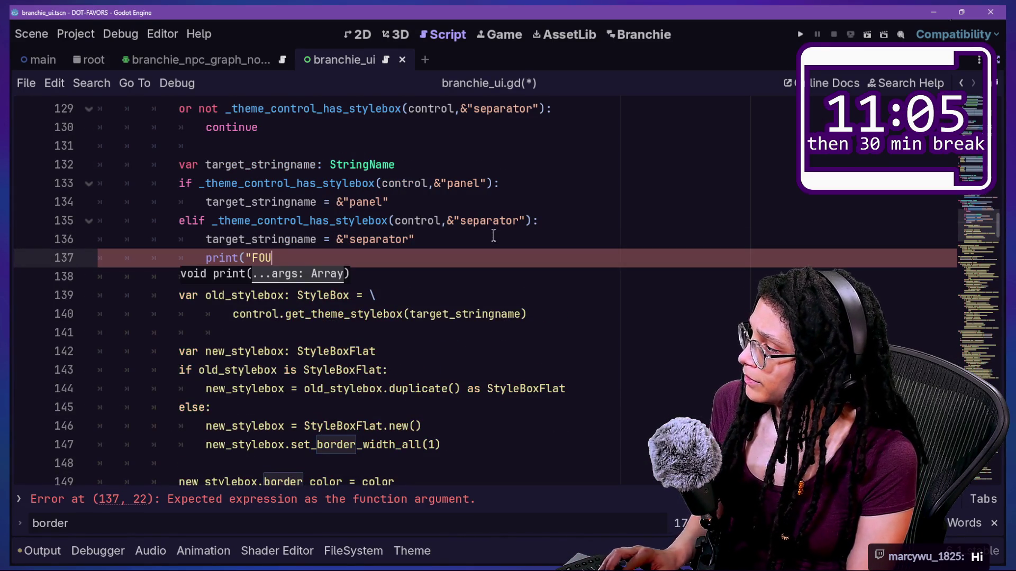
type("\")")
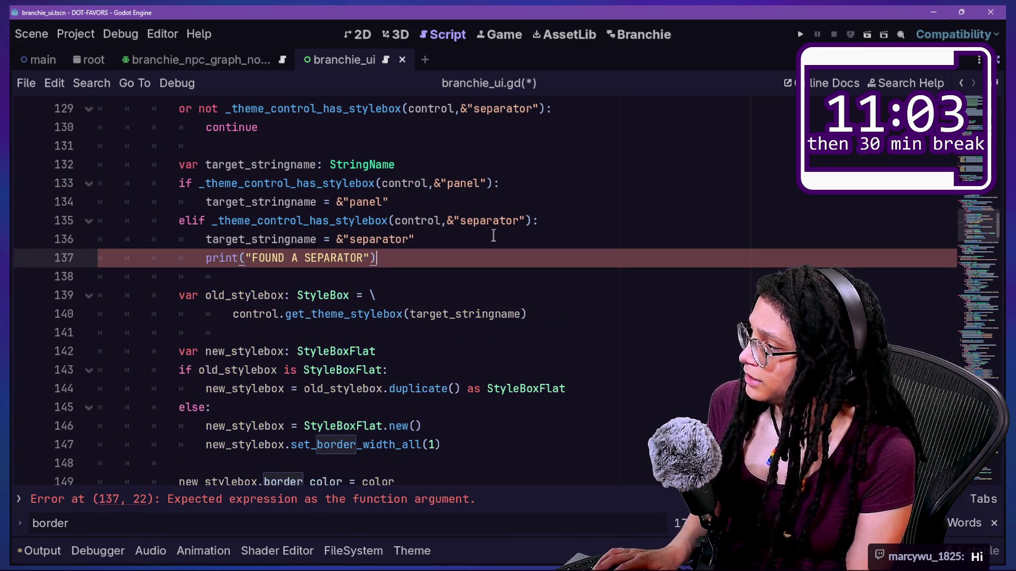
key("ctrl+s")
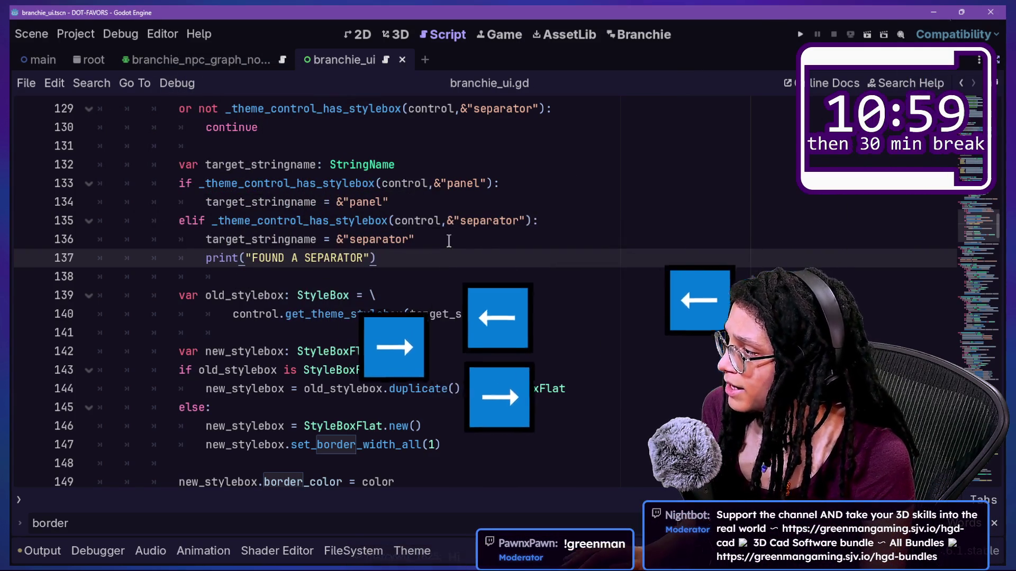
Restore the side docks and disable then re-enable the Branchie plugin in Project Settings
key("ctrl+shift+F11")
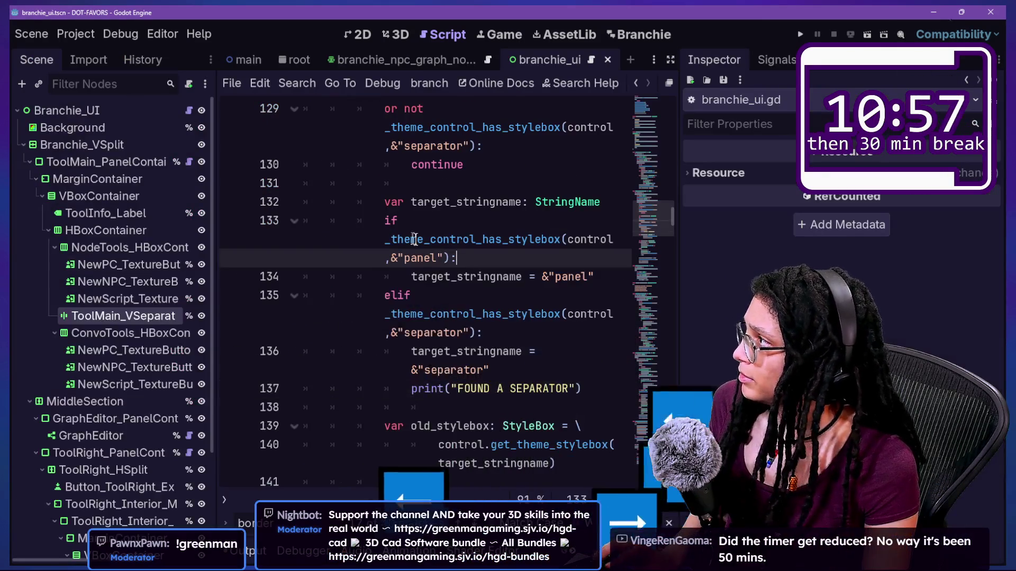
left_click(76, 34)
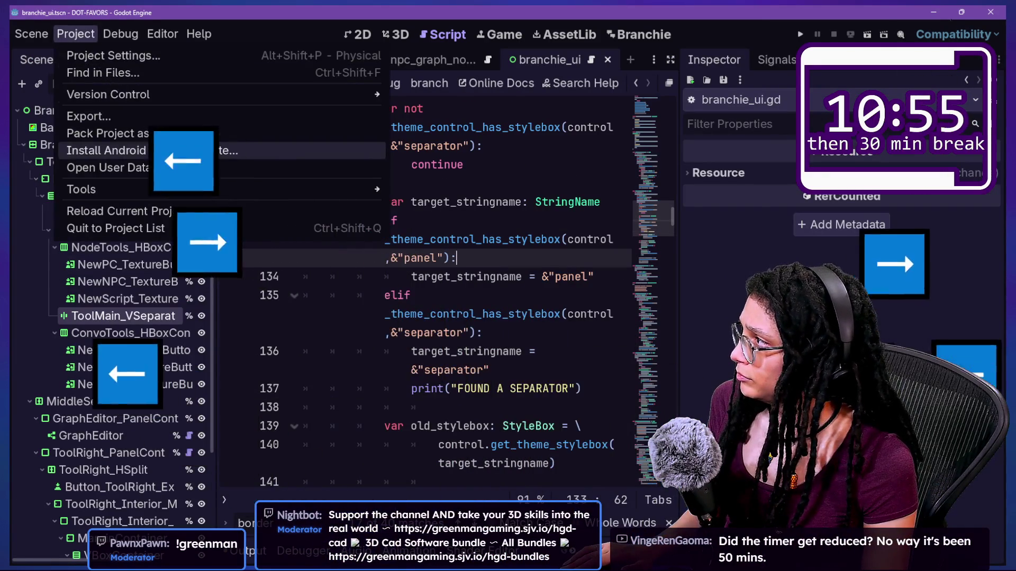
key("Escape")
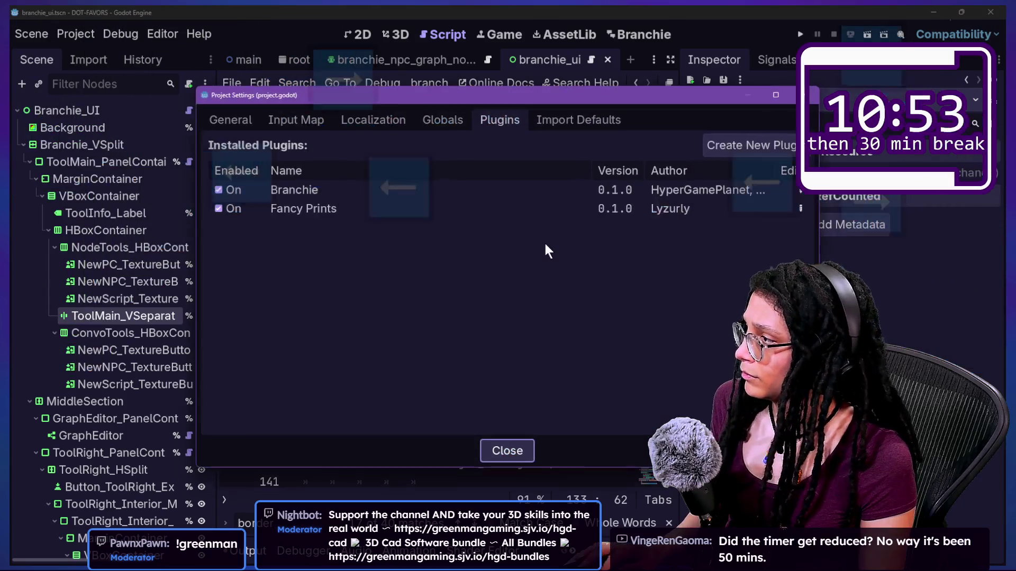
left_click(217, 189)
left_click(218, 189)
key("Escape")
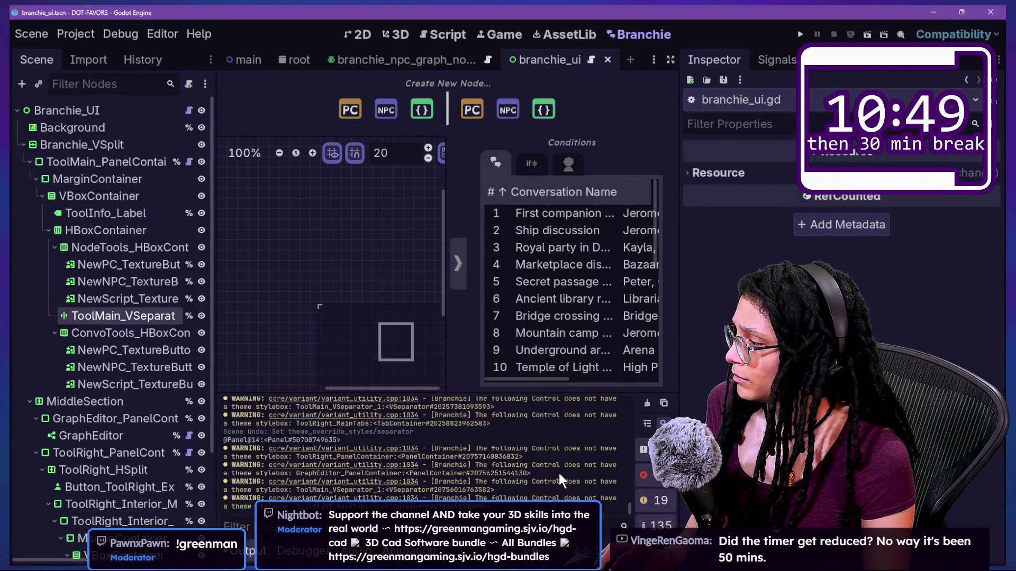
Clear the Output log and toggle the Branchie plugin off and on again
scroll(558, 474, "up", 5)
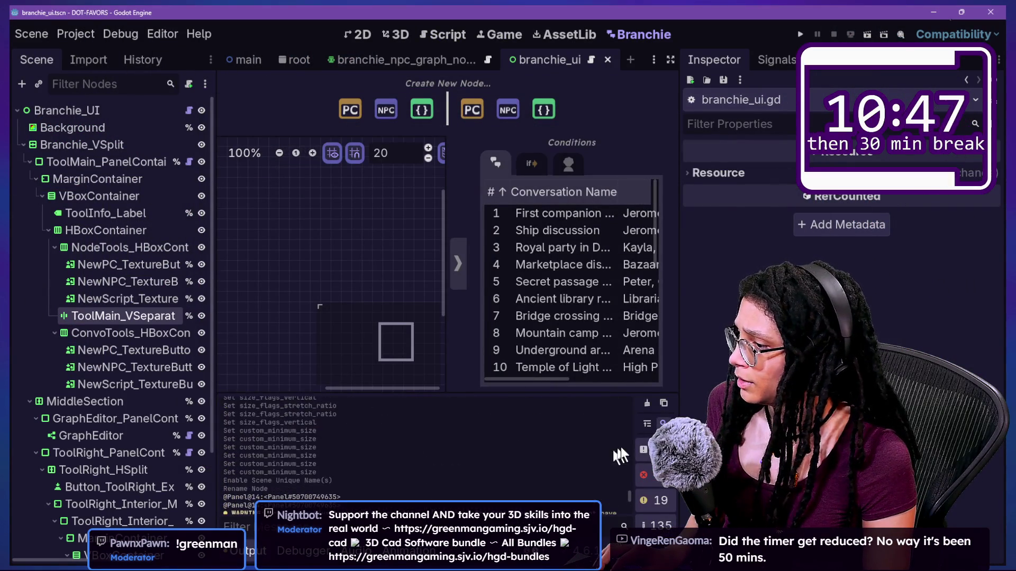
left_click(646, 403)
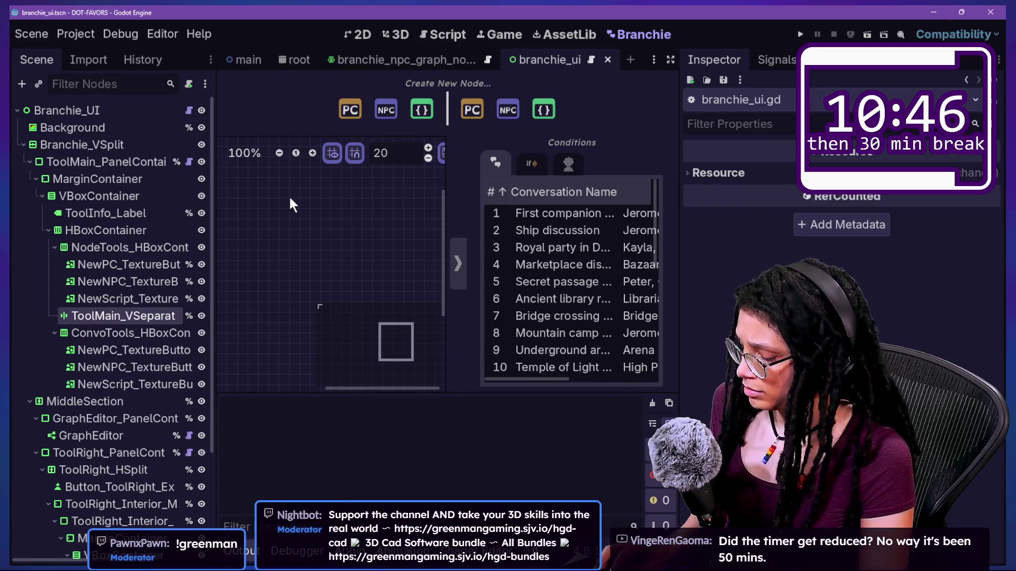
double_click(218, 189)
key("Escape")
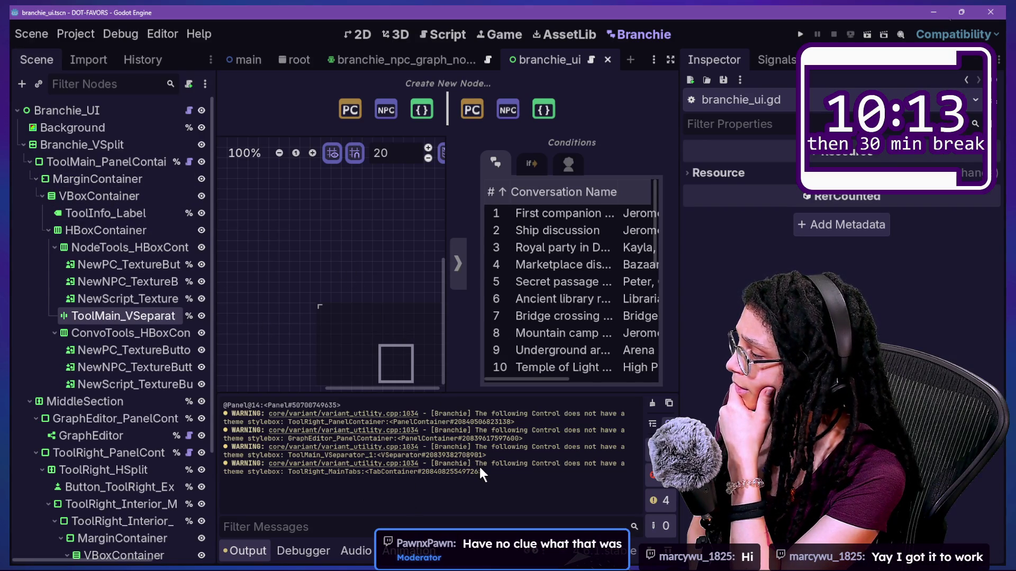
Switch to the script editor and search the script for 'does not'
left_click(449, 39)
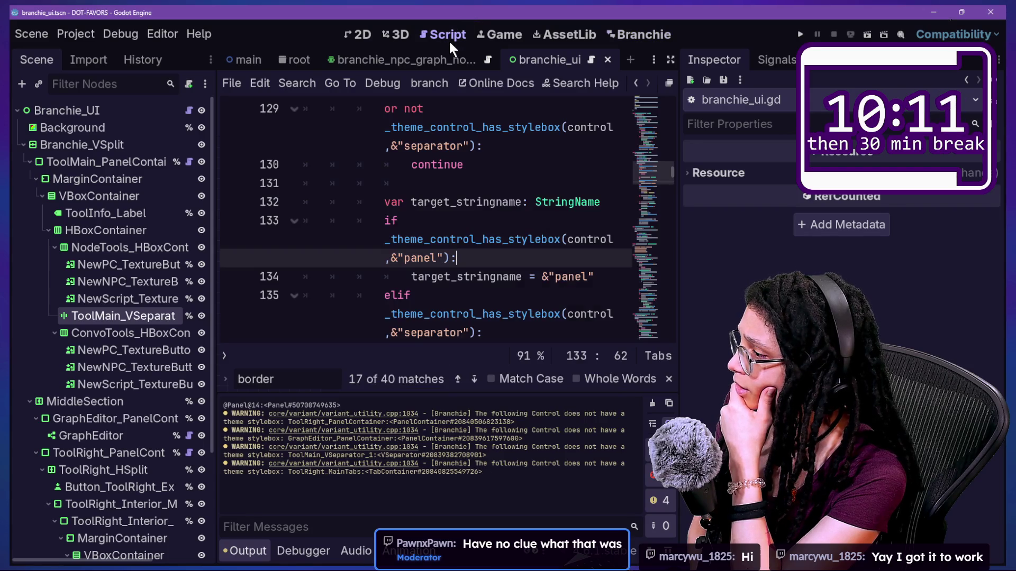
key("Return")
left_click(526, 275)
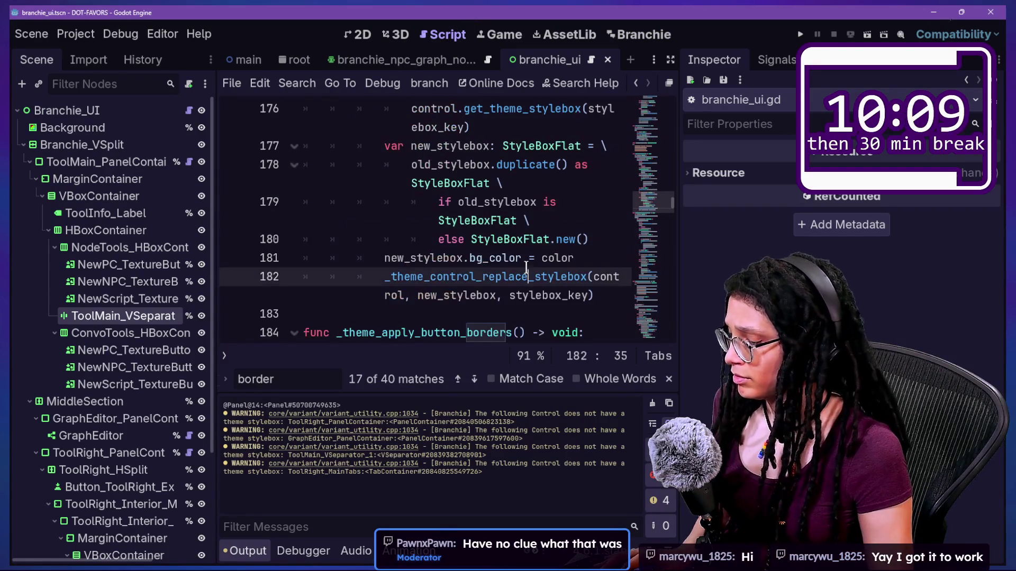
key("ctrl+f")
type("does not")
Step through lines 283–287 of the stylebox check that emits the warning
left_click(492, 233)
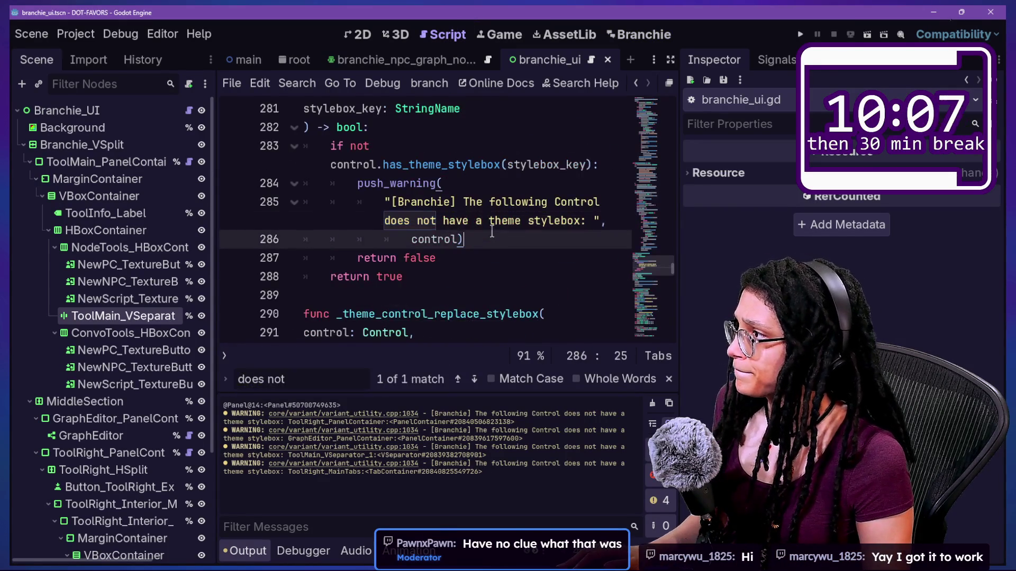
scroll(489, 235, "up", 1)
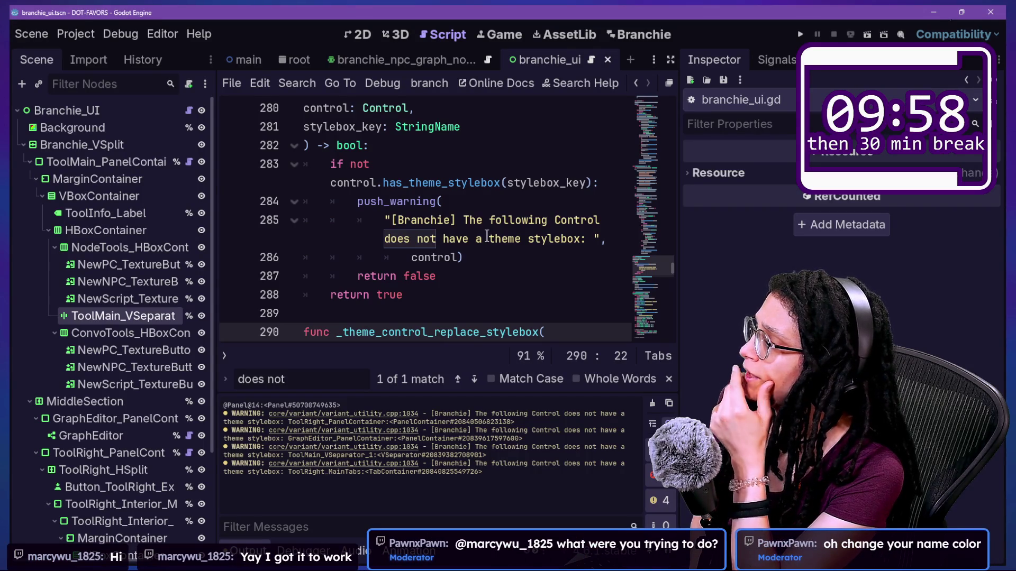
key("Up")
key("Up")
key("Up")
key("Up")
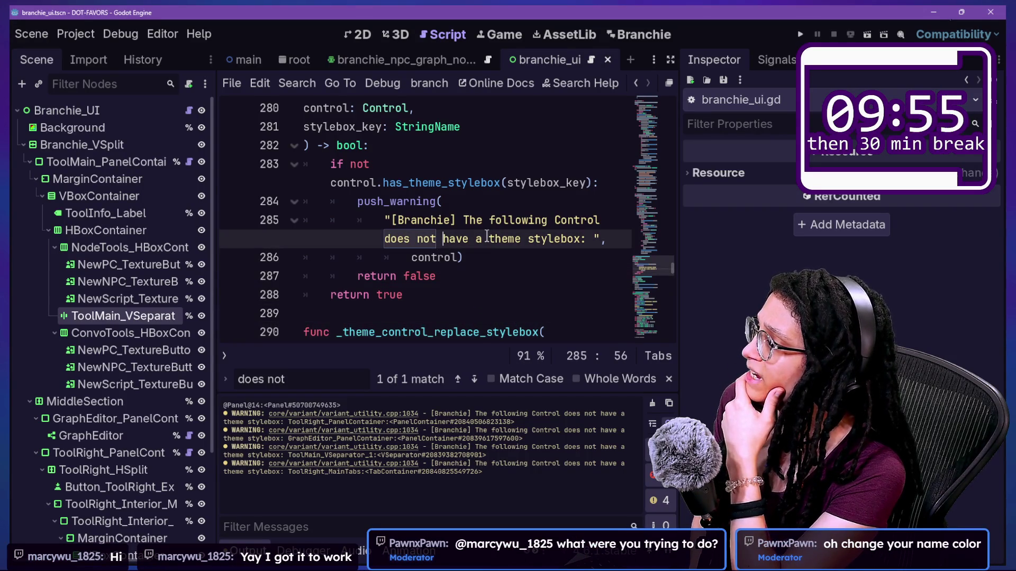
key("Down")
key("Down")
key("End")
key("Up")
key("Up")
key("Up")
key("Down")
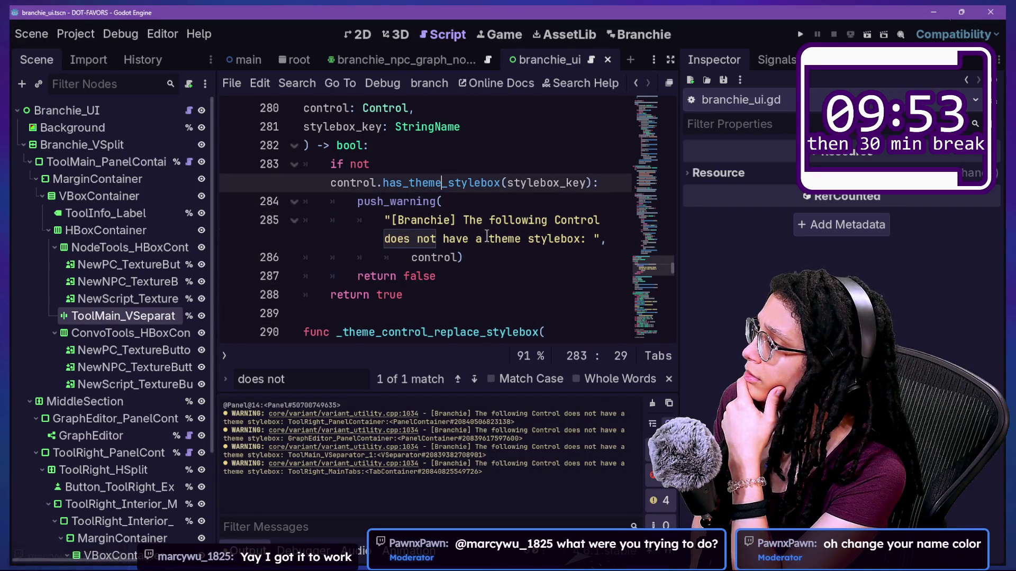
key("Up")
key("Up")
key("Down")
key("Down")
key("Up")
key("Up")
key("Down")
key("Down")
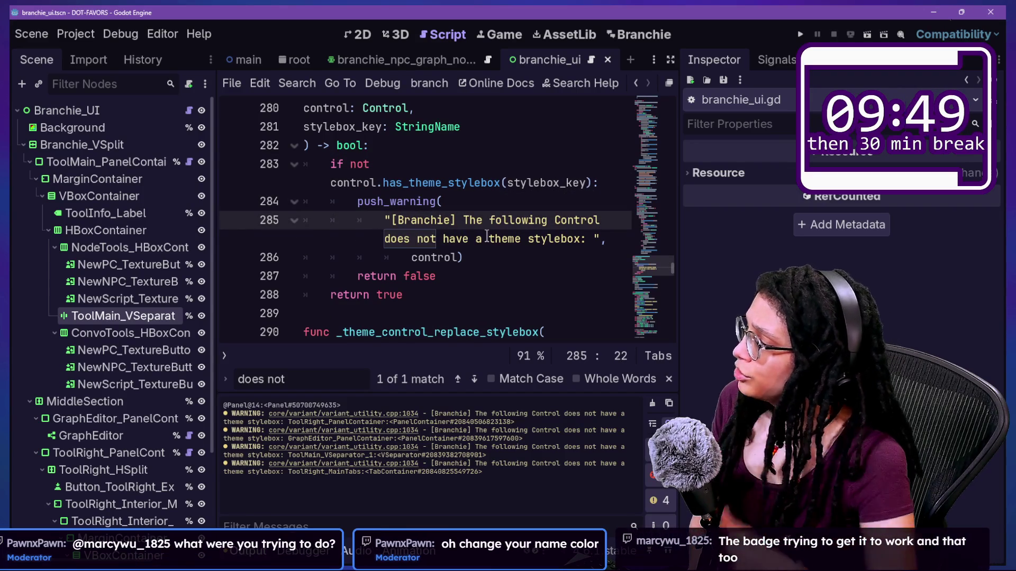
left_click(118, 331)
Select ToolMain_VSeparator and scroll the Inspector to its Separator StyleBoxFlat override
left_click(115, 317)
scroll(776, 354, "down", 3)
scroll(775, 354, "up", 8)
scroll(775, 354, "up", 2)
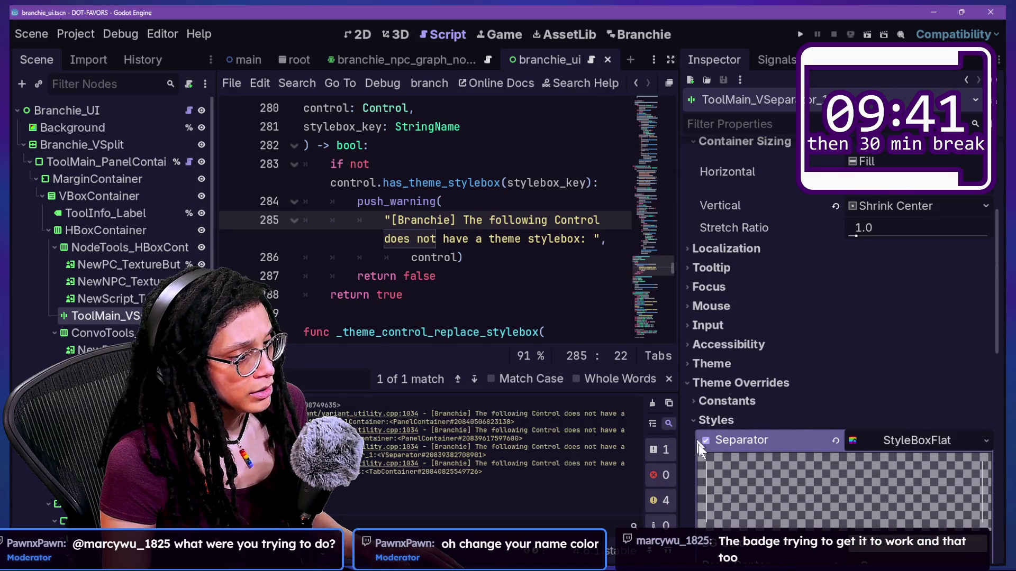
scroll(777, 449, "down", 4)
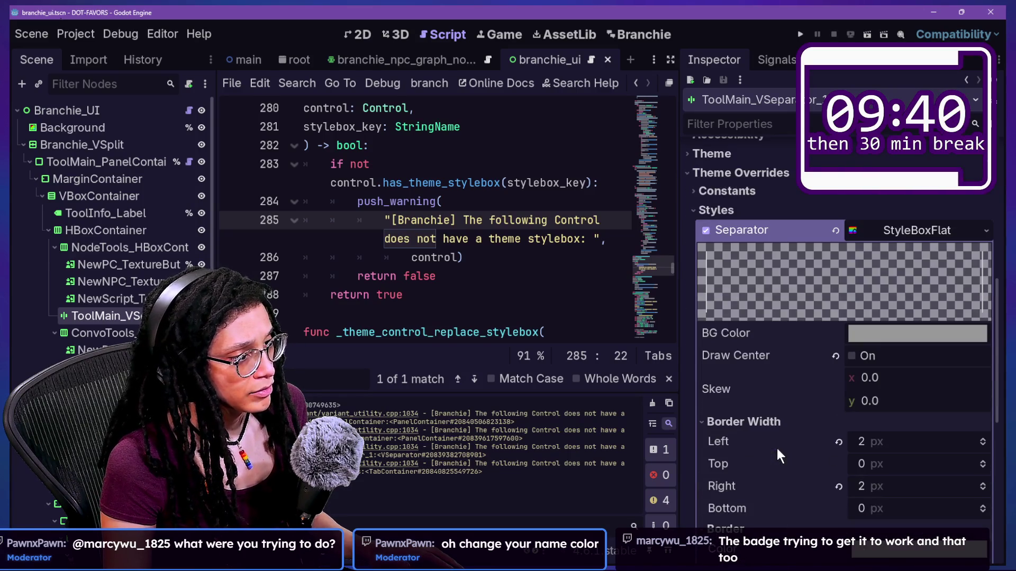
scroll(777, 449, "down", 2)
scroll(777, 448, "down", 3)
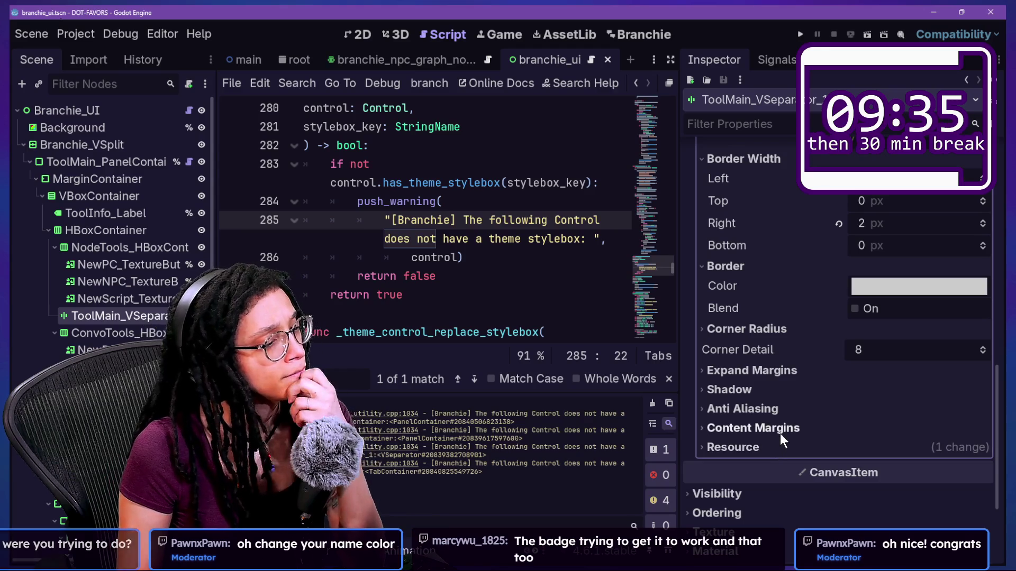
scroll(782, 434, "up", 3)
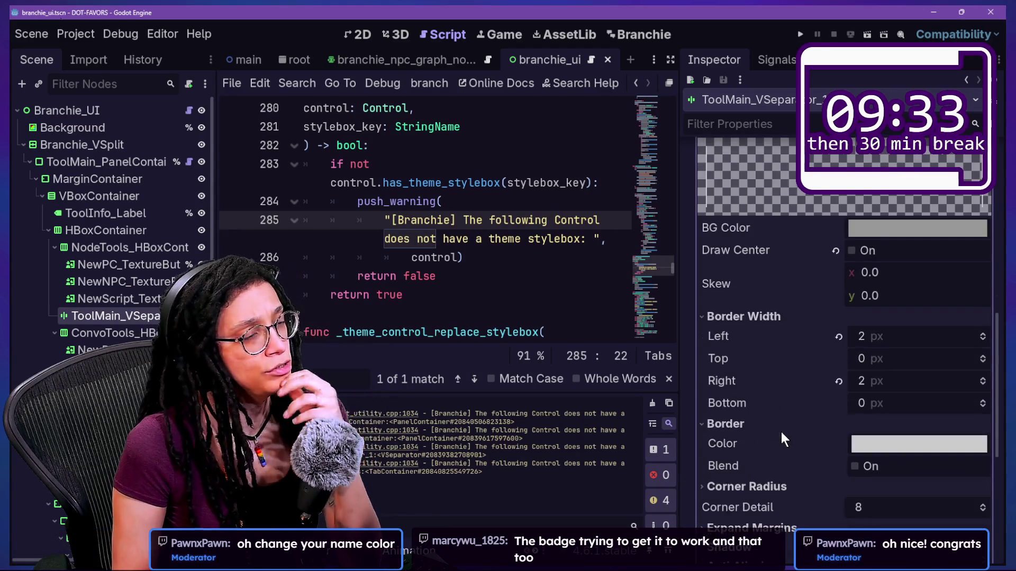
scroll(782, 434, "up", 2)
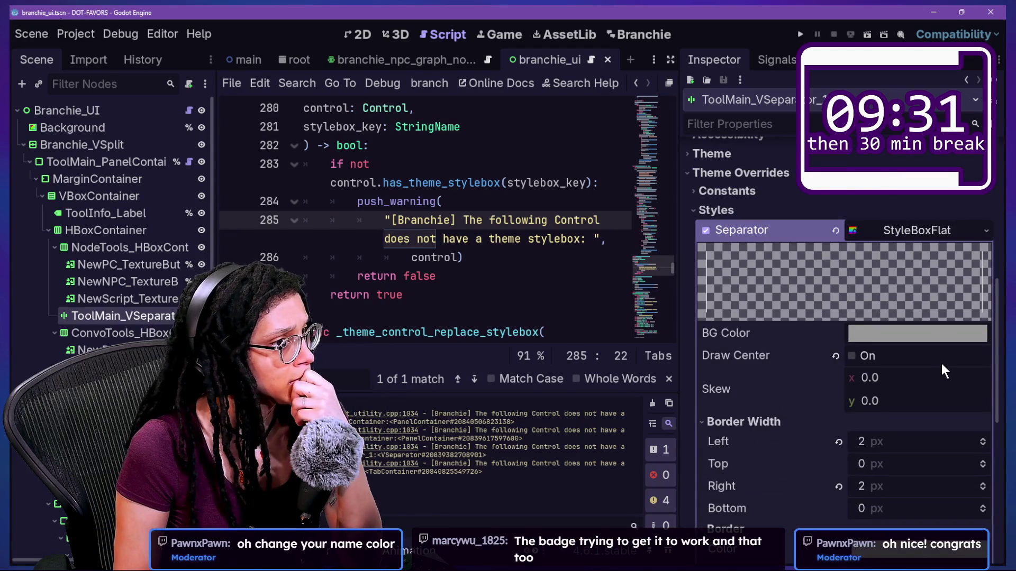
scroll(829, 300, "up", 1)
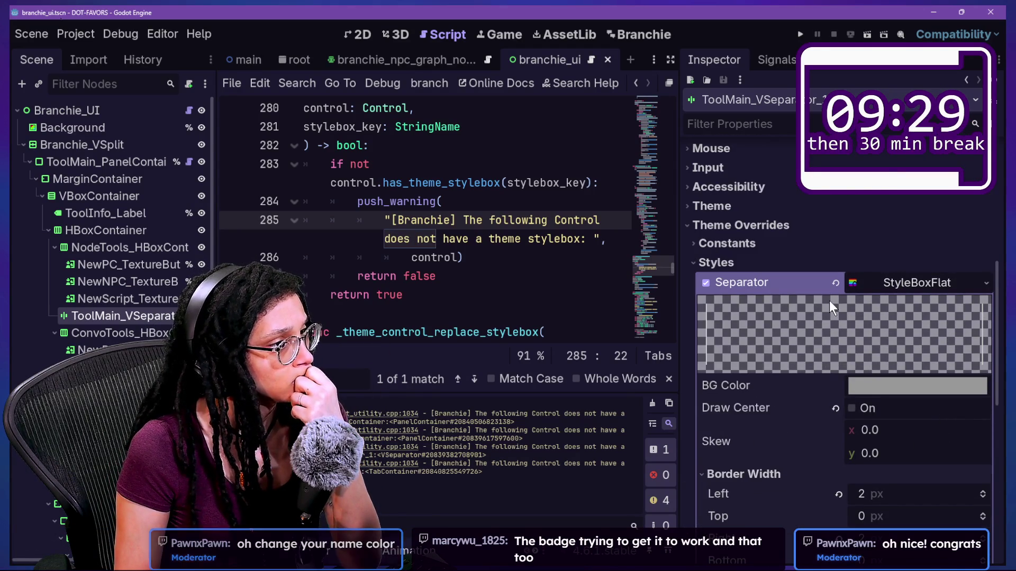
left_click(798, 248)
left_click(797, 245)
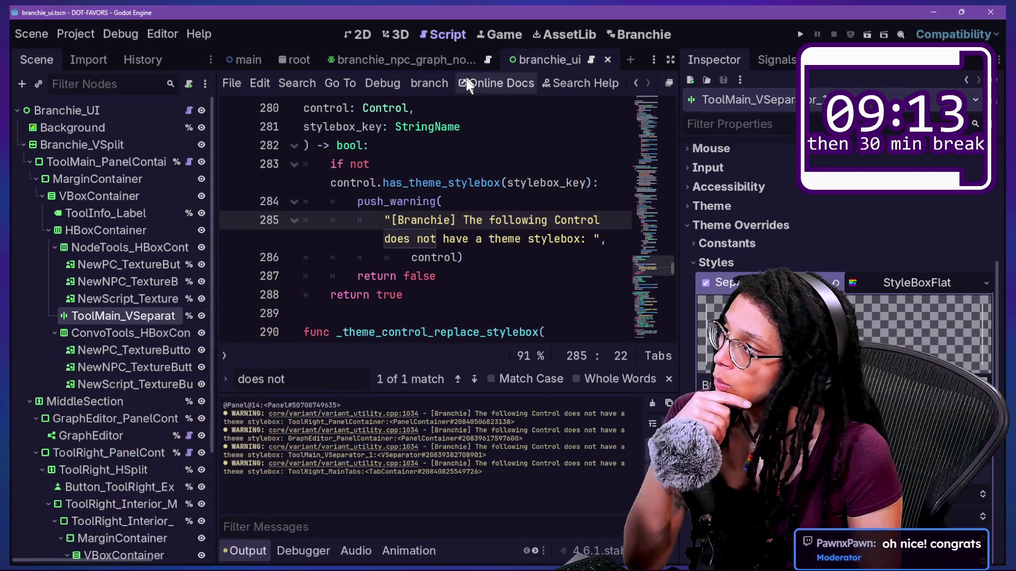
left_click(673, 59)
scroll(545, 286, "up", 2)
scroll(546, 287, "up", 10)
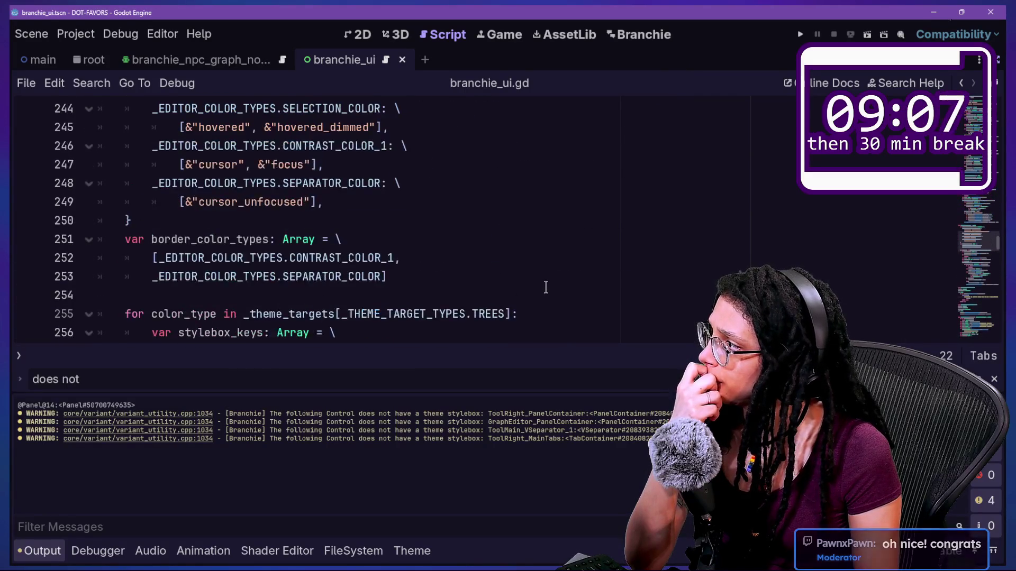
scroll(545, 288, "down", 4)
left_click(545, 287)
key("ctrl+f")
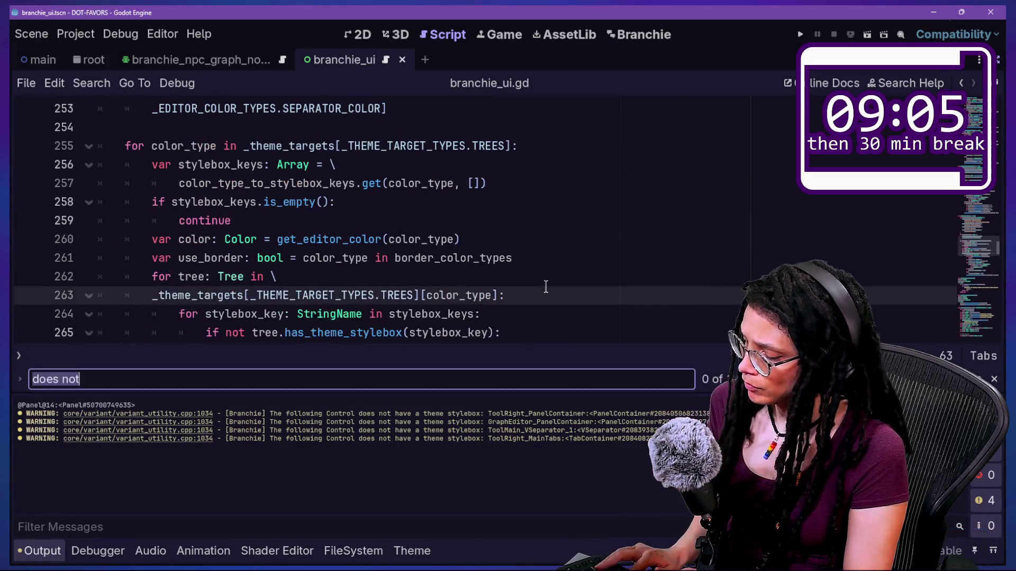
type("separator")
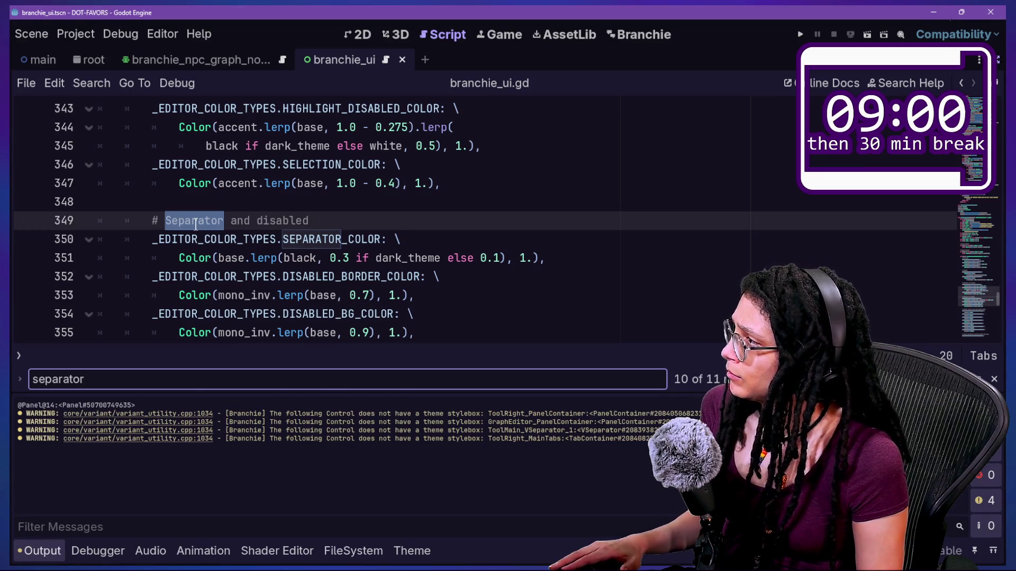
key("ctrl+j")
left_click(222, 272)
left_click(208, 235)
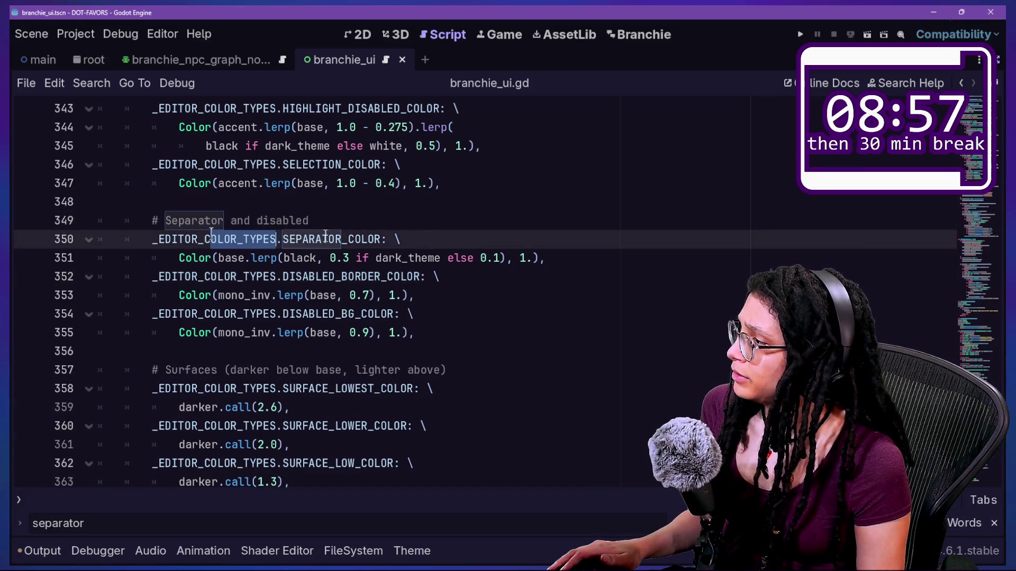
left_click_drag(431, 240, 189, 265)
left_click(426, 236)
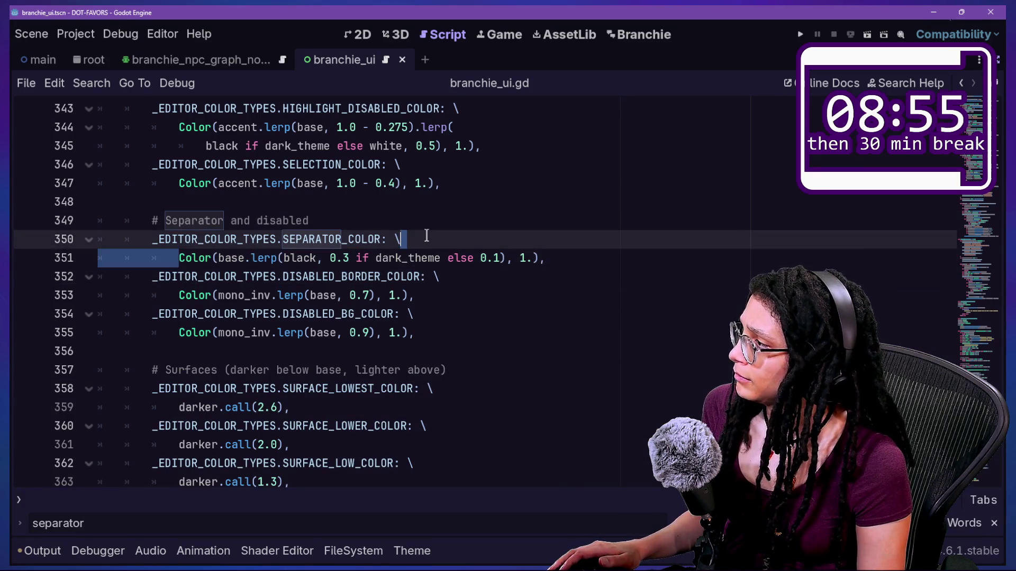
key("ctrl+f")
key("Return")
key("Return")
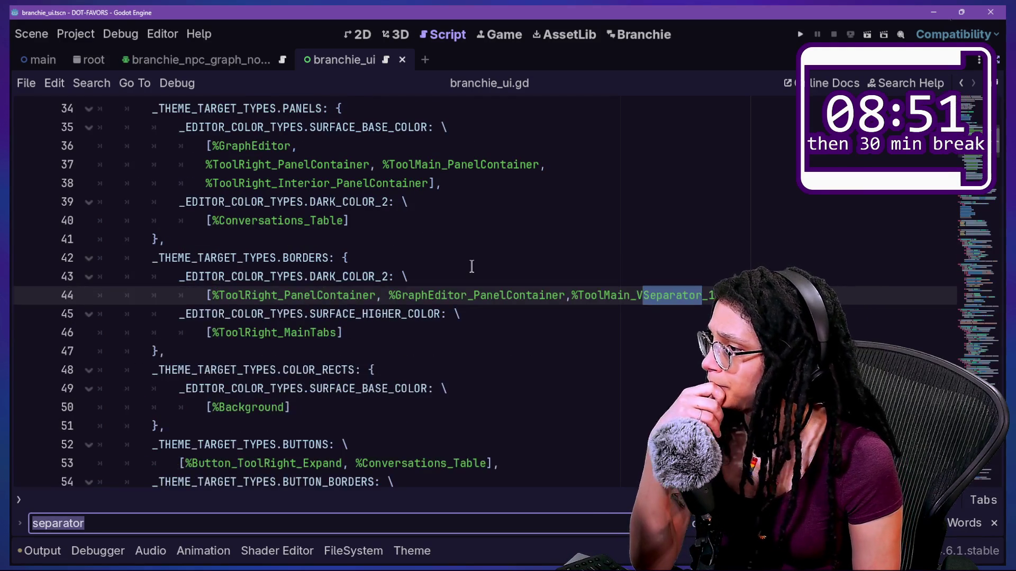
key("Return")
mouse_move(379, 288)
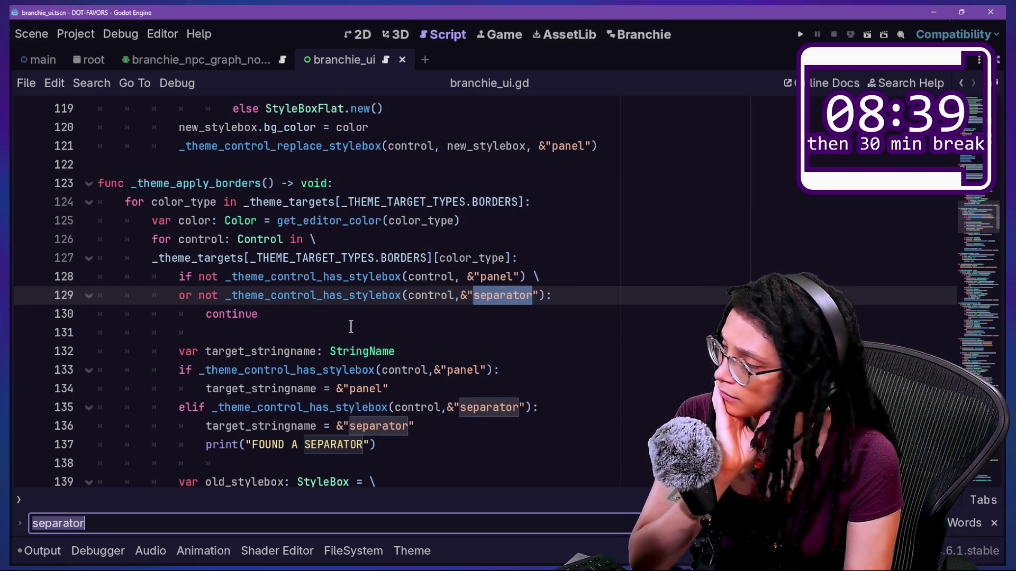
left_click(390, 277)
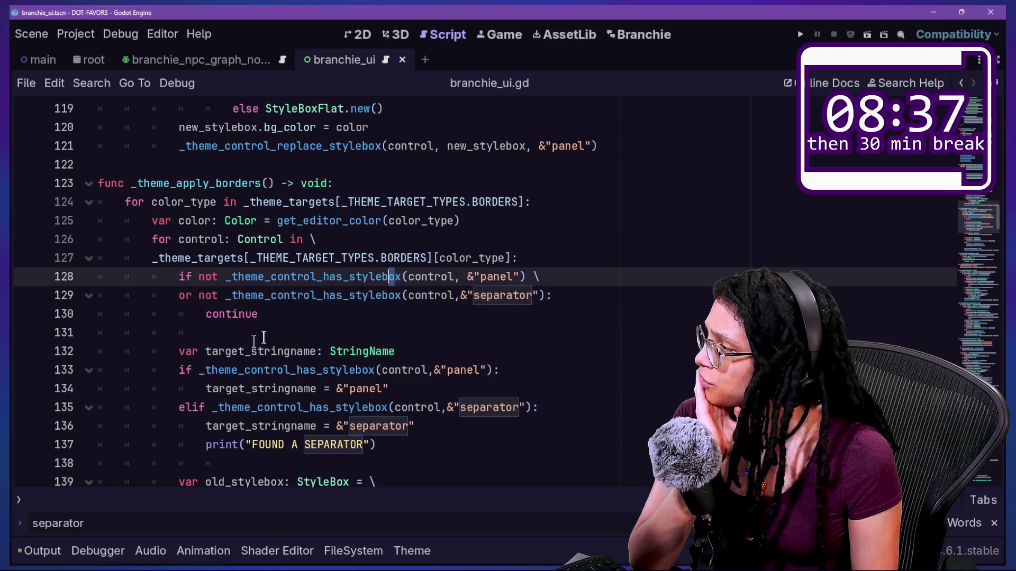
left_click(425, 297)
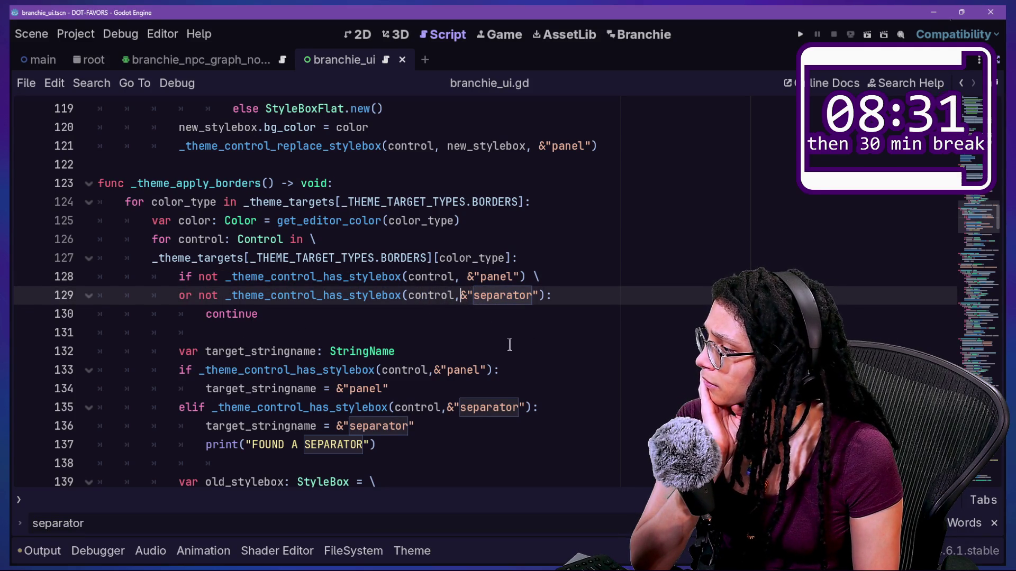
left_click(557, 297)
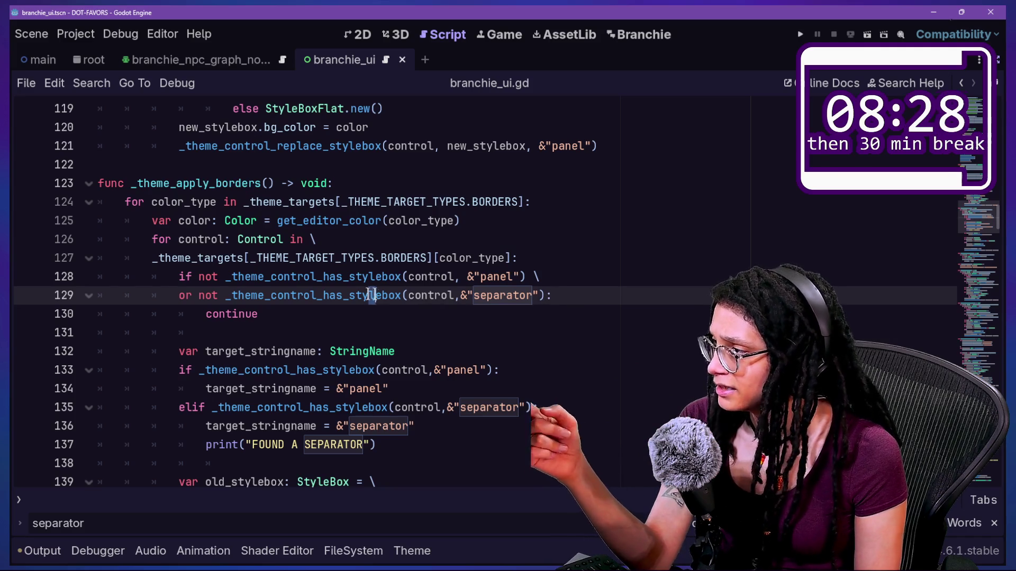
left_click_drag(365, 296, 550, 296)
left_click(551, 296)
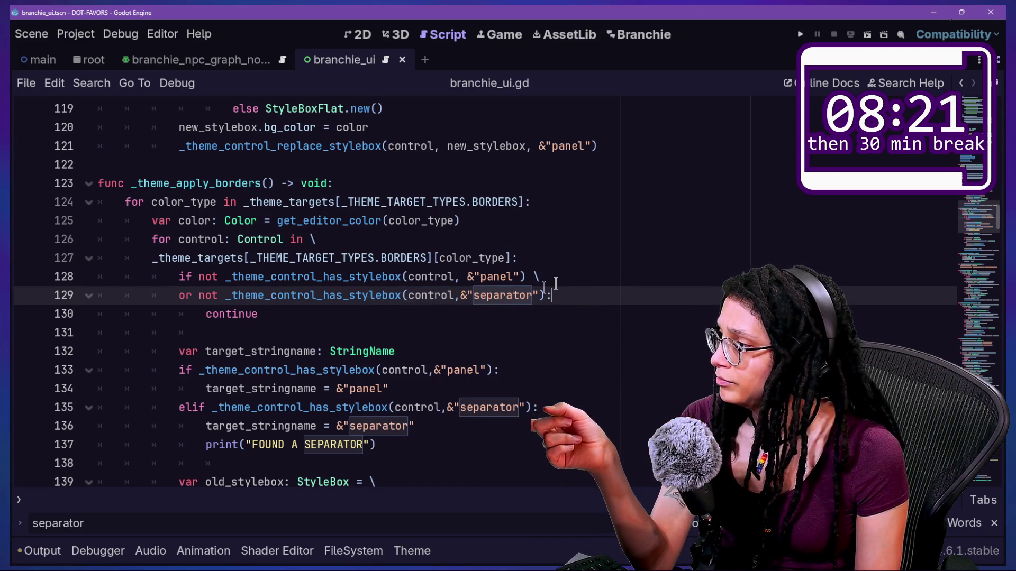
left_click(317, 295, "ctrl")
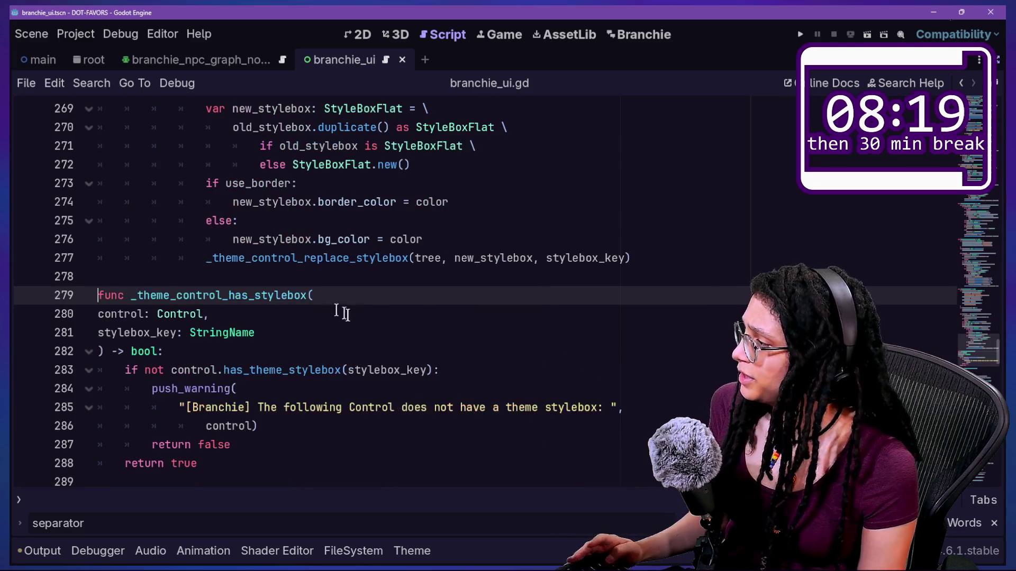
scroll(362, 321, "down", 2)
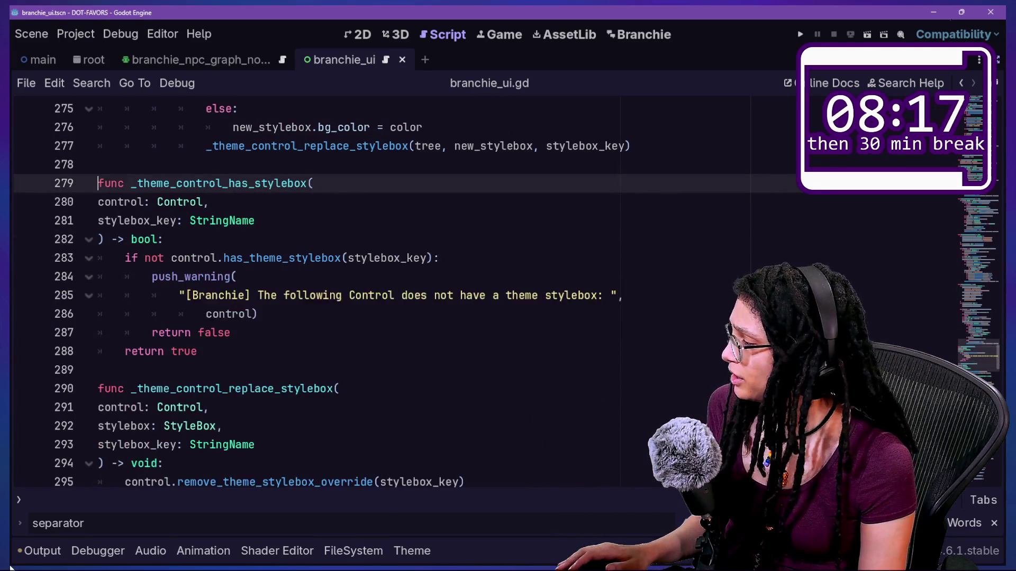
left_click(53, 557)
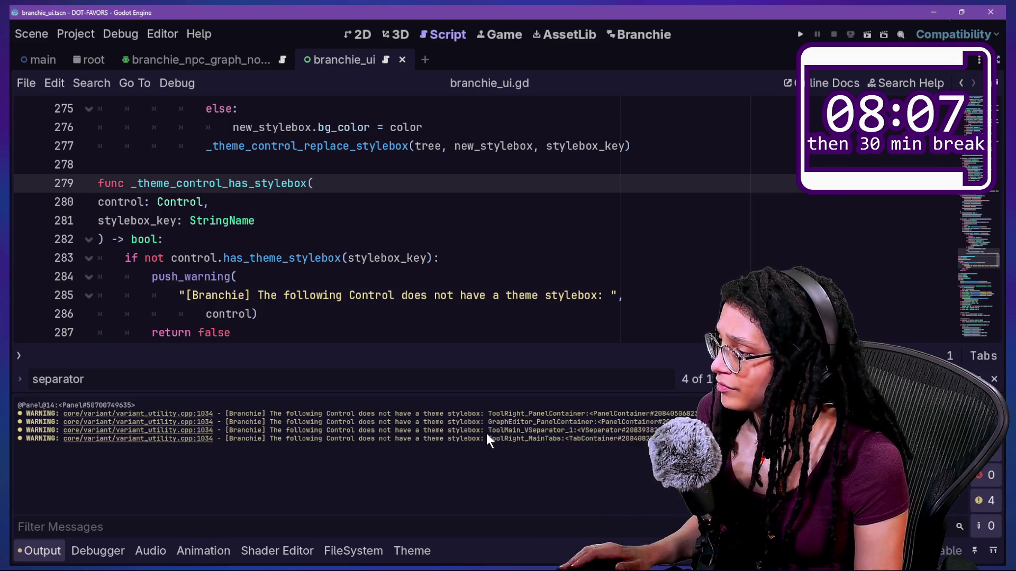
left_click_drag(488, 432, 554, 432)
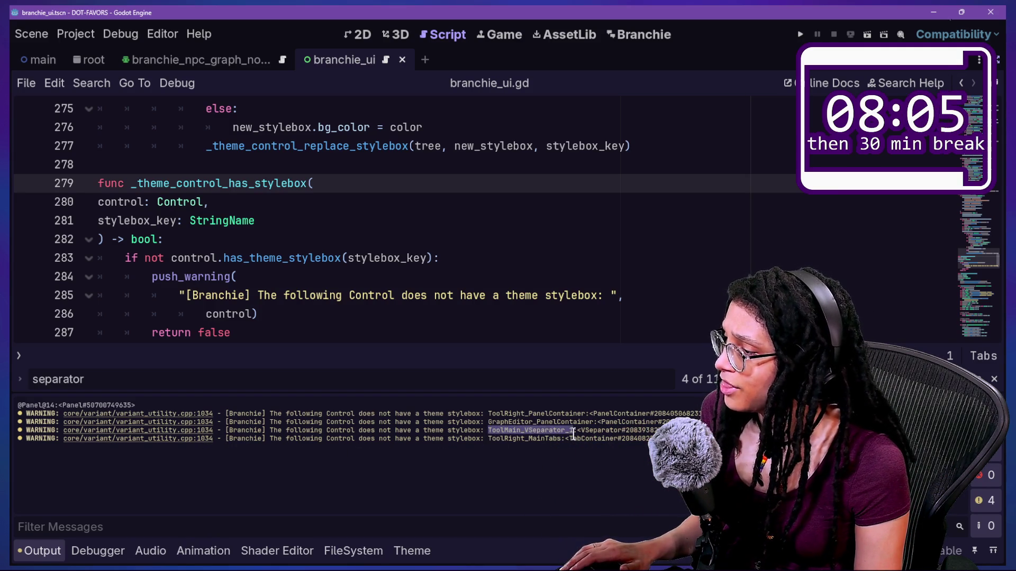
left_click(401, 284)
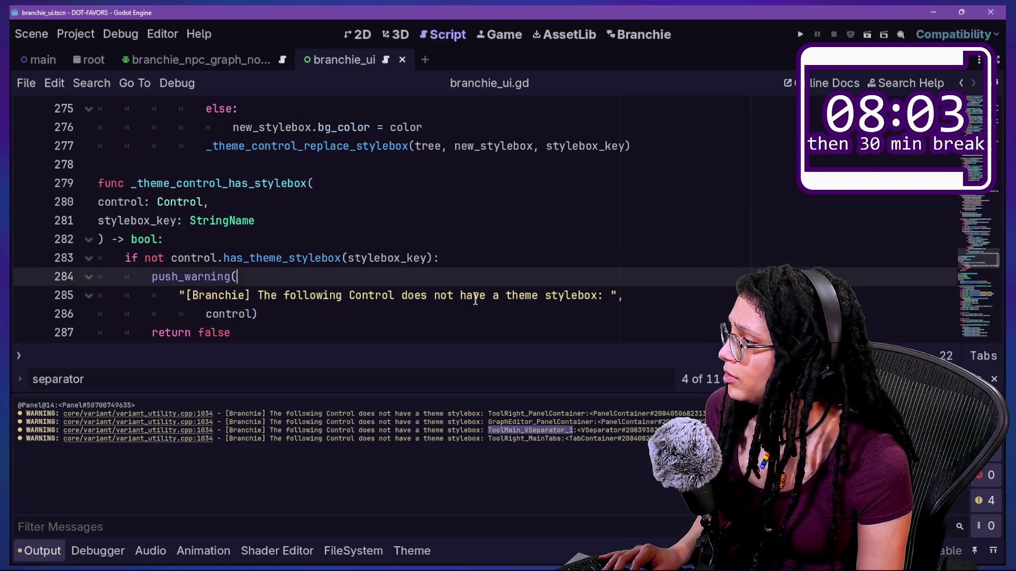
left_click(368, 312)
key("ctrl+j")
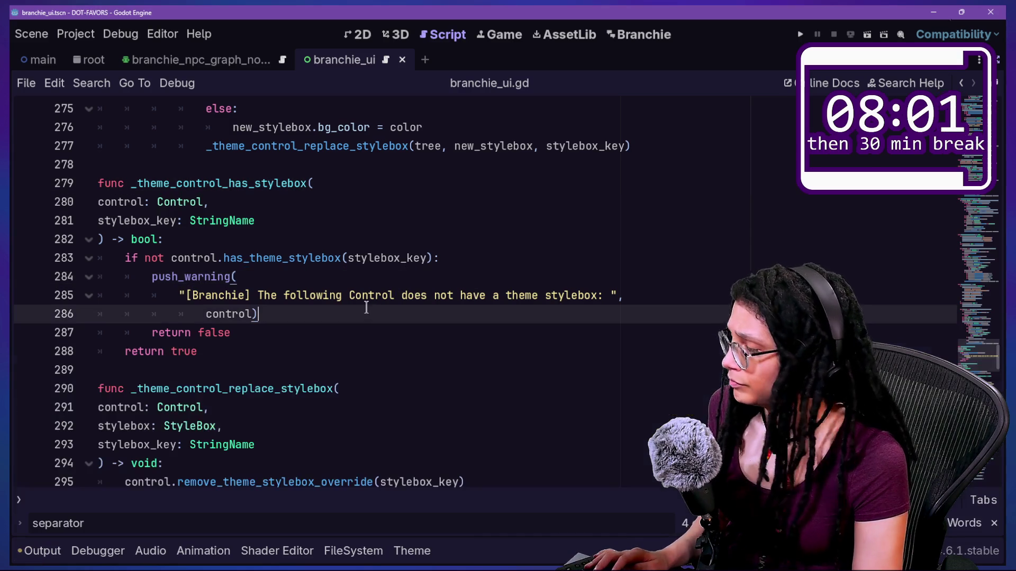
left_click(328, 260)
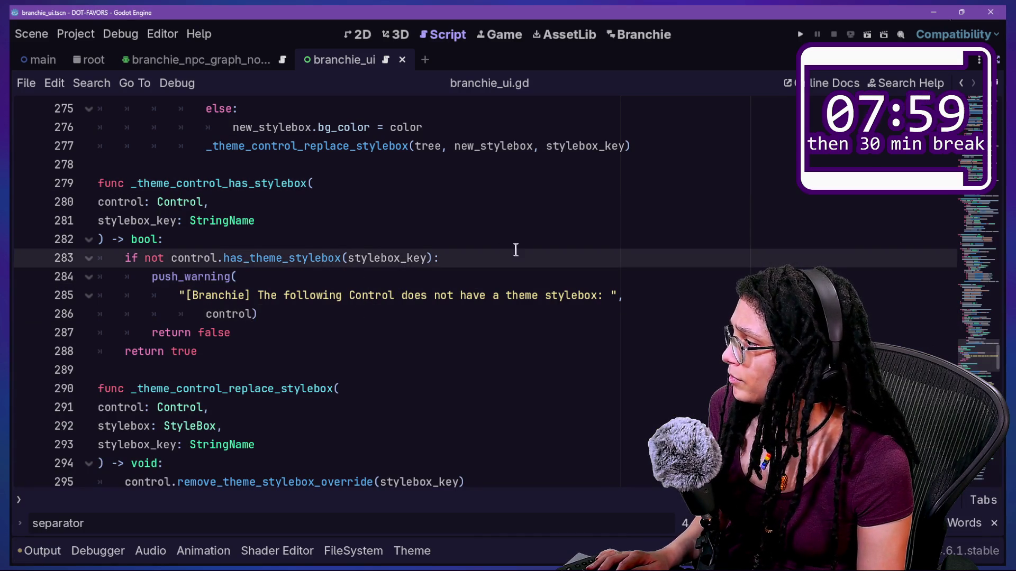
left_click(467, 313)
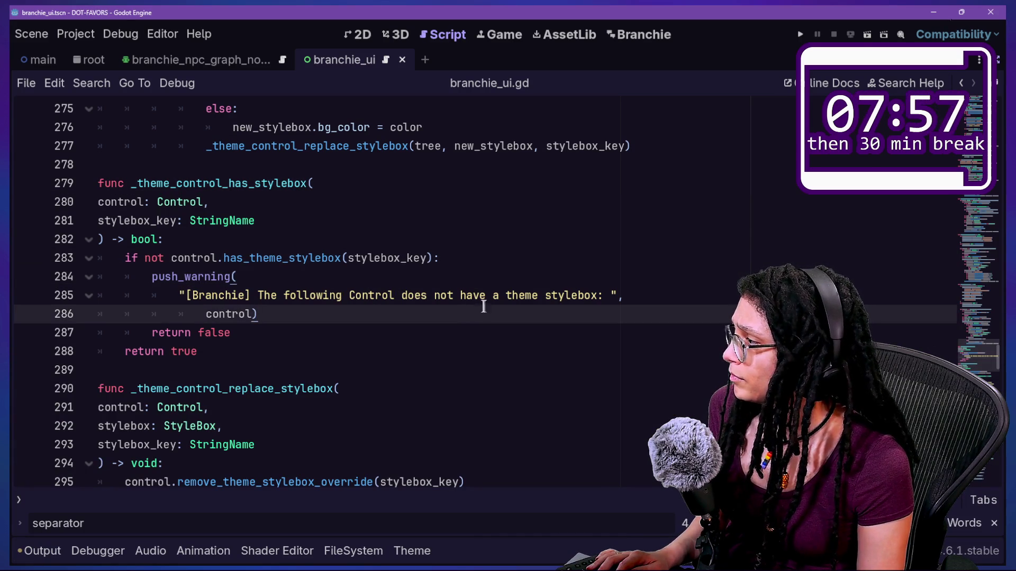
key("Return")
Add the condition 'if control.name == "ToolMain_VSeparator_1":' after line 286
key("BackSpace")
key("BackSpace")
key("BackSpace")
type("f control")
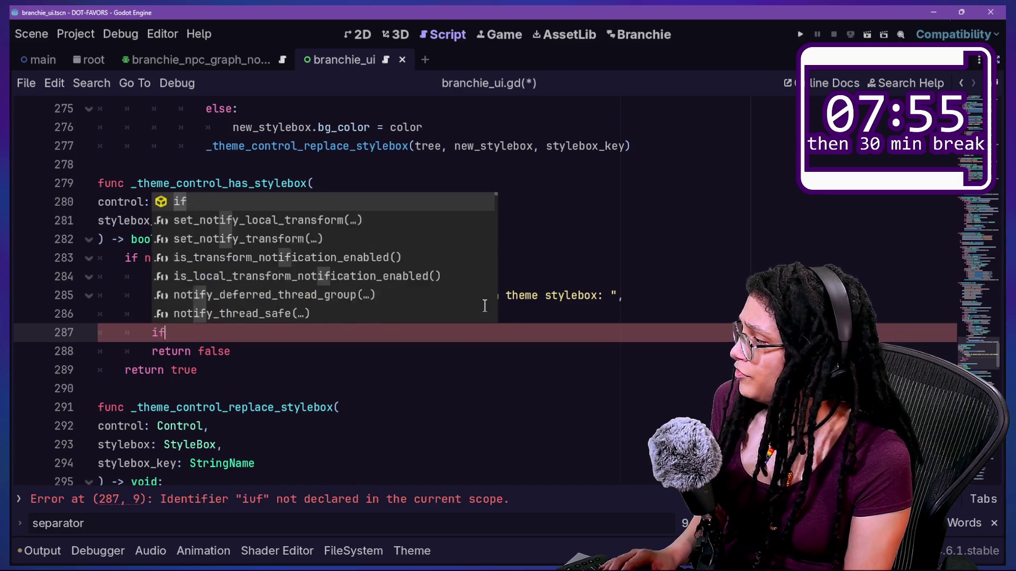
key("BackSpace")
type(".name == ToolMain_VSeparator_1\"")
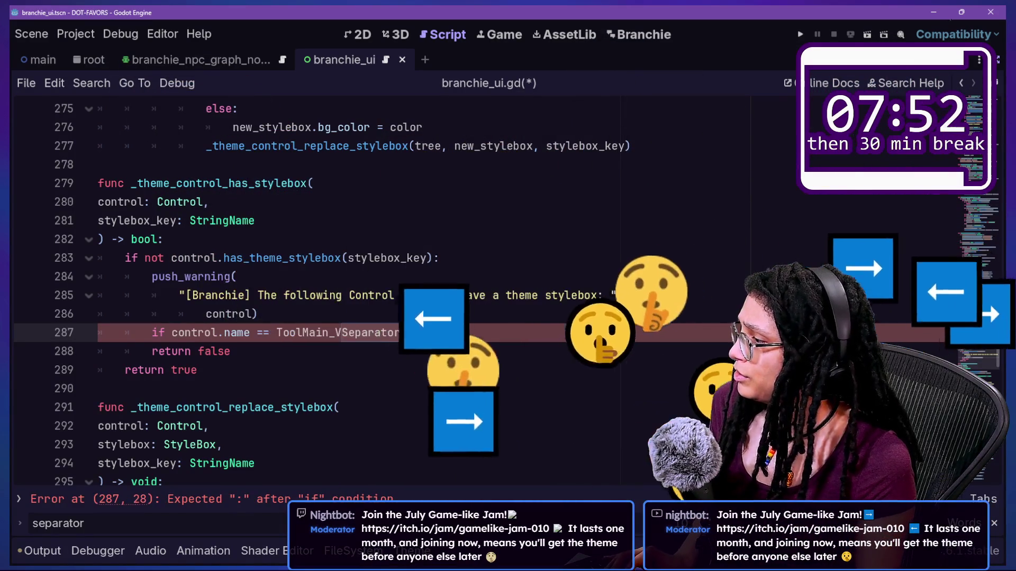
left_click(276, 332)
type("\"")
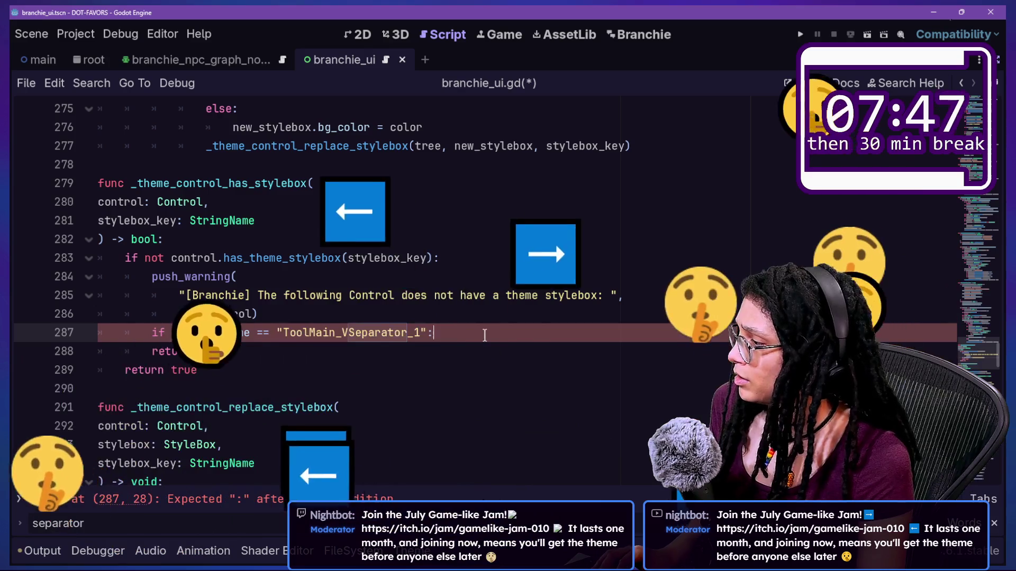
type(":")
key("Return")
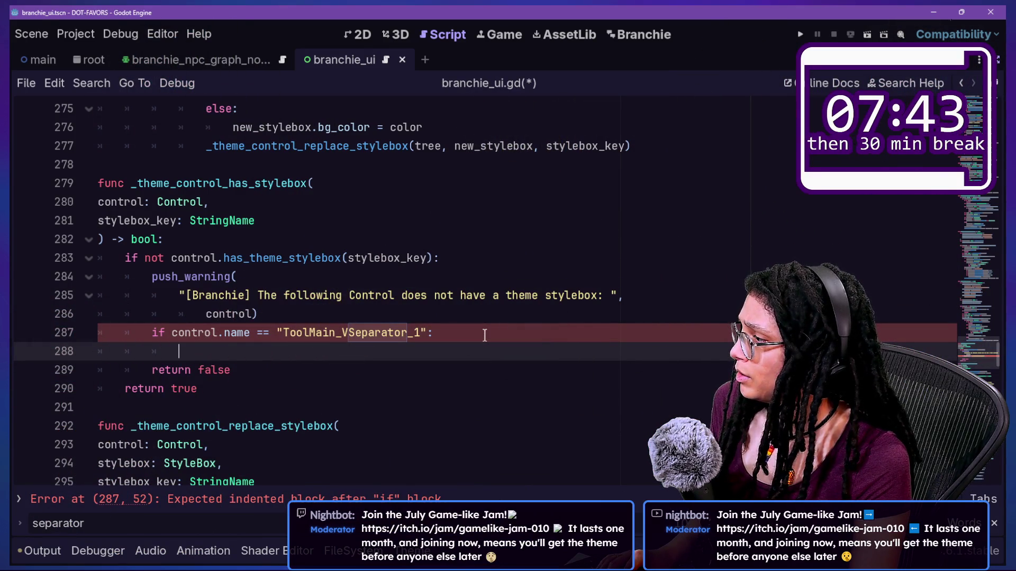
Start a print of control.get_theme_stylebox via autocomplete and open its documentation
type("print(control.")
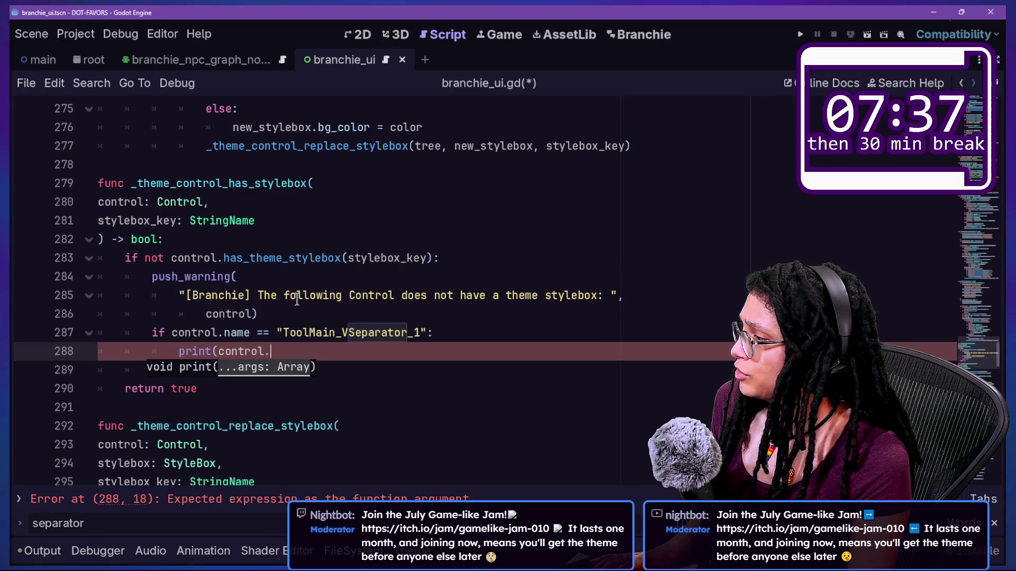
type("stylbox")
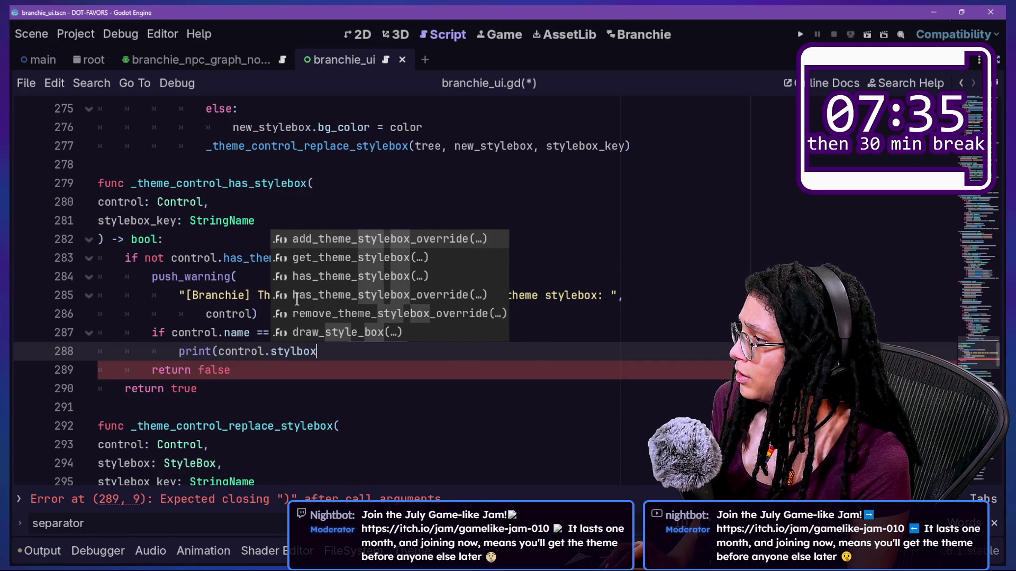
key("Down")
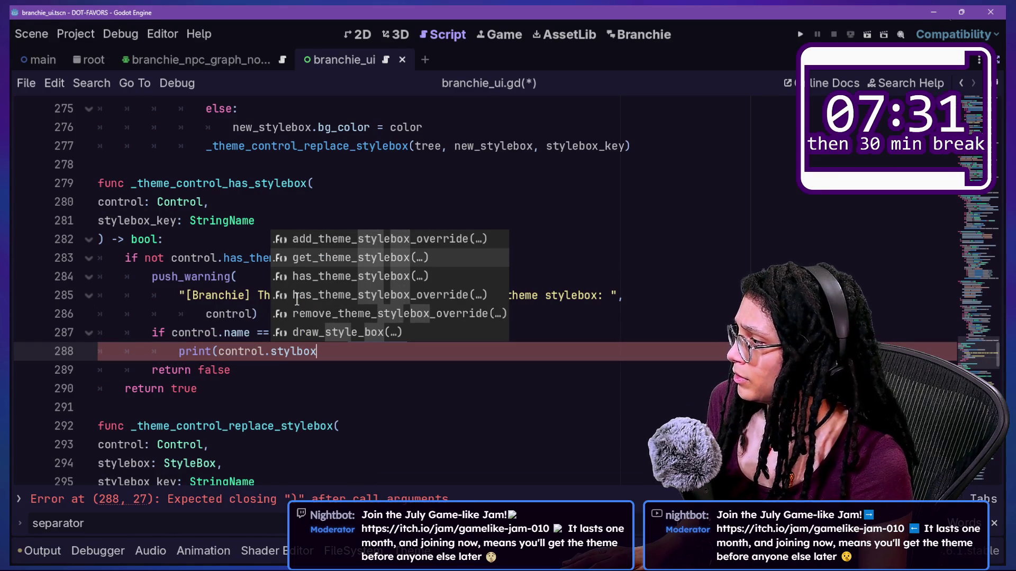
key("Return")
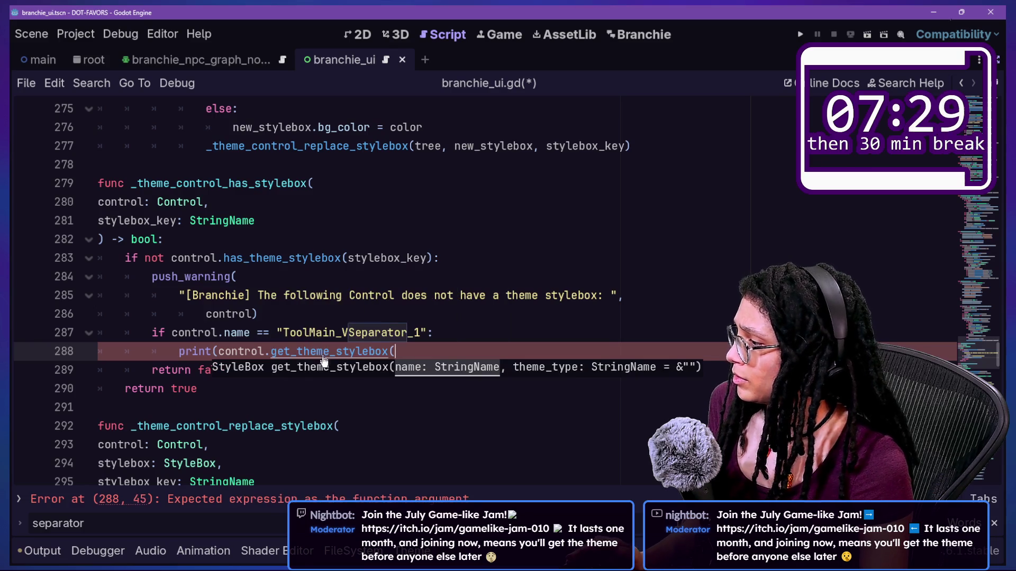
left_click(324, 352, "ctrl")
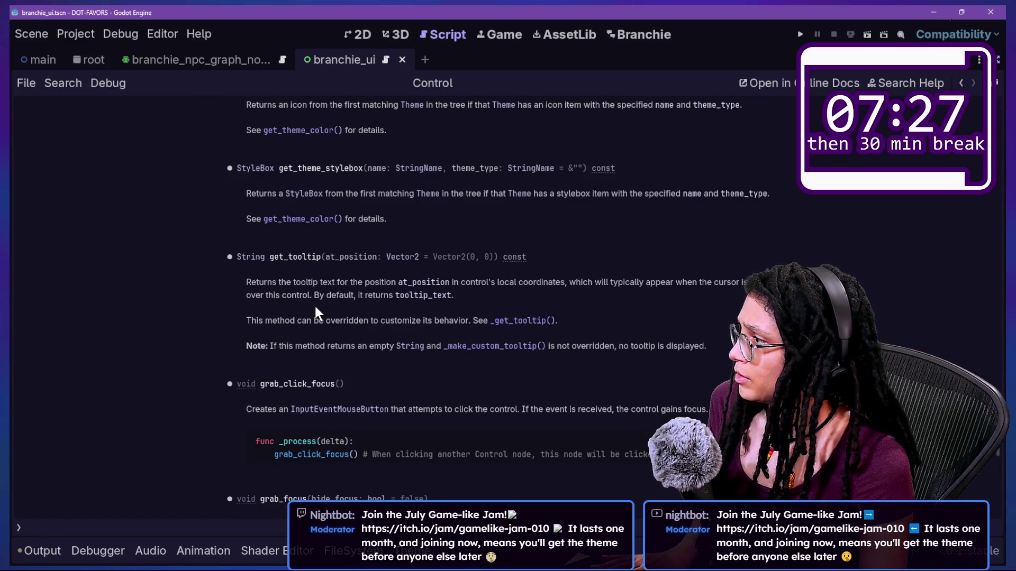
Search the Control docs for 'stylbox' and scroll through the theme methods
key("ctrl+f")
type("stylbox")
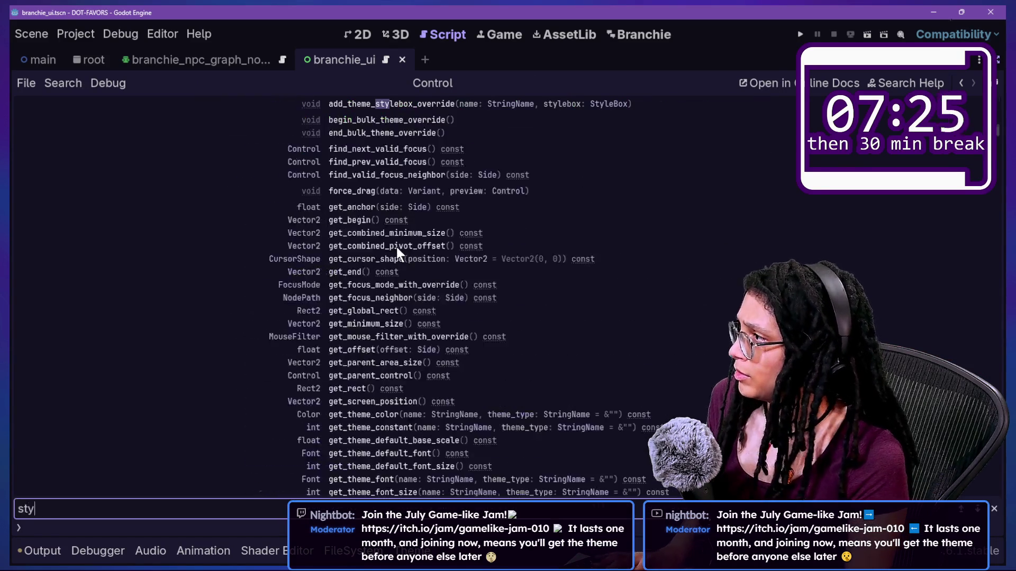
scroll(397, 248, "up", 5)
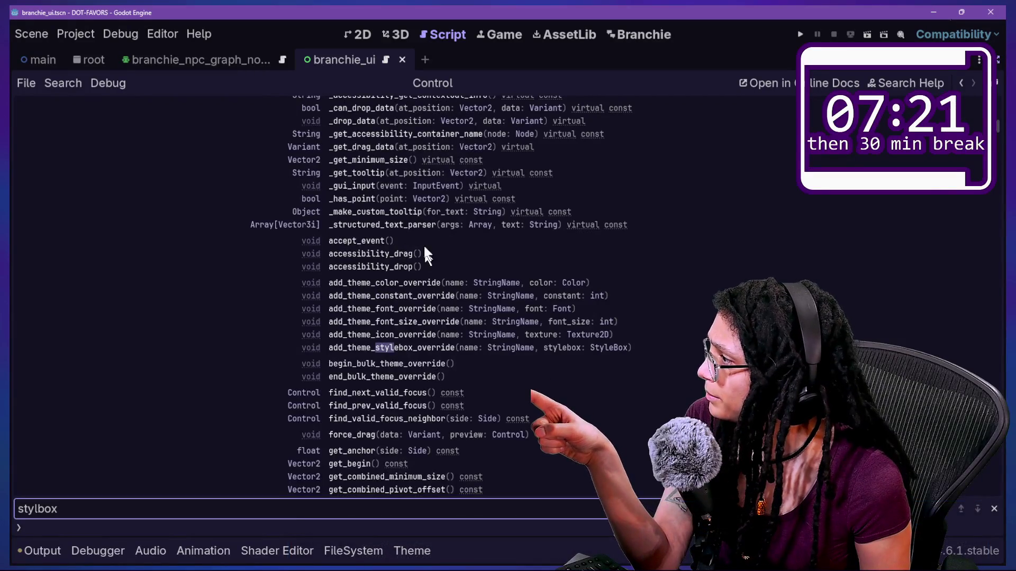
scroll(415, 236, "up", 2)
scroll(415, 236, "down", 5)
scroll(415, 241, "down", 3)
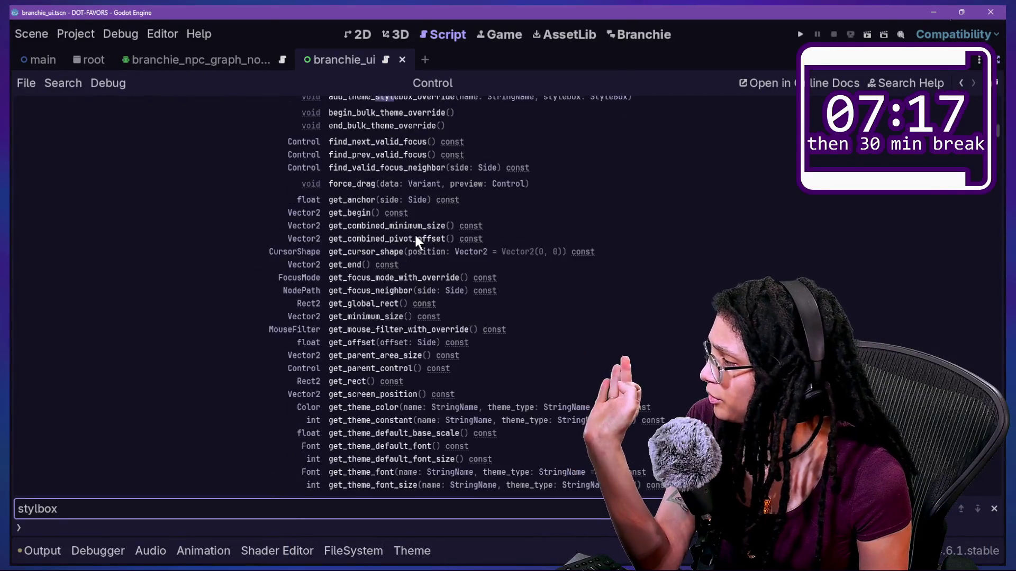
scroll(415, 238, "down", 1)
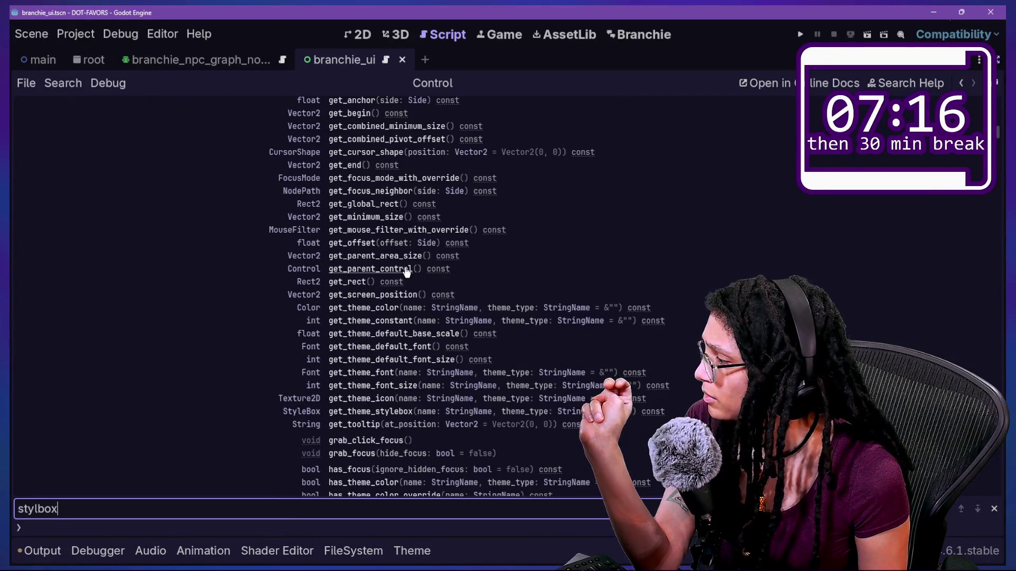
scroll(406, 271, "down", 1)
Search the Control docs for 'array' and step through its matches
key("ctrl+f")
type("array")
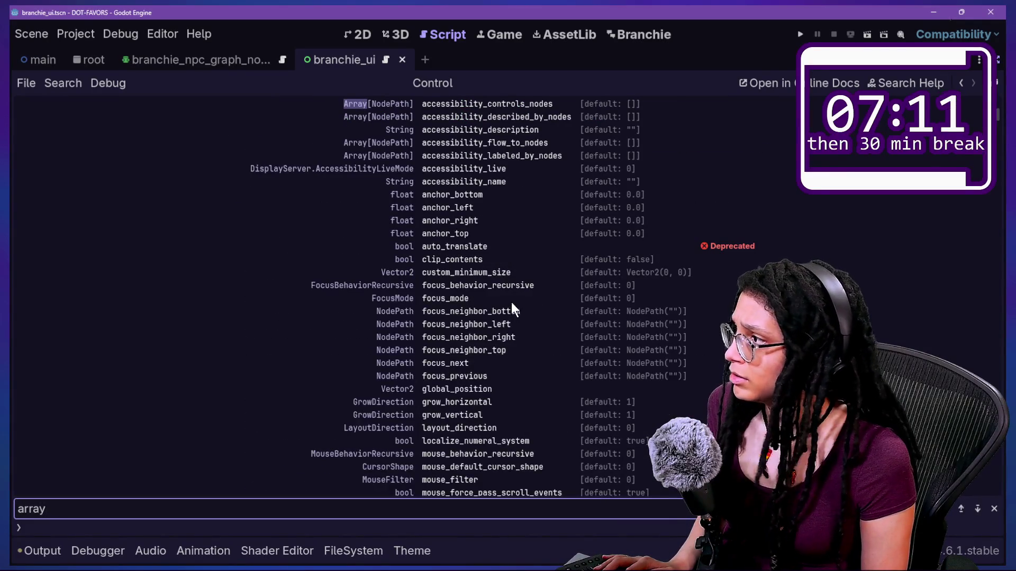
scroll(503, 291, "up", 2)
scroll(503, 291, "down", 3)
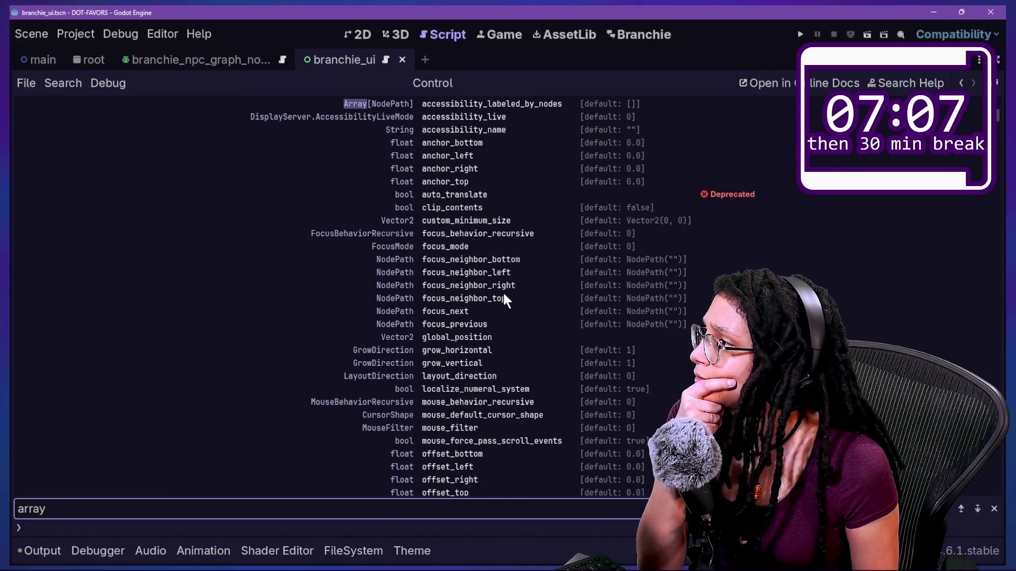
key("Return")
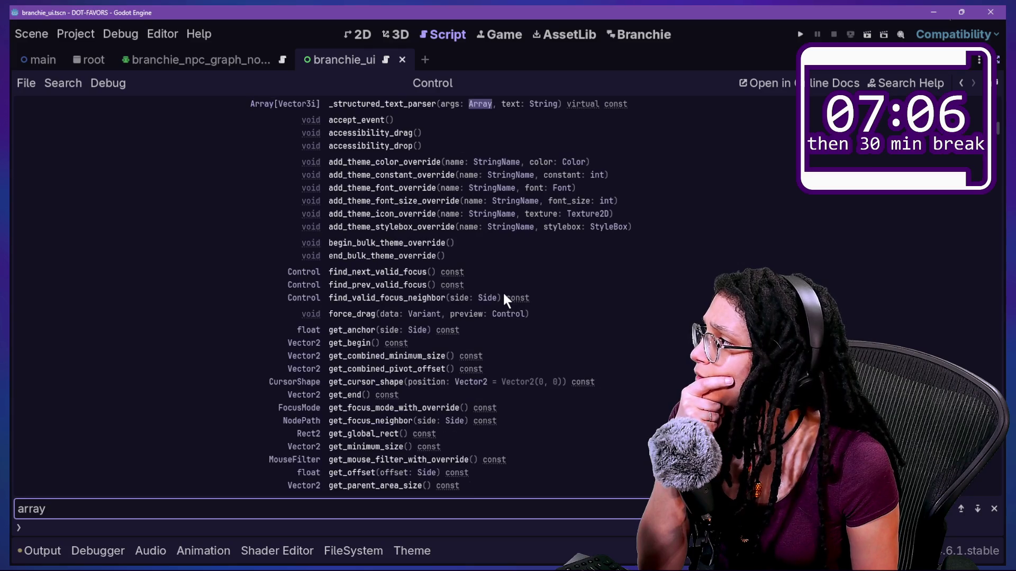
key("Return")
key("Return")
key("Return")
key("Return")
key("Return")
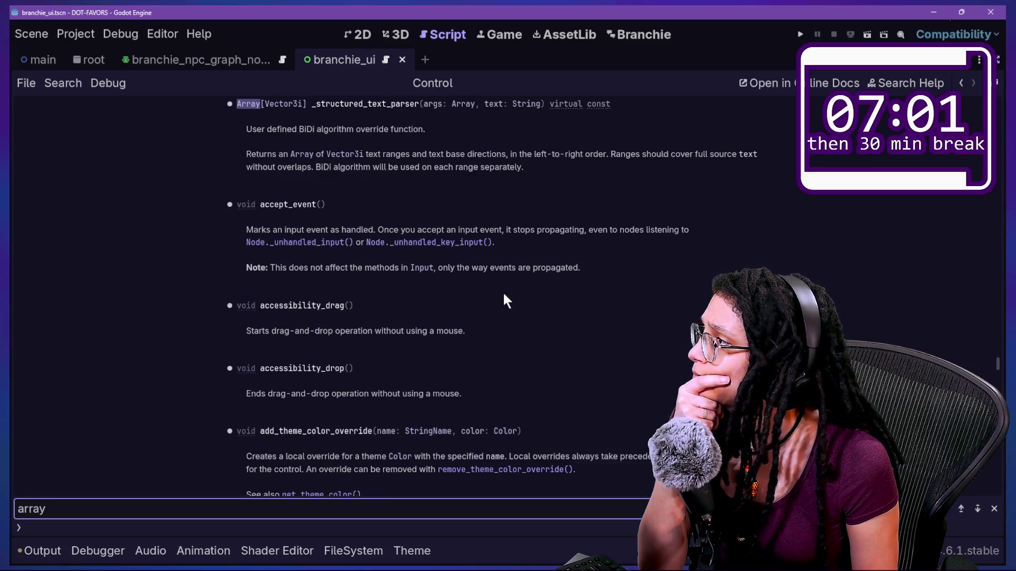
Search again for 'stylebox', step through matches to has_theme_stylebox_override, and restore the docks
key("ctrl+a")
type("stylbox")
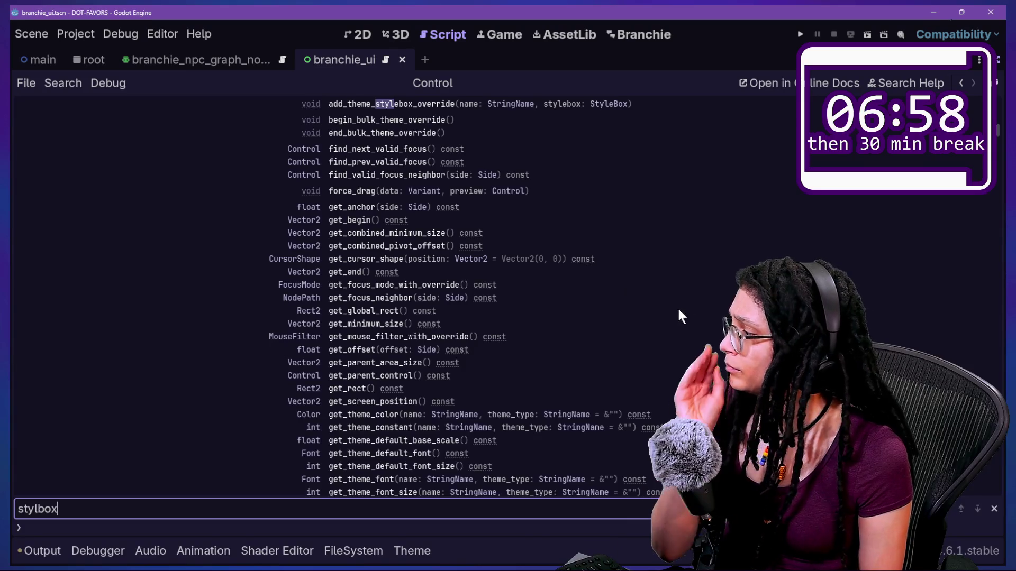
key("Left")
key("Left")
key("Left")
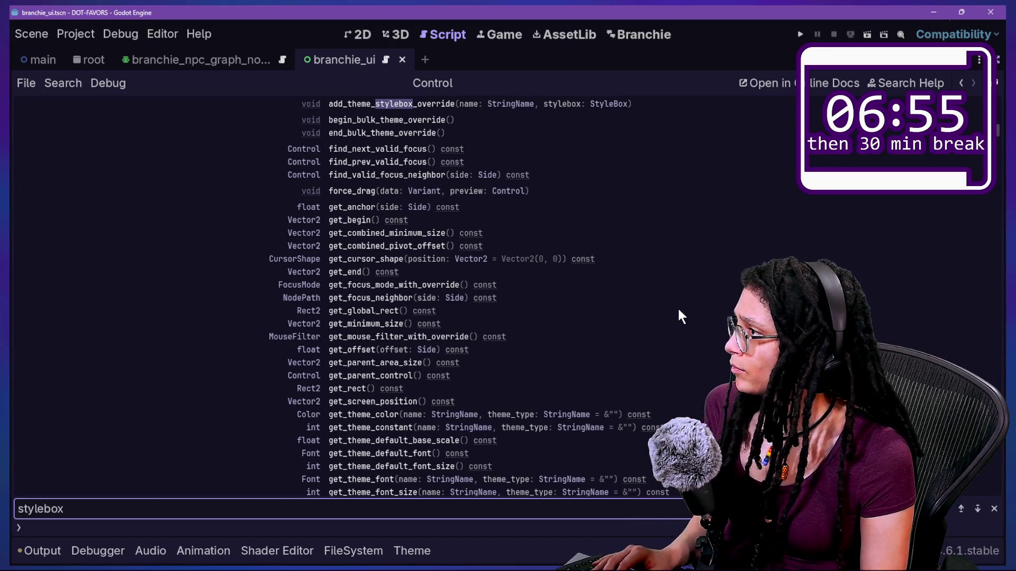
type("e")
key("Return")
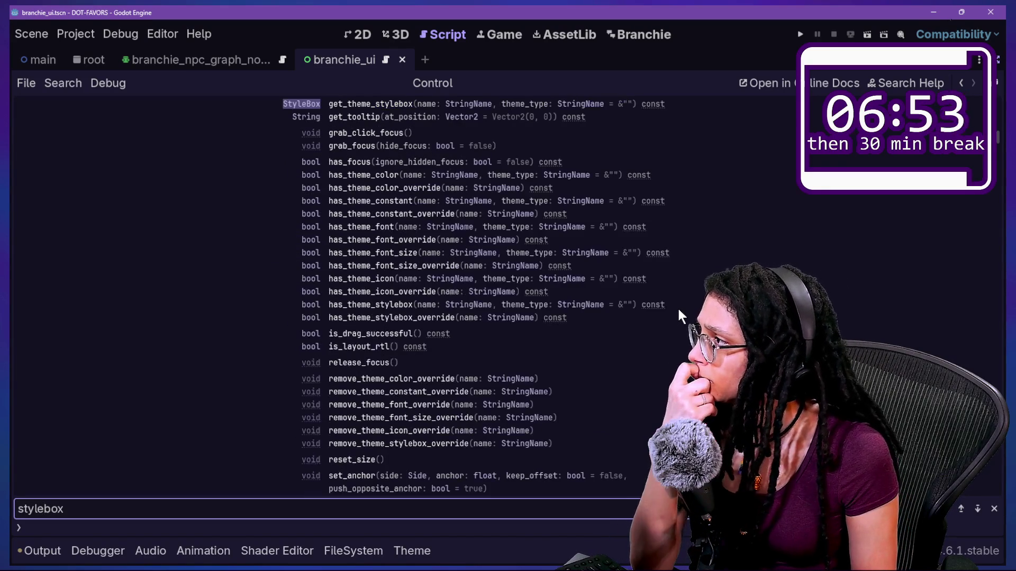
key("Return")
key("Return")
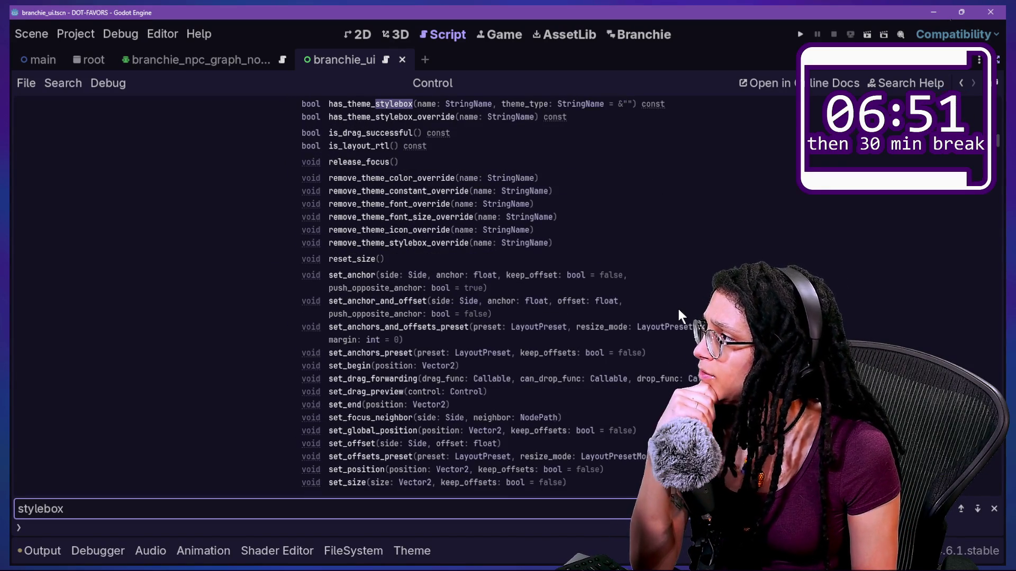
key("Return")
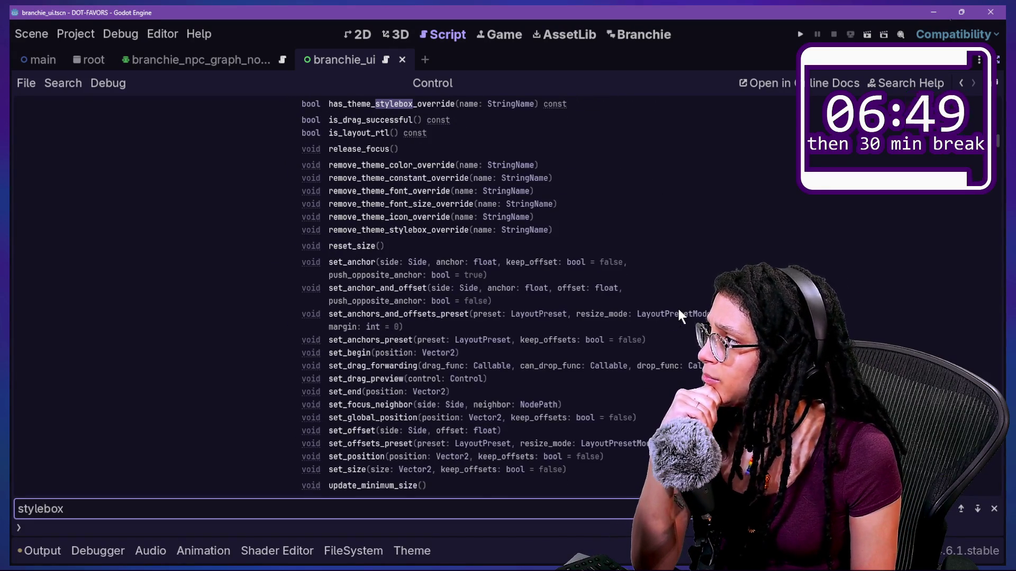
key("Return")
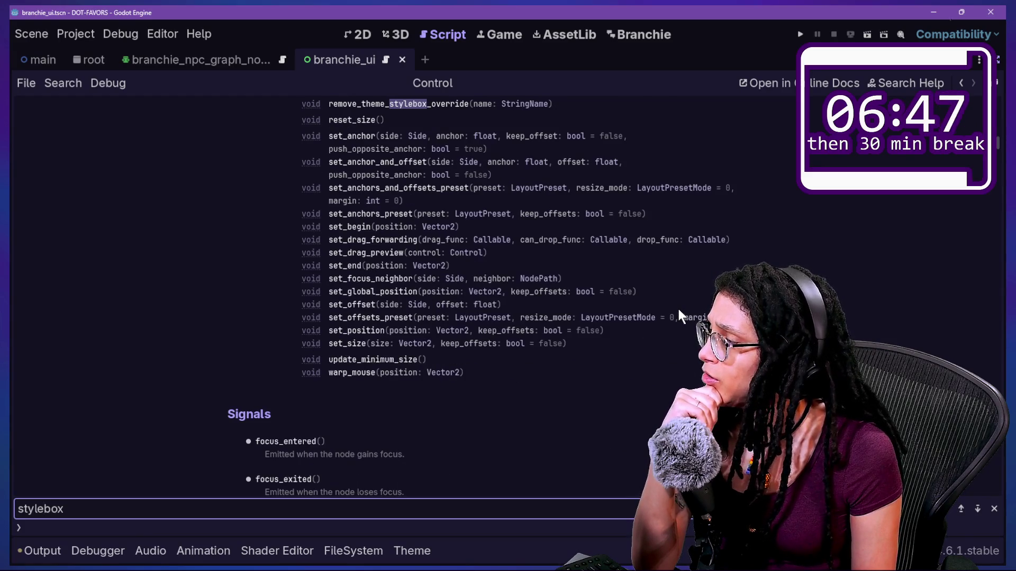
key("shift+Return")
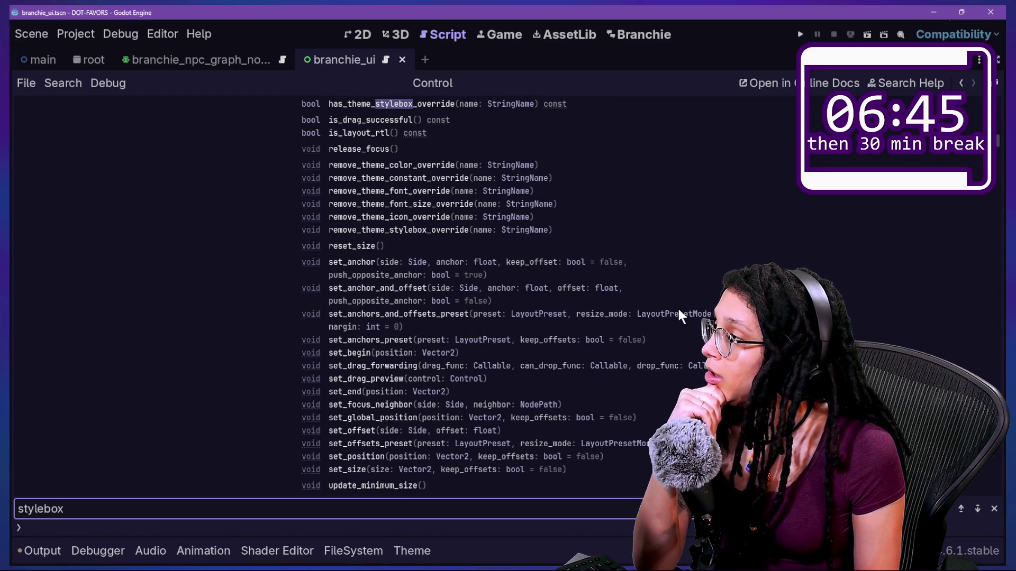
scroll(679, 308, "up", 3)
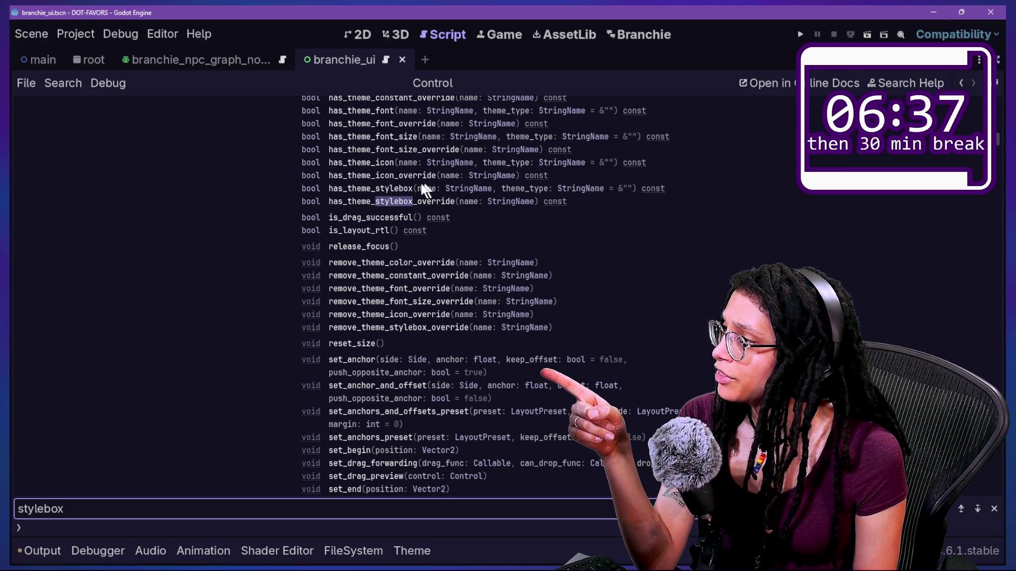
left_click(997, 59)
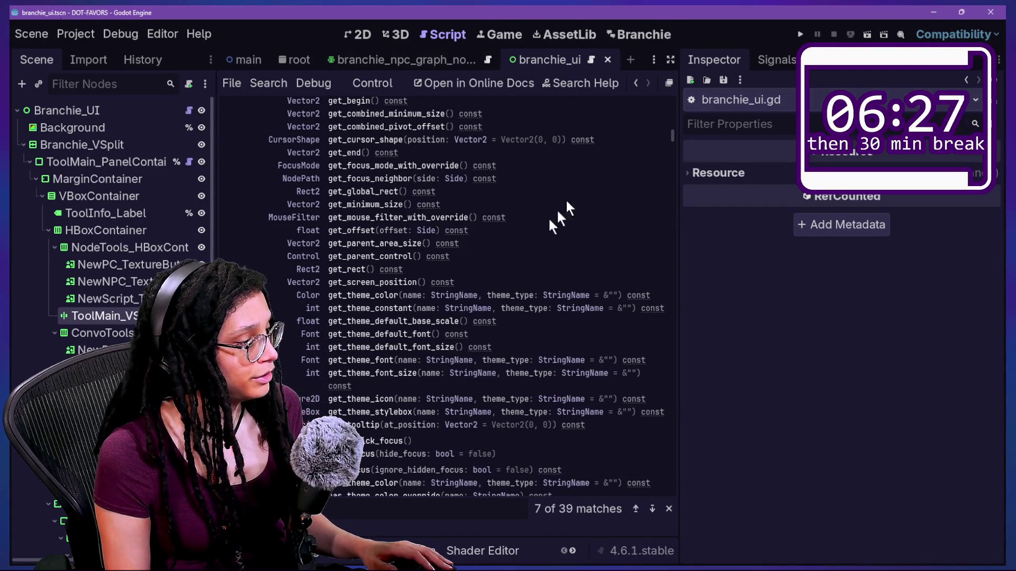
Quick-open branchie_ui.gd and hide the side docks for more code room
key("shift+alt+o")
key("Escape")
key("shift+alt+o")
key("Return")
key("ctrl+shift+F11")
left_click(498, 342)
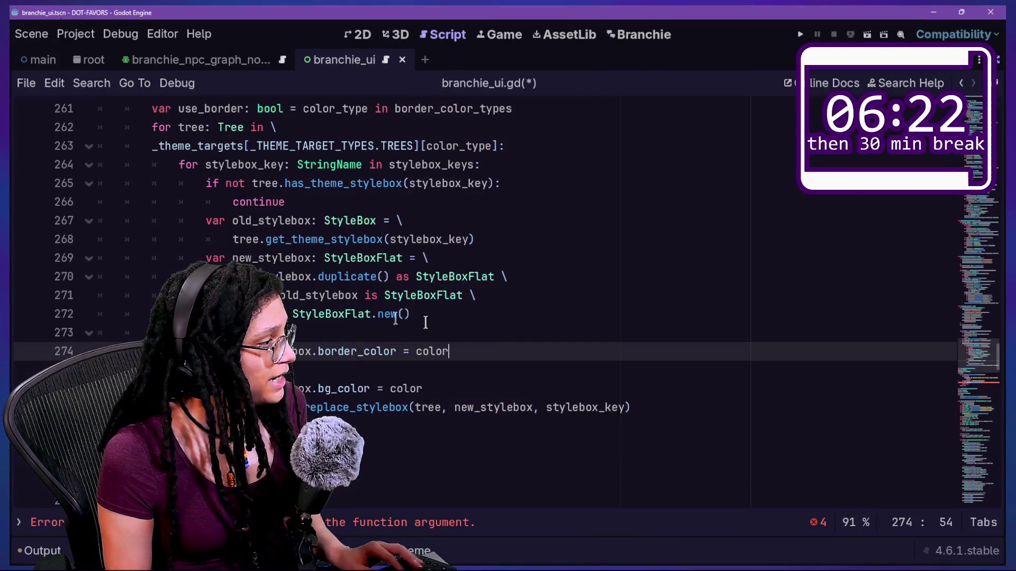
scroll(400, 370, "up", 2)
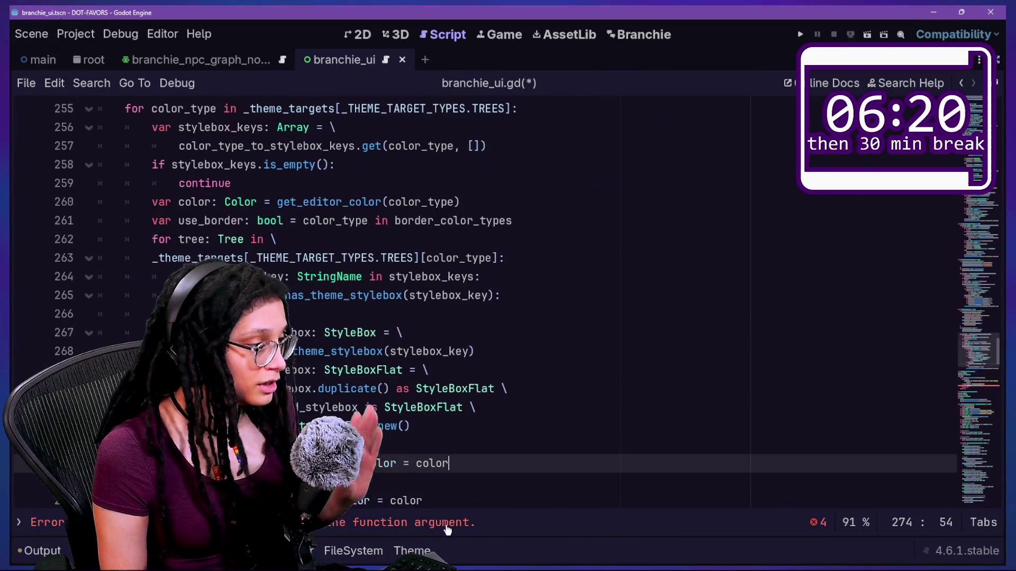
Go to line 288, delete debug lines 287–288, and bring the docks back
key("ctrl+l")
type("288")
key("Return")
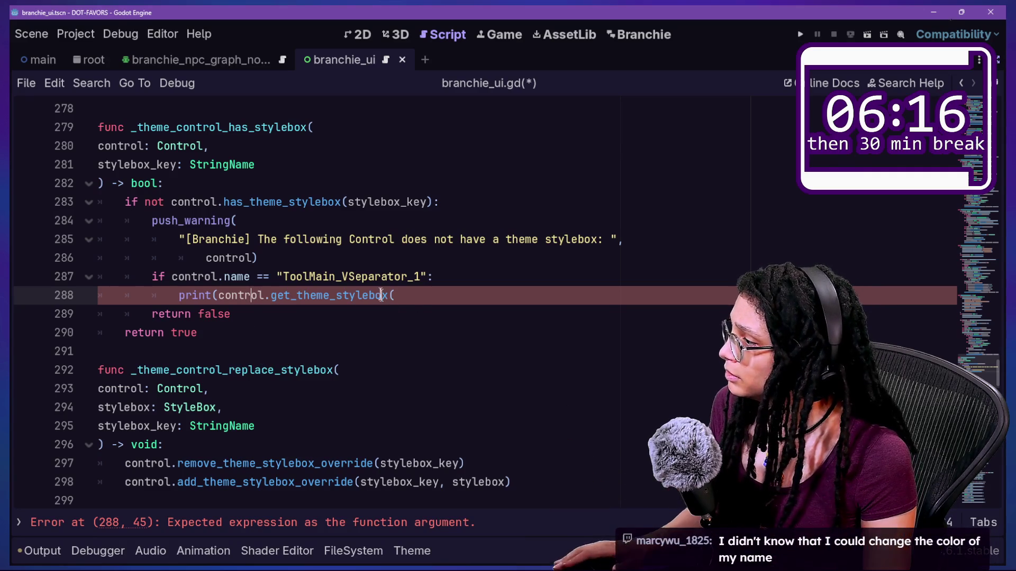
left_click_drag(410, 292, 420, 257)
key("BackSpace")
scroll(440, 287, "up", 3)
scroll(440, 287, "up", 15)
key("ctrl+shift+F11")
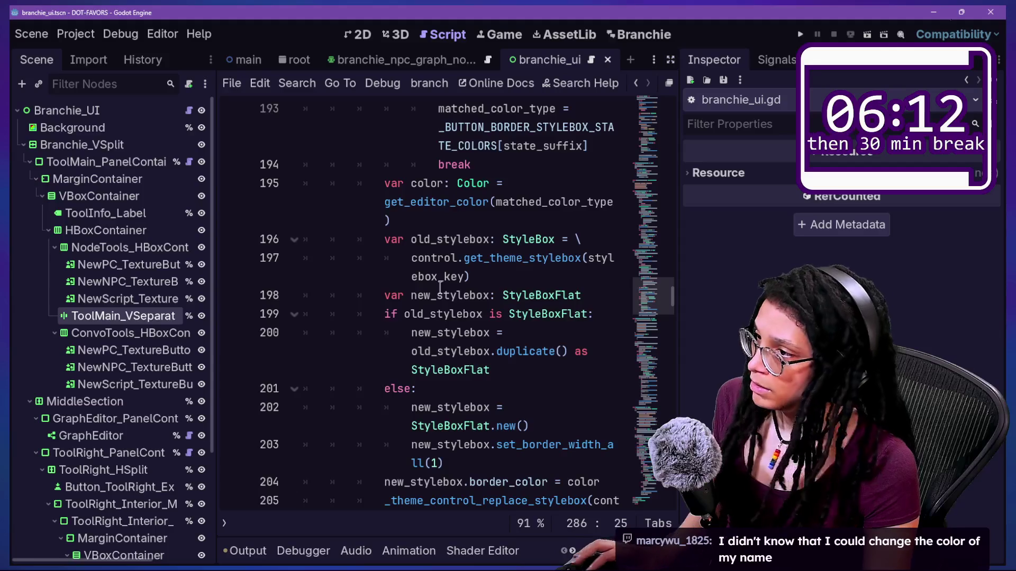
scroll(582, 348, "down", 2)
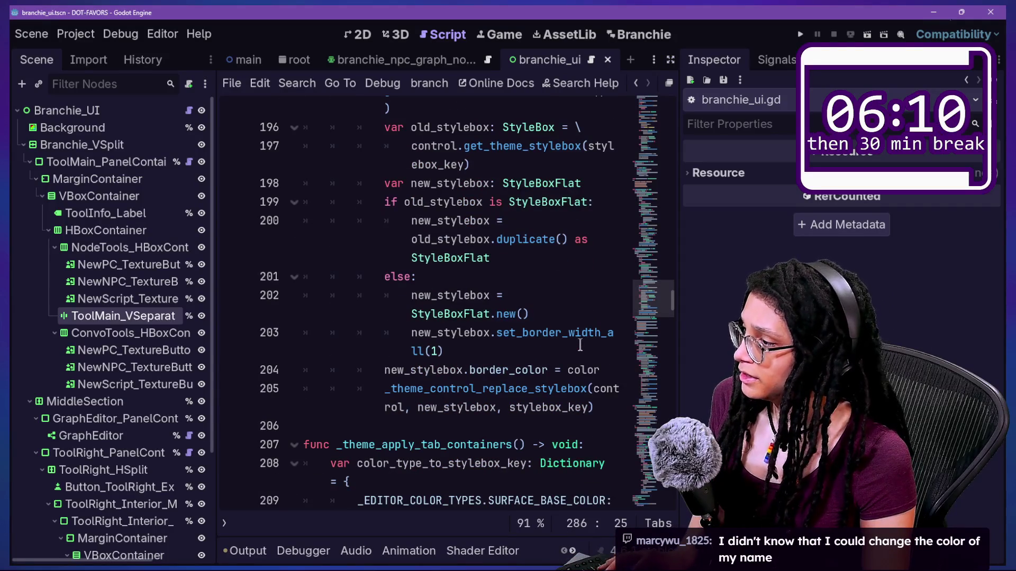
scroll(529, 351, "down", 15)
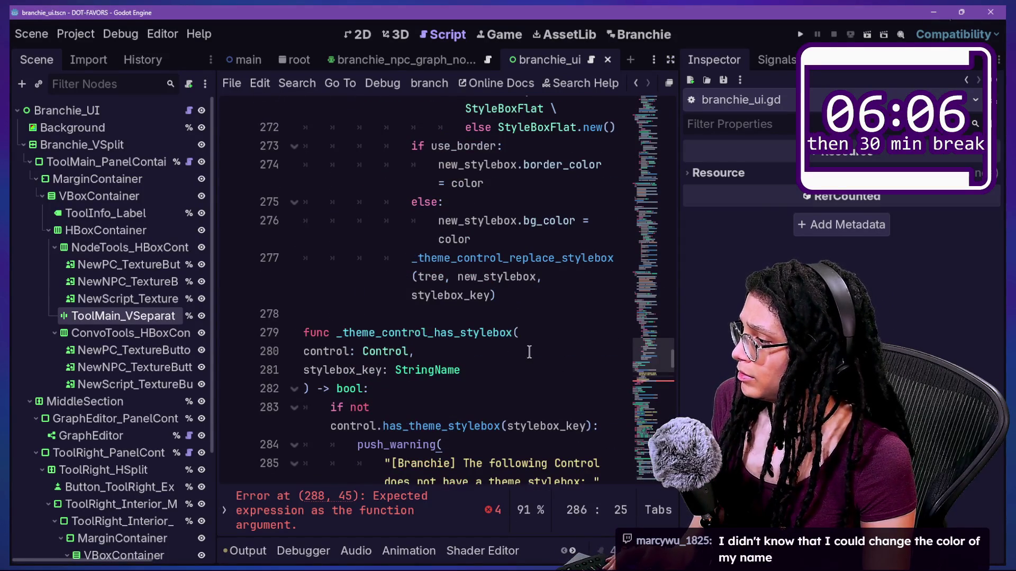
scroll(529, 352, "down", 2)
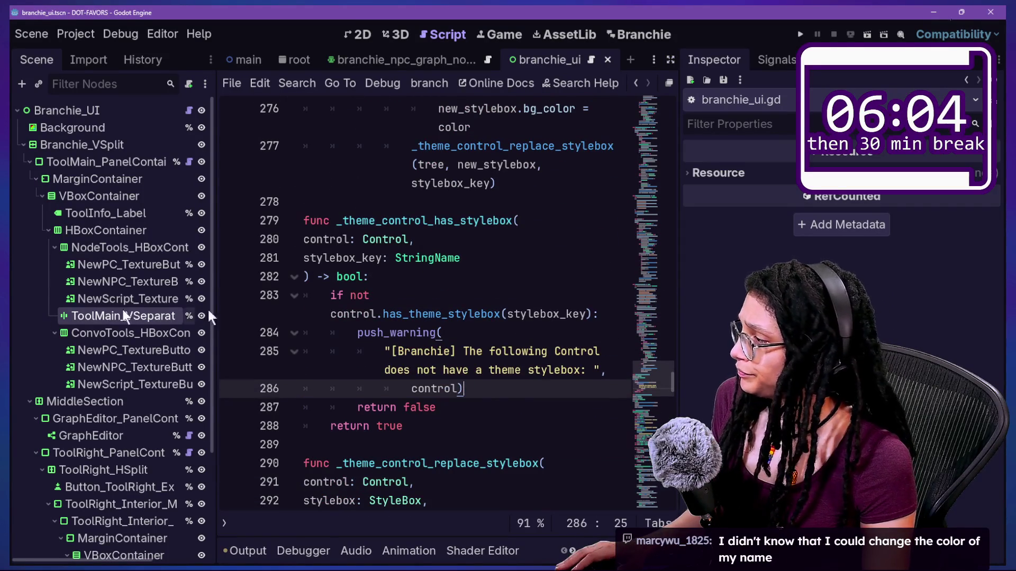
Select ToolMain_VSeparator and revert its Separator style override to StyleBoxEmpty
left_click(68, 325)
left_click(78, 317)
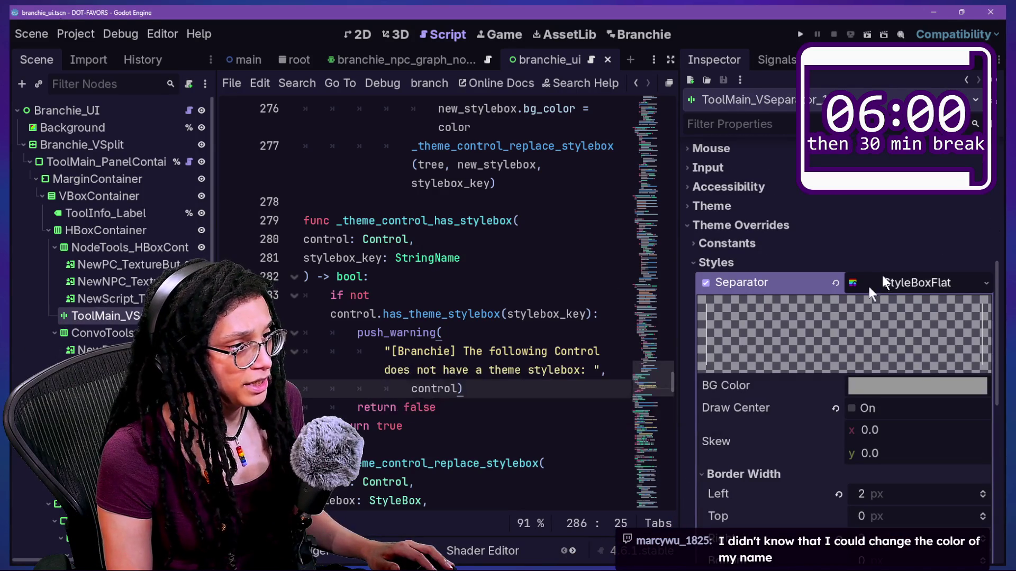
left_click(835, 282)
key("ctrl+z")
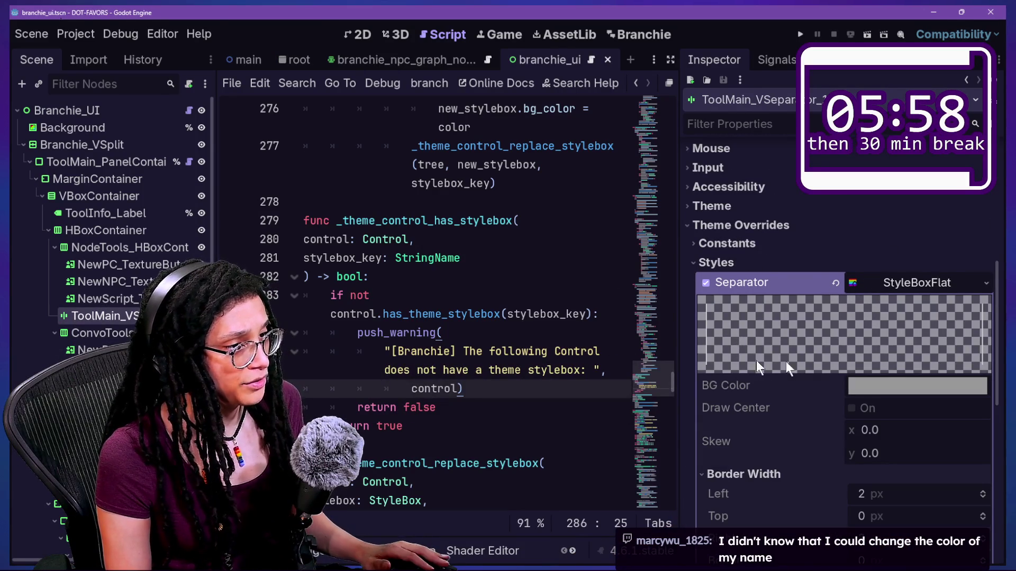
left_click(834, 283)
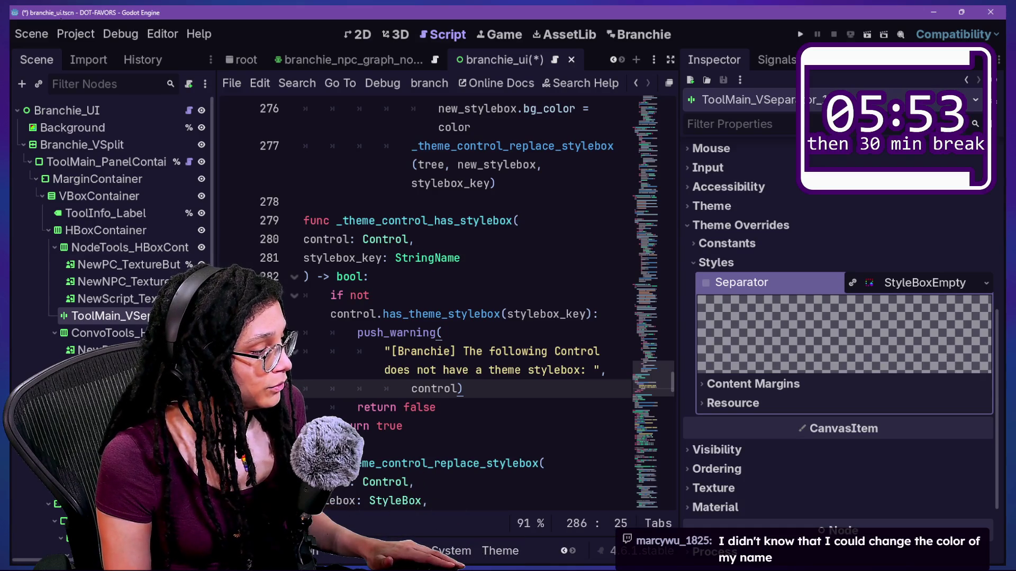
Open the Theme editor, set the type to VSeparator, and show its StyleBox entries
left_click(455, 551)
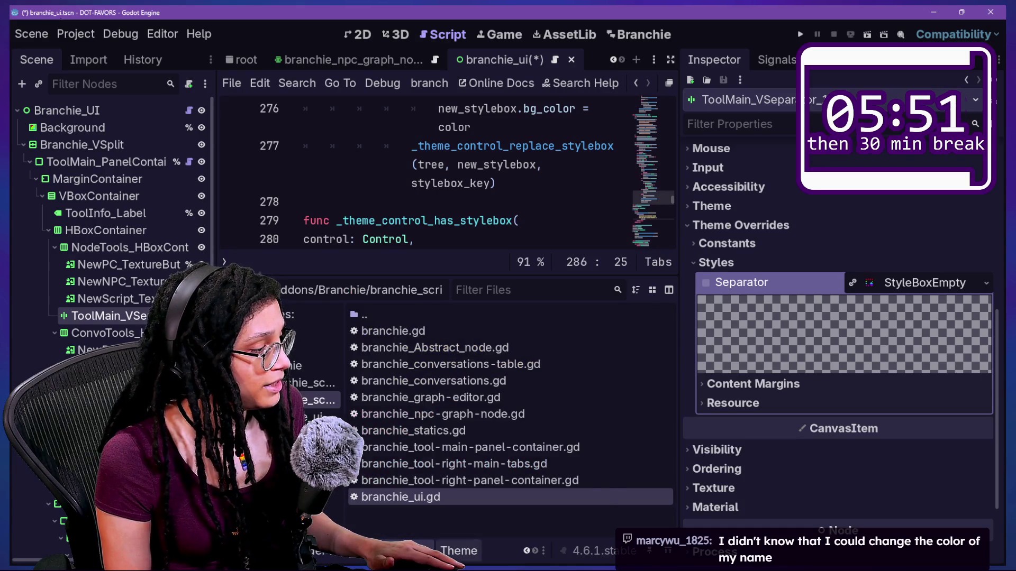
left_click(459, 551)
left_click(591, 379)
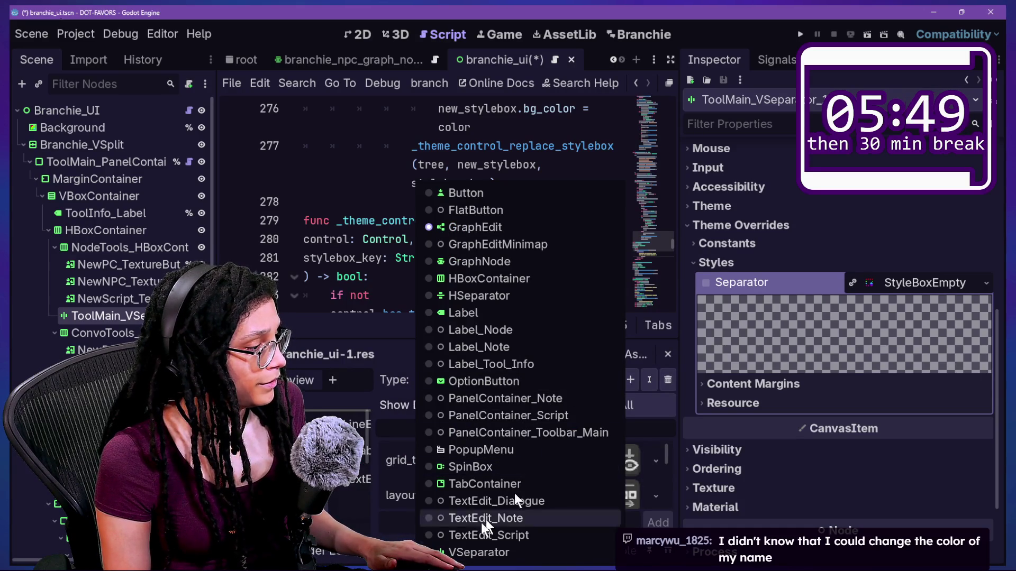
left_click(478, 553)
left_click(579, 428)
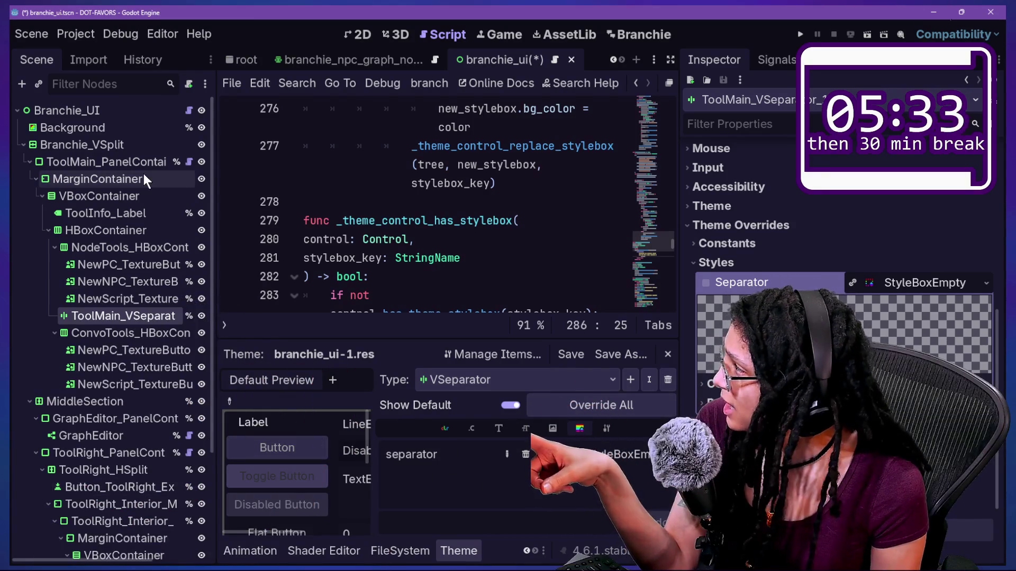
Filter the scene tree with 't:vs', select Branchie_VSplit, clear the filter, and switch to 2D
left_click(119, 83)
type("t:vs")
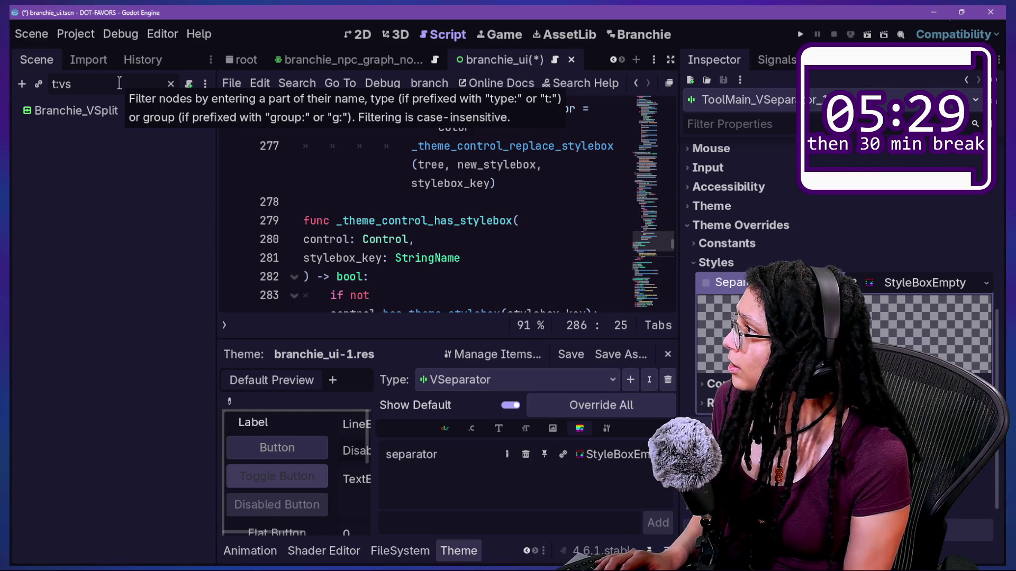
left_click(119, 110)
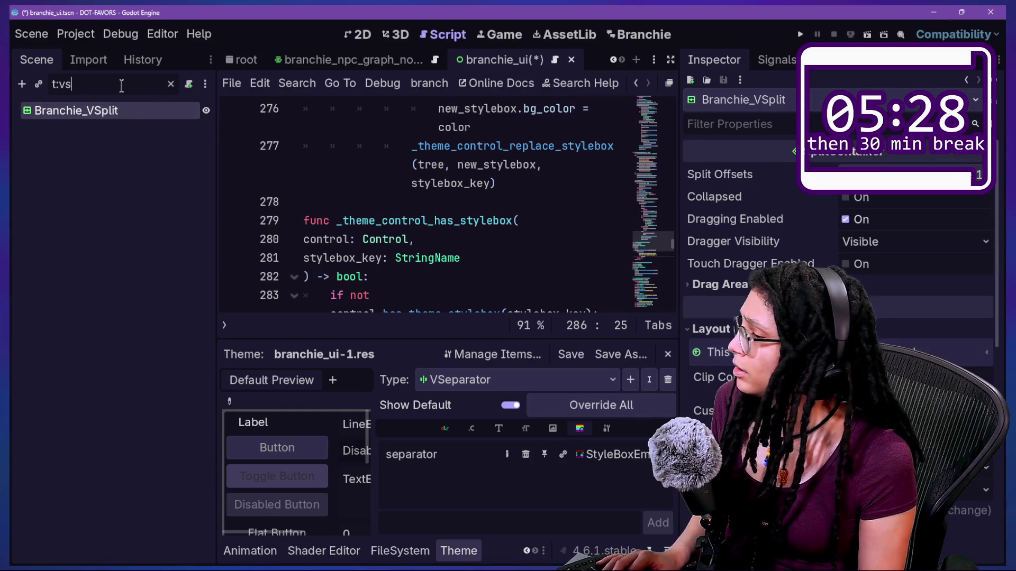
type("ep")
key("BackSpace")
key("BackSpace")
key("BackSpace")
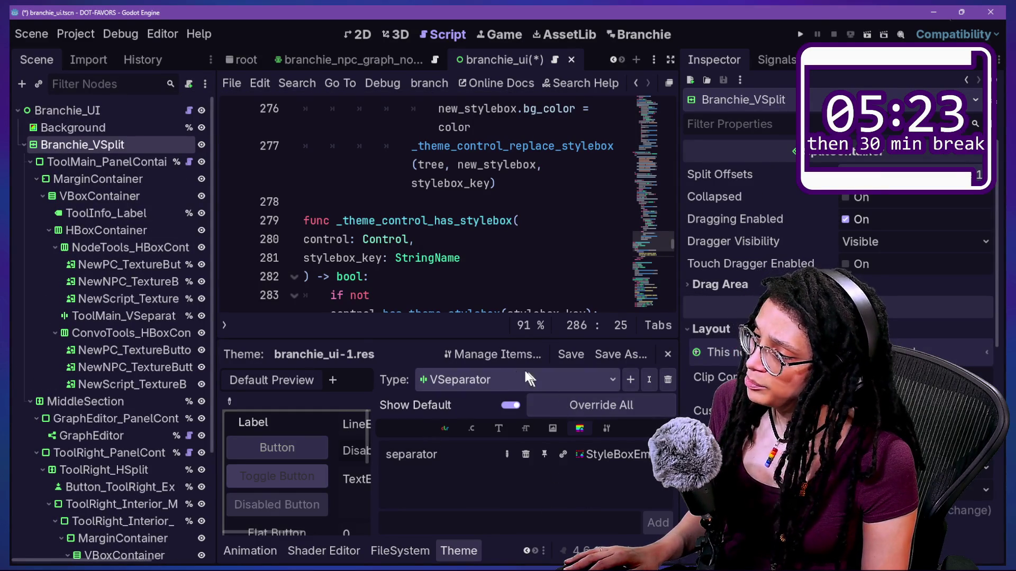
left_click(374, 27)
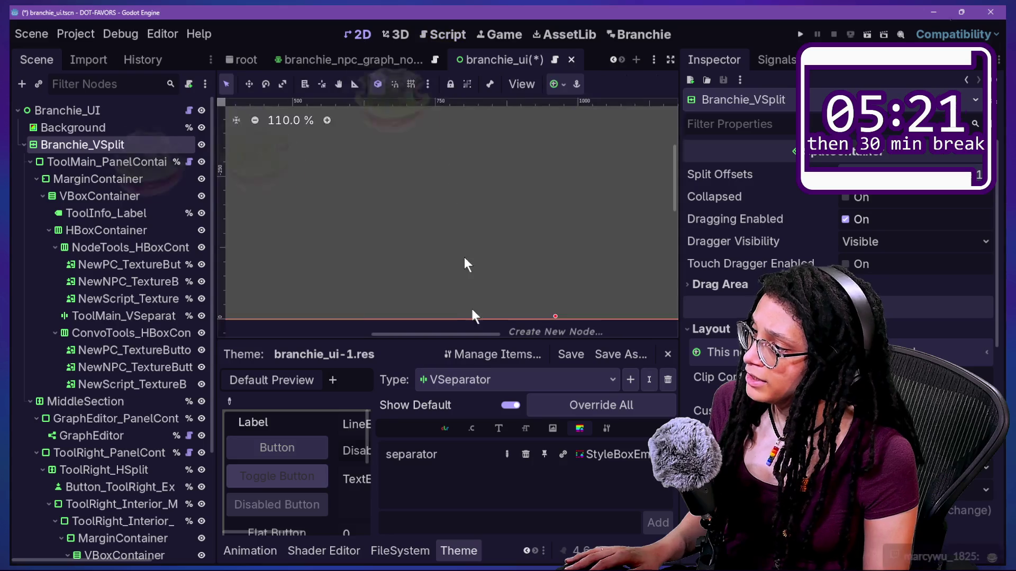
Zoom and pan the 2D canvas to inspect the plugin UI layout, then open the Branchie screen
scroll(486, 294, "down", 5)
scroll(487, 293, "down", 4)
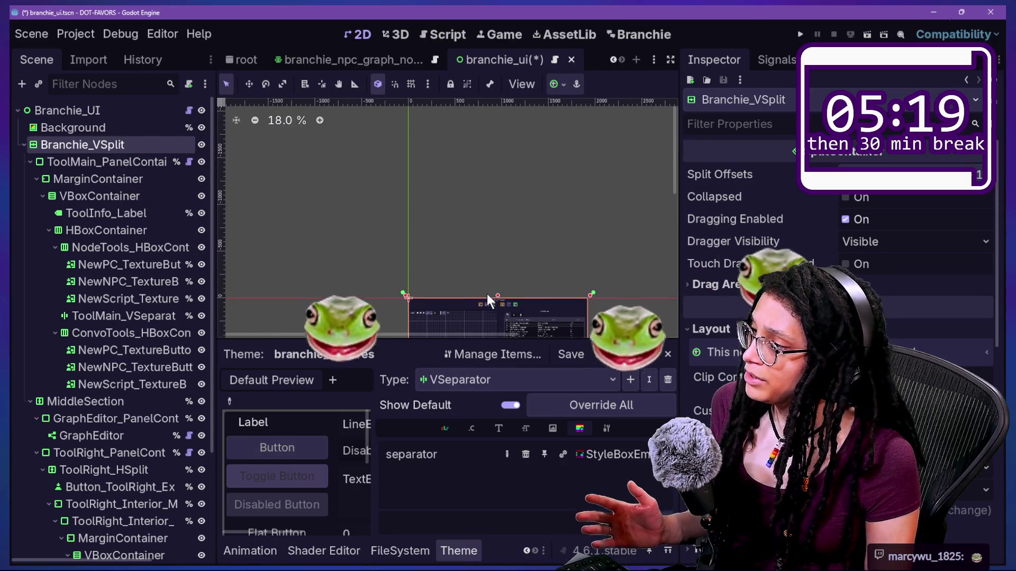
left_click_drag(673, 175, 660, 214)
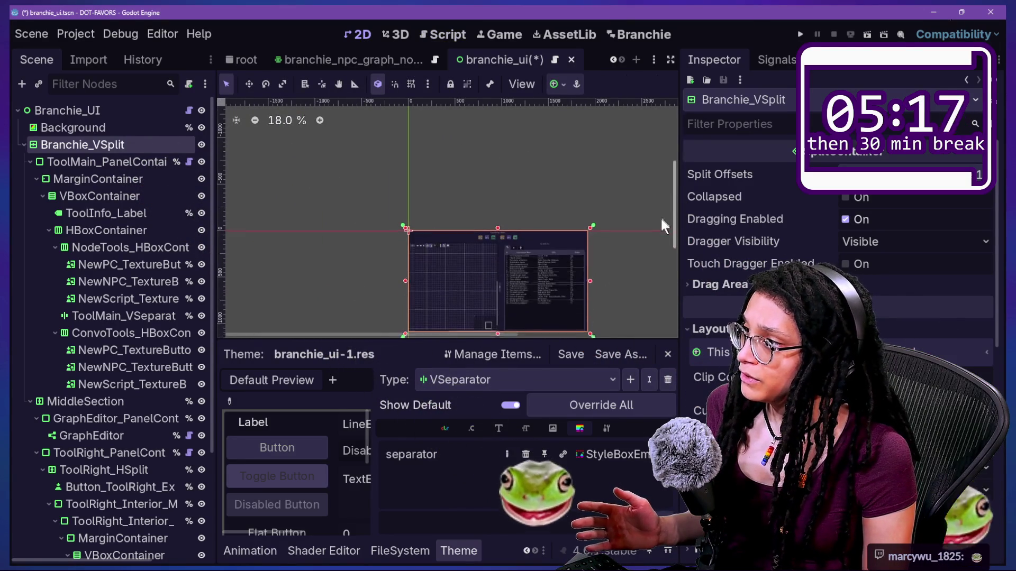
scroll(384, 256, "up", 2)
scroll(653, 317, "down", 1)
scroll(653, 318, "up", 4)
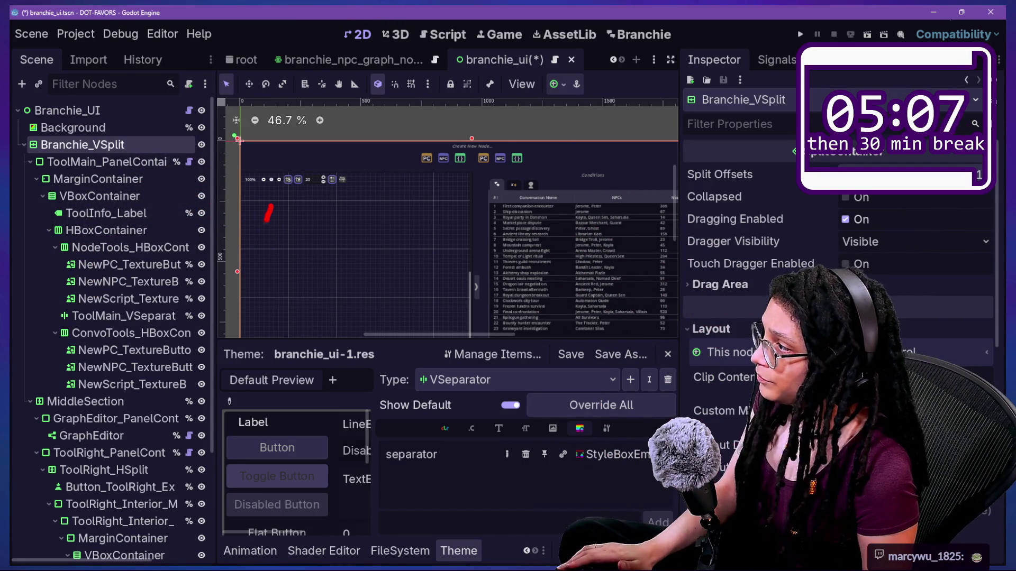
key("Escape")
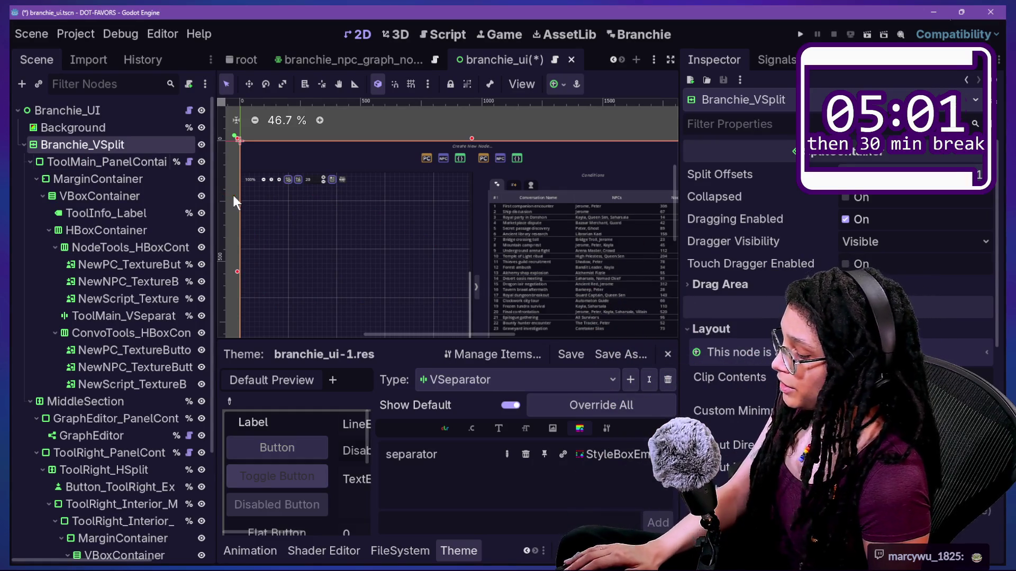
left_click(661, 33)
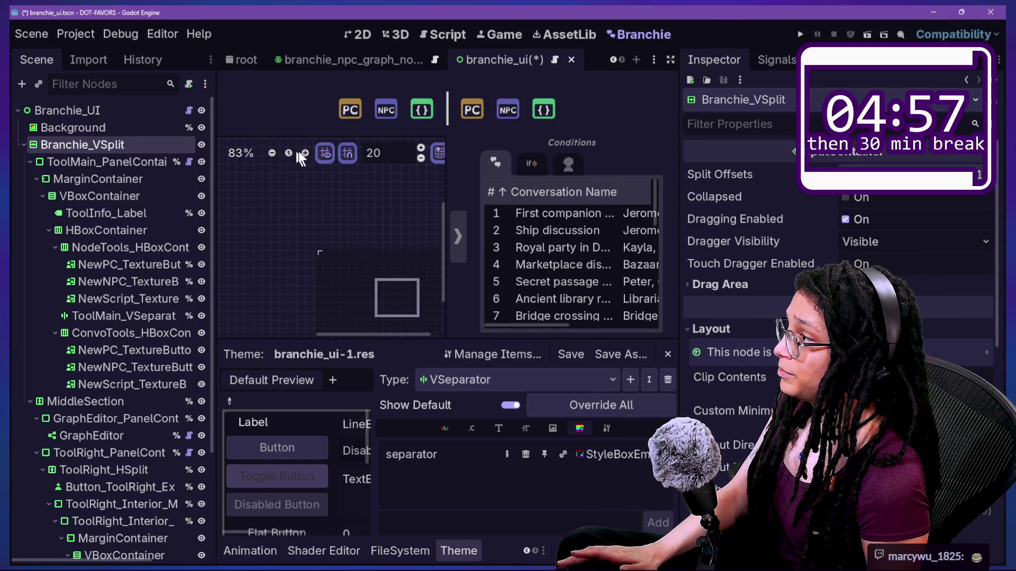
Zoom the Branchie conversation graph out and back to 100%, and browse the theme control types
left_click(278, 153)
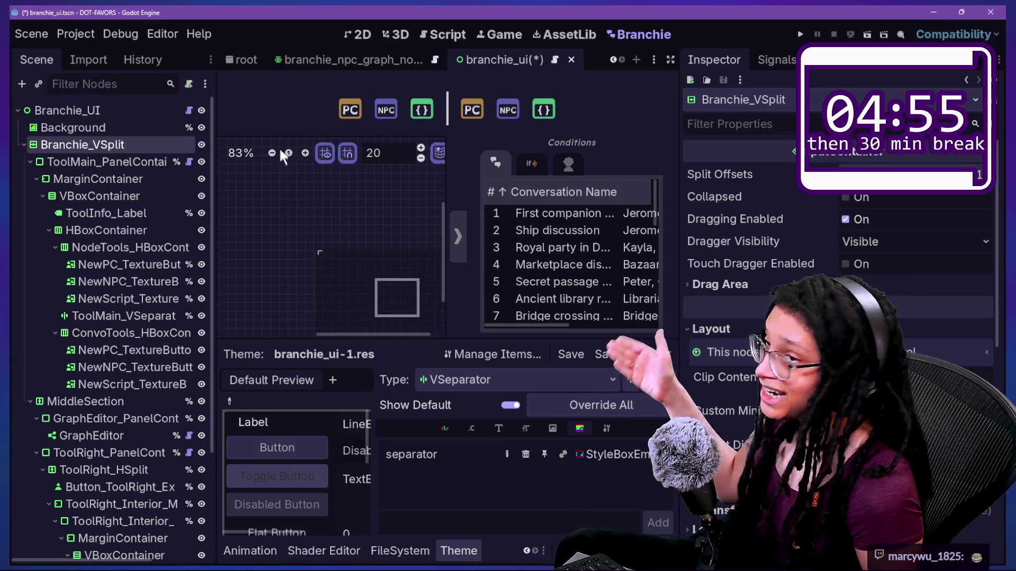
left_click(273, 153)
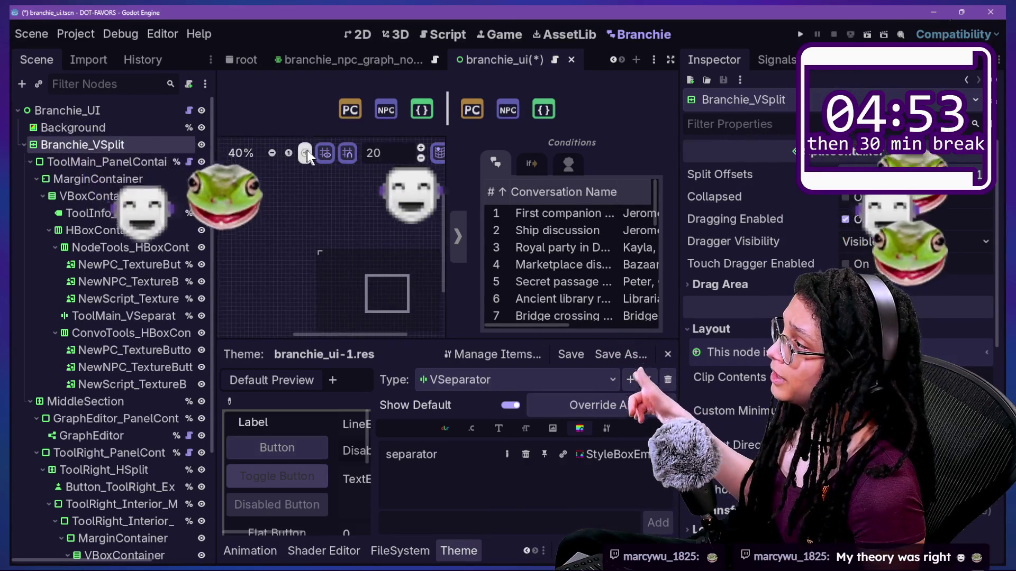
left_click(307, 151)
left_click(307, 151)
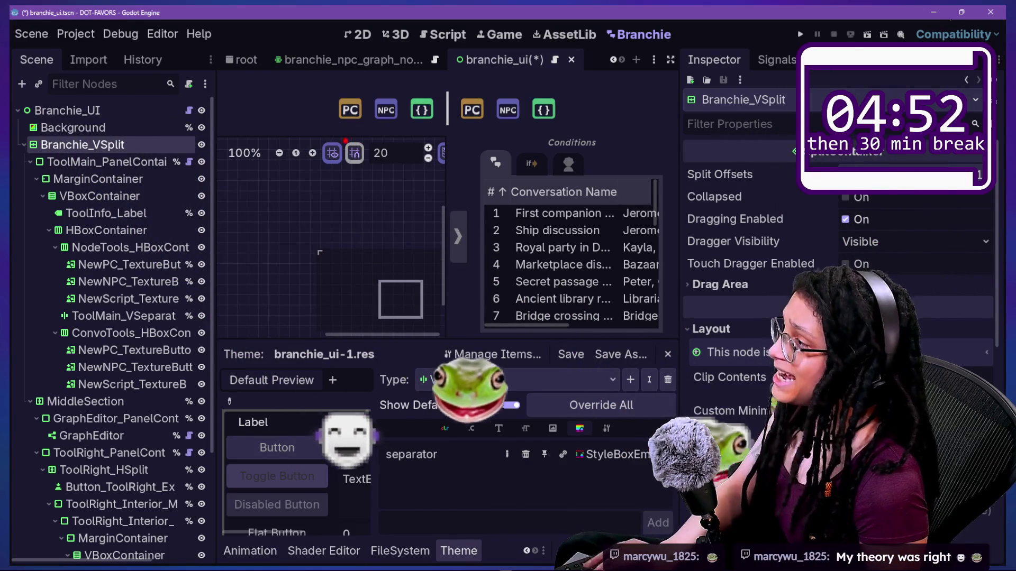
mouse_move(317, 141)
left_mouse_down()
mouse_move(320, 175)
mouse_move(323, 135)
left_mouse_up()
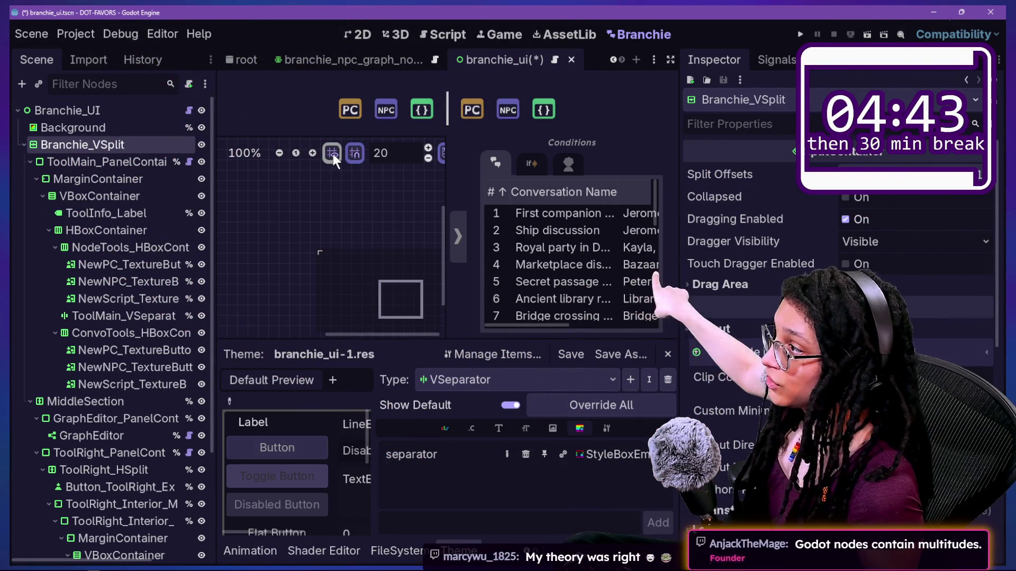
left_click(529, 380)
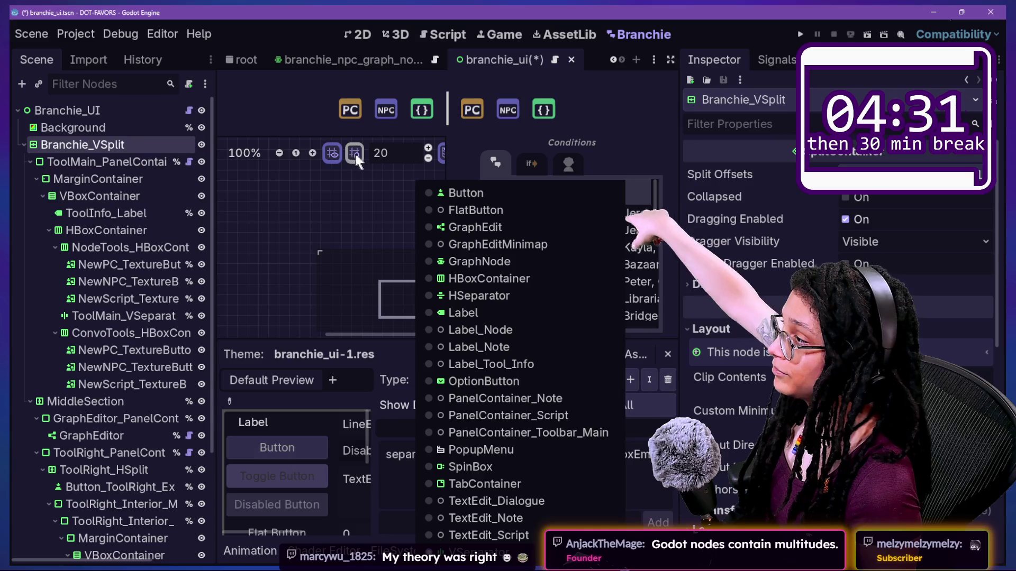
left_click(323, 209)
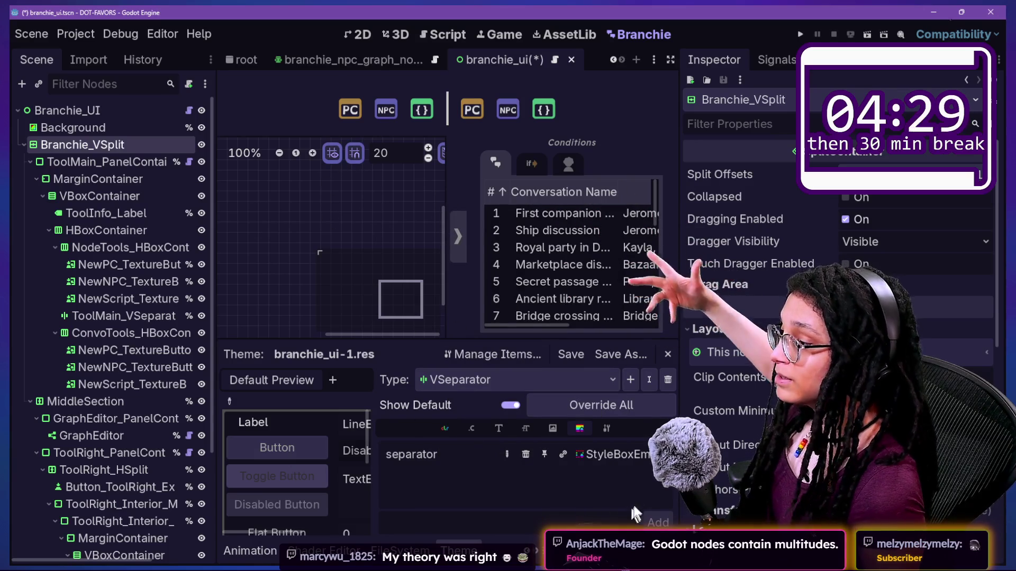
Give the VSeparator separator style a new StyleBoxFlat, expand Border Width, save, and return to 2D
left_click(665, 454)
left_click(624, 392)
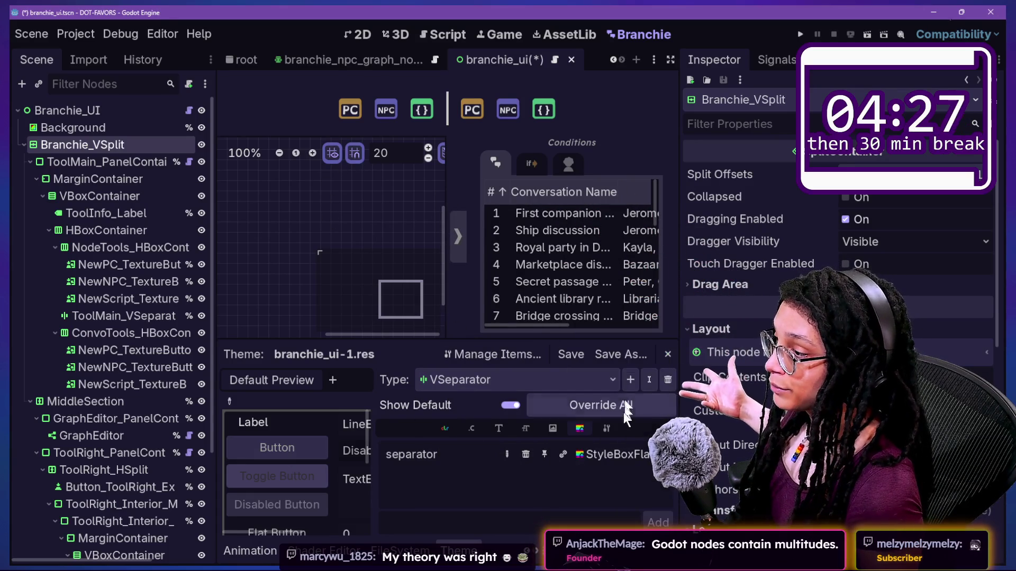
left_click(617, 460)
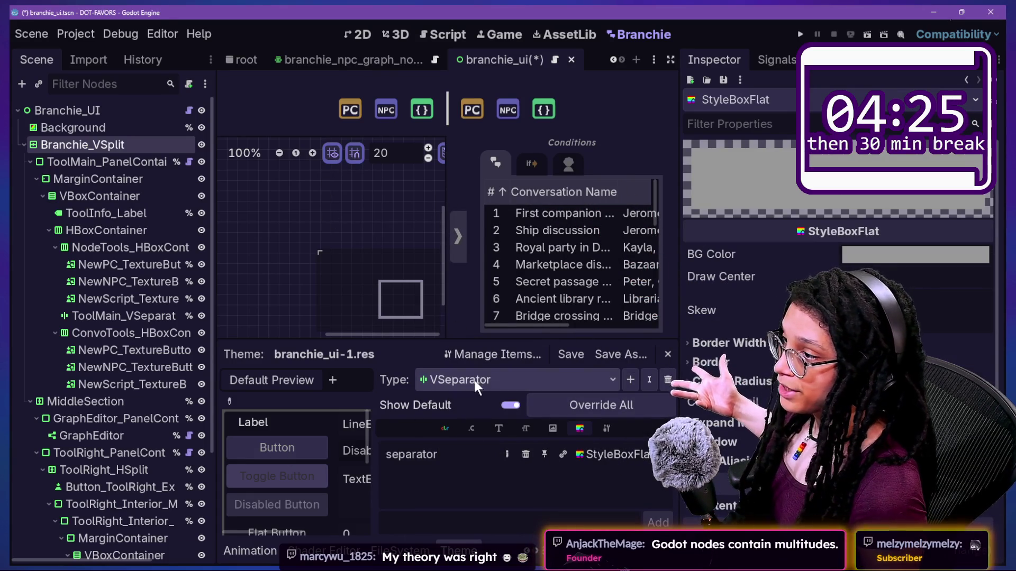
left_click(725, 342)
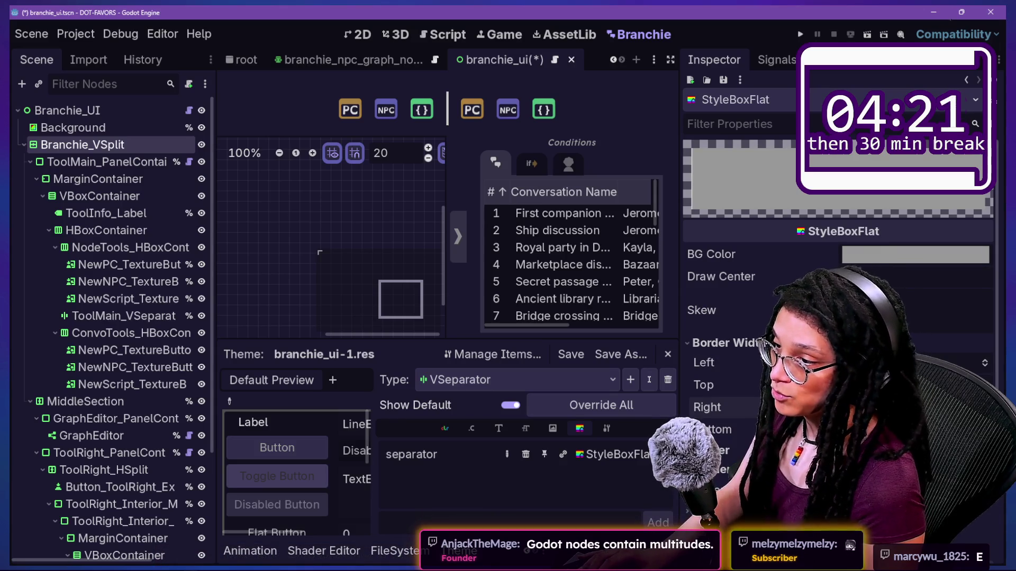
key("ctrl+s")
left_click(351, 28)
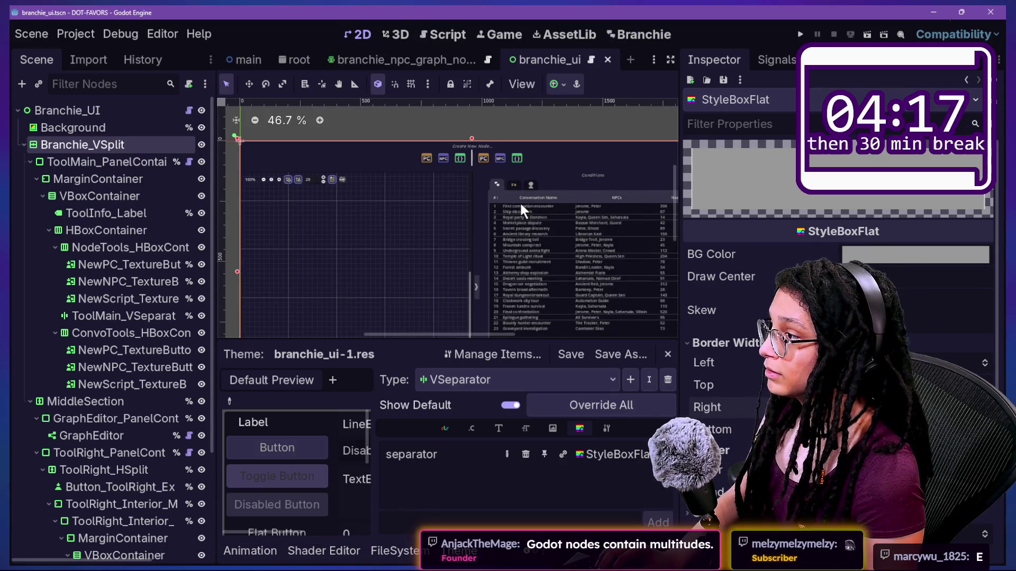
scroll(519, 201, "down", 5)
scroll(571, 275, "up", 4)
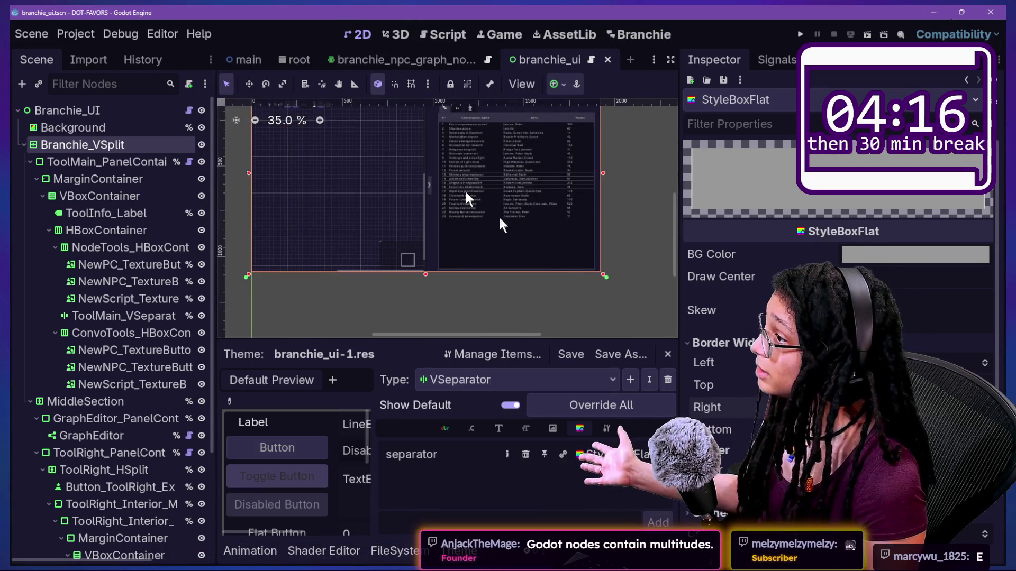
scroll(370, 138, "down", 3)
scroll(325, 108, "up", 5)
scroll(325, 108, "down", 2)
scroll(325, 108, "down", 1)
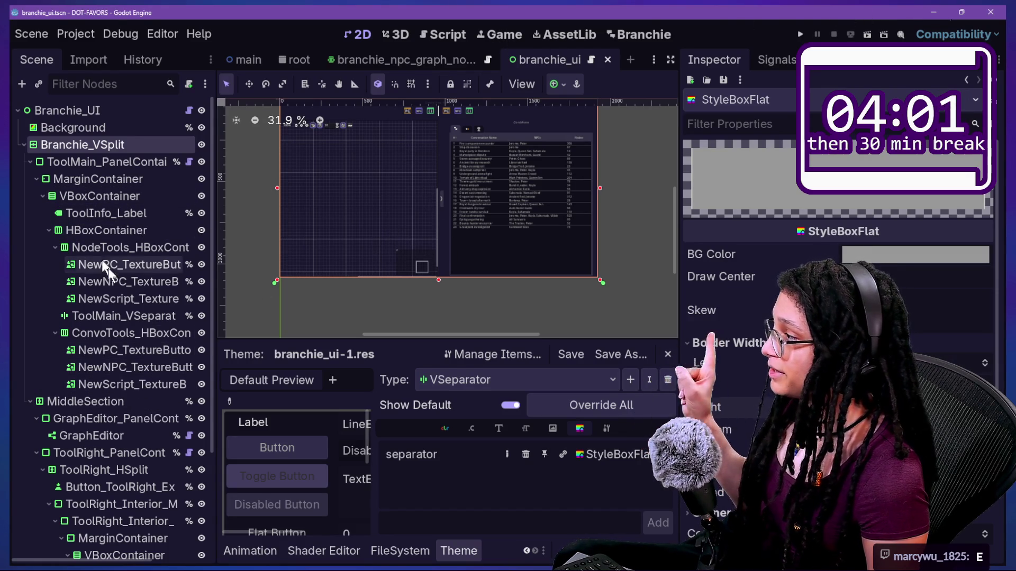
left_click(131, 316)
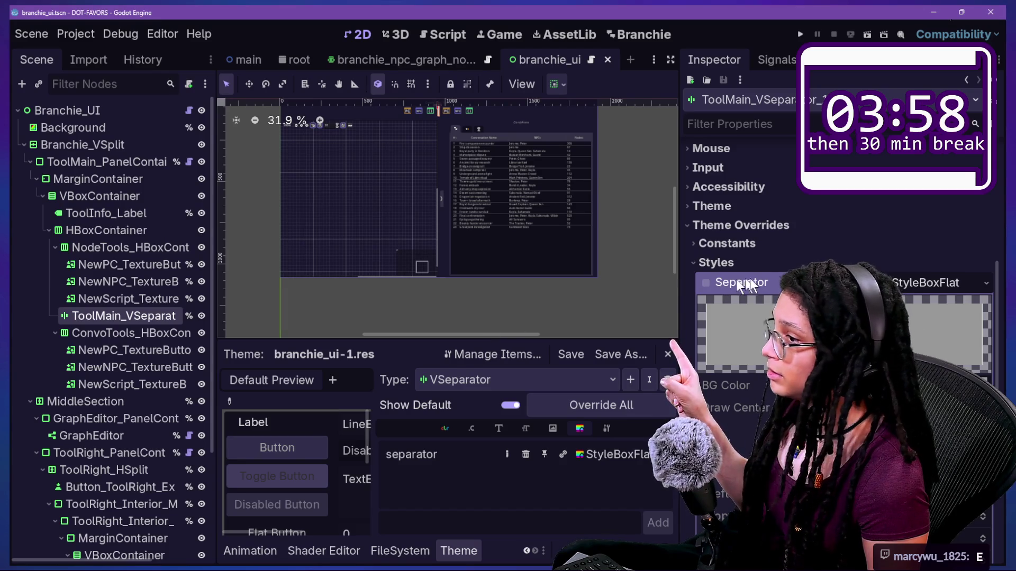
scroll(675, 210, "up", 2)
scroll(415, 151, "up", 3)
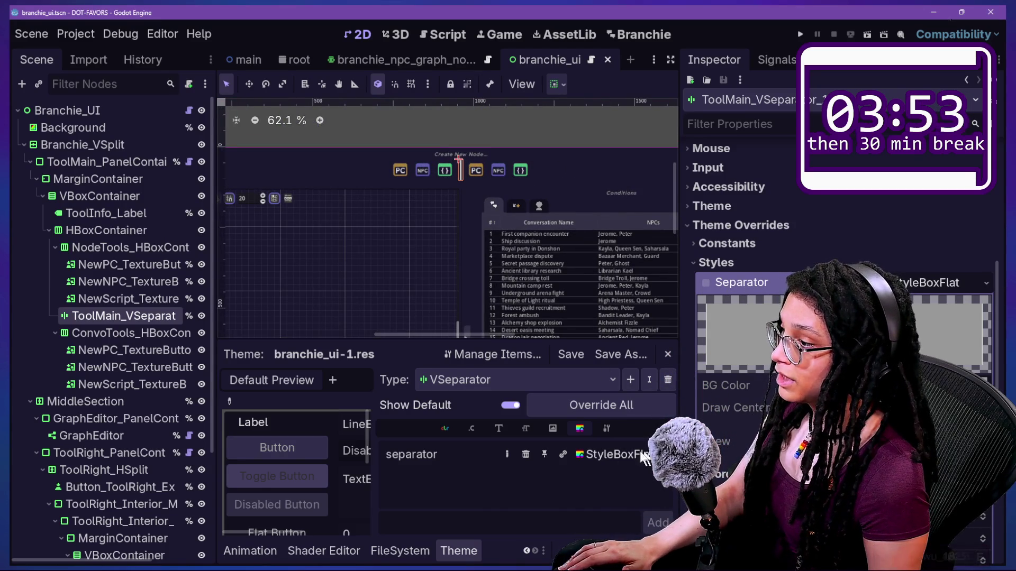
left_click(616, 454)
left_click(915, 255)
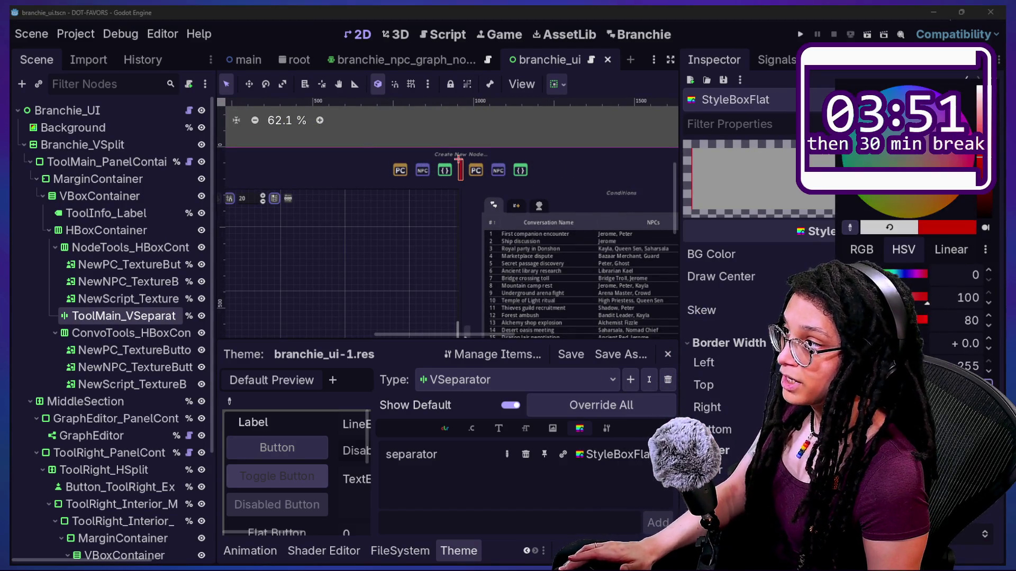
key("ctrl+s")
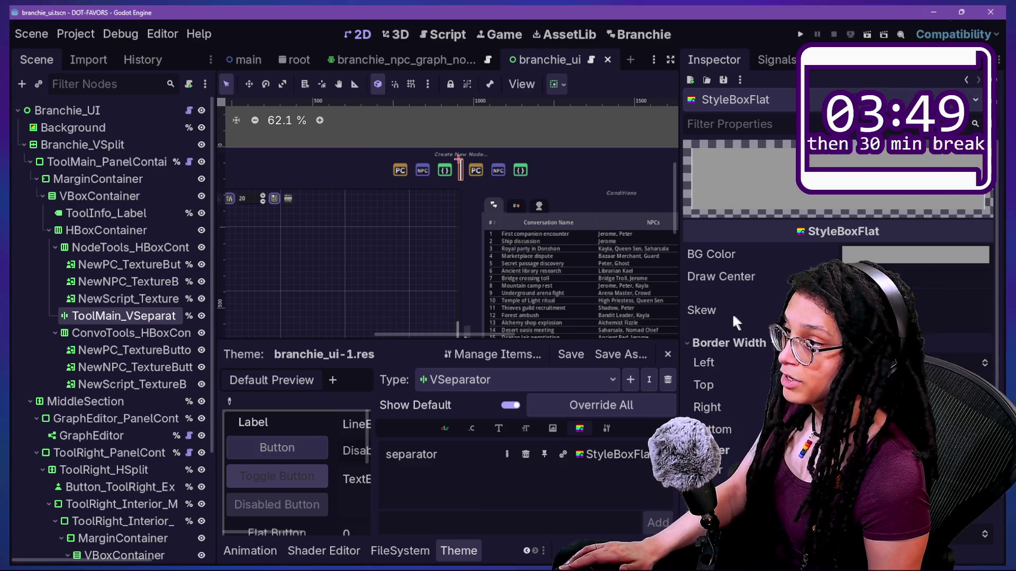
left_click(75, 32)
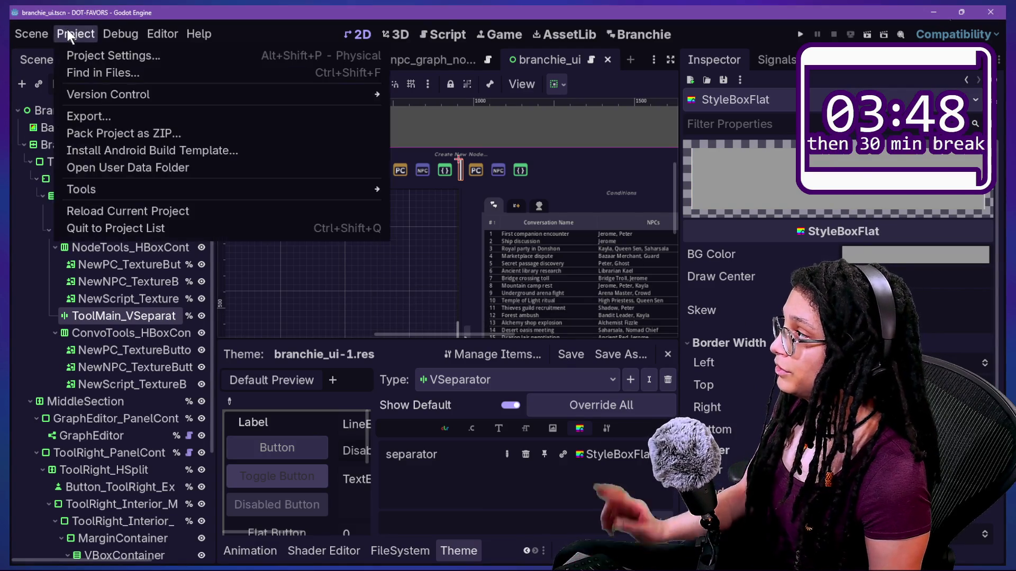
Reload Branchie by toggling it off and on in Plugins, then view its warnings in Output
key("alt+shift+p")
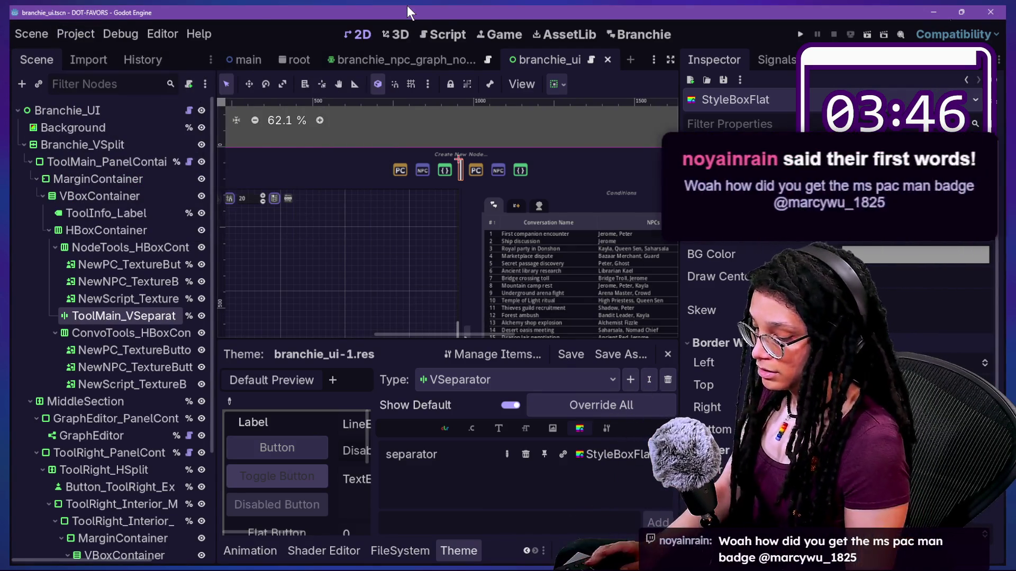
left_click(218, 190)
left_click(506, 450)
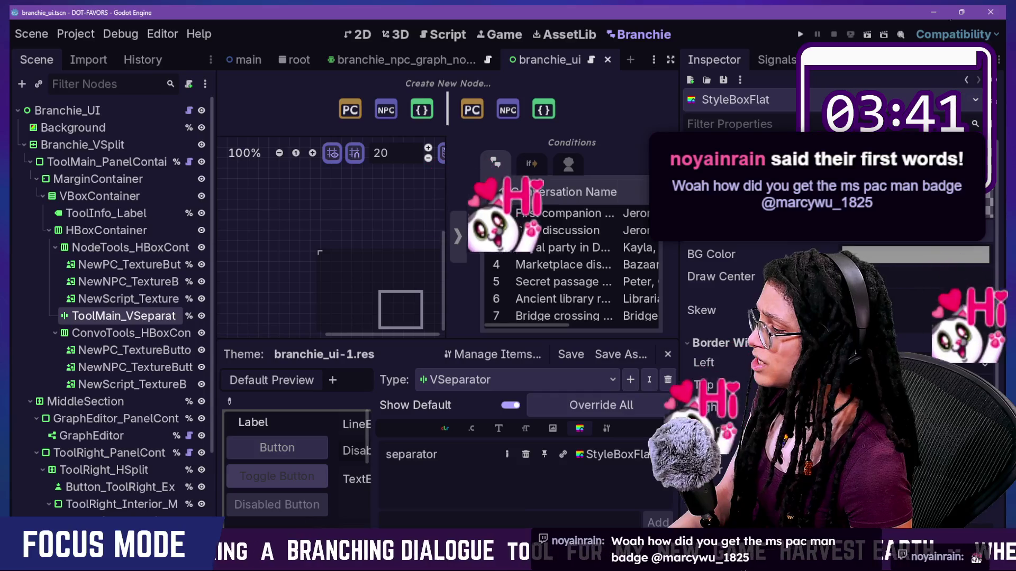
left_click(240, 544)
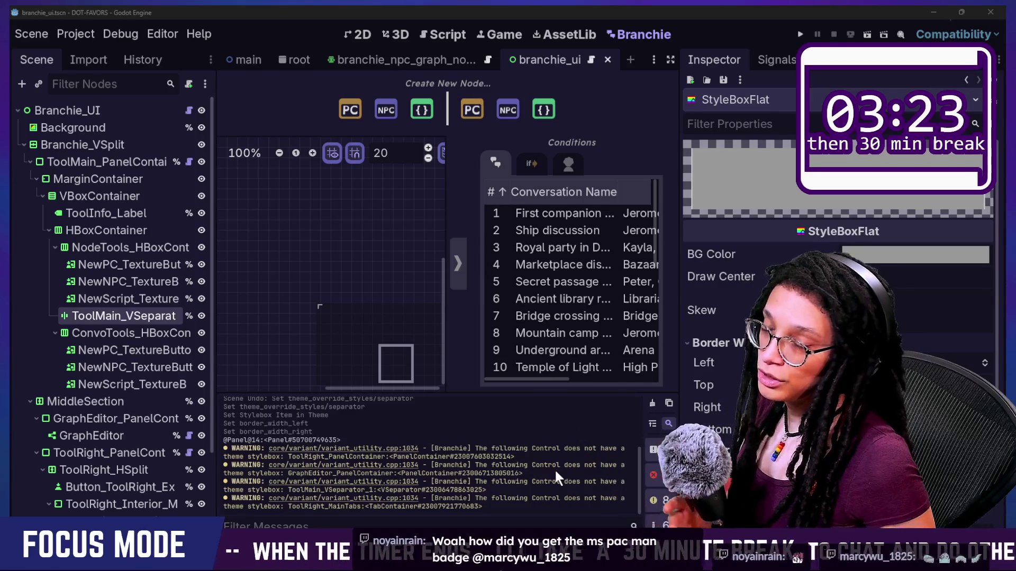
left_click(349, 534)
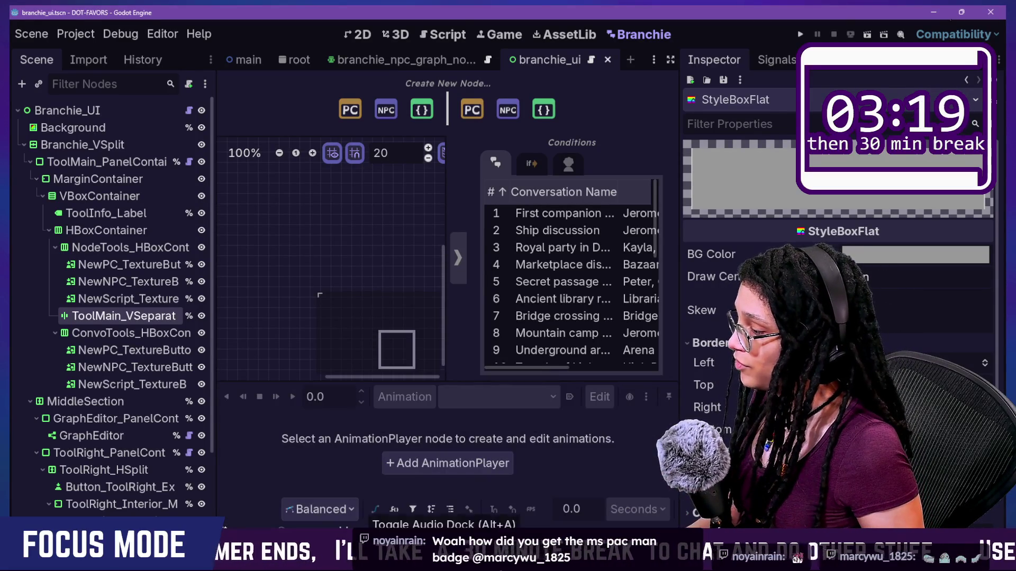
Check the debugger and output warnings, then go to line 285 in _theme_control_has_stylebox
left_click(265, 535)
key("alt+o")
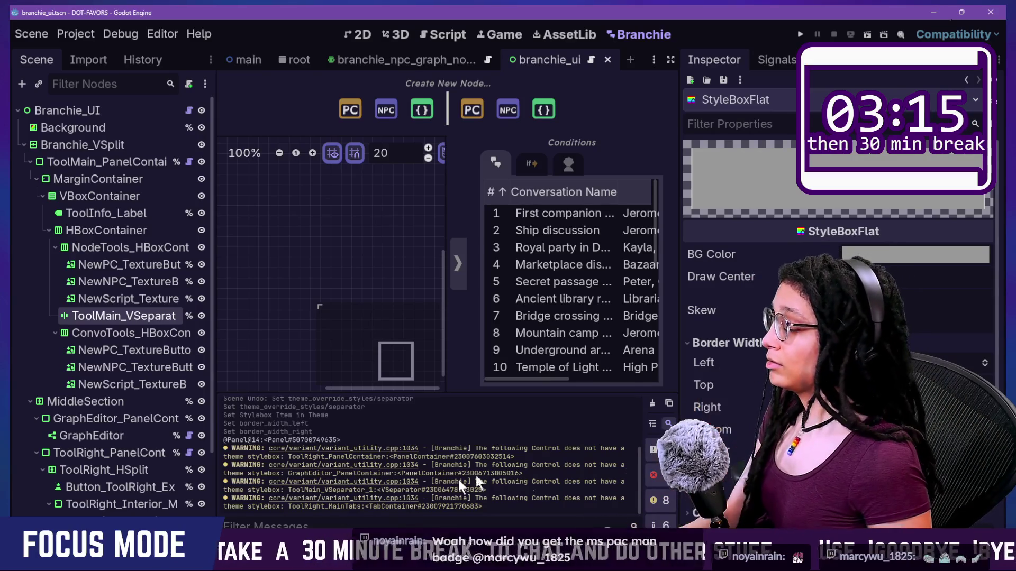
left_click(456, 34)
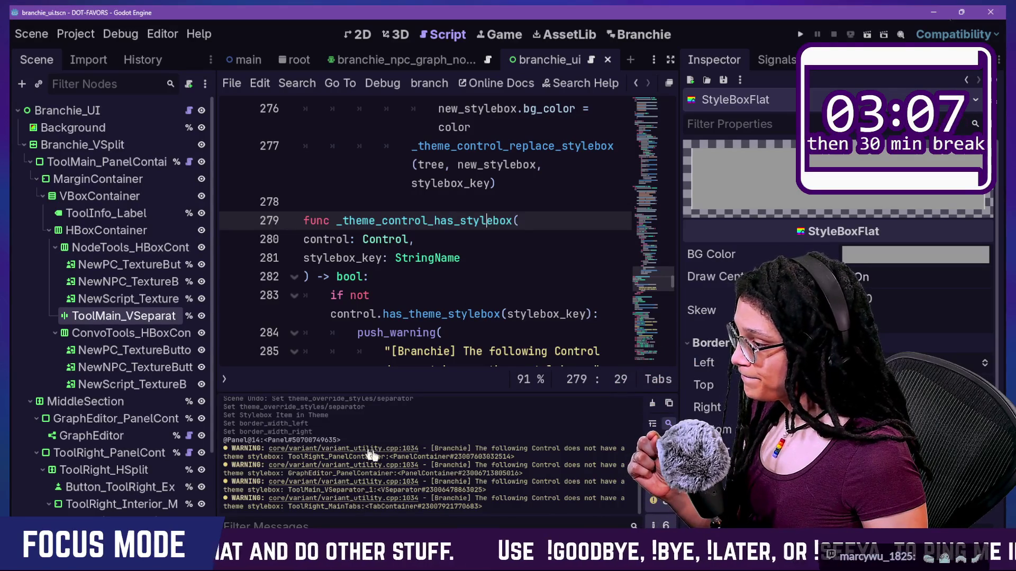
left_click(508, 361)
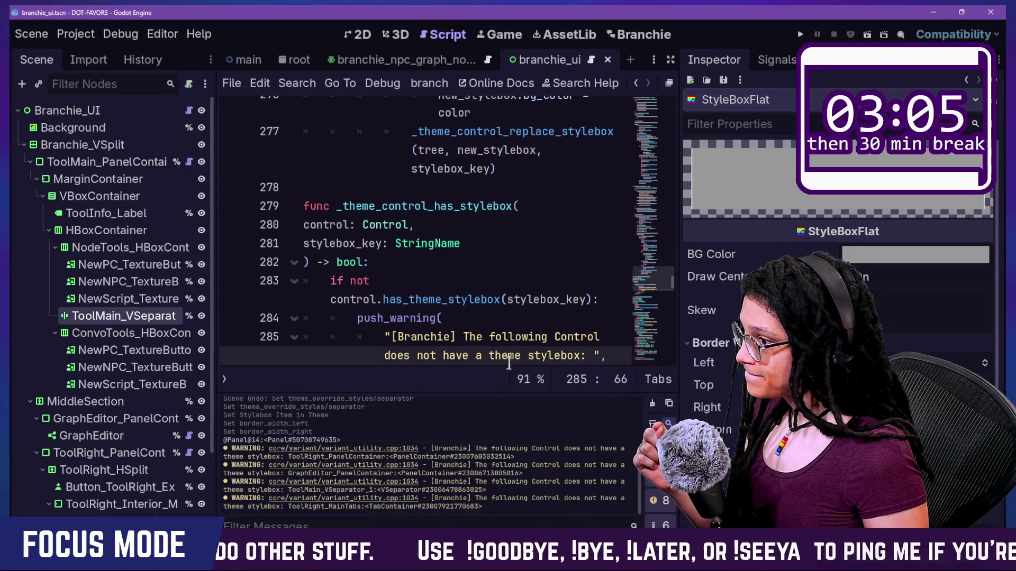
Select ToolMain_VSeparator in the Scene dock and show its theme style overrides
key("alt+d")
key("alt+a")
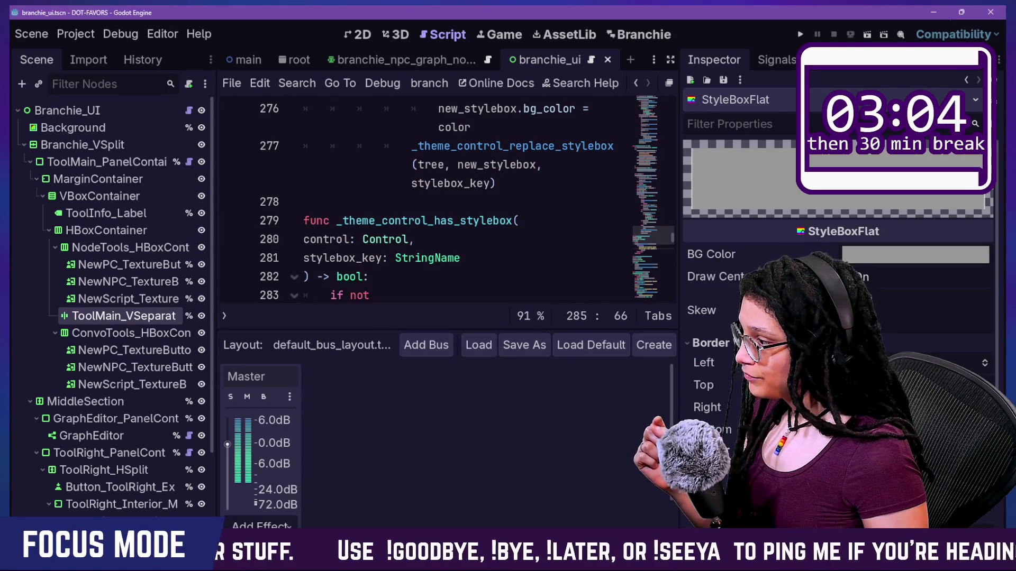
left_click(81, 367)
left_click(124, 315)
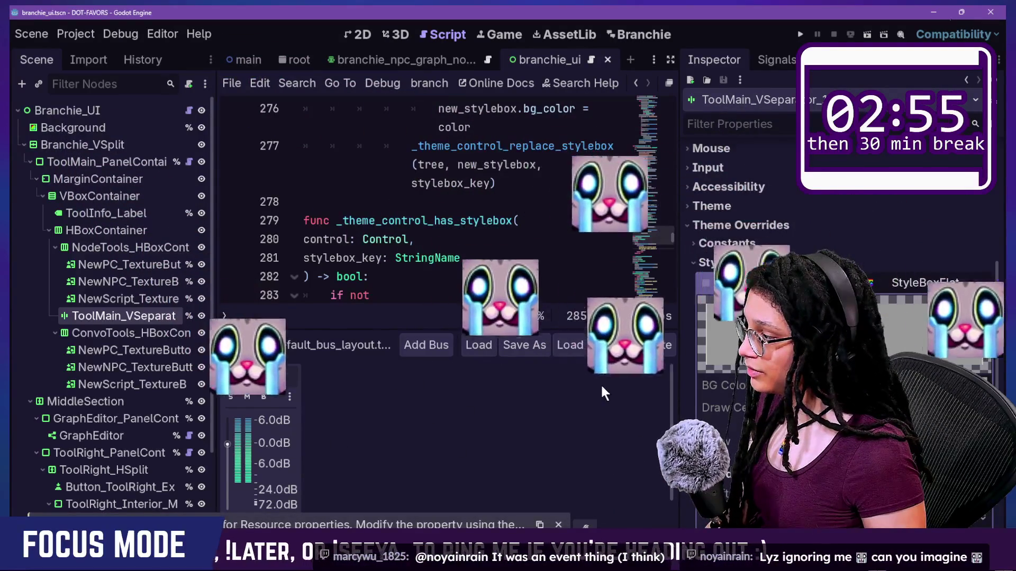
Try StyleBoxEmpty for ToolMain_VSeparator's Separator, undo back to StyleBoxFlat, and save the scene
left_click(91, 297)
left_click(102, 316)
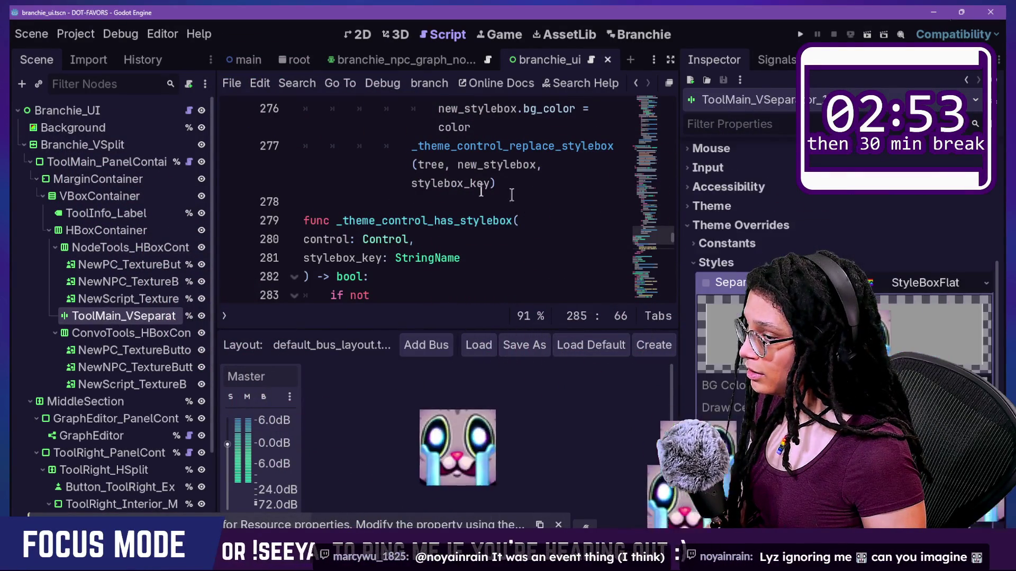
left_click(984, 286)
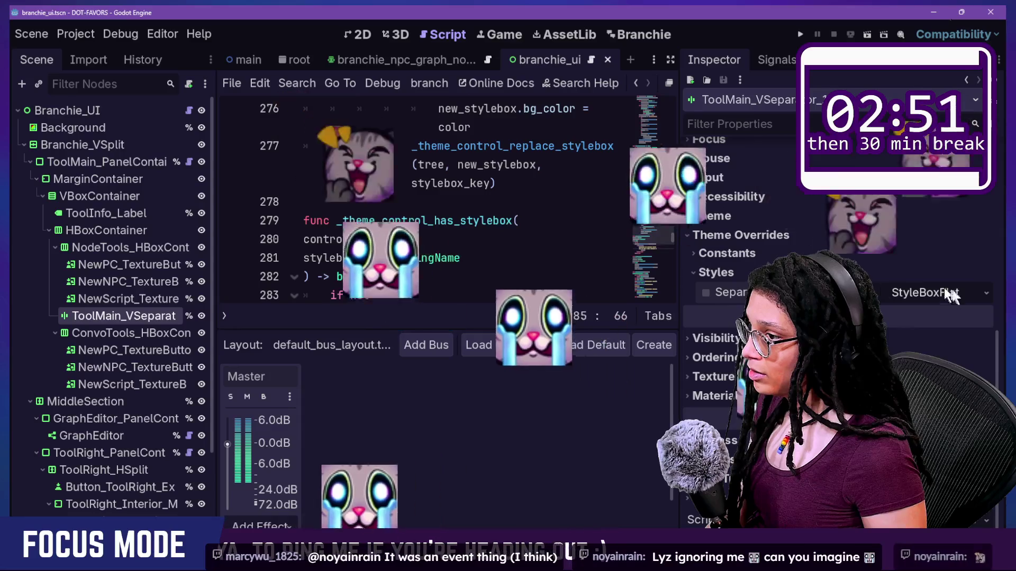
left_click(916, 332)
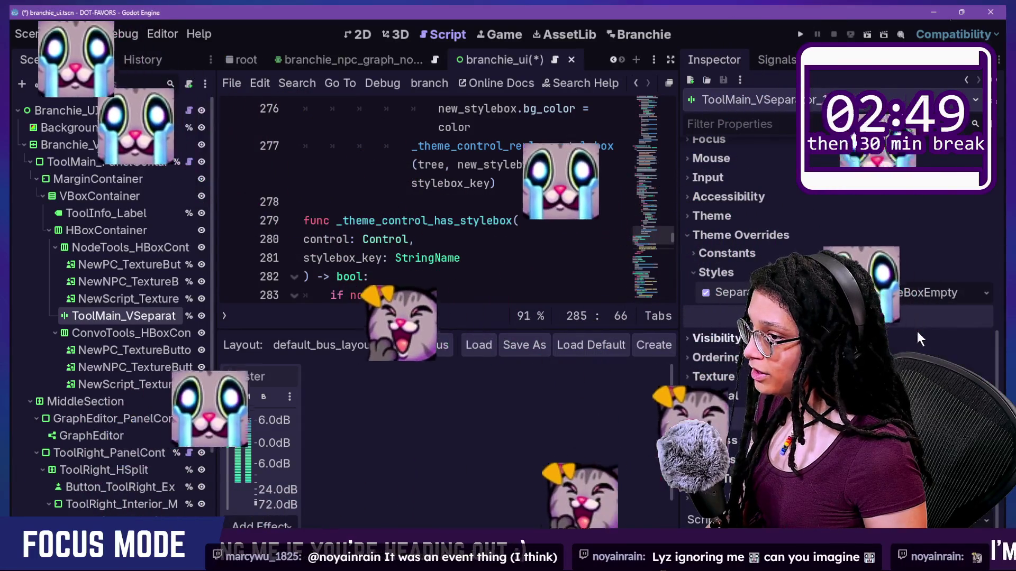
key("ctrl+z")
left_click(986, 292)
key("Escape")
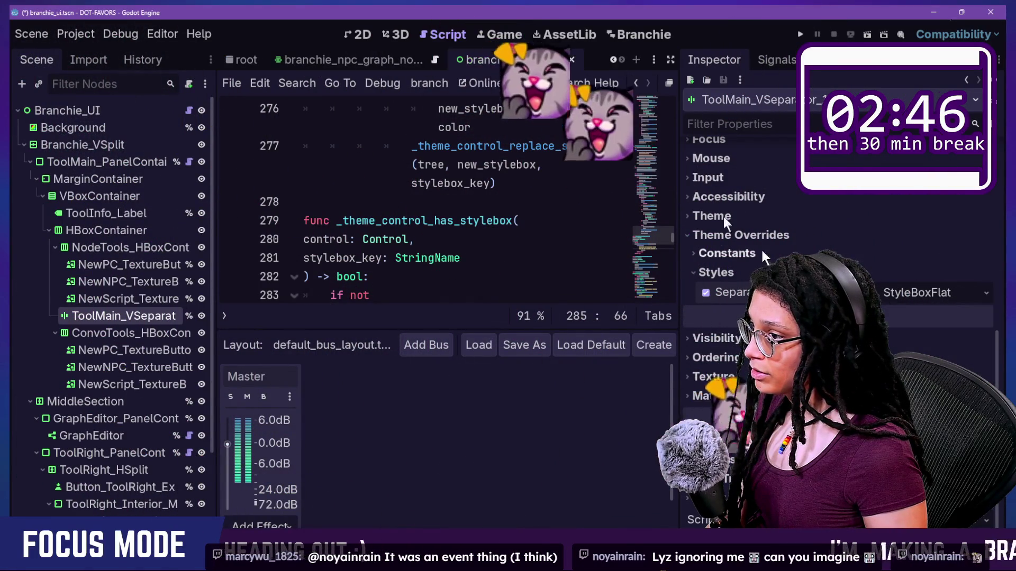
key("ctrl+s")
Reload the Branchie plugin by toggling it off and on in Project Settings Plugins
key("alt+shift+o")
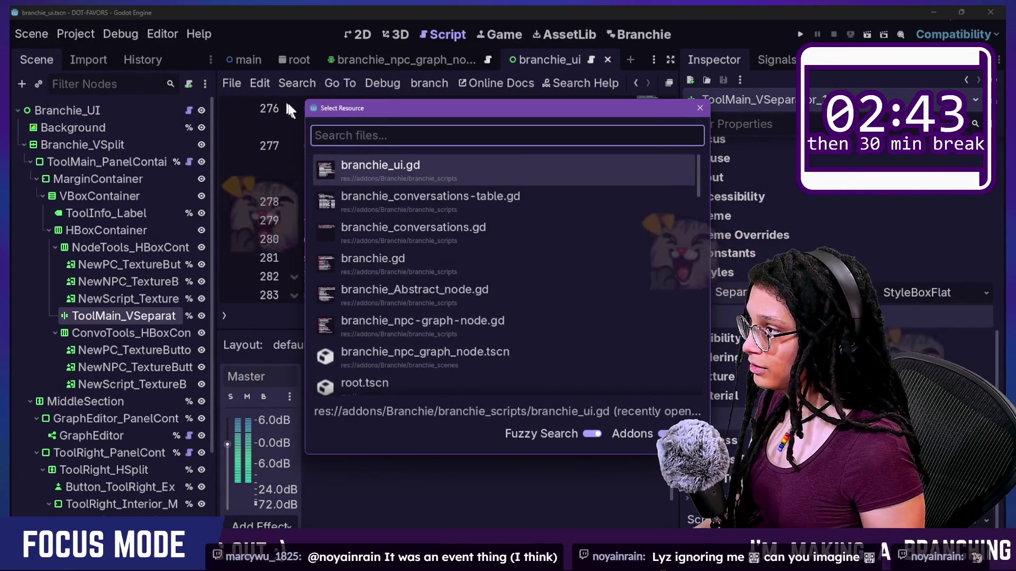
key("Escape")
key("ctrl+alt+p")
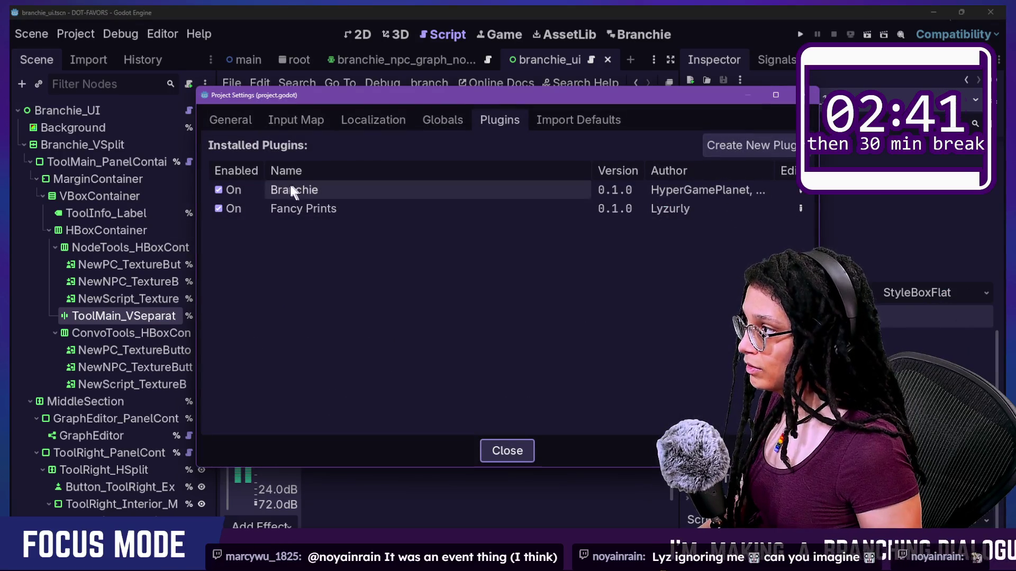
left_click(233, 190)
left_click(233, 190)
key("Escape")
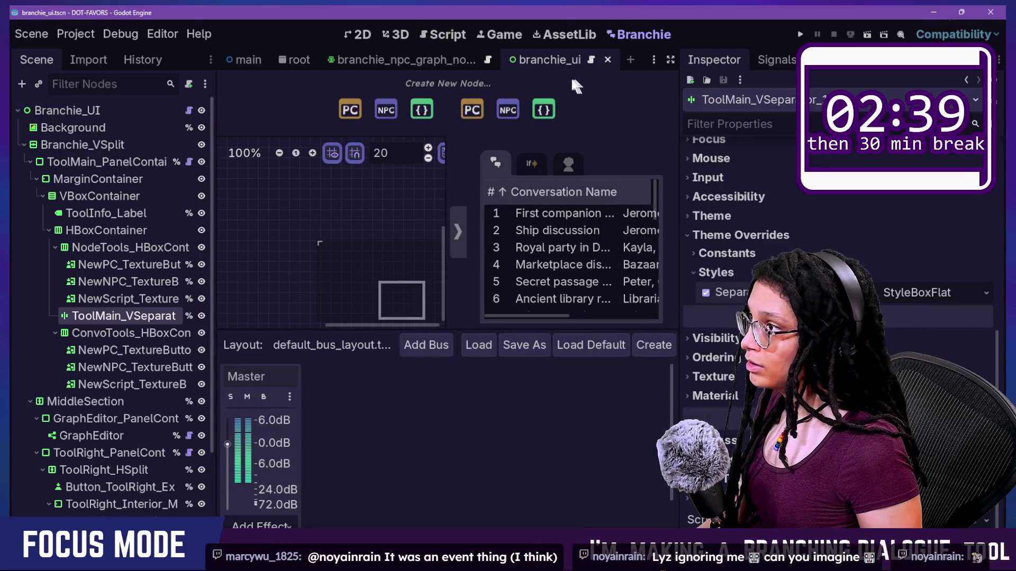
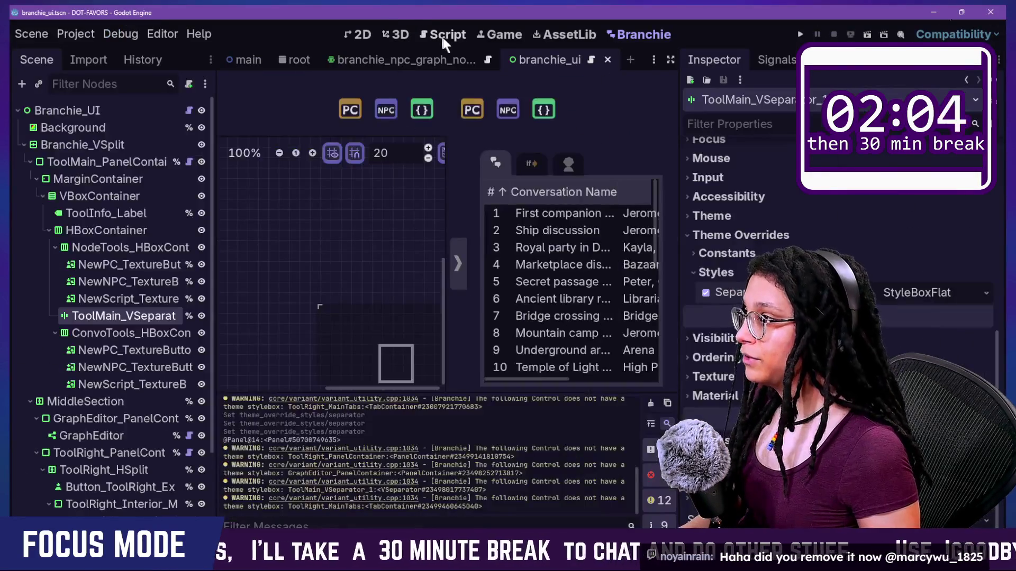
Switch to the Script workspace in distraction-free mode and locate the stylebox check around line 285
left_click(442, 35)
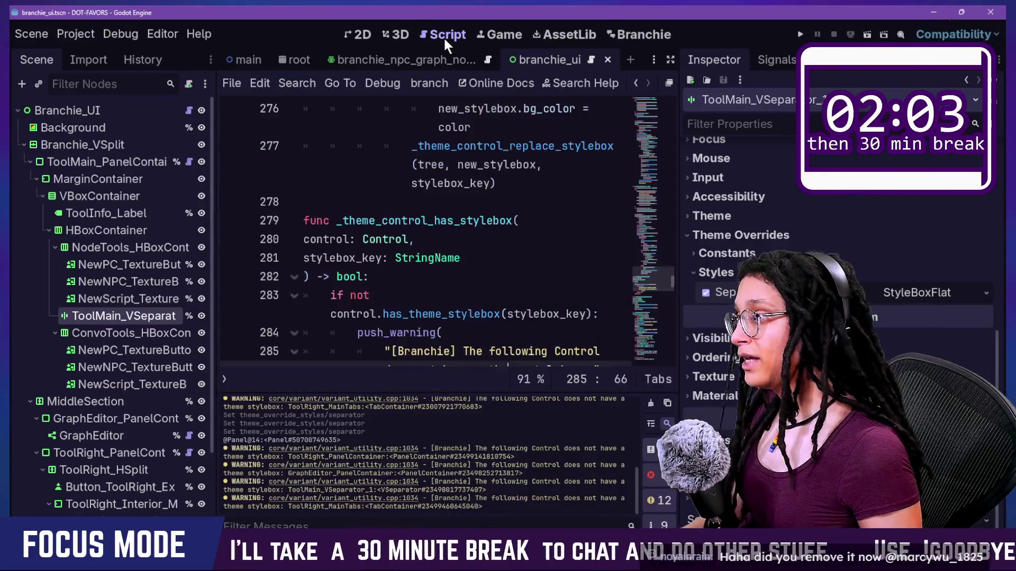
key("ctrl+shift+F11")
left_click(441, 276)
scroll(441, 276, "up", 3)
scroll(441, 275, "down", 4)
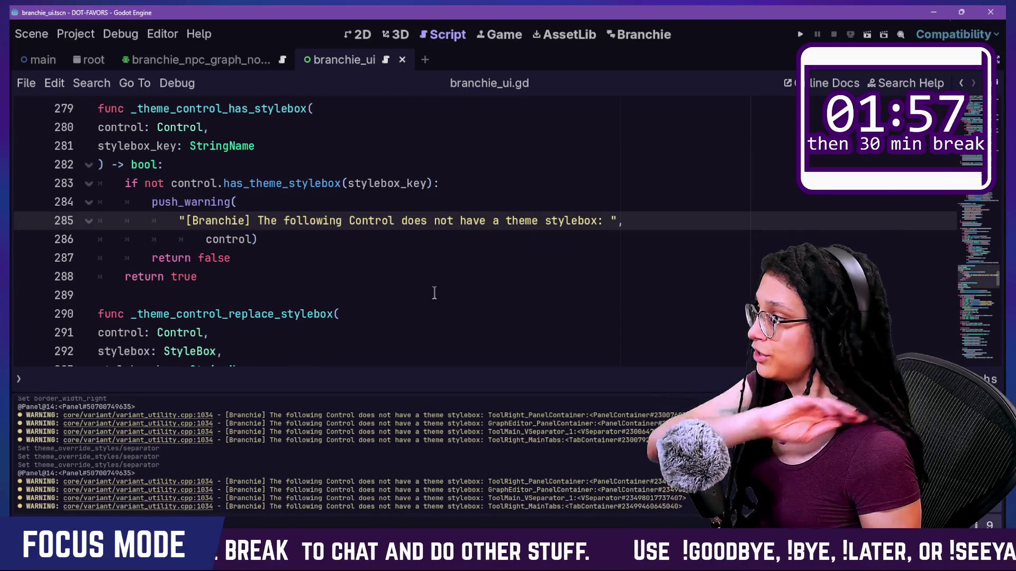
scroll(274, 297, "down", 2)
scroll(275, 300, "up", 2)
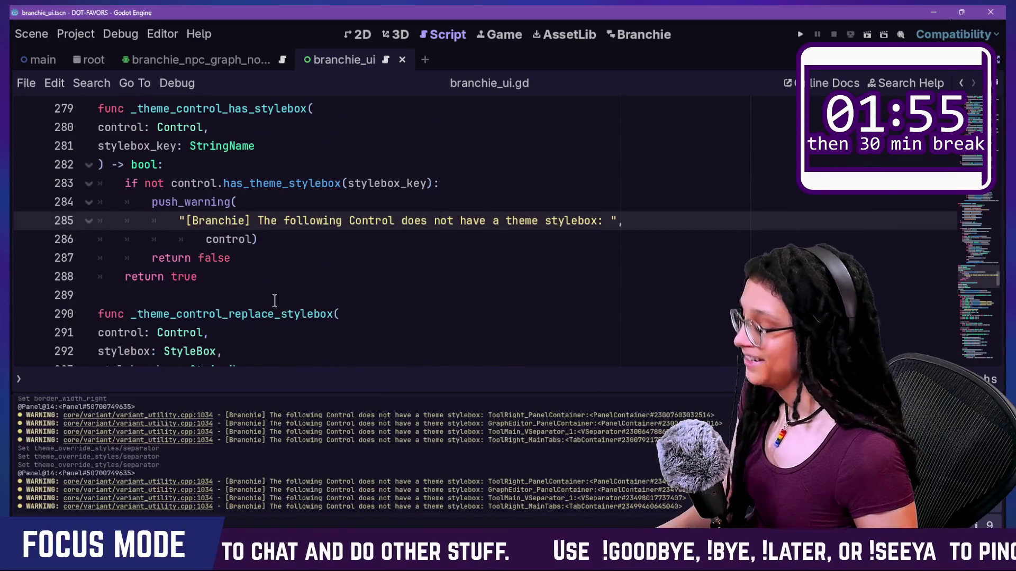
Restore the debug if/print lines 287–288 and continue the print(control.get_theme_stylebox( call
left_click(290, 241)
key("ctrl+y")
left_click(479, 275)
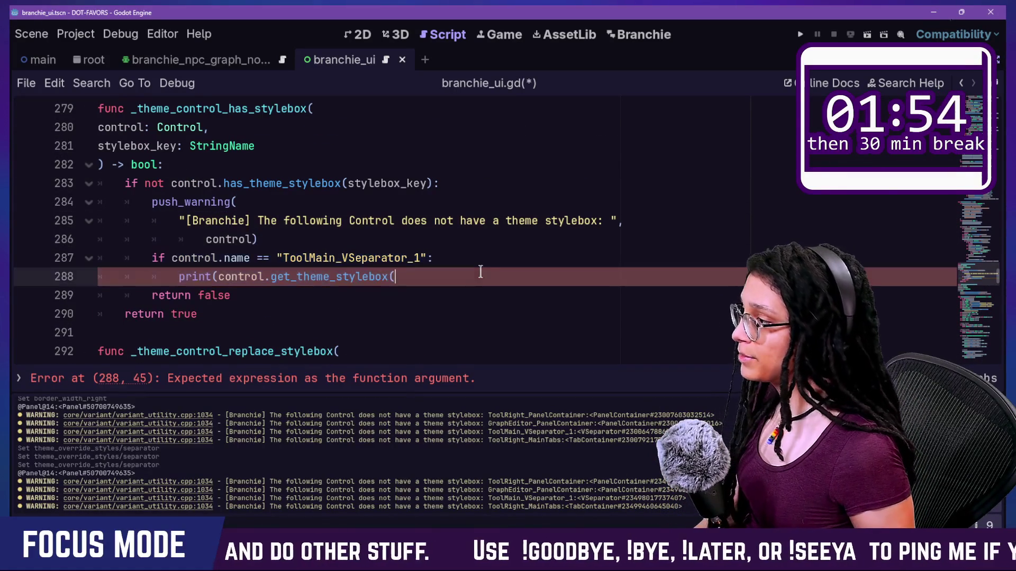
type("(")
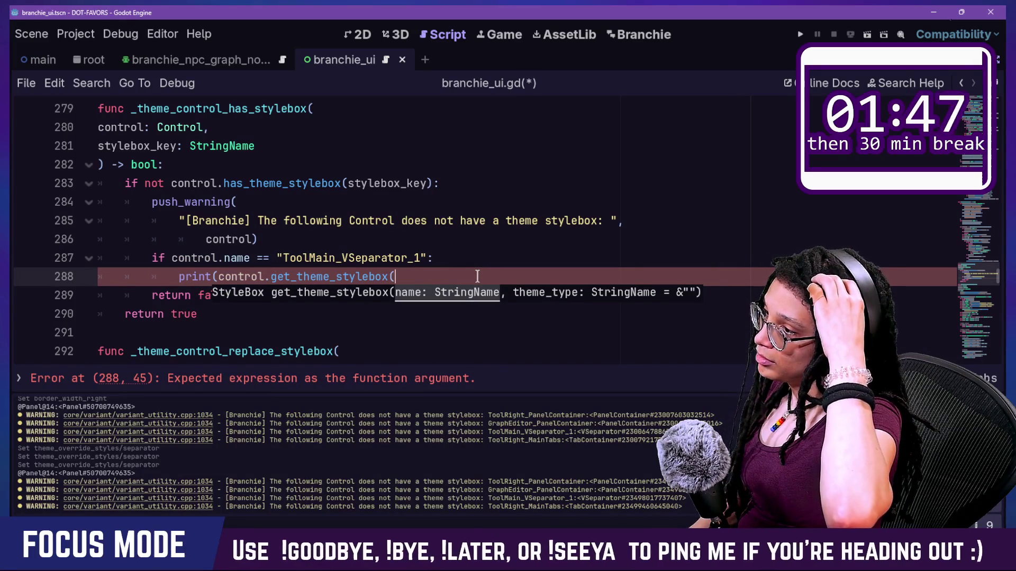
Search the script for 'debug', then return to the line 288 error and open the Control class docs
key("ctrl+f")
type("debug")
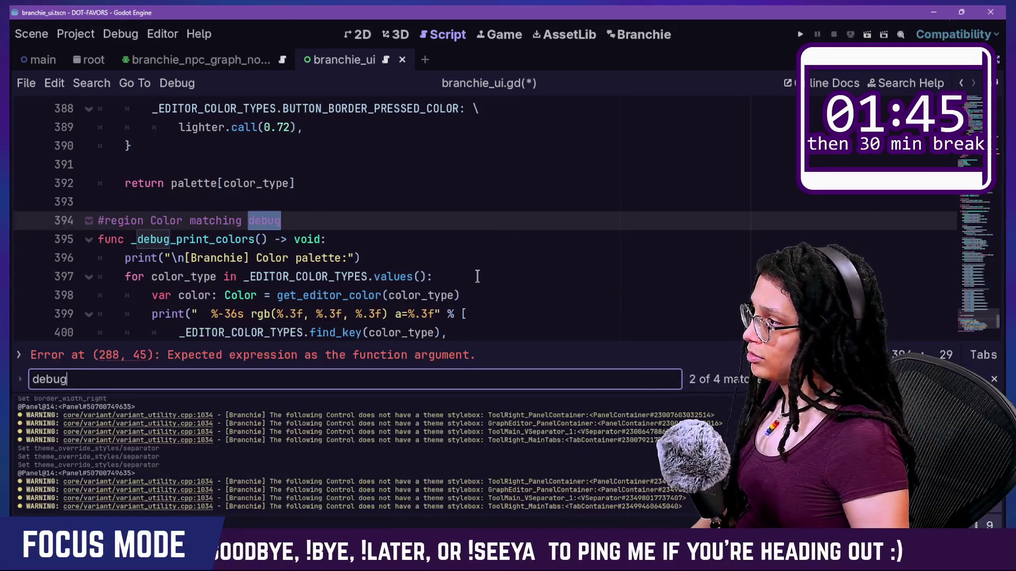
key("Return")
scroll(477, 276, "down", 2)
scroll(309, 231, "up", 1)
key("Return")
key("Return")
key("Return")
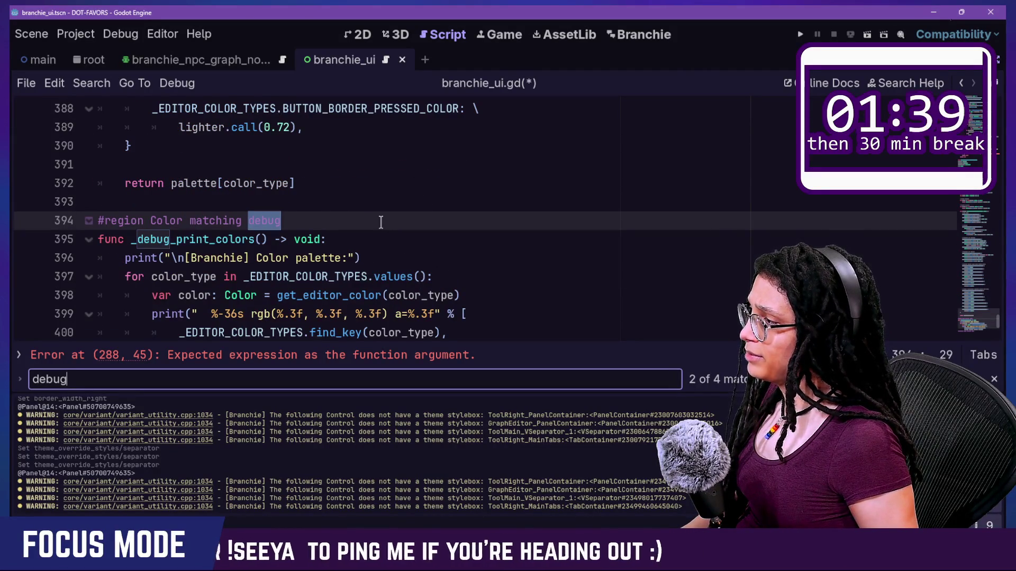
scroll(406, 220, "up", 1)
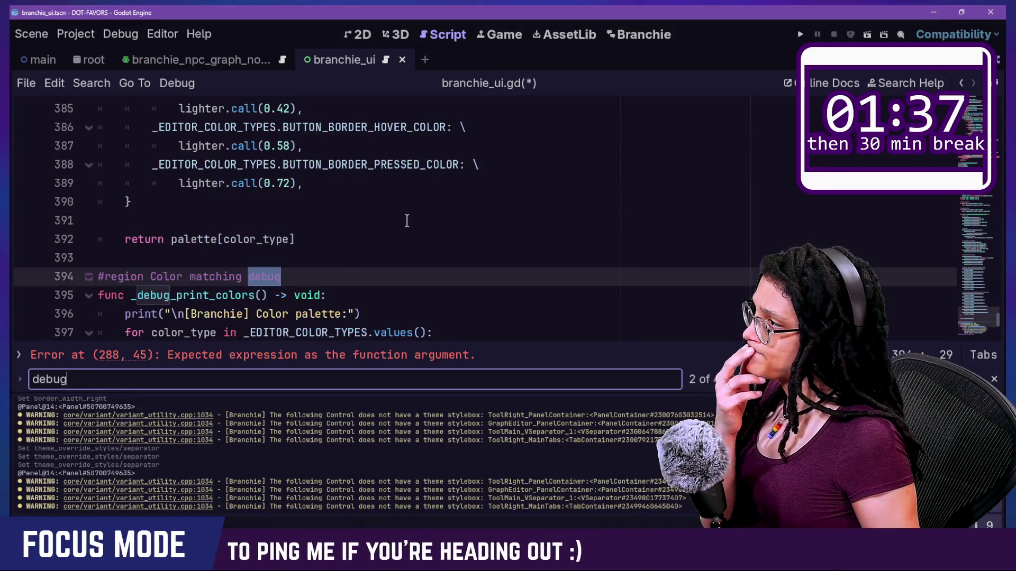
key("ctrl+f")
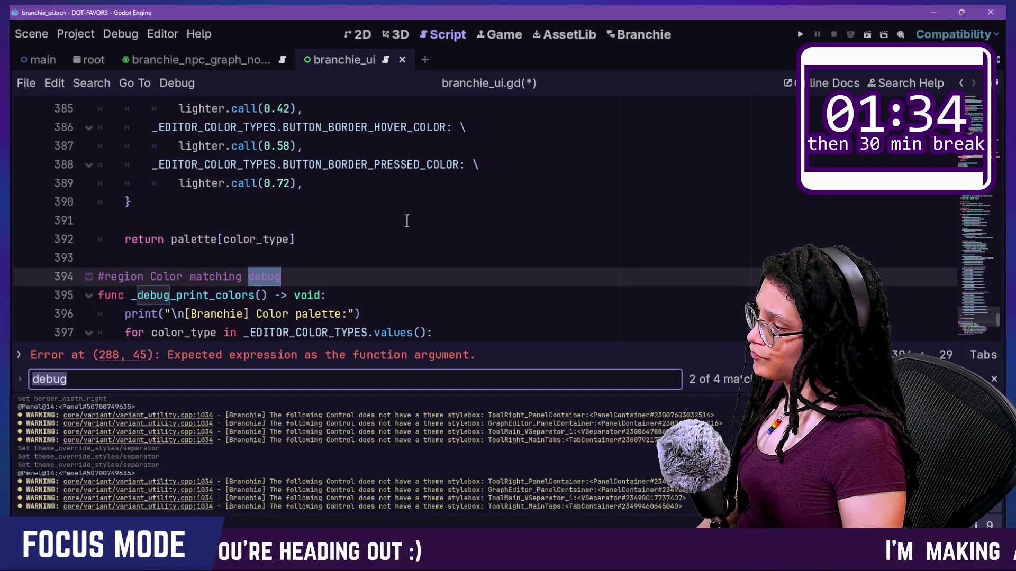
left_click(373, 355)
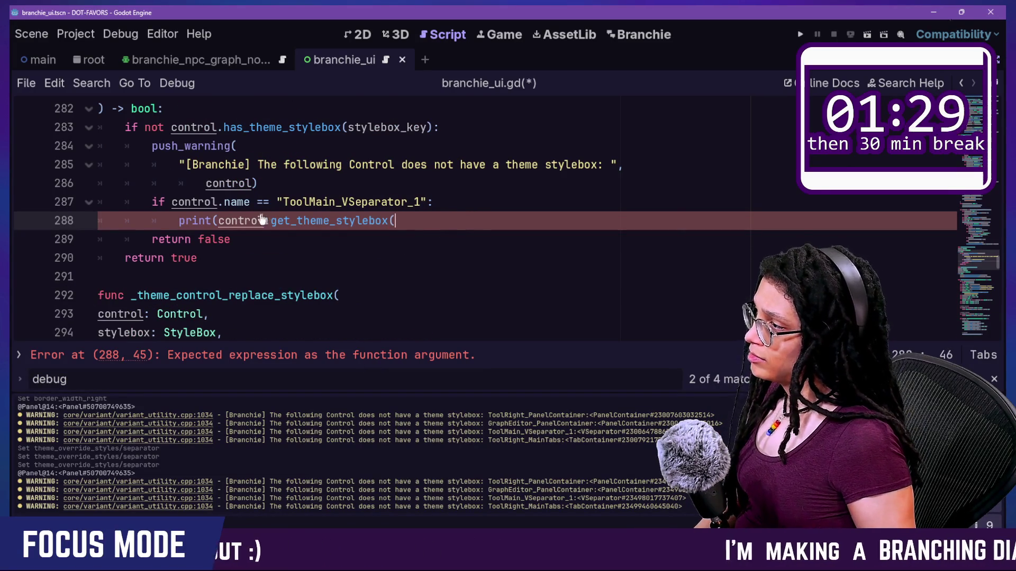
left_click(302, 220, "ctrl")
Search the Control reference for 'stylebox' and step through matches to add_theme_stylebox_override
key("ctrl+f")
type("stylebox")
key("Return")
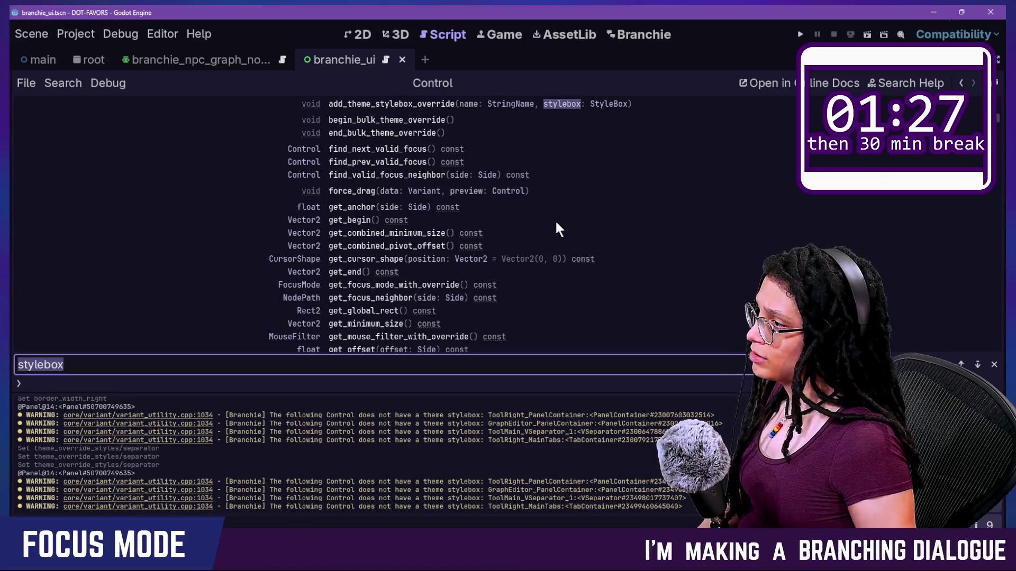
key("Return")
key("Return")
key("Return")
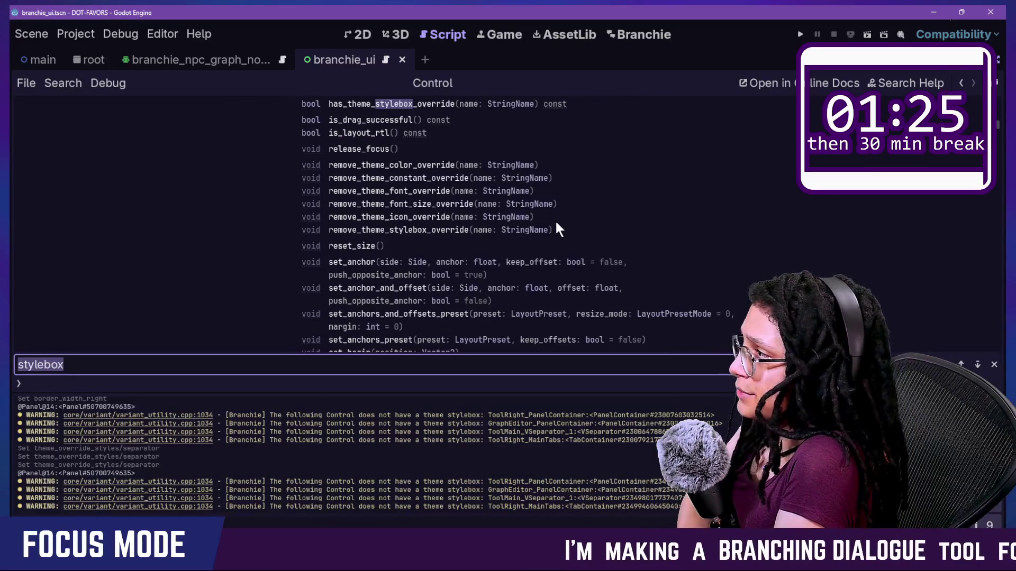
key("Return")
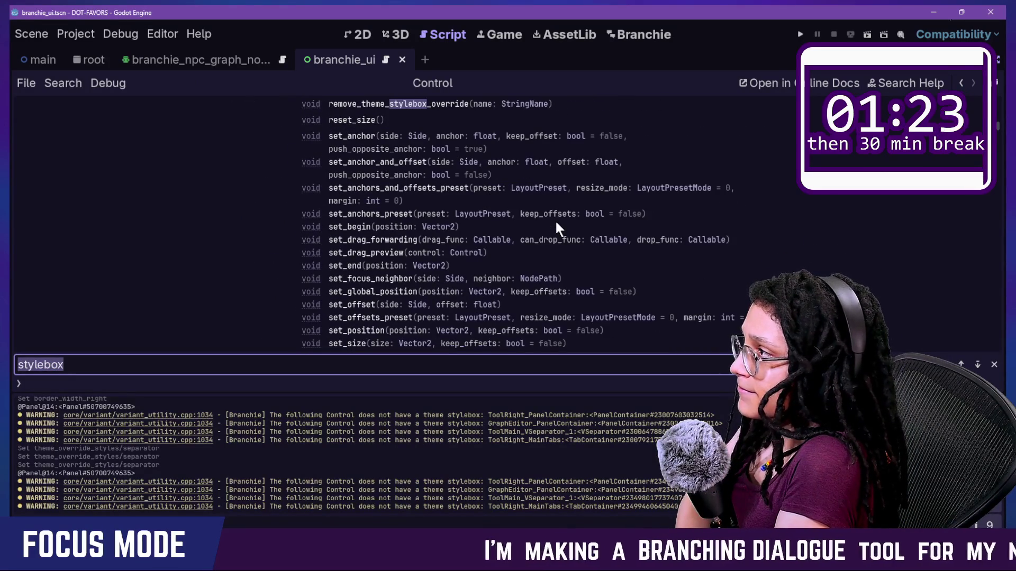
key("Return")
scroll(555, 220, "up", 2)
key("Return")
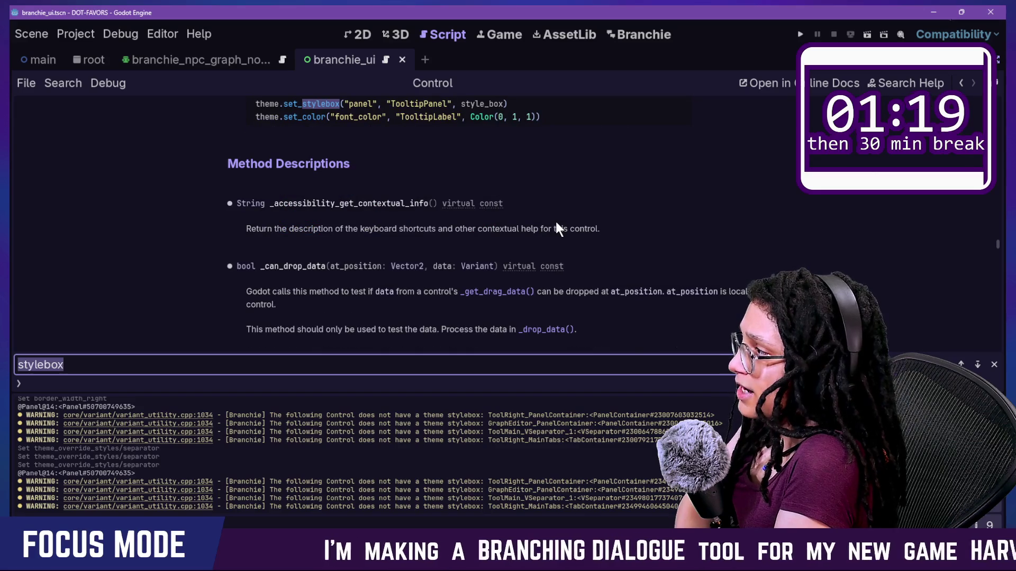
key("Return")
key("Return")
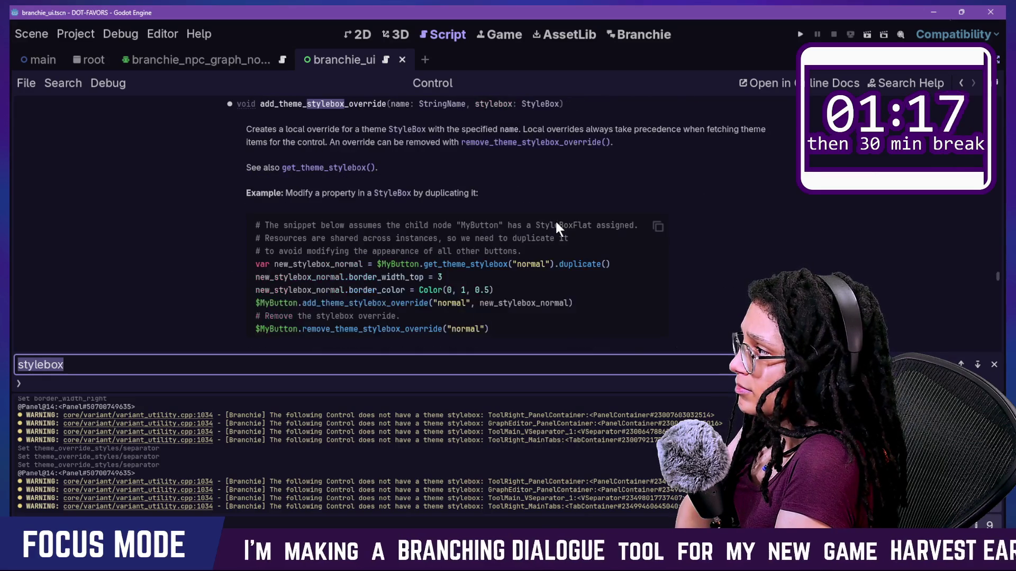
key("Return")
key("Return")
key("Return")
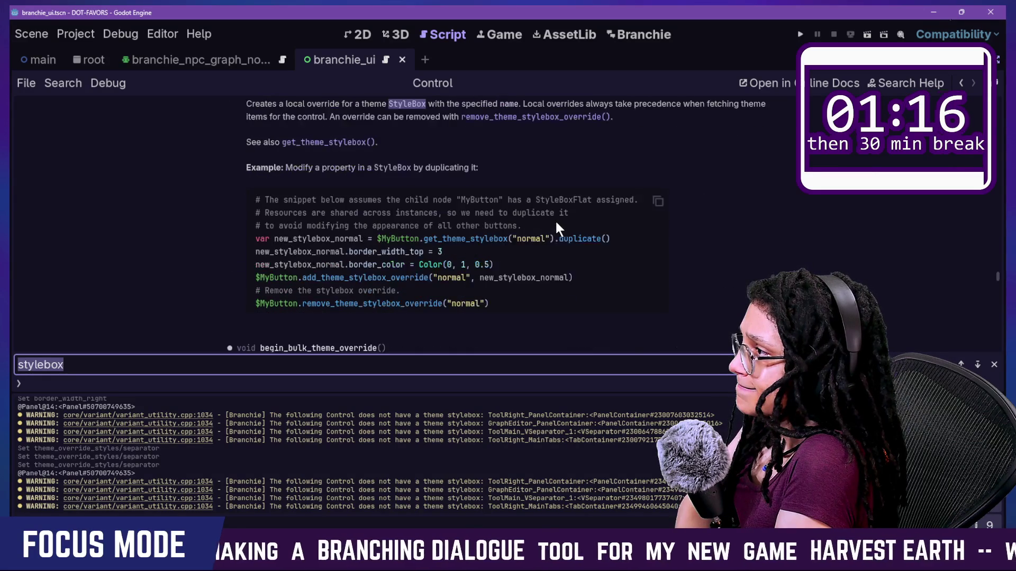
key("Return")
key("Return")
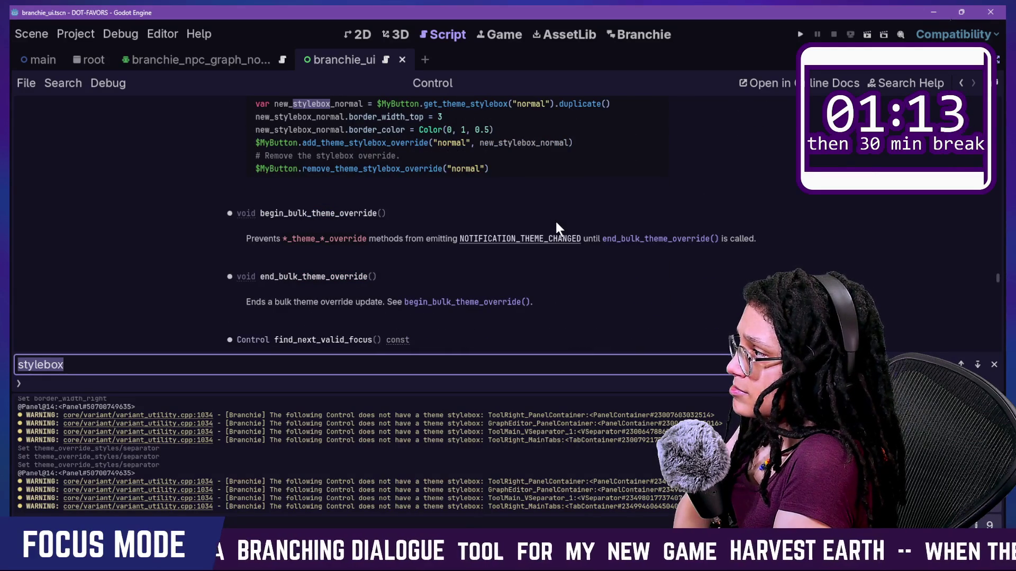
left_click(961, 84)
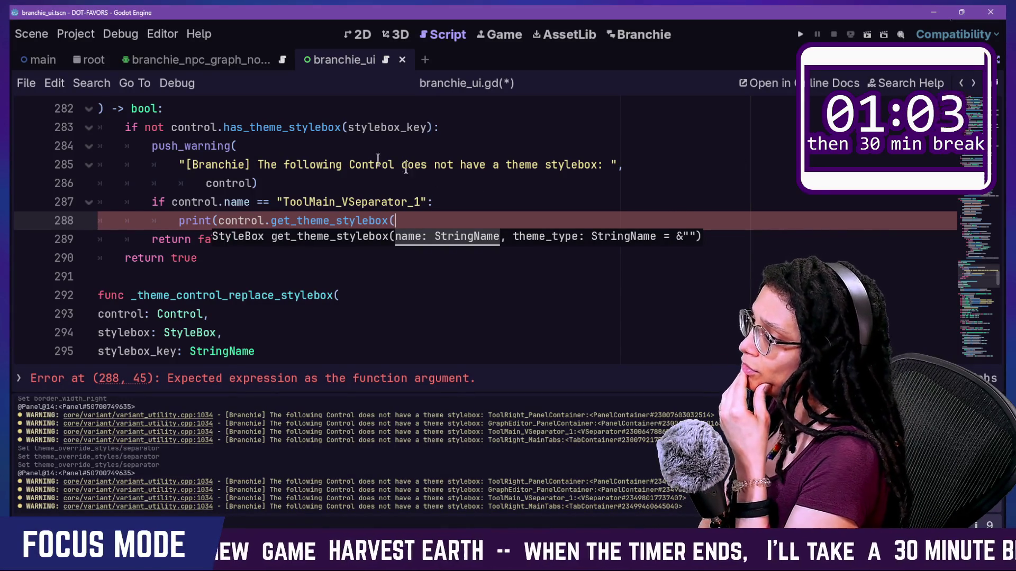
Open the get_theme_stylebox documentation from the call on line 288
mouse_move(343, 224)
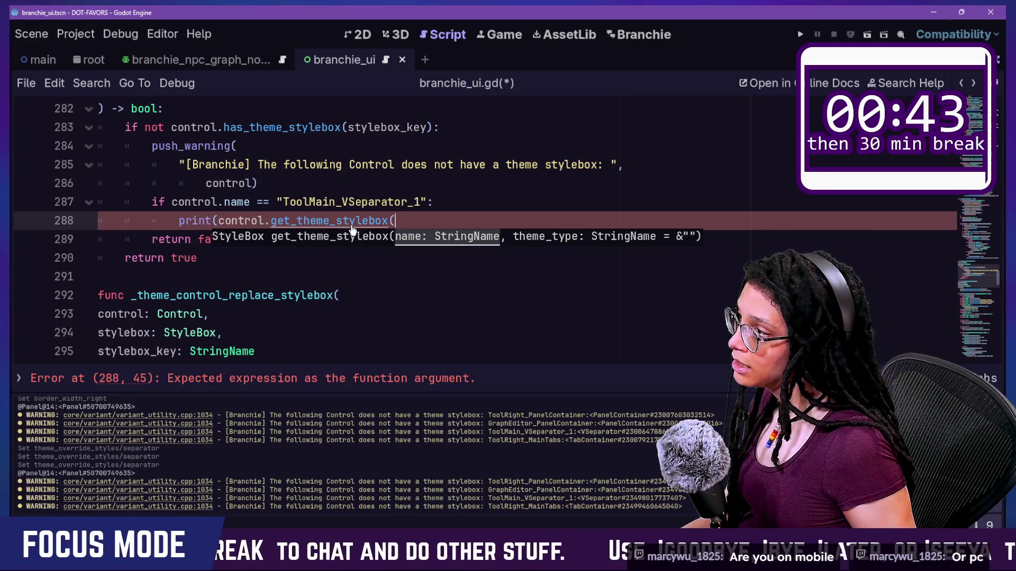
left_click(352, 222, "ctrl")
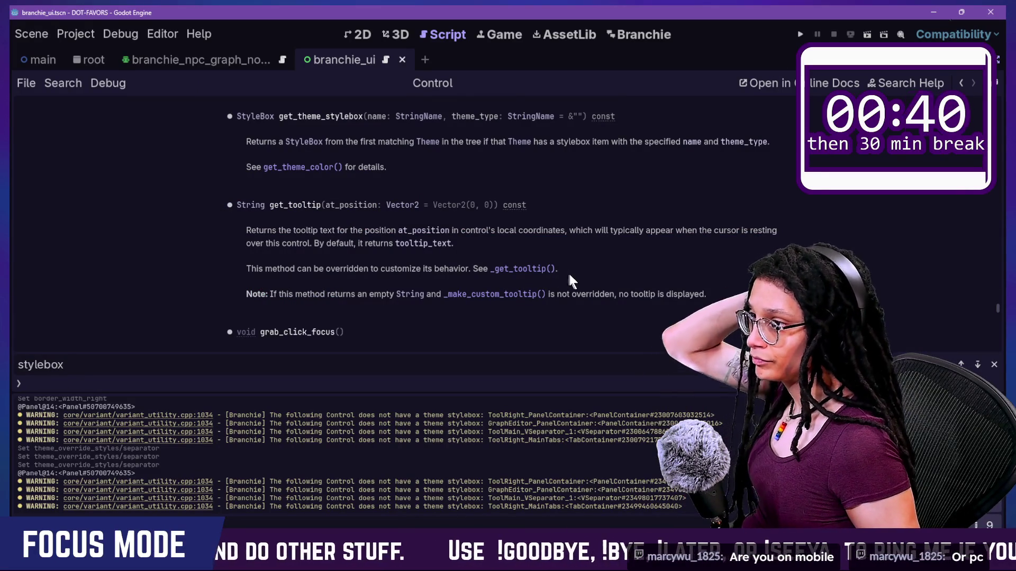
View the get_theme_color entry and search the Control docs for 'key' and stylebox key terms
left_click(312, 169)
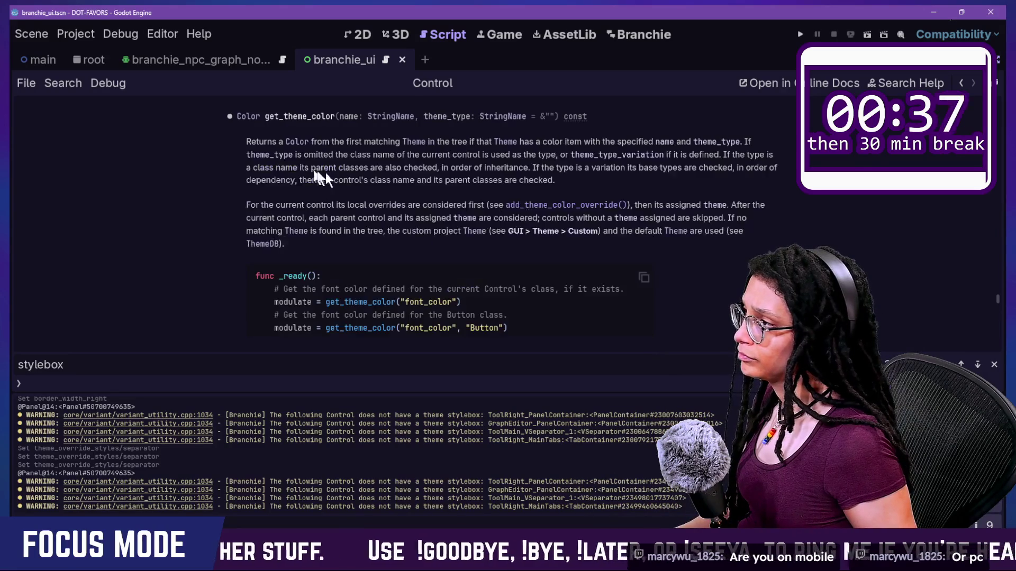
scroll(418, 279, "down", 1)
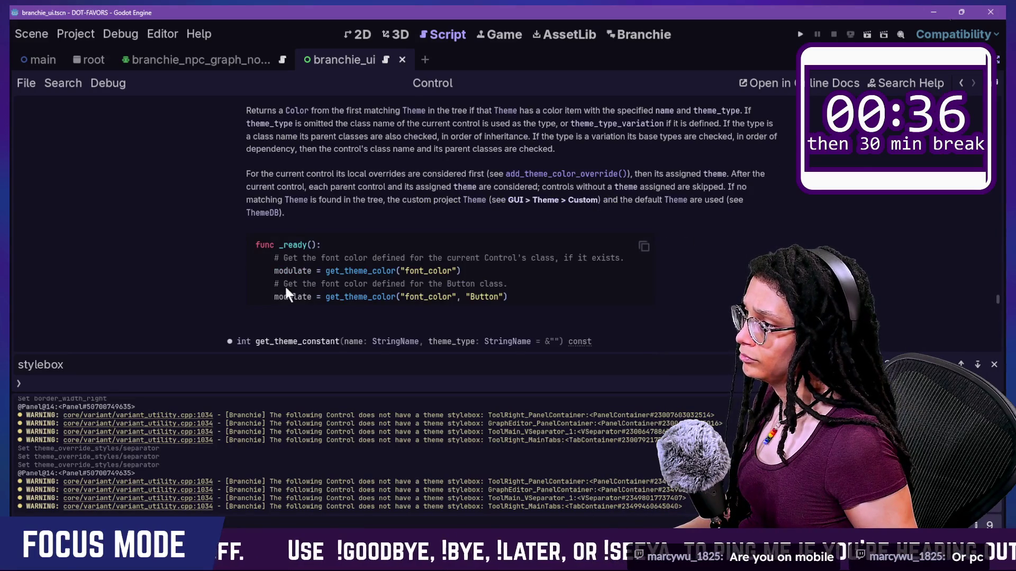
scroll(284, 285, "up", 2)
key("ctrl+f")
type("key")
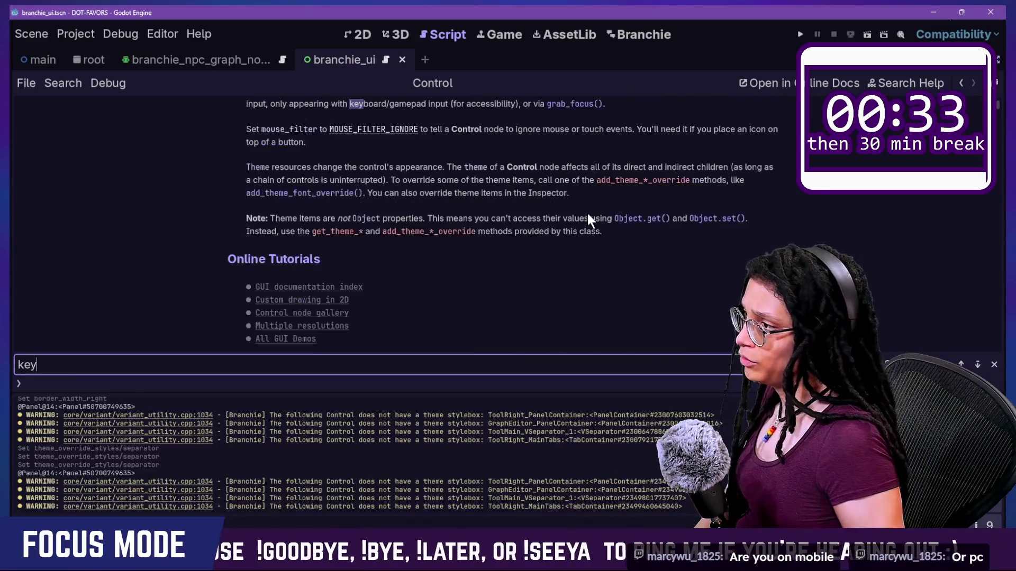
key("Return")
key("Return")
key("Return")
key("Return")
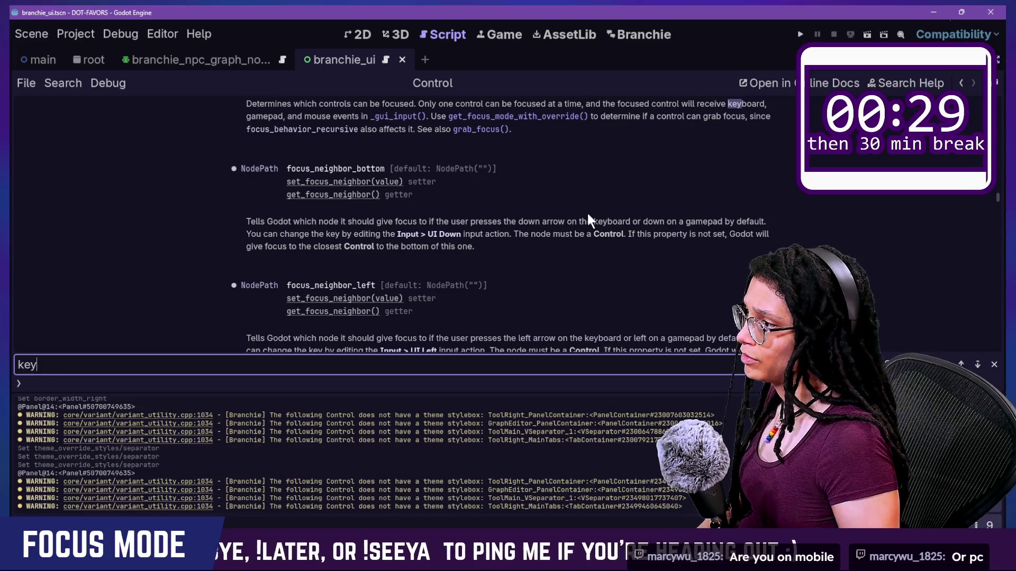
type("s")
key("BackSpace")
key("ctrl+a")
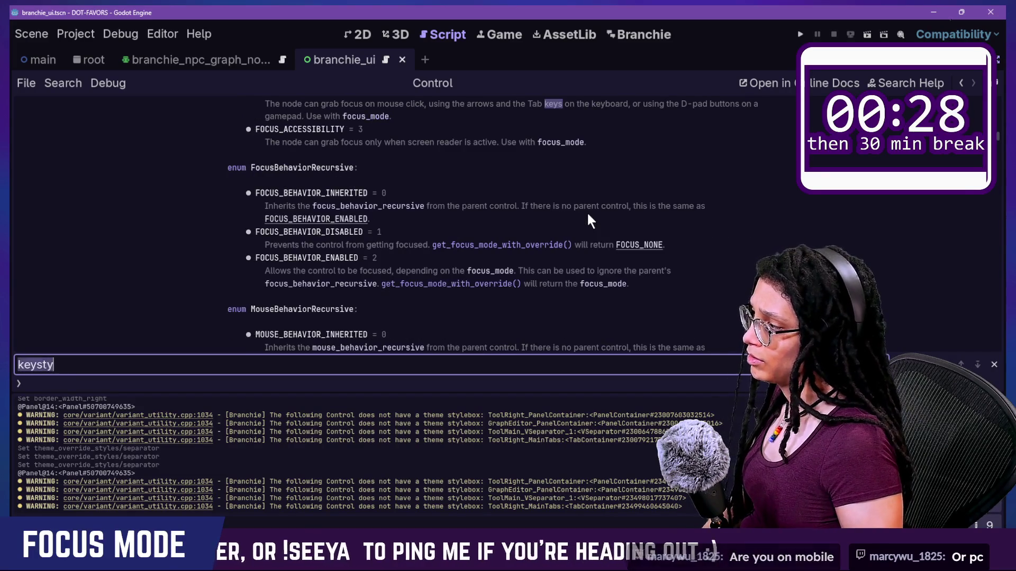
type("stylbo")
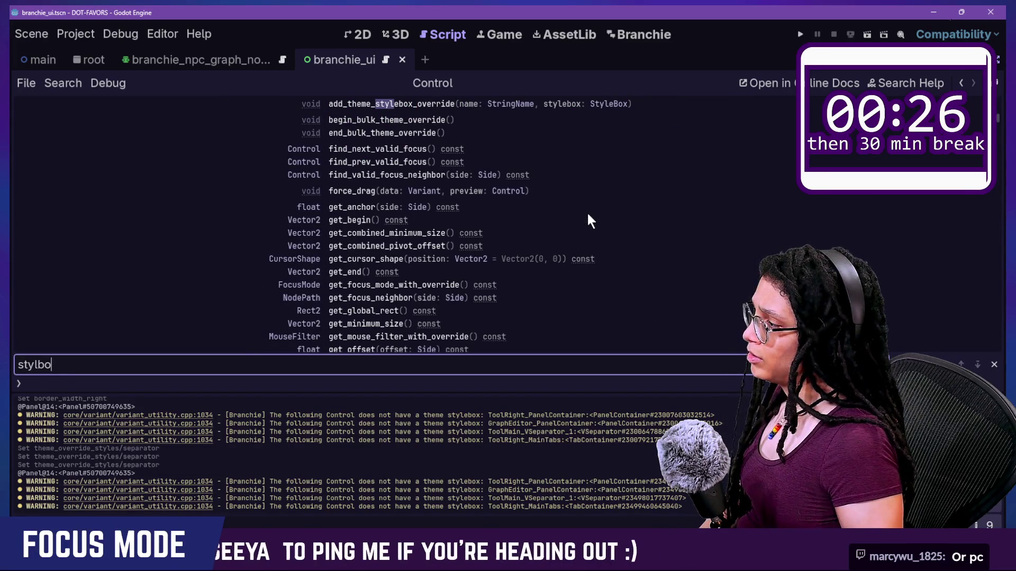
type("oxkey")
key("BackSpace")
key("BackSpace")
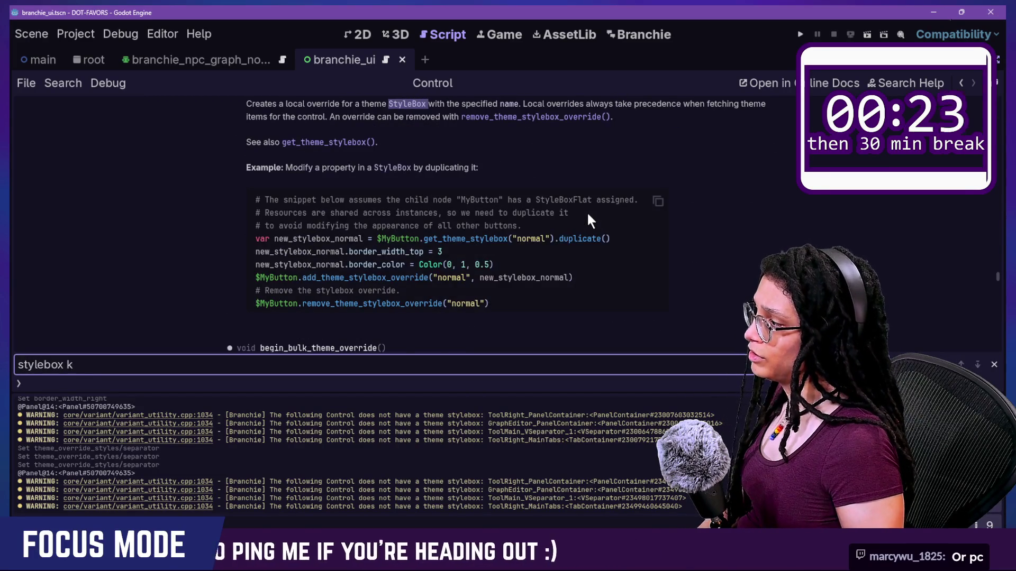
type("eyhas")
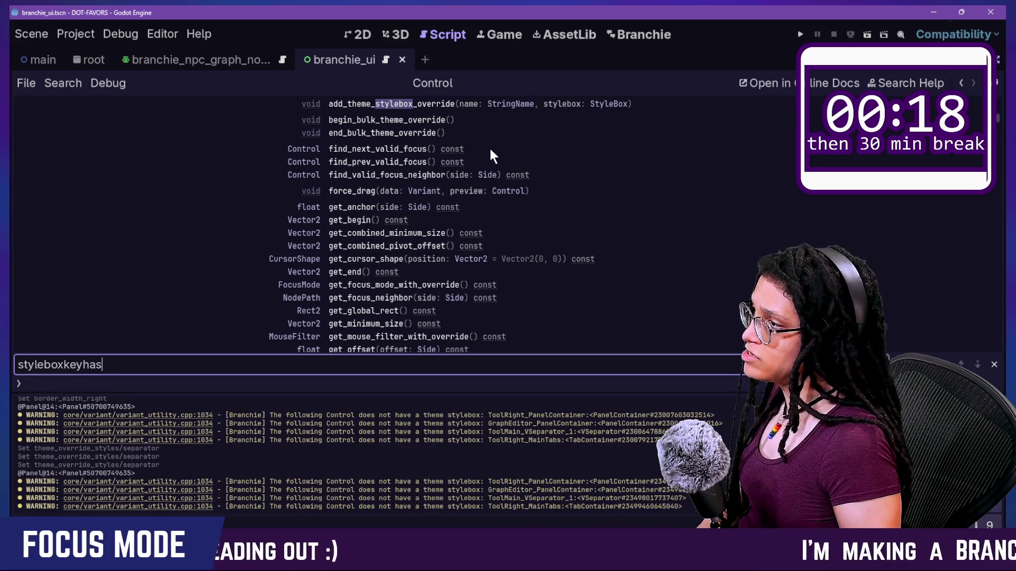
Search the Control docs for 'has_theme_' and open the has_theme_stylebox_override description
key("ctrl+a")
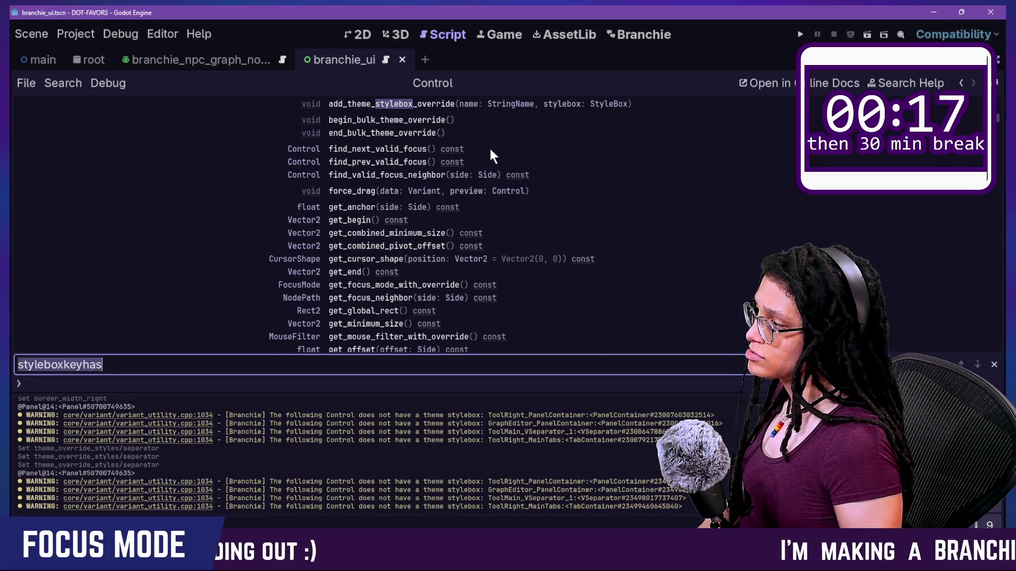
type("has_theme_")
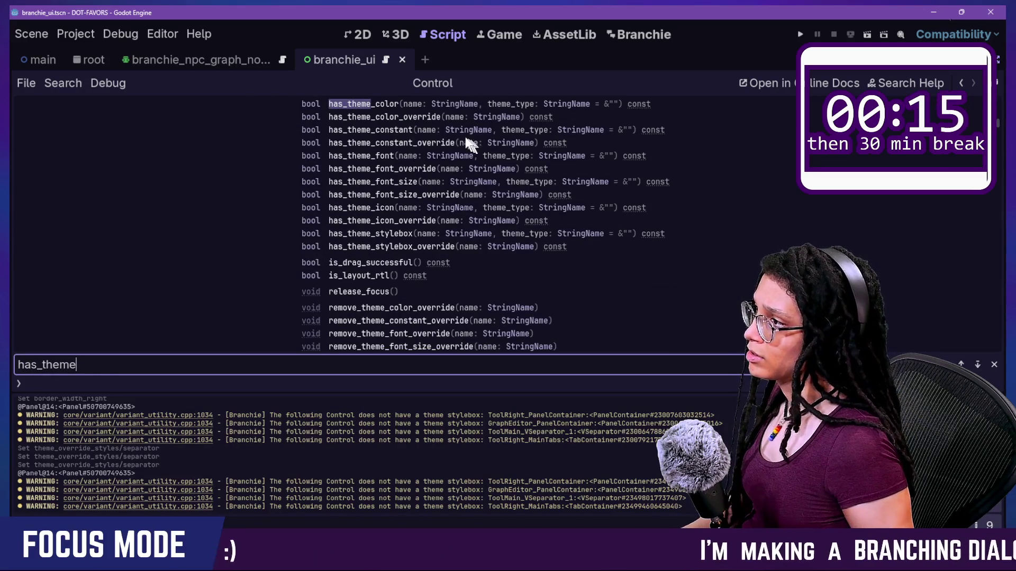
type("o")
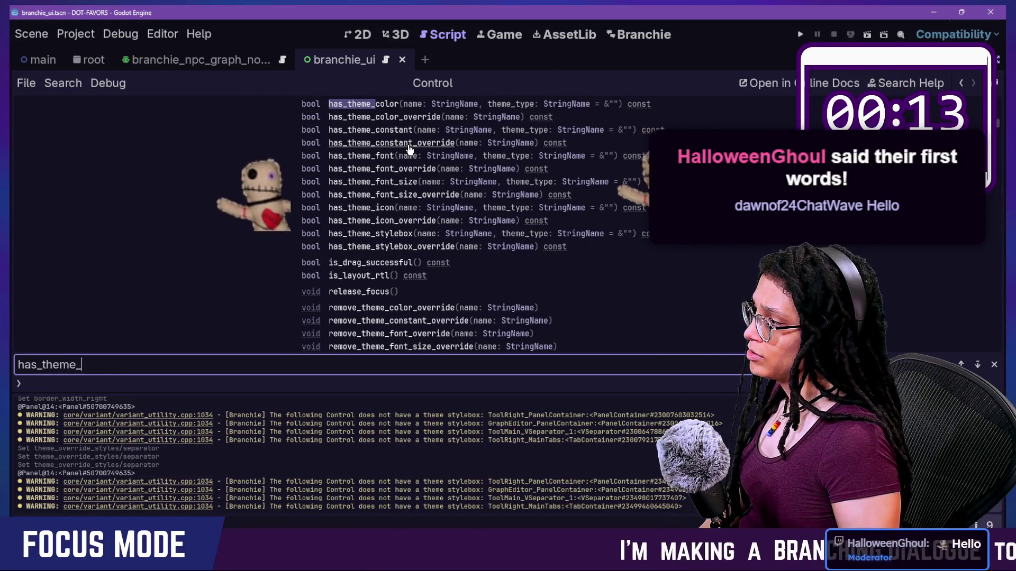
key("BackSpace")
key("Return")
key("Return")
key("Return")
key("Return")
key("Return")
key("Return")
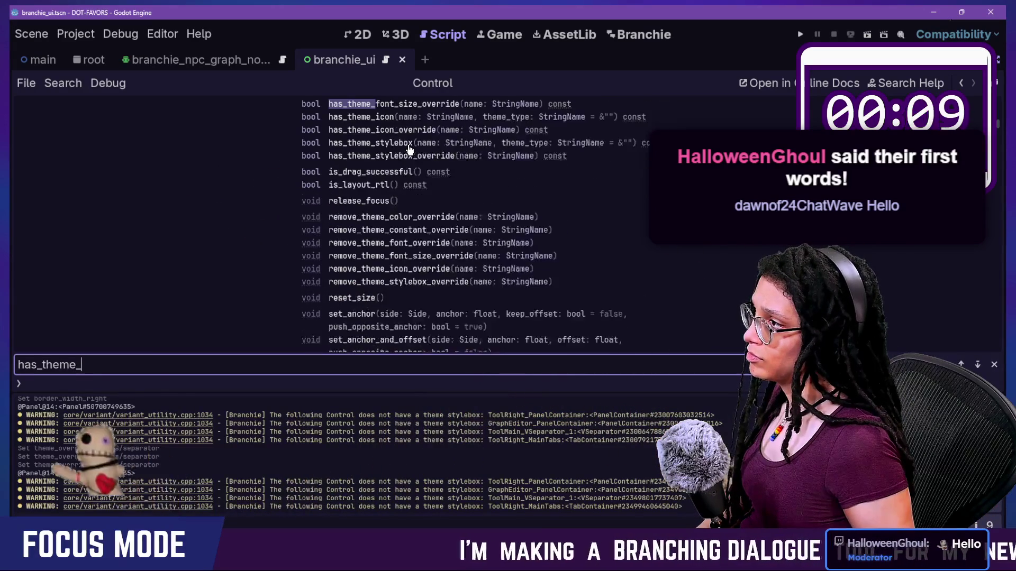
left_click(415, 103)
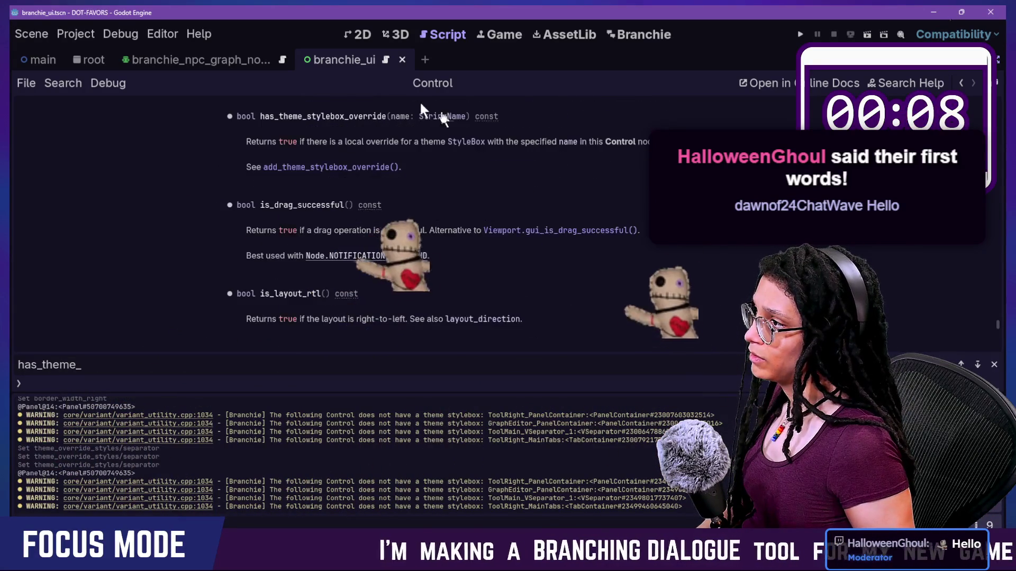
scroll(610, 224, "up", 2)
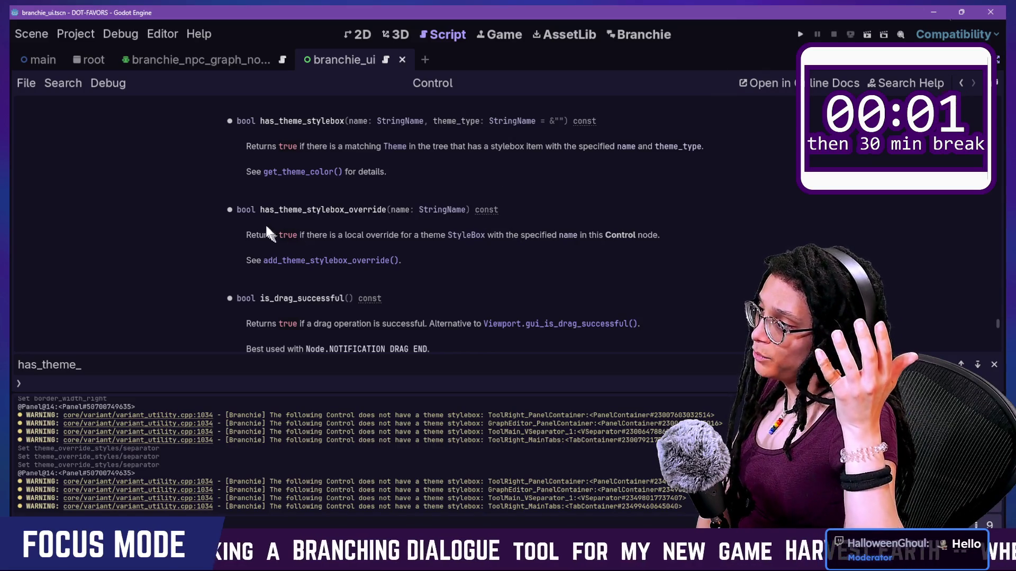
Delete the ToolMain_VSeparator_1 debug if/print lines 287–288 and save branchie_ui.gd
left_click(957, 79)
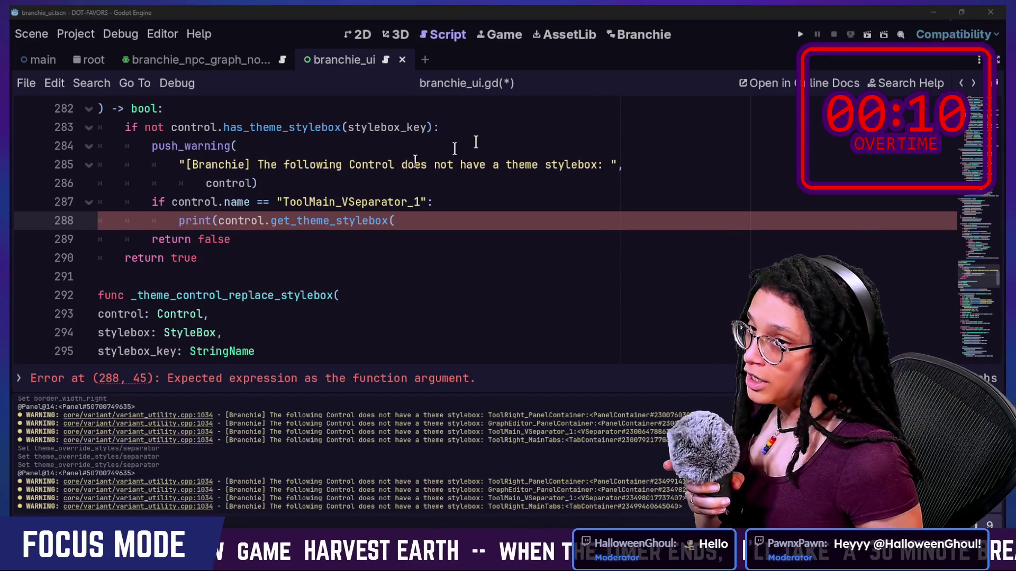
left_click(629, 172)
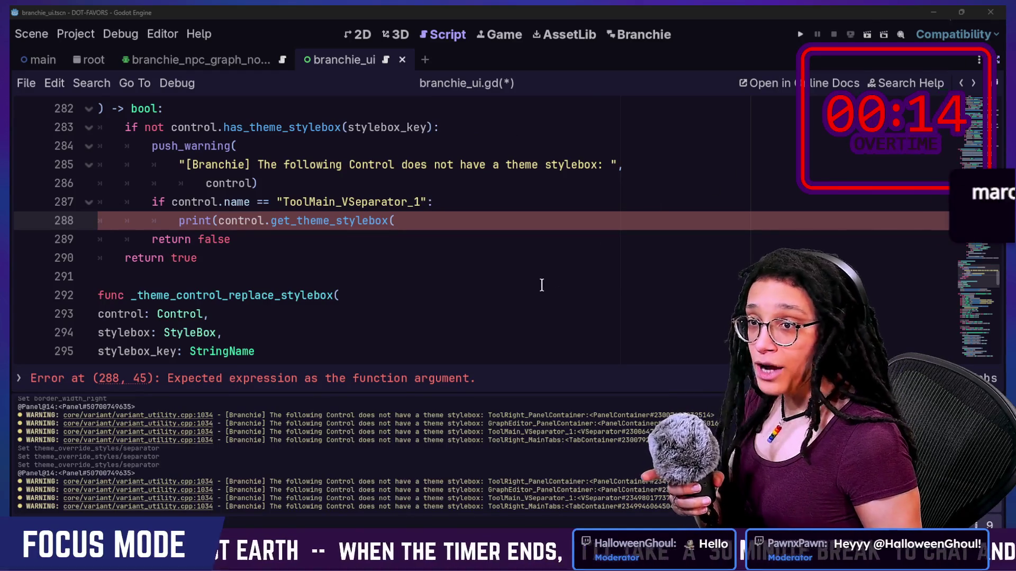
left_click(582, 272)
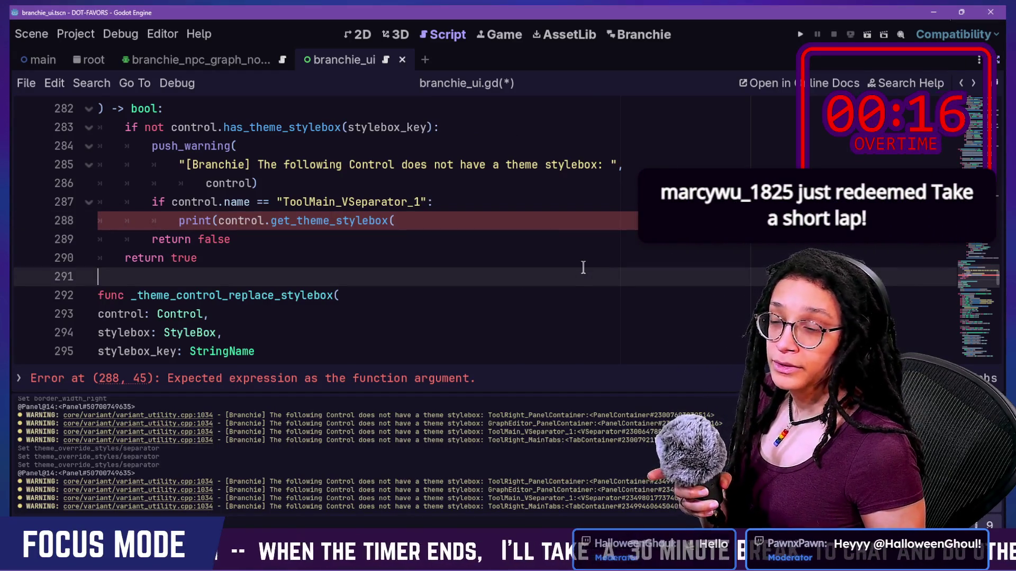
left_click(554, 237)
left_click(536, 215)
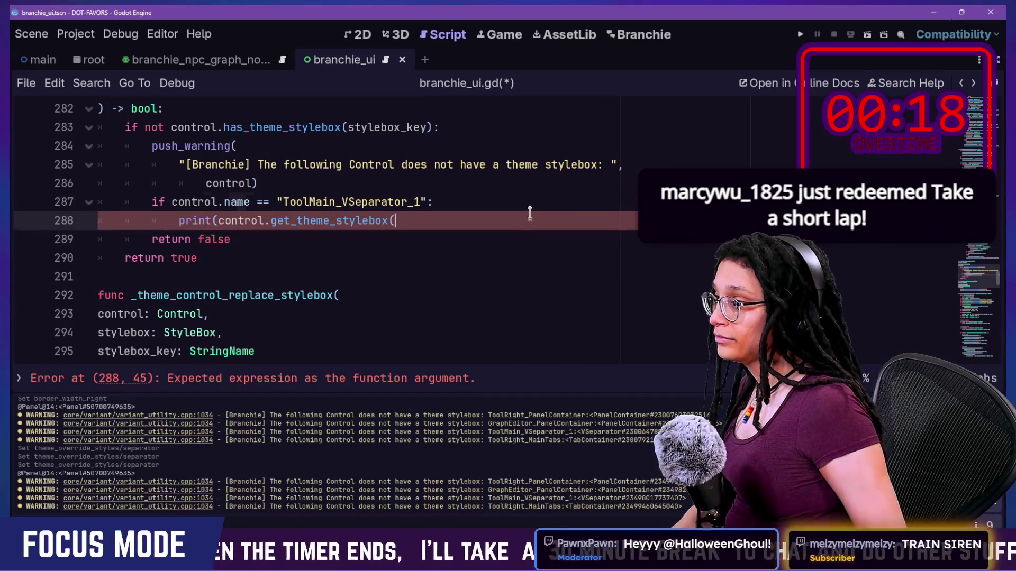
left_click_drag(530, 214, 529, 184)
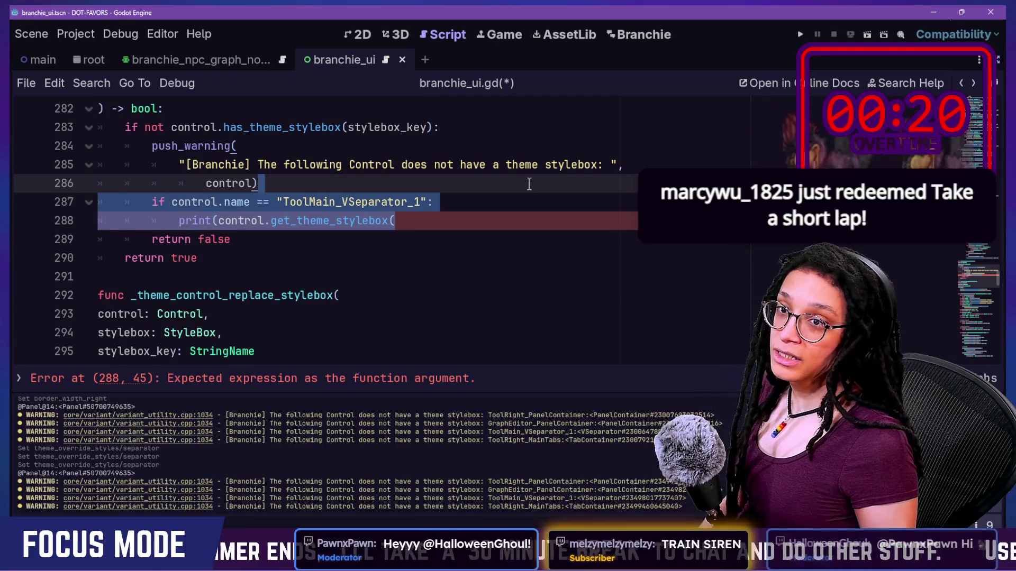
key("BackSpace")
key("ctrl+s")
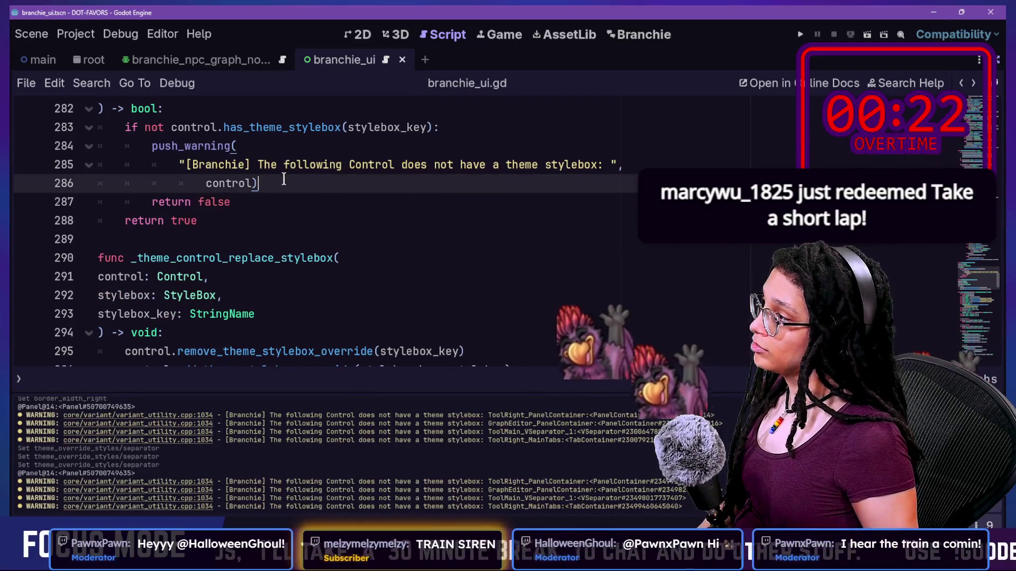
Add an indented '#TODO: ALSO CHECK FOR OVERRIDE' comment above the has_theme_stylebox check and save
key("Return")
key("ctrl+z")
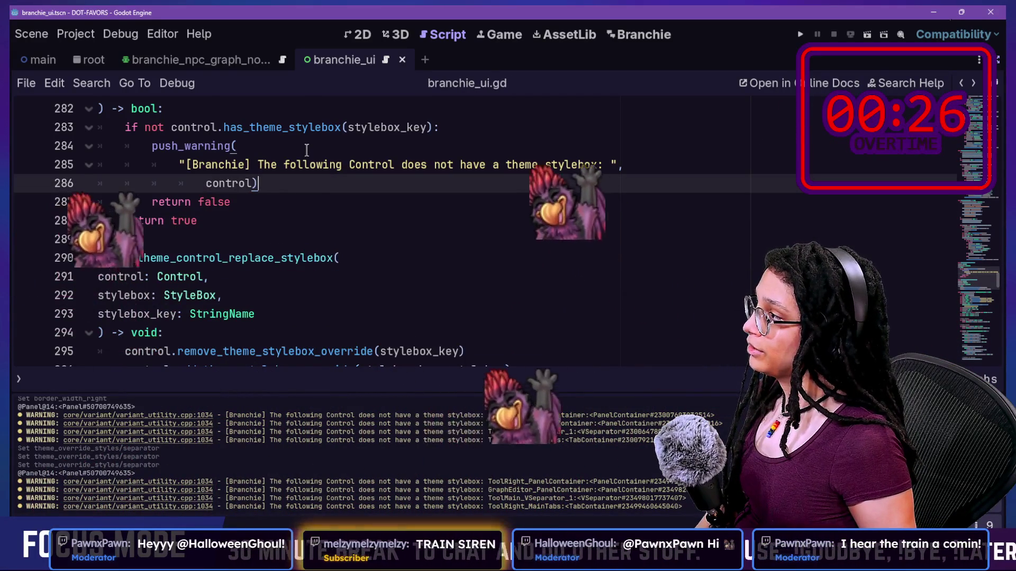
scroll(306, 150, "up", 1)
left_click_drag(165, 165, 343, 175)
left_click(341, 165)
key("Return")
key("Tab")
type("#")
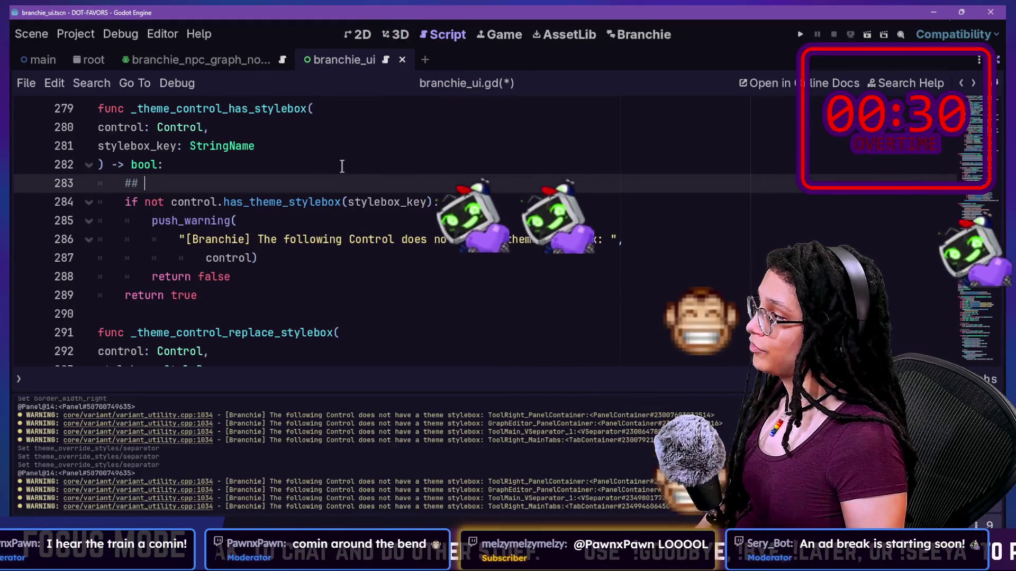
type("TODO: G")
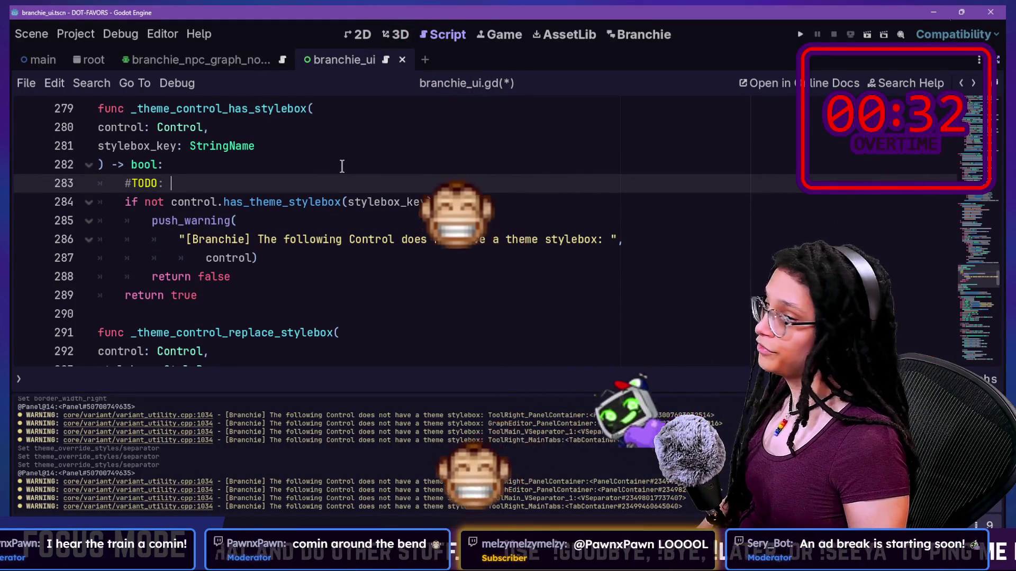
key("BackSpace")
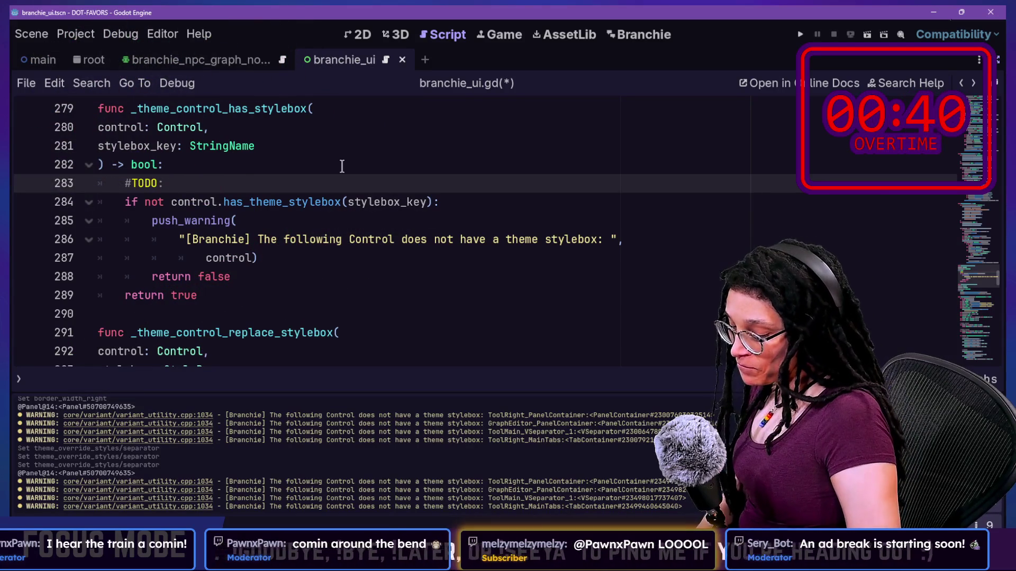
type(" ALSO CHECK FOR OVERRIDE")
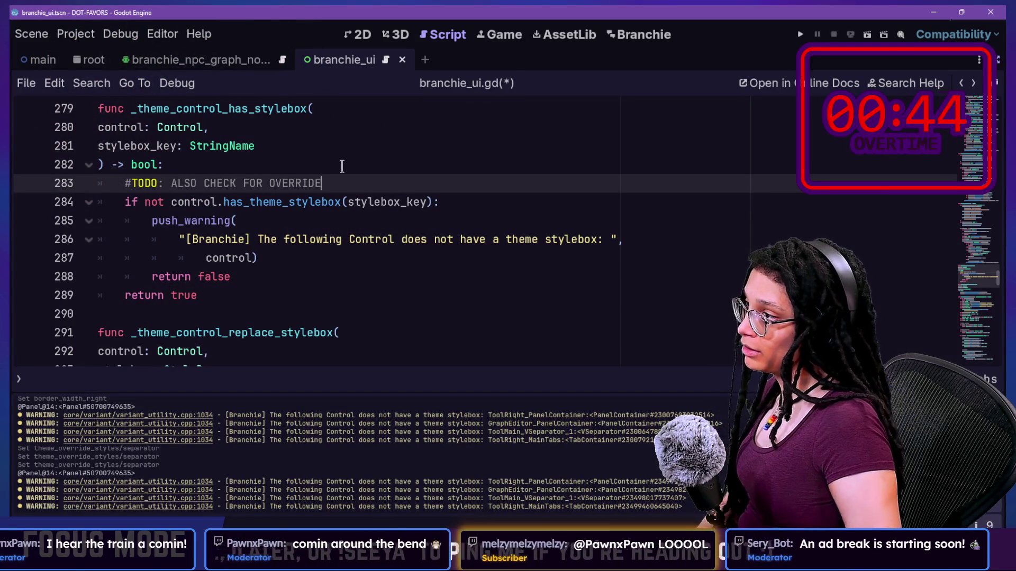
left_click_drag(342, 166, 342, 146)
key("ctrl+s")
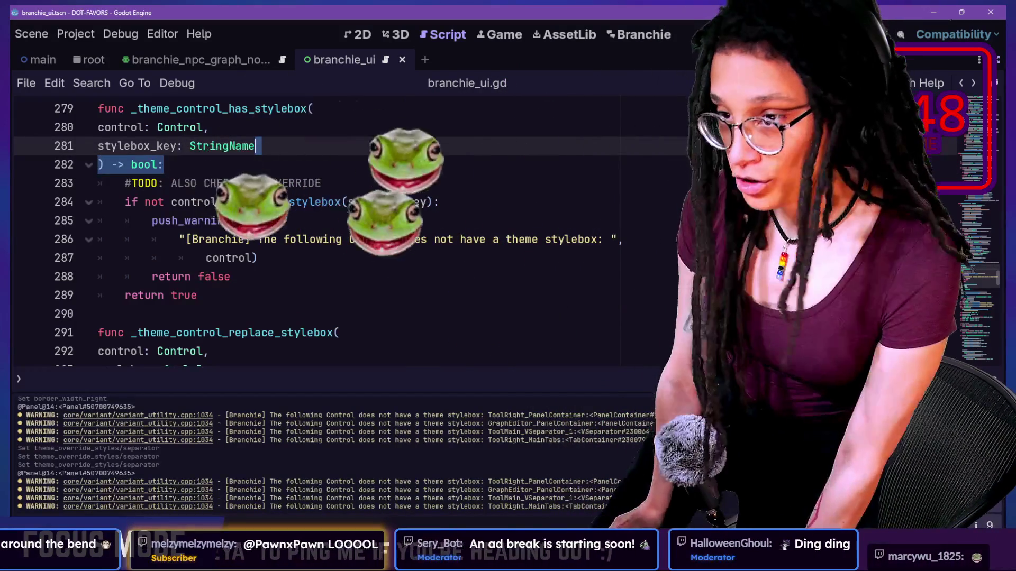
key("alt+Tab")
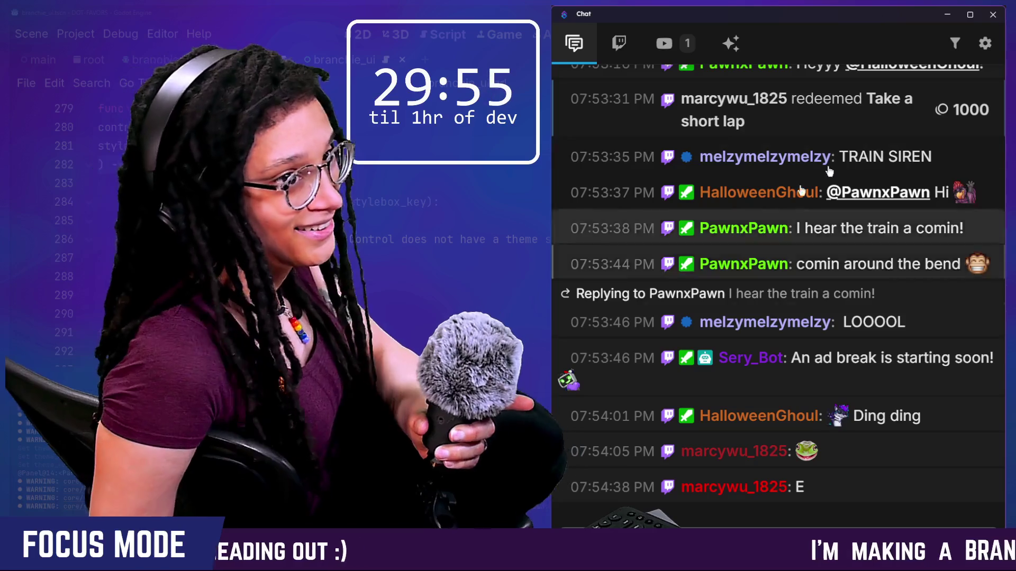
Scroll back through the stream chat history and reply to the WinAero Tweaker message
scroll(740, 258, "up", 15)
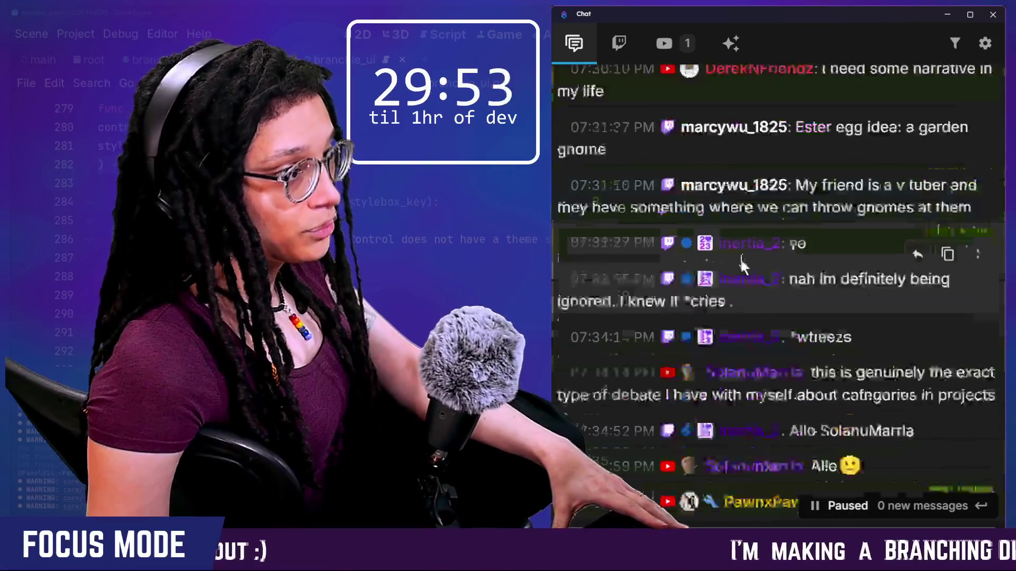
scroll(741, 262, "up", 15)
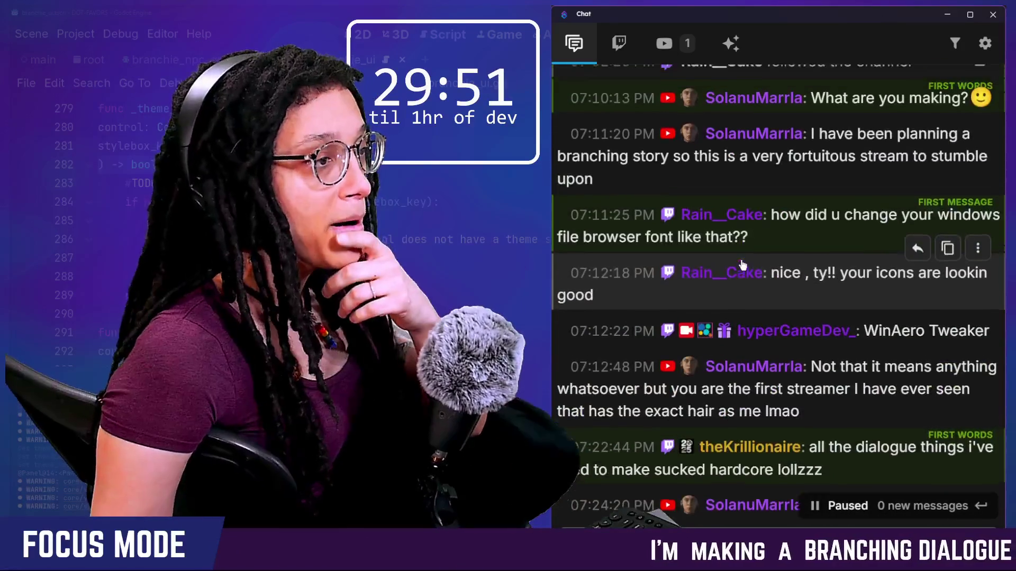
scroll(742, 265, "up", 15)
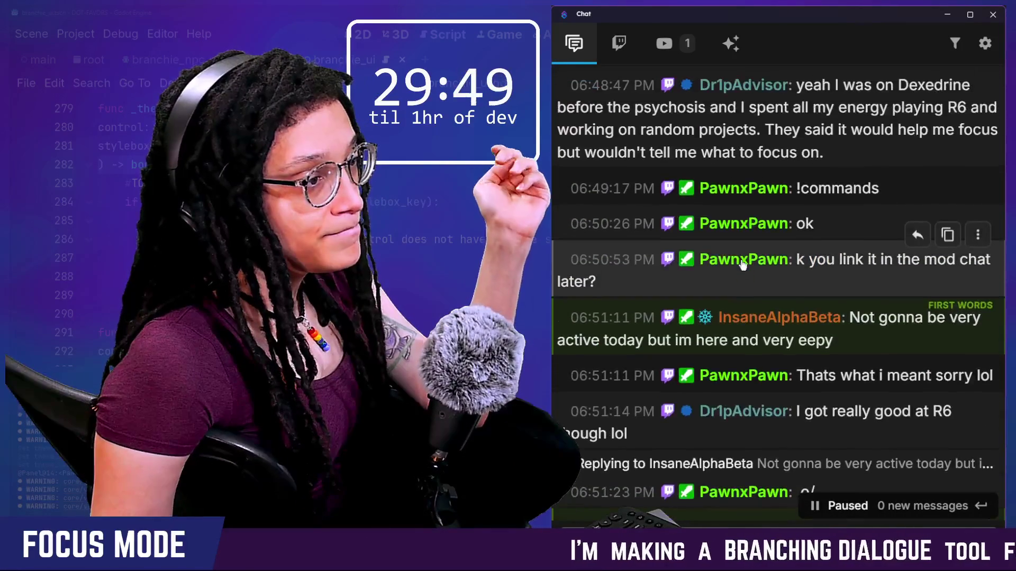
scroll(757, 254, "up", 3)
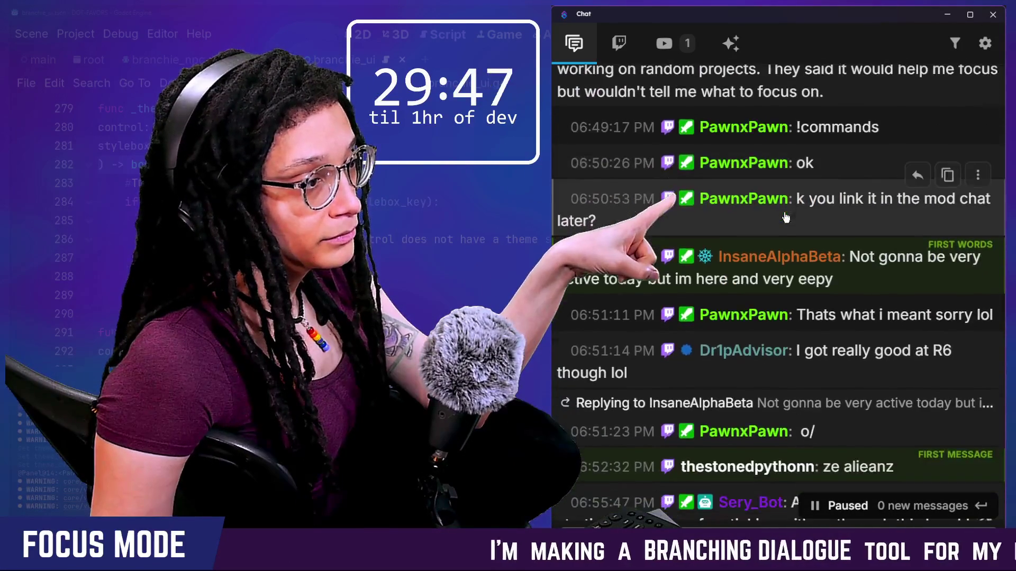
scroll(783, 212, "down", 12)
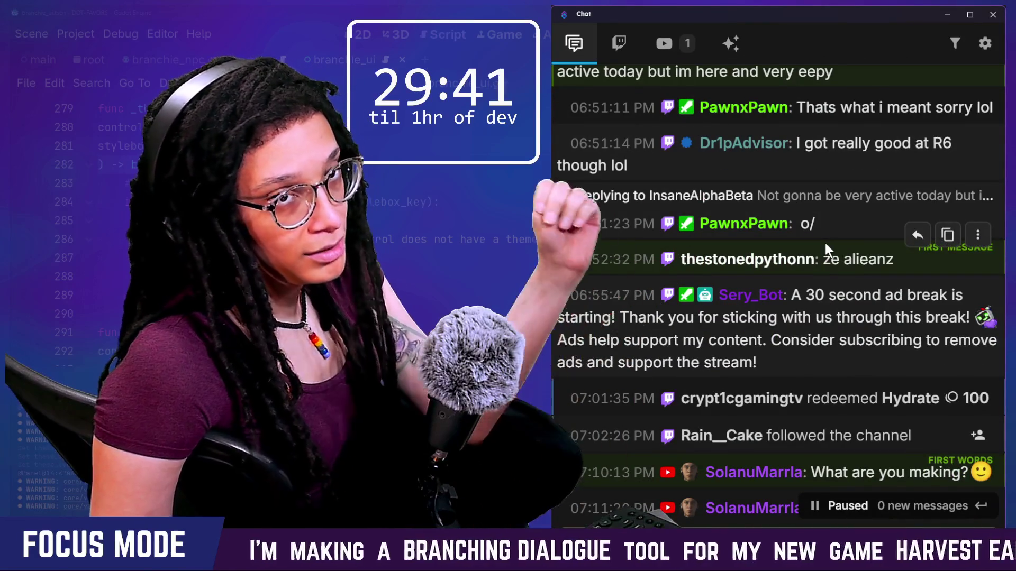
scroll(824, 243, "down", 1)
scroll(799, 328, "down", 5)
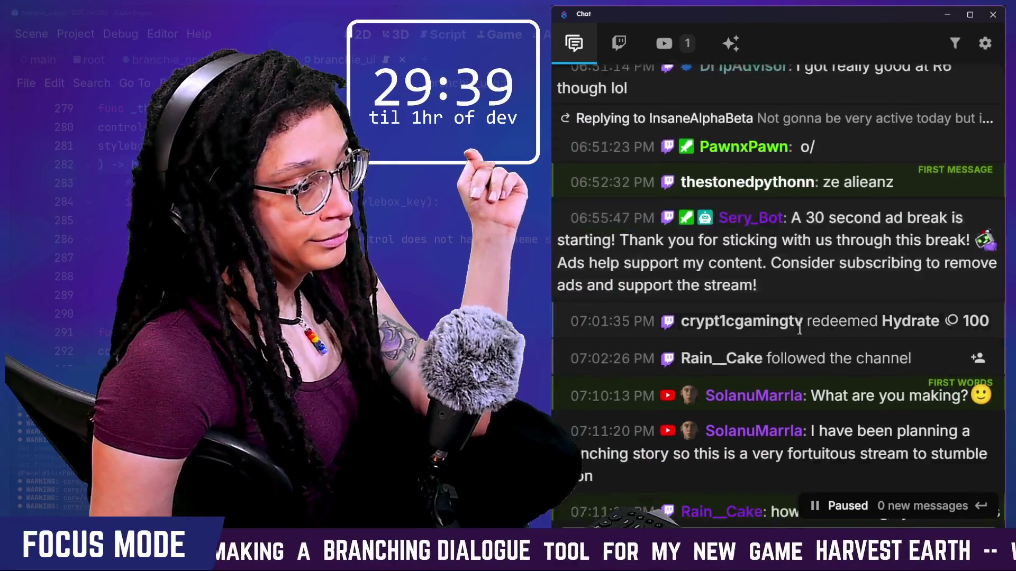
scroll(801, 332, "down", 18)
scroll(801, 332, "up", 14)
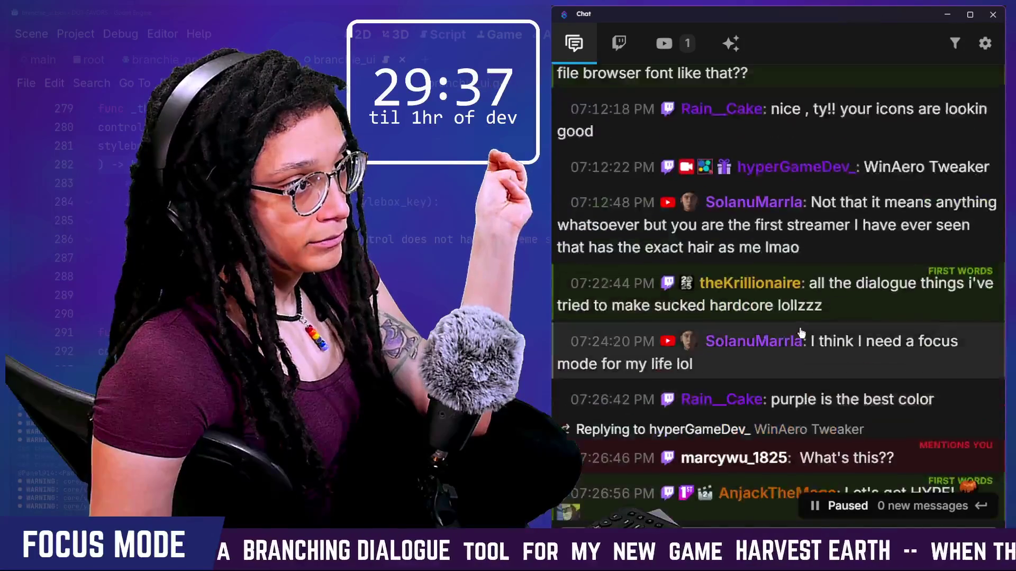
scroll(799, 328, "up", 1)
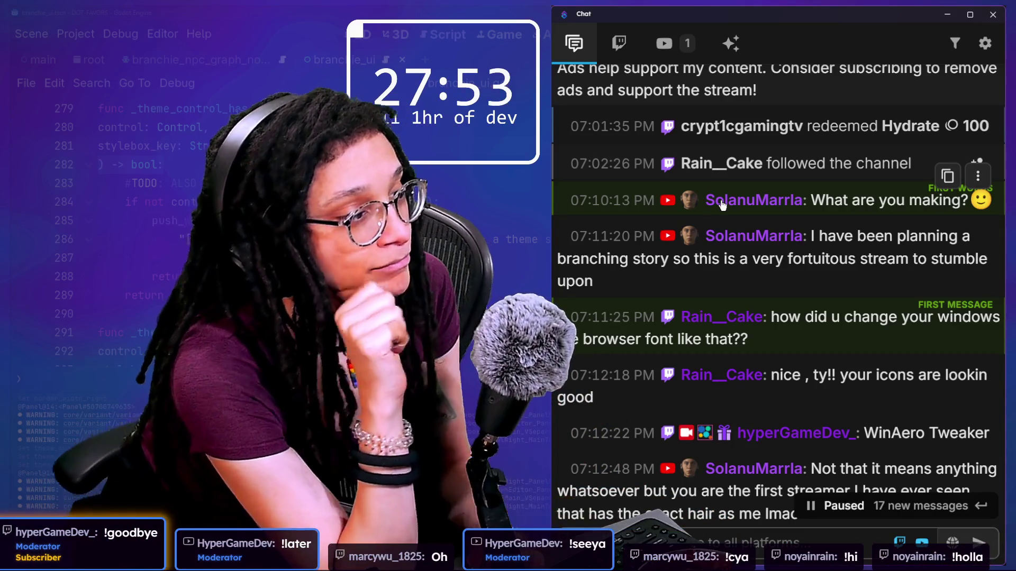
scroll(817, 320, "down", 3)
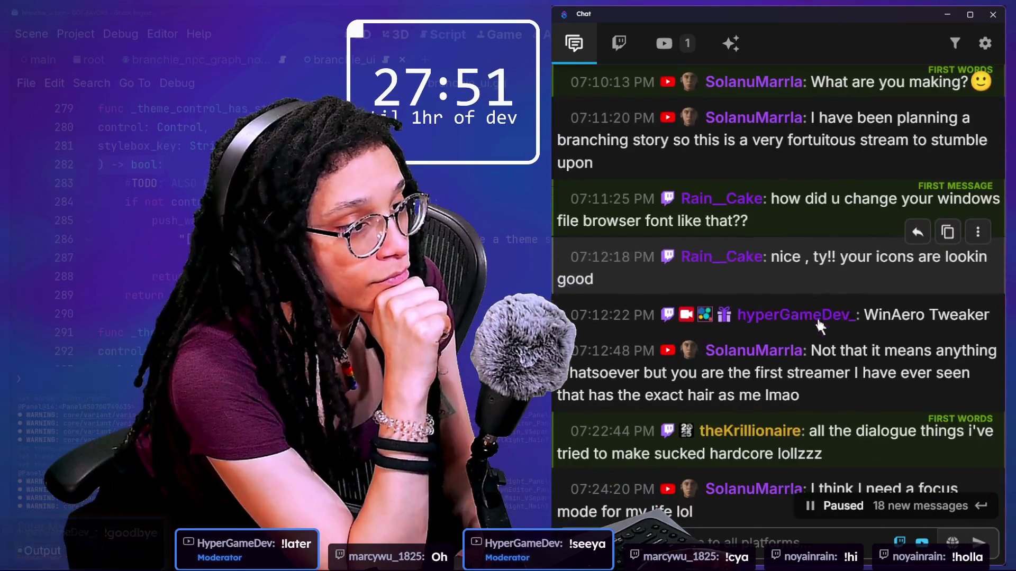
left_click(918, 286)
scroll(864, 325, "down", 2)
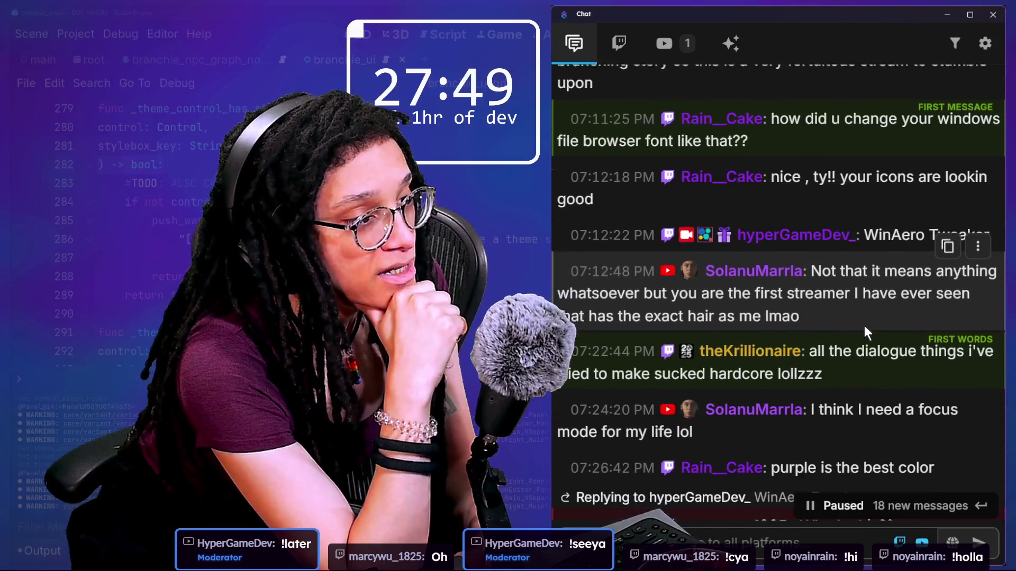
scroll(864, 326, "down", 1)
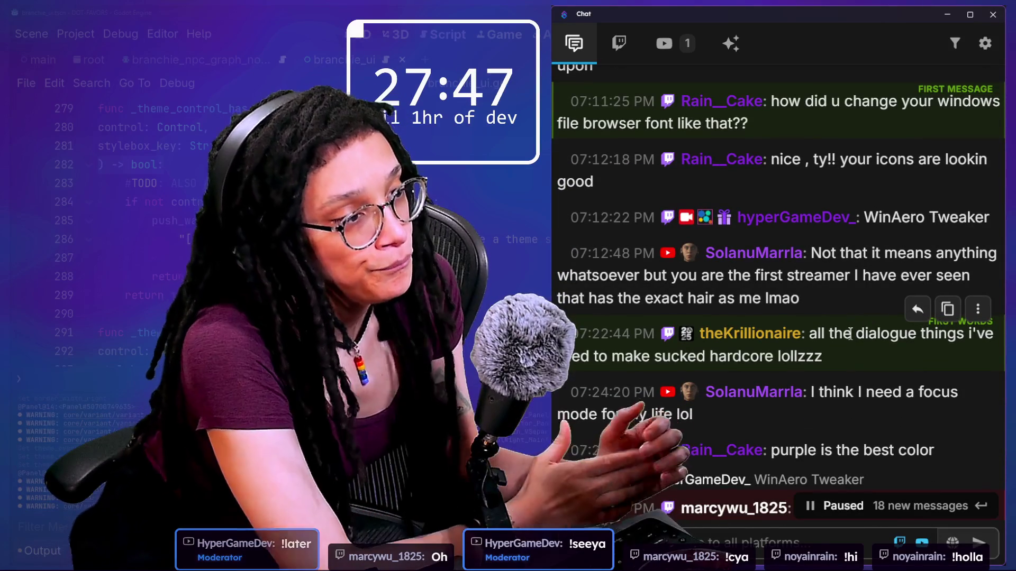